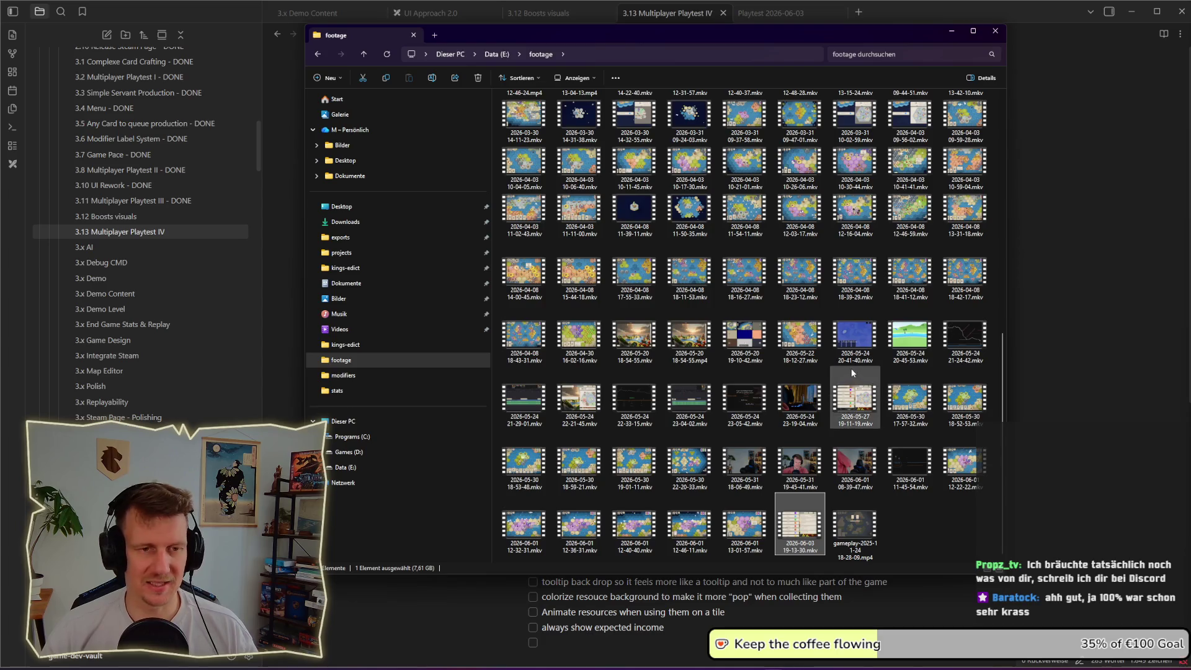
# - Minimize the 'footage' folder window to reveal the Obsidian playtest note
pyautogui.moveTo(530, 339)
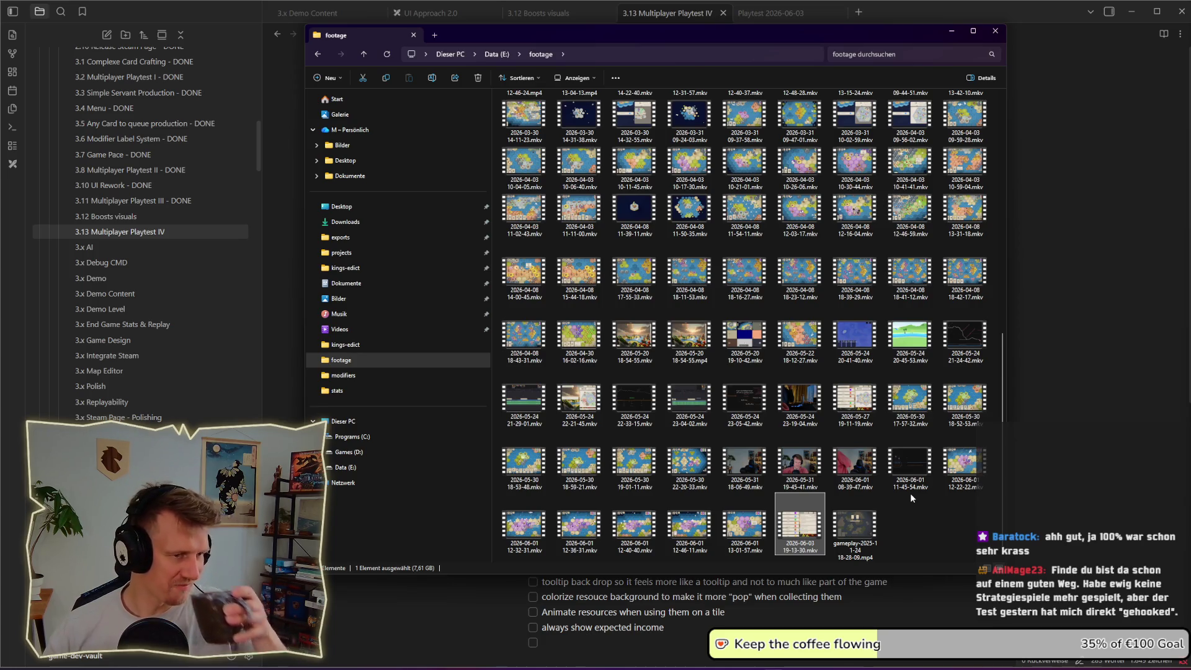
pyautogui.click(951, 31)
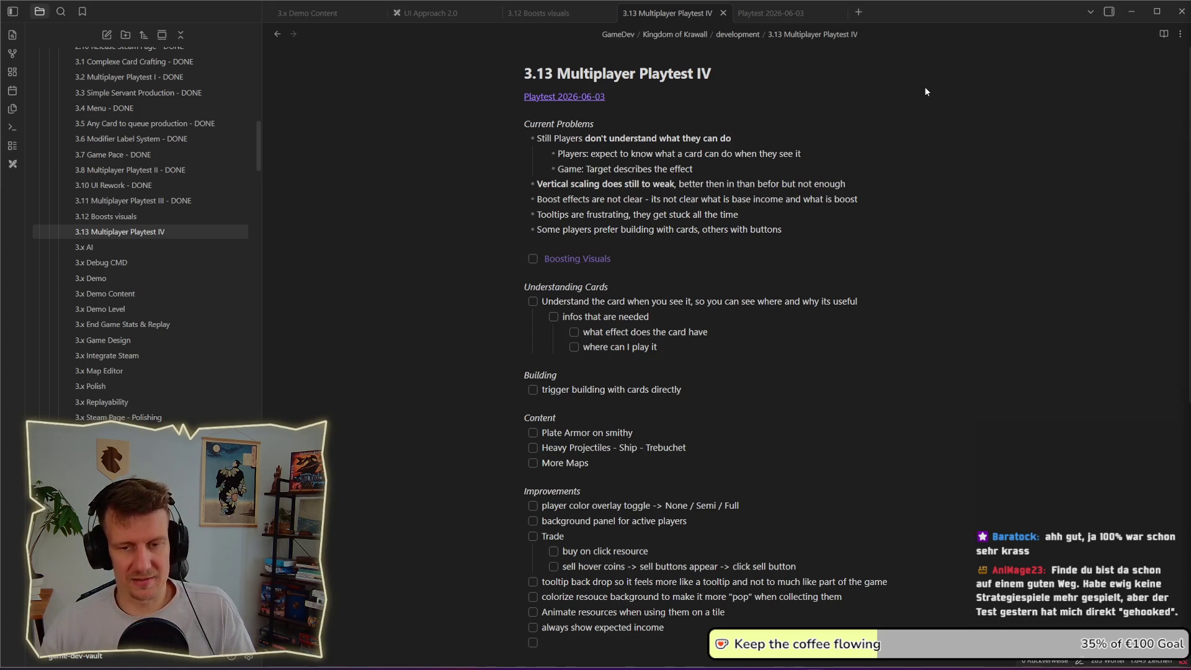
# - Select the phrase 'don't understand what they can do' in the 3.13 Multiplayer Playtest IV note
pyautogui.click(710, 347)
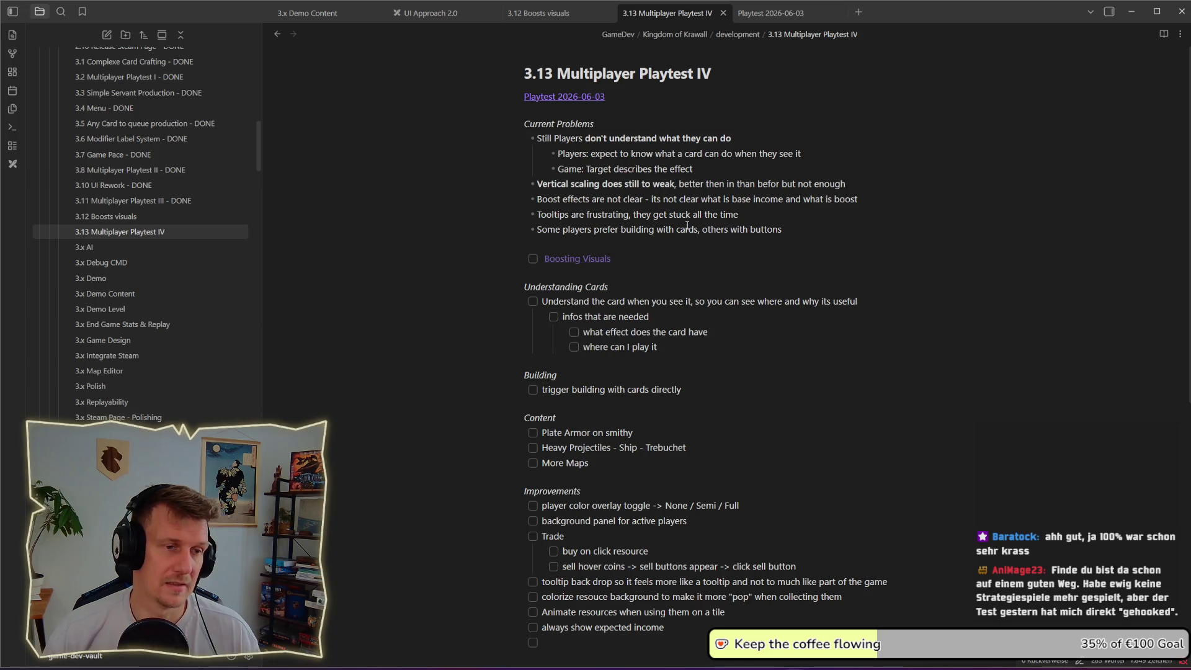
pyautogui.moveTo(750, 144); pyautogui.dragTo(589, 141)
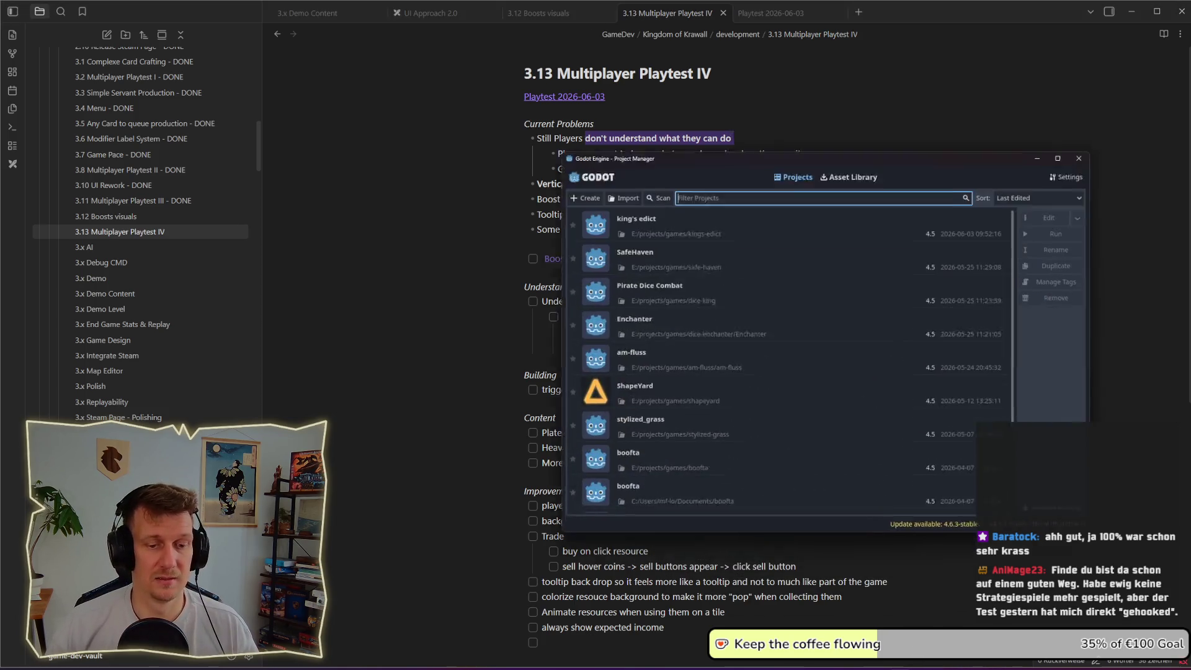
# - Open the king's edict project, widen the code view and save the scene
pyautogui.doubleClick(630, 197)
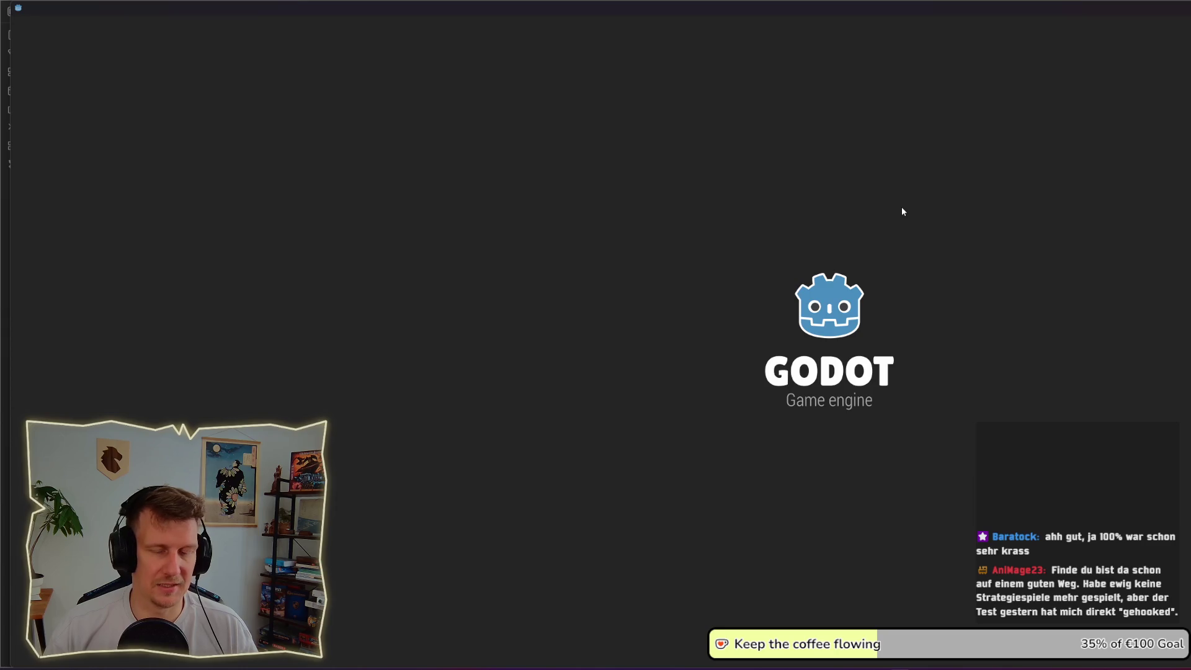
pyautogui.press('super')
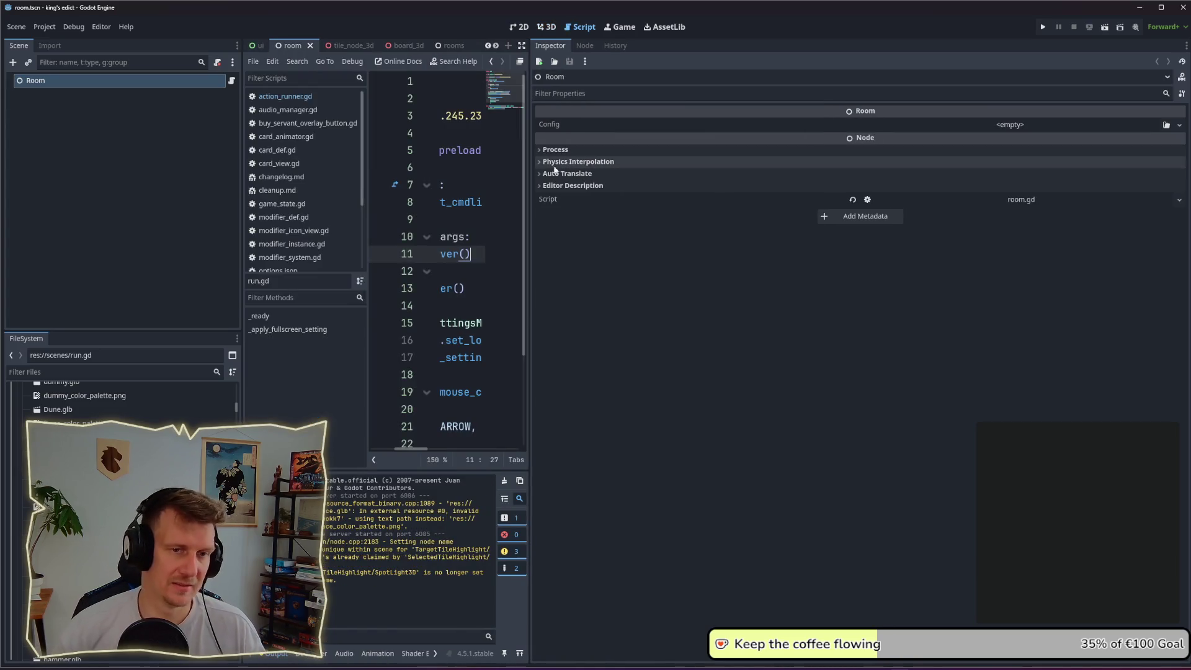
pyautogui.moveTo(528, 262); pyautogui.dragTo(983, 279)
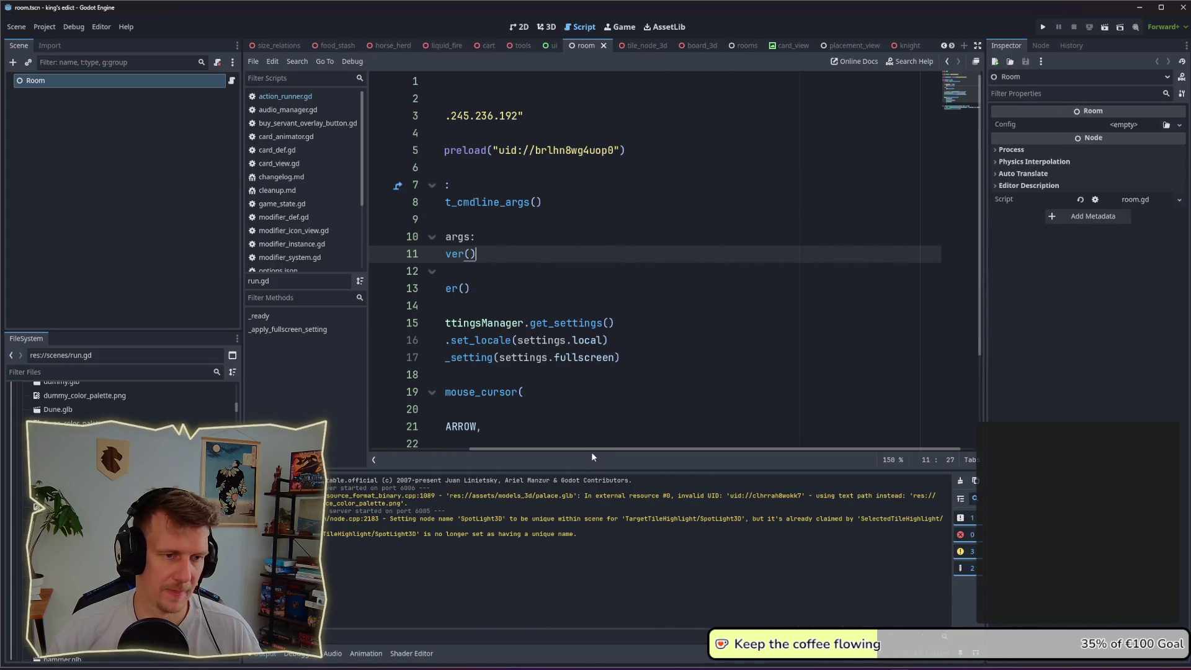
pyautogui.moveTo(592, 449); pyautogui.dragTo(493, 448)
pyautogui.click(617, 291)
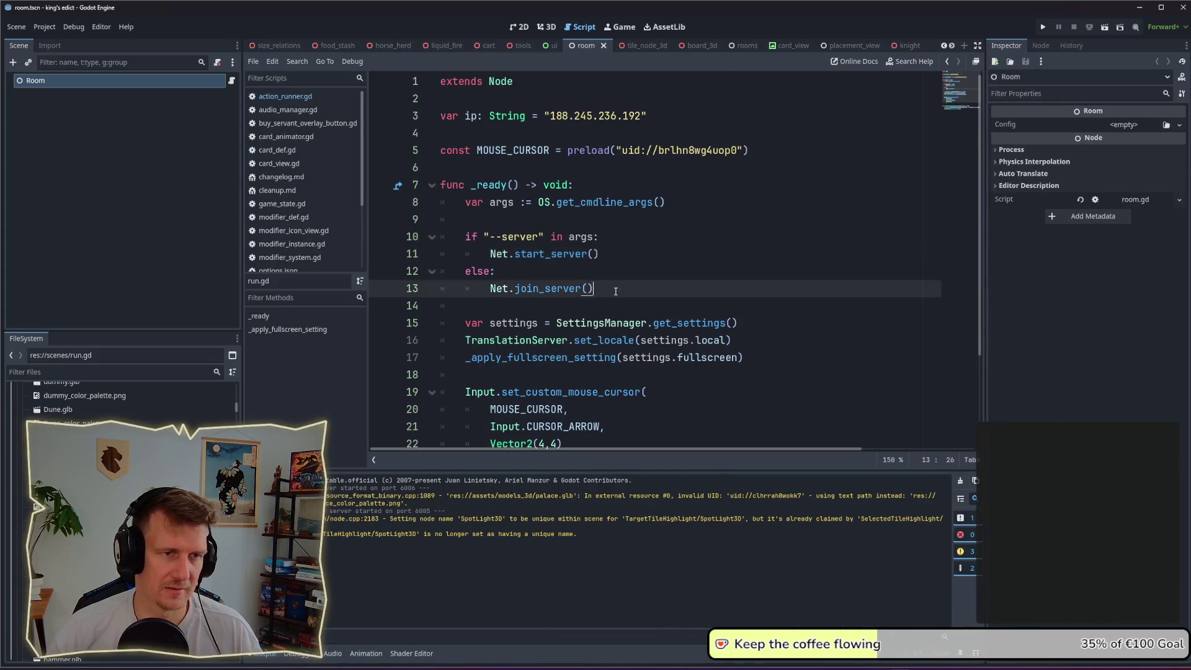
pyautogui.hotkey('ctrl', 's')
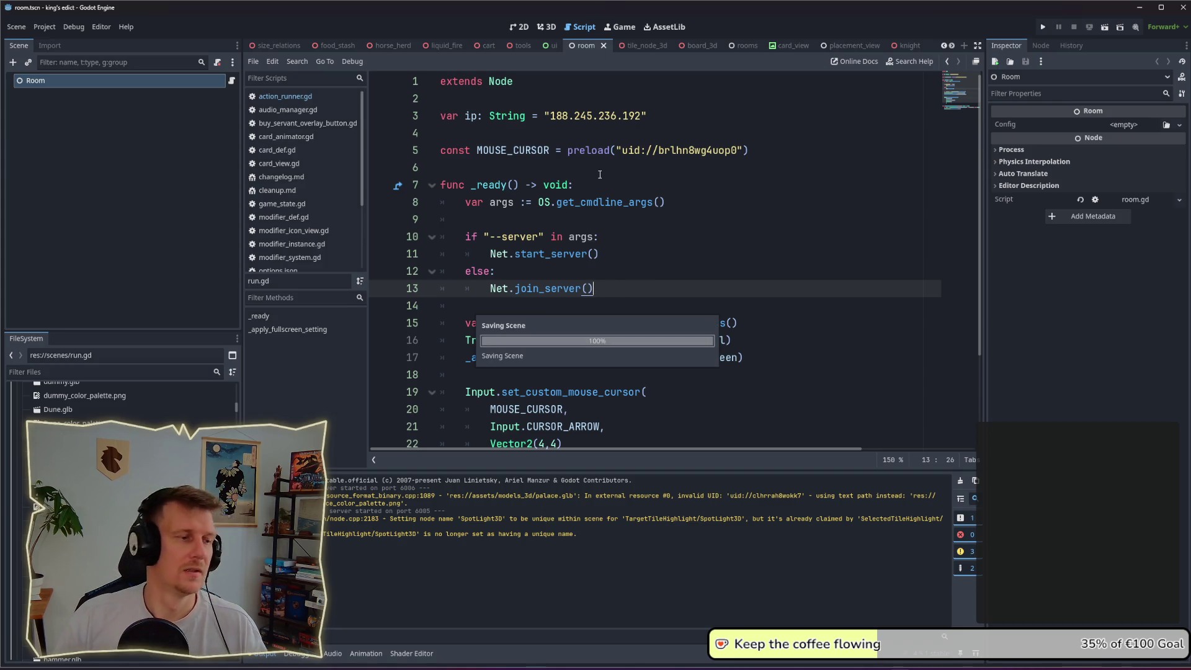
pyautogui.scroll(-2, 600, 174)
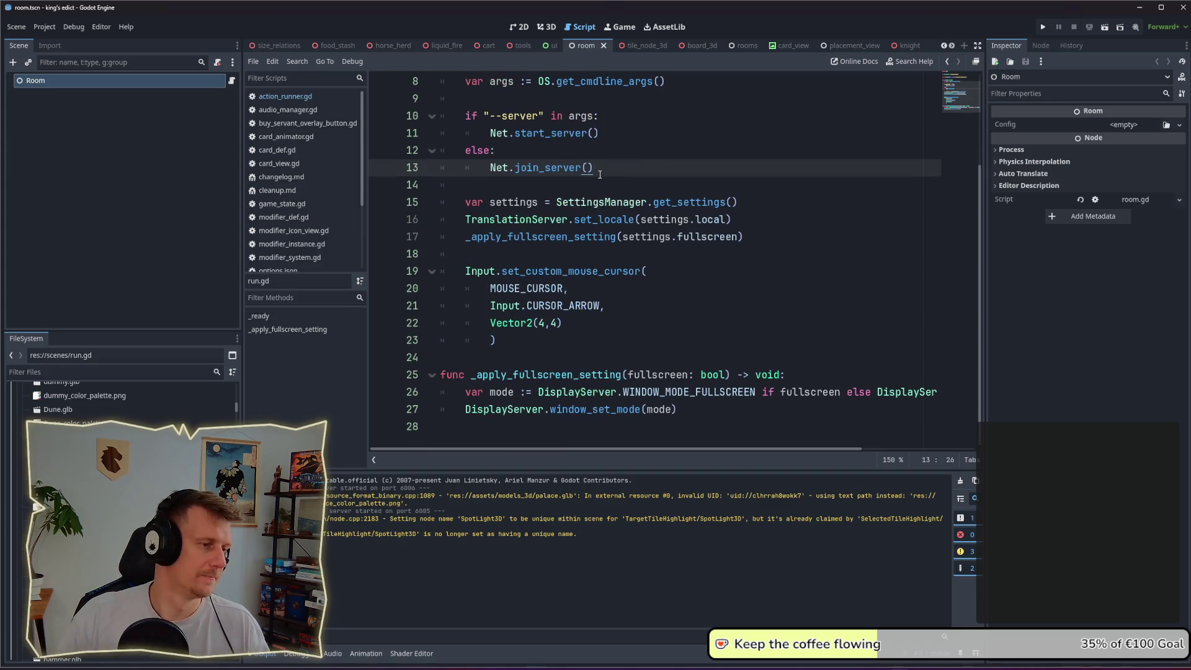
# - Close every scene tab except room and launch a test run of the game
pyautogui.rightClick(284, 101)
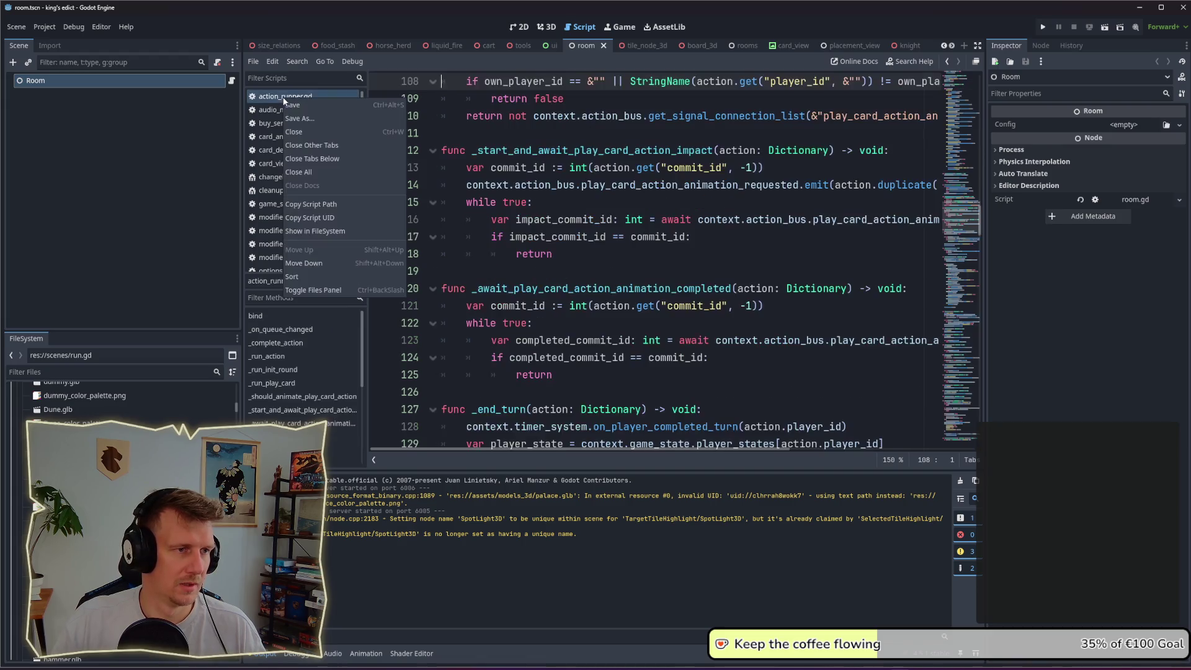
pyautogui.press('Escape')
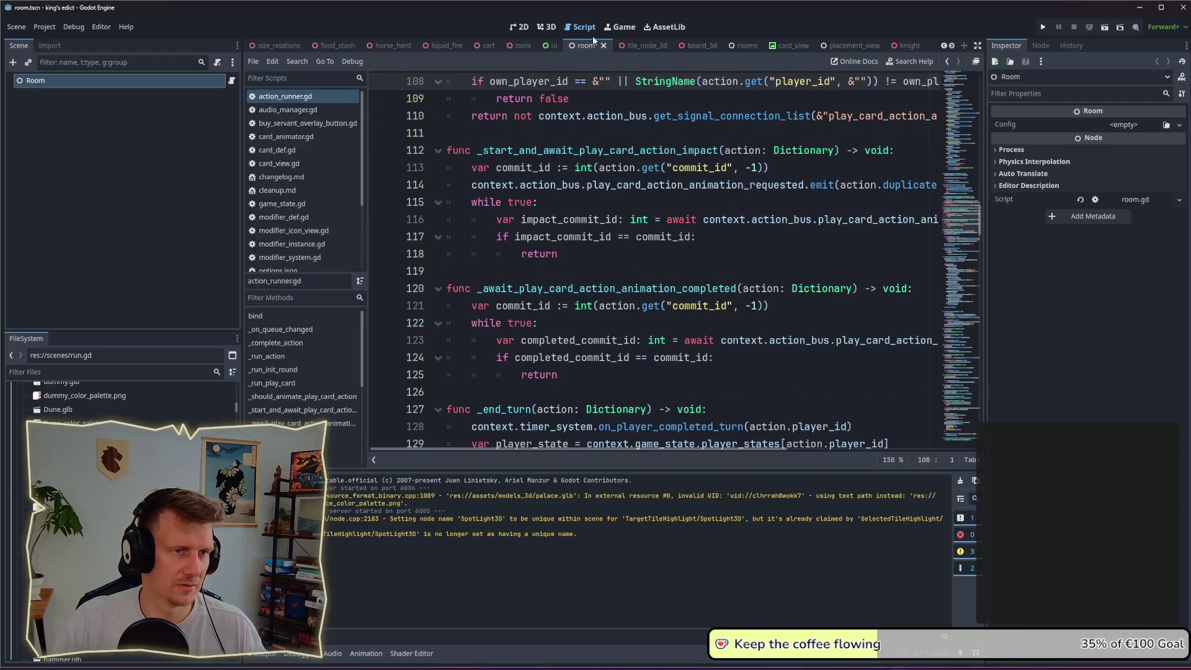
pyautogui.rightClick(581, 48)
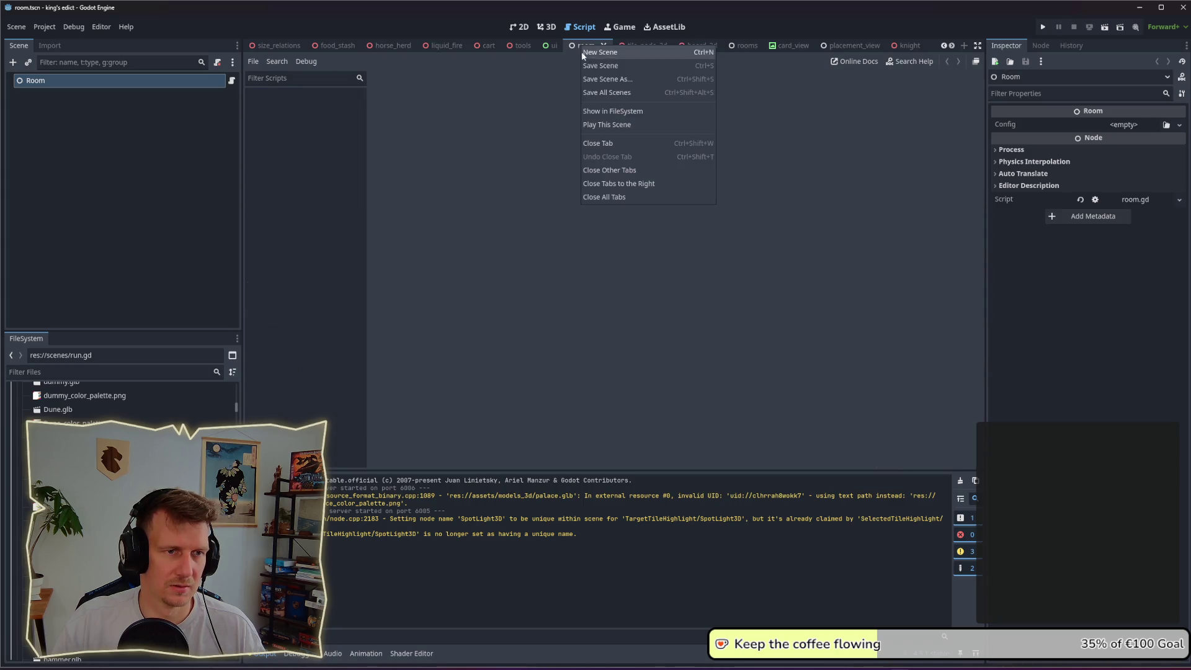
pyautogui.click(612, 167)
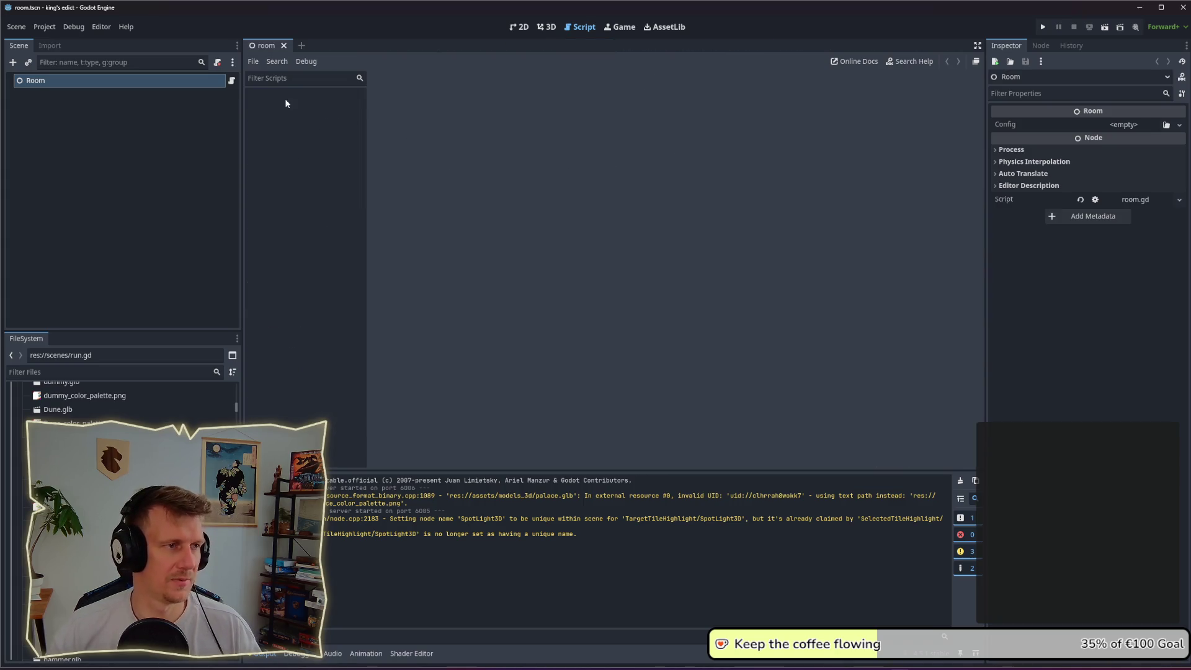
pyautogui.click(1043, 27)
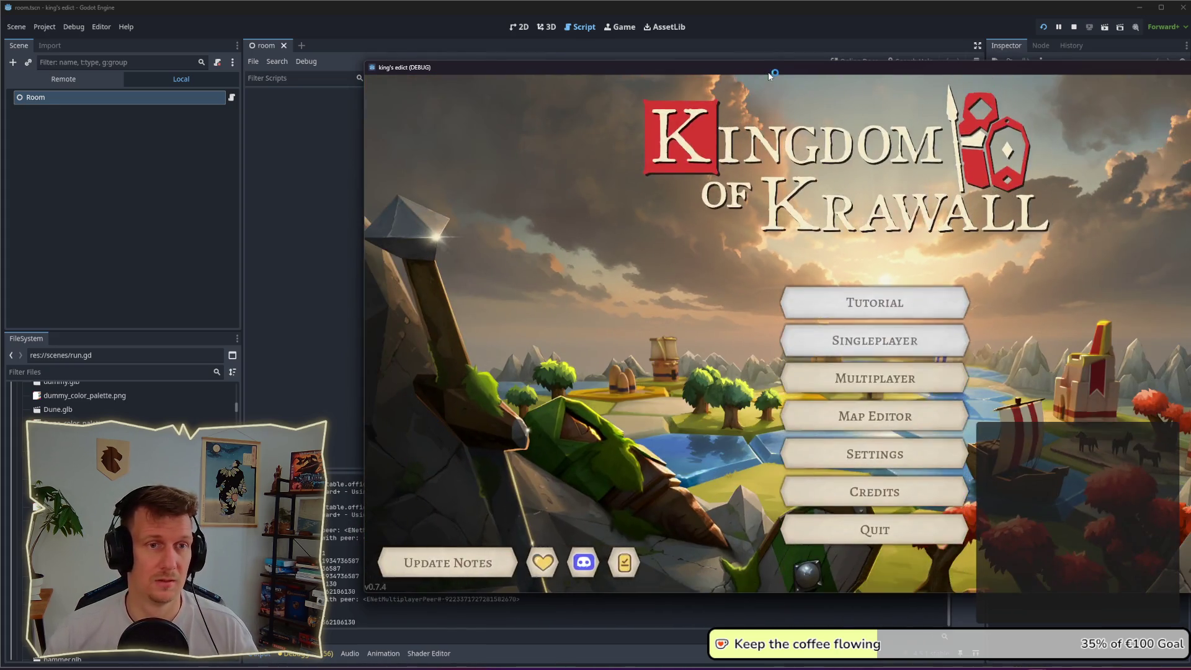
# - Create a multiplayer game room, choose a start position and start the match
pyautogui.moveTo(770, 74); pyautogui.dragTo(560, 78)
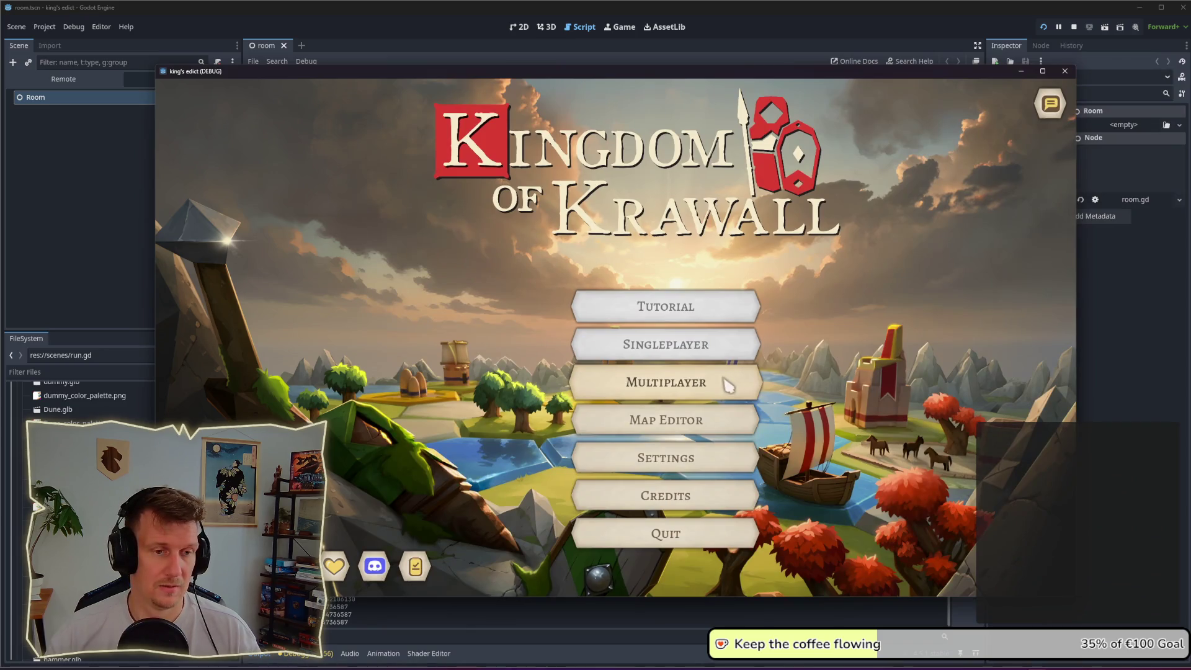
pyautogui.click(728, 385)
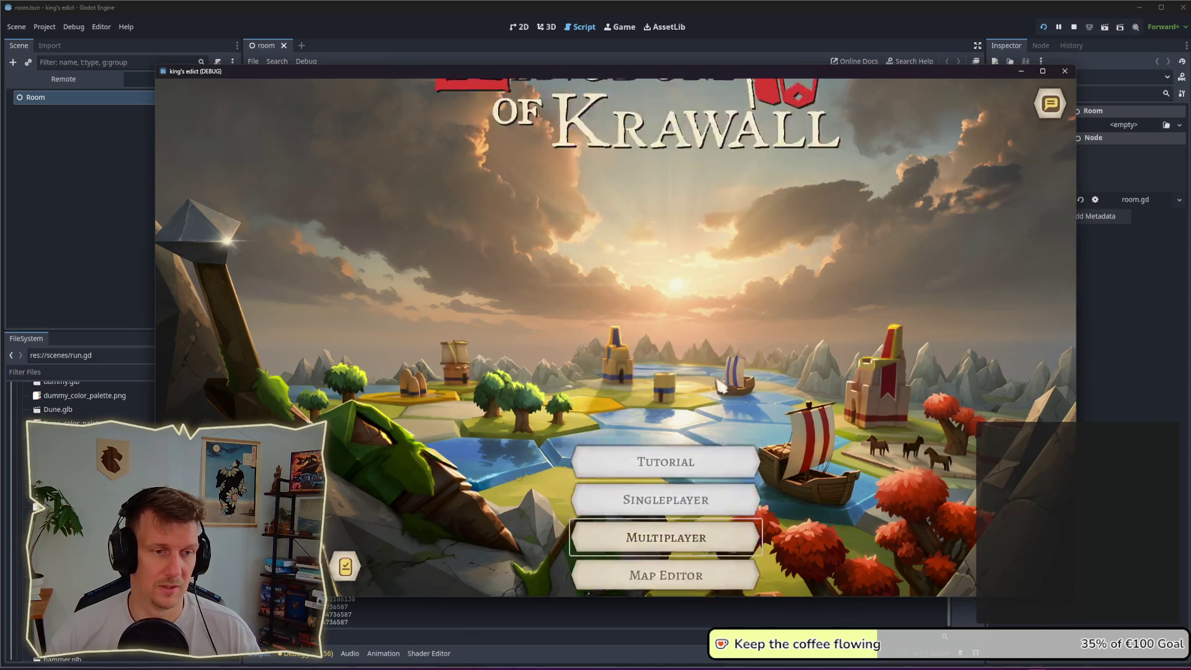
pyautogui.click(992, 568)
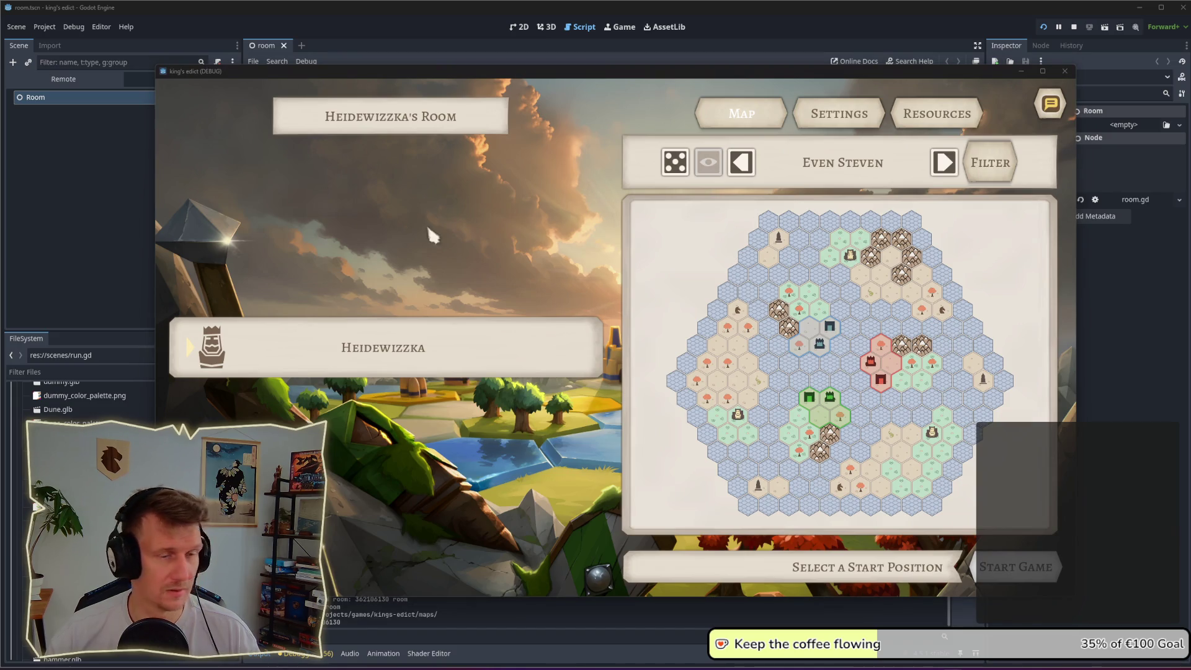
pyautogui.click(819, 407)
pyautogui.click(999, 567)
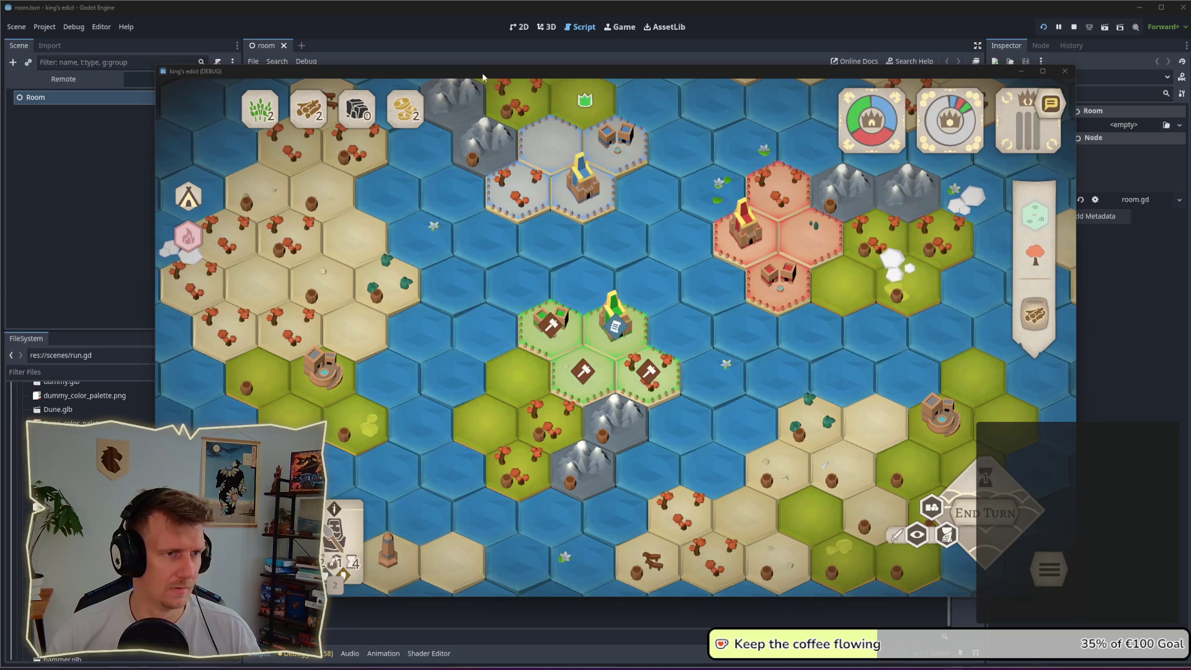
# - Select a hex and bring up the Mill's Food Production Boost details
pyautogui.click(550, 324)
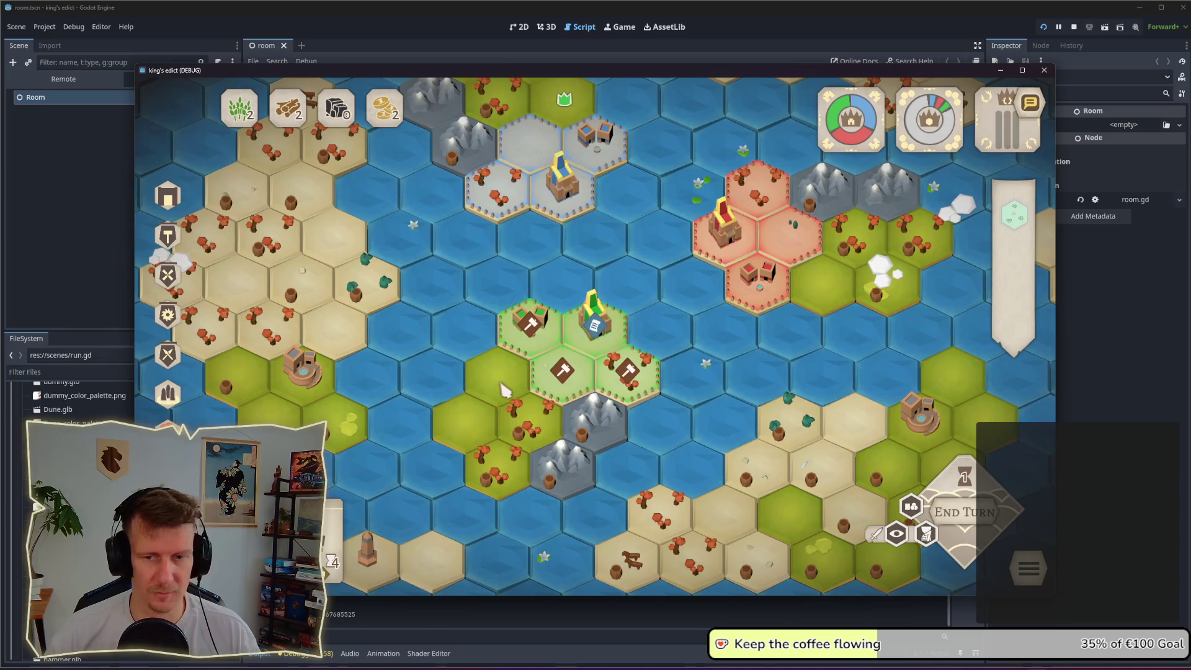
pyautogui.scroll(-2, 543, 371)
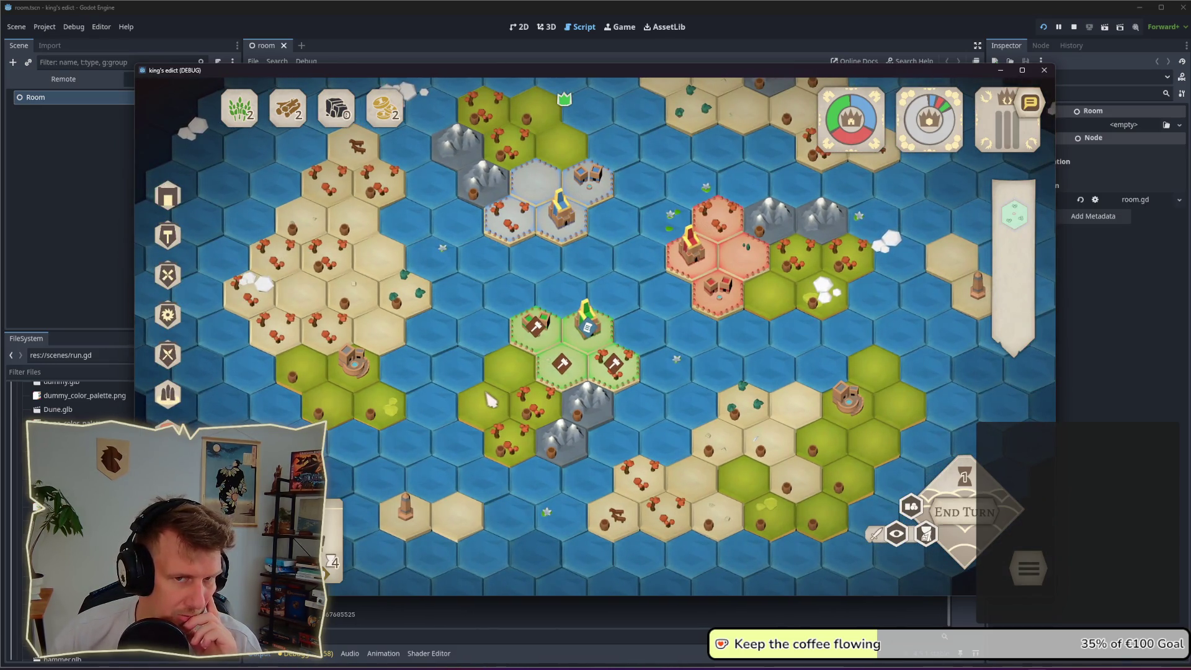
pyautogui.click(563, 372)
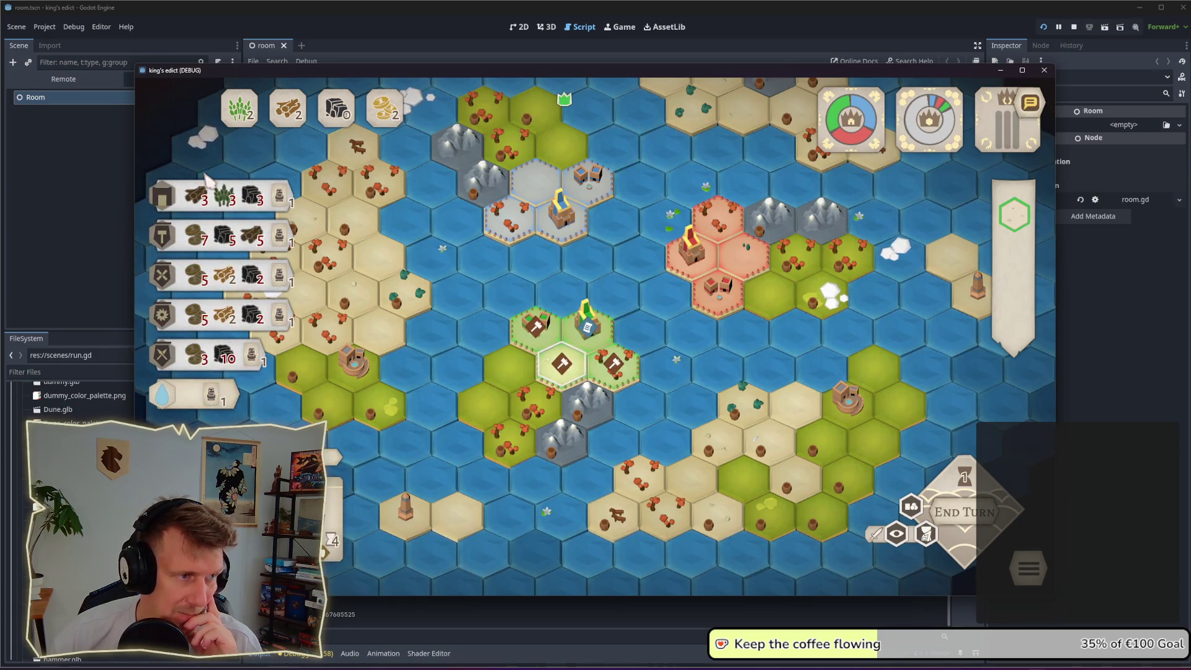
pyautogui.moveTo(173, 330)
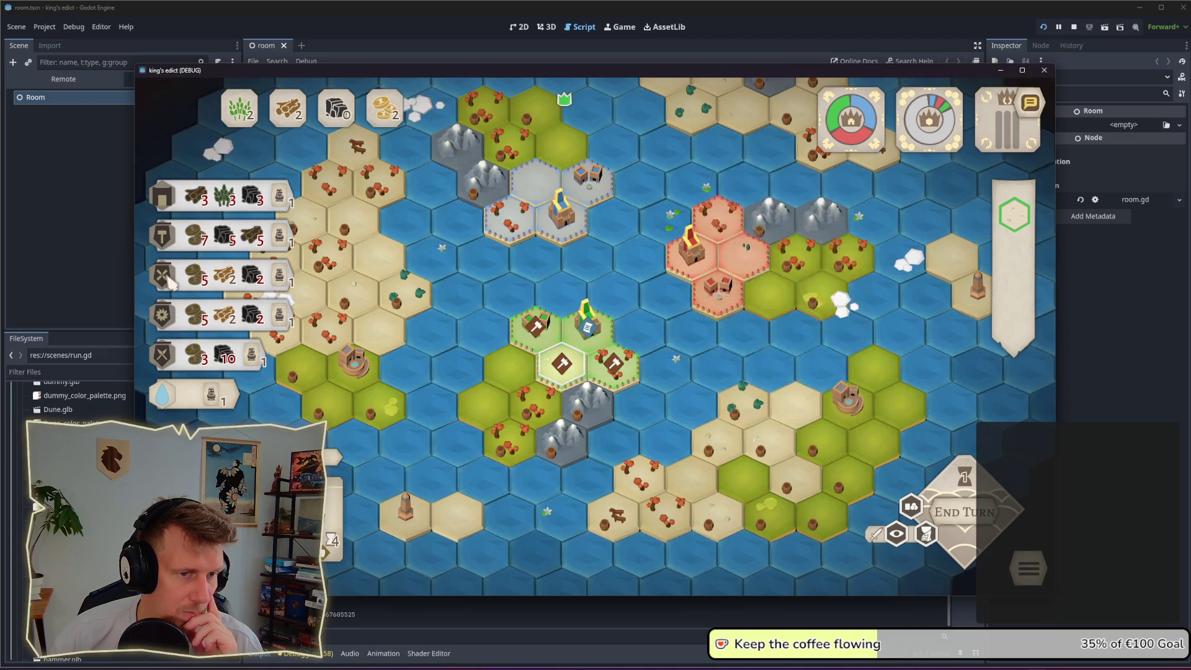
pyautogui.moveTo(170, 283)
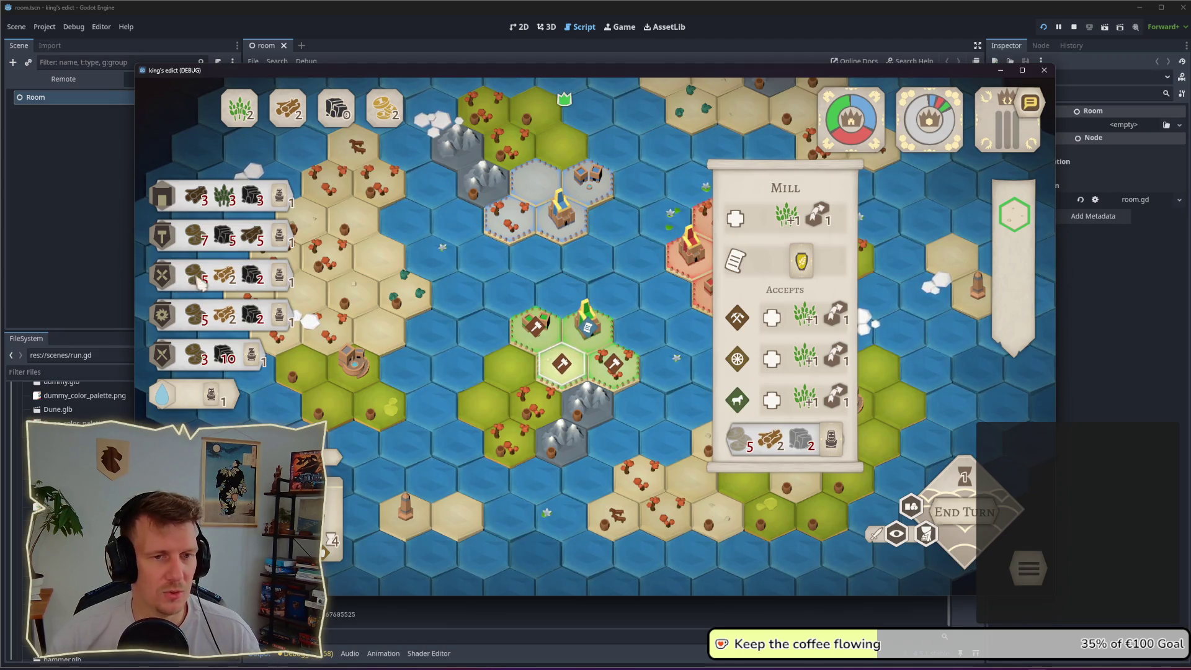
pyautogui.moveTo(796, 231)
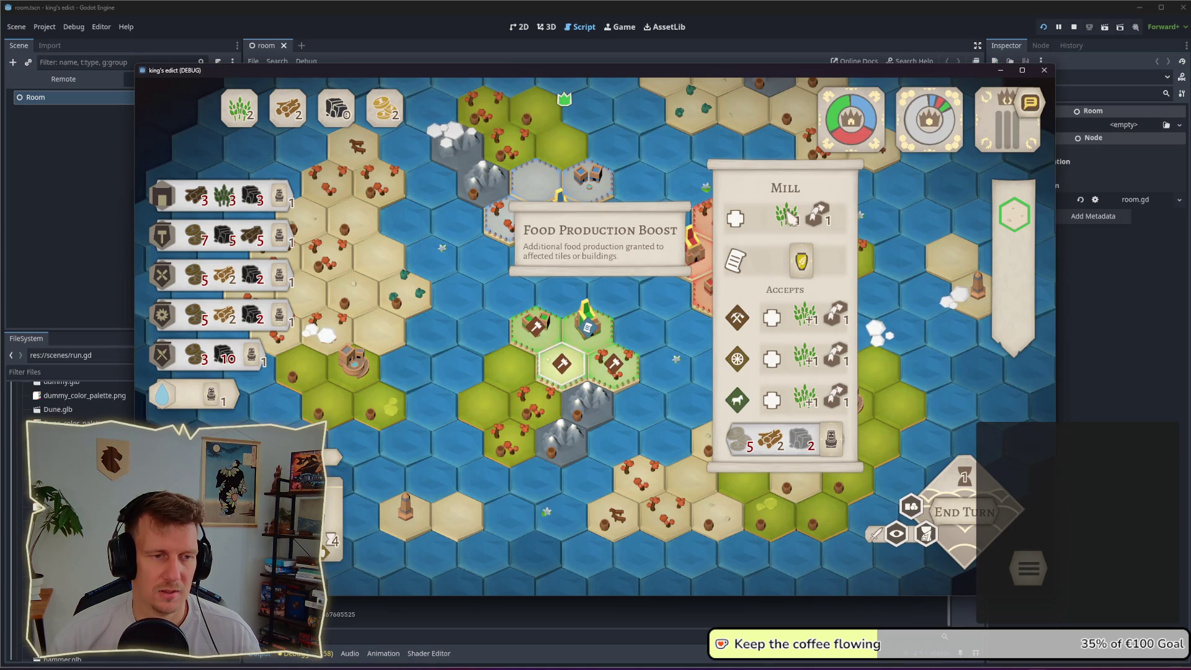
pyautogui.click(563, 375)
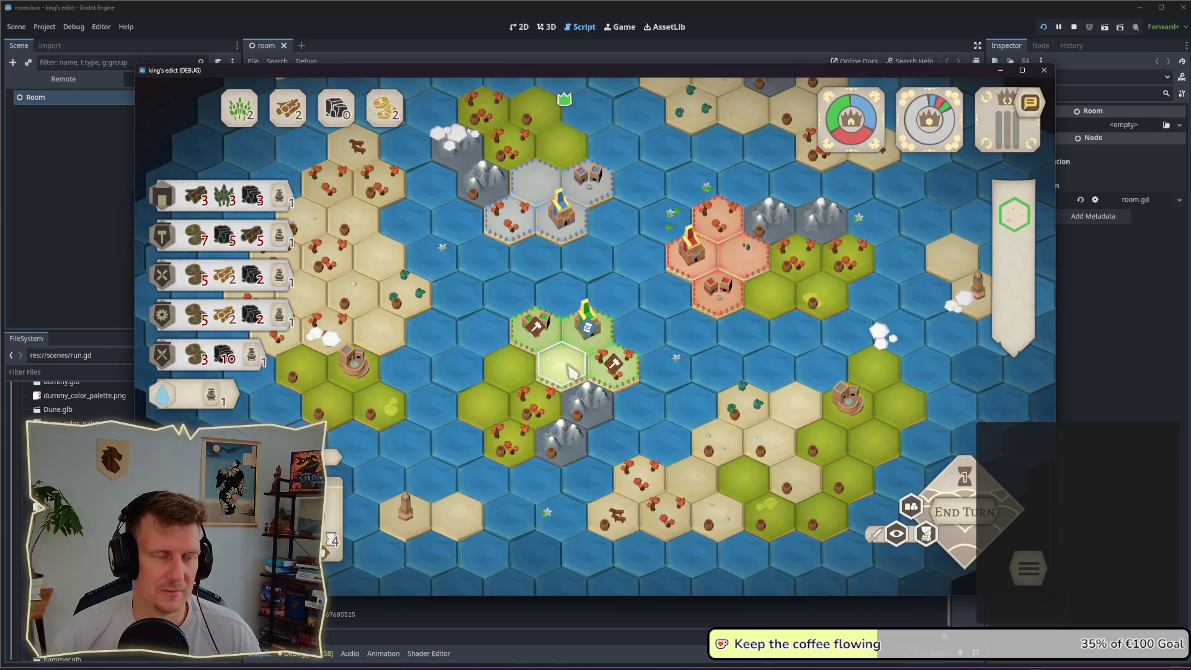
pyautogui.click(164, 280)
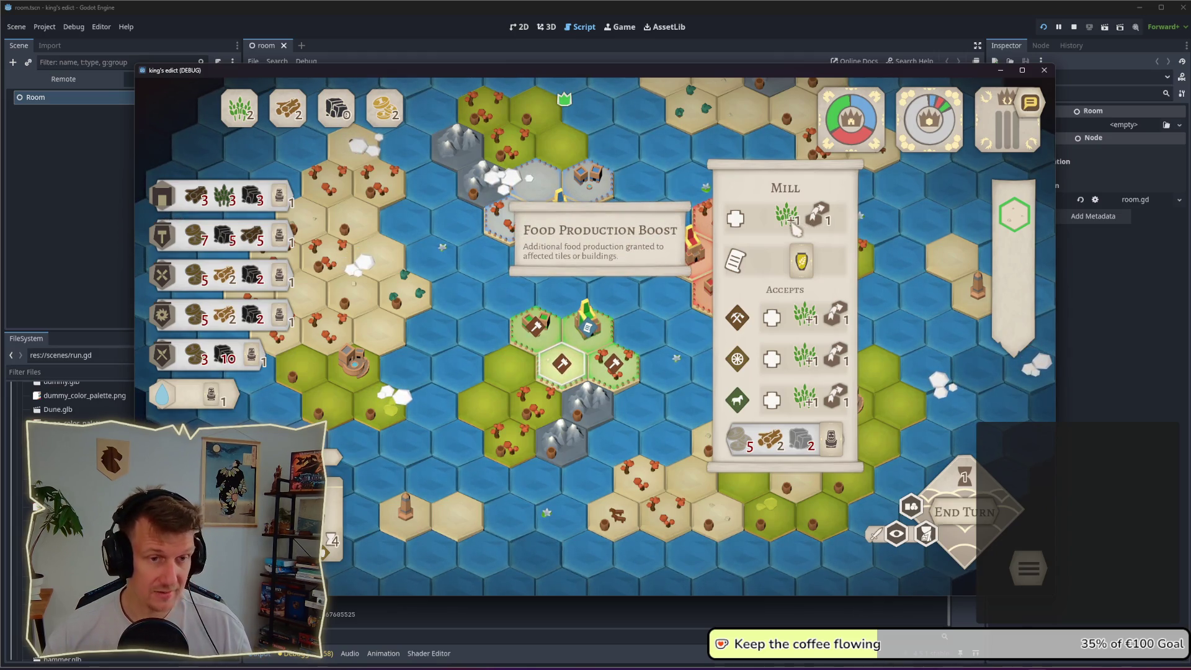
# - Screenshot the game window showing the Mill details and return to the Godot editor
pyautogui.press('super+shift+s')
pyautogui.moveTo(133, 81); pyautogui.dragTo(1055, 596)
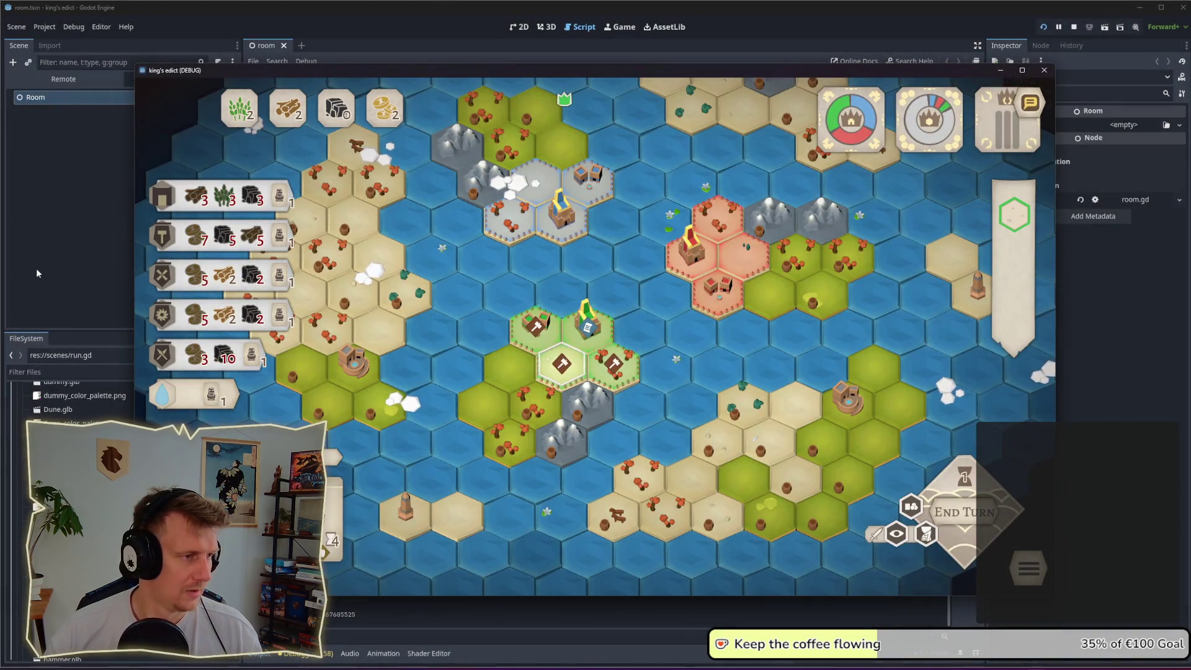
pyautogui.click(76, 263)
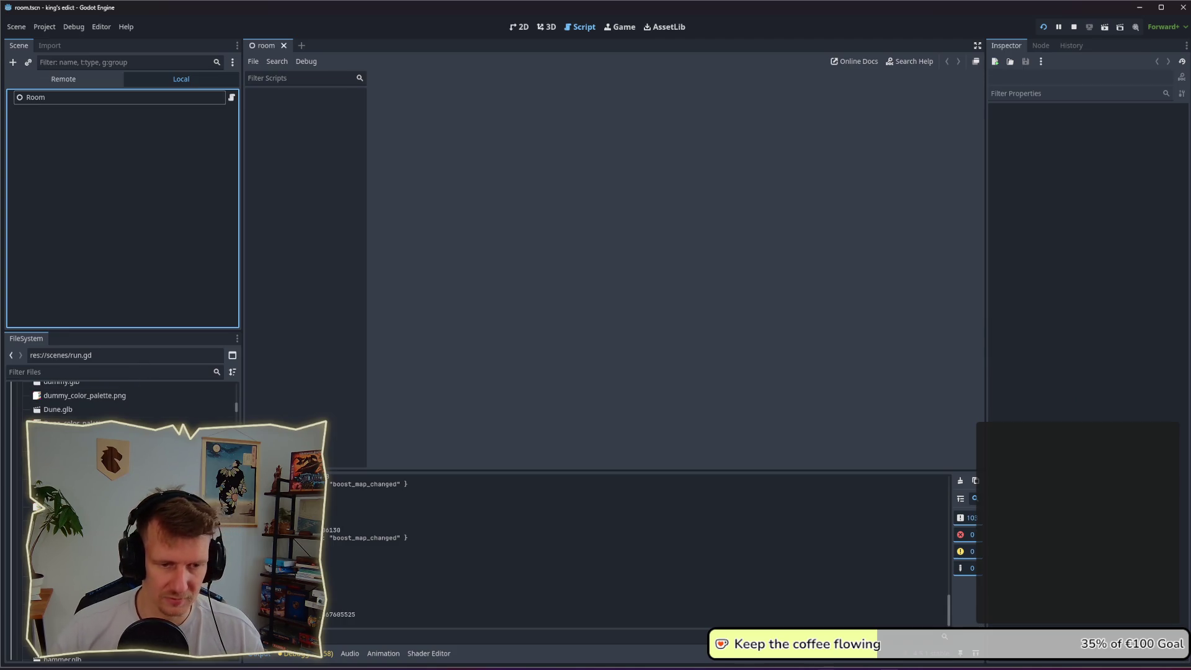
# - In Obsidian, open the UI Approach 2.0 sketch from the Sketches folder
pyautogui.hotkey('alt', 'Tab')
pyautogui.scroll(-2, 137, 382)
pyautogui.scroll(-5, 137, 382)
pyautogui.click(70, 330)
pyautogui.scroll(-2, 70, 329)
pyautogui.rightClick(90, 264)
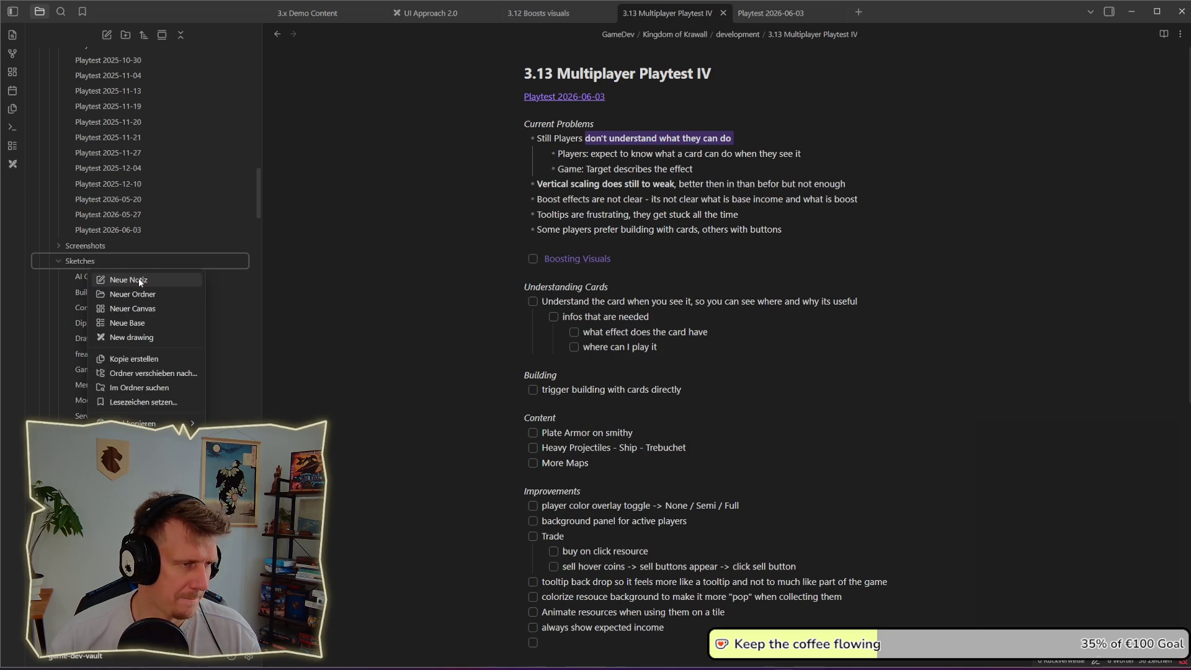
pyautogui.press('Escape')
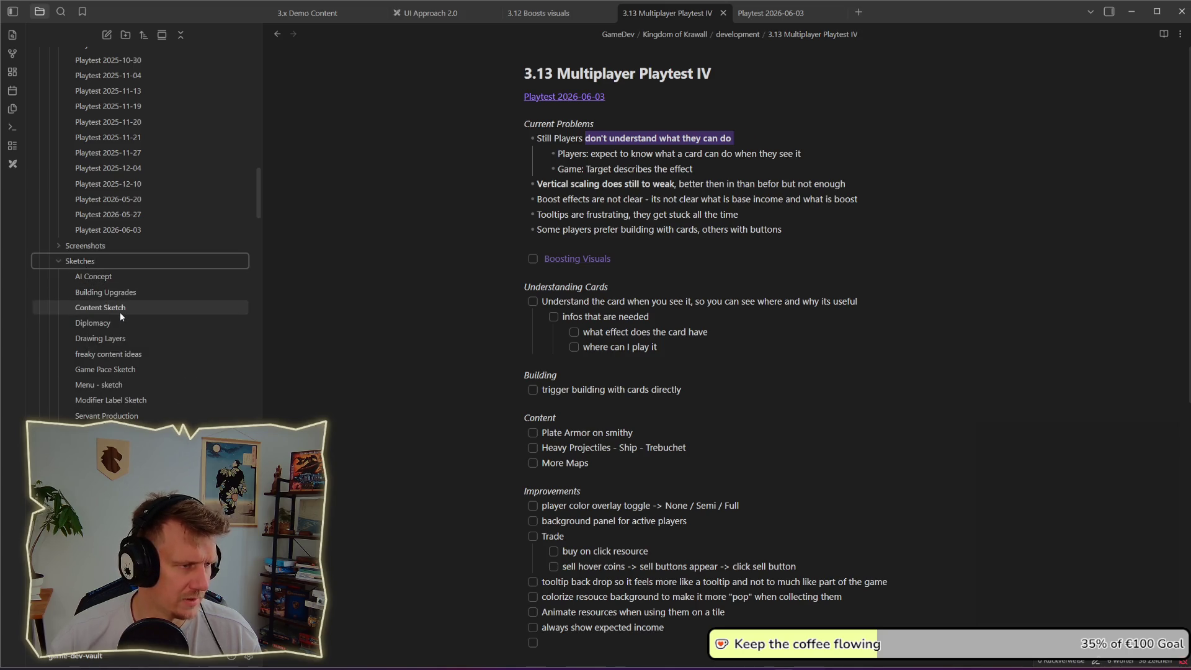
pyautogui.moveTo(120, 311)
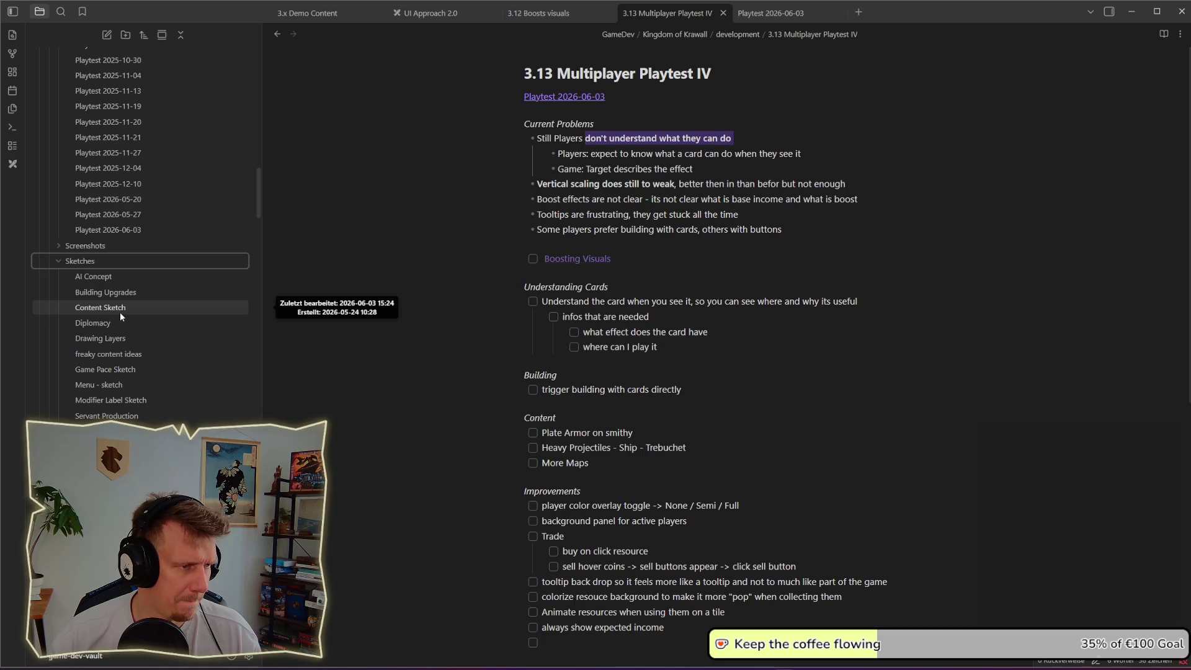
pyautogui.moveTo(121, 340)
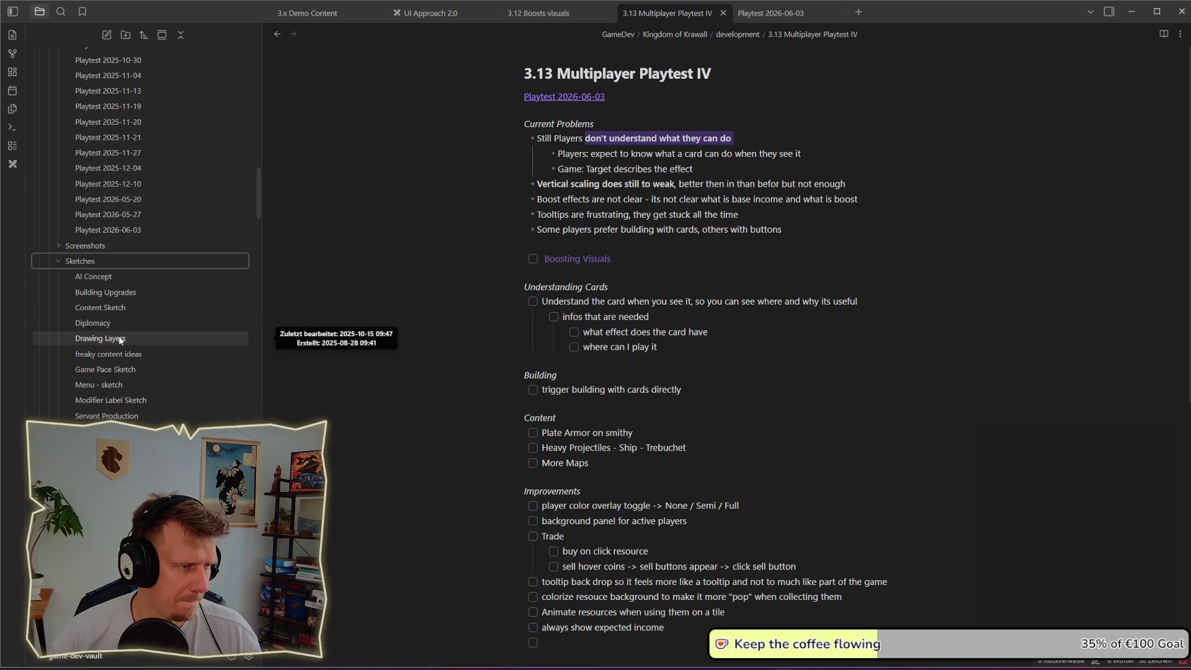
pyautogui.click(105, 463)
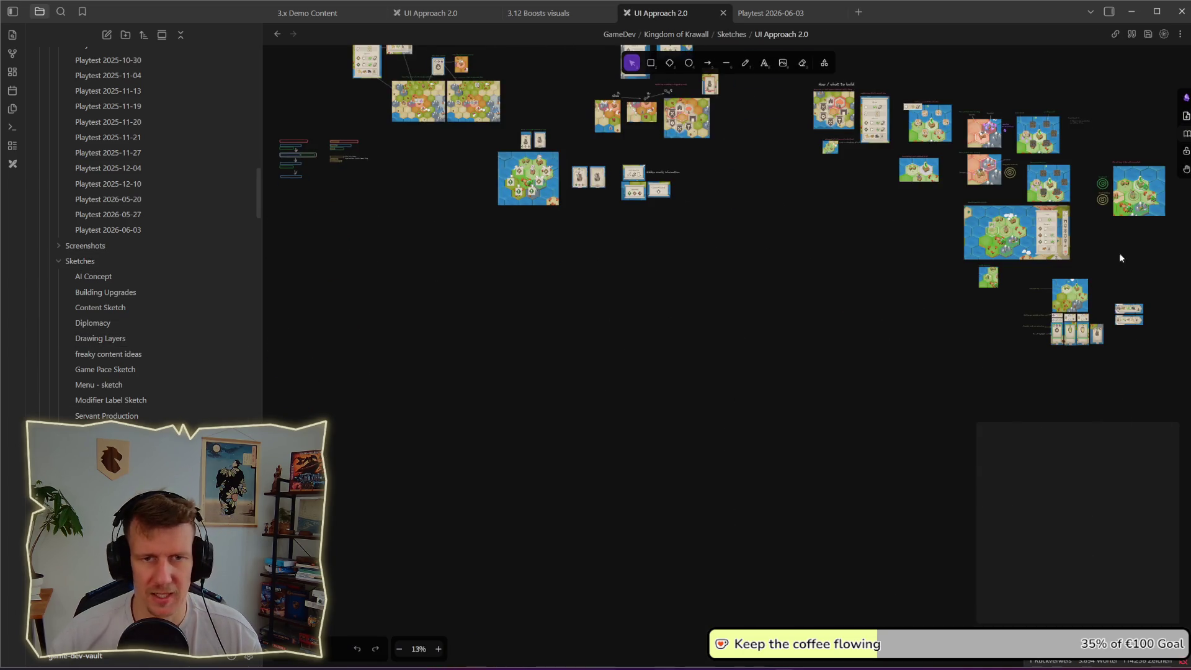
# - Paste the game screenshot into the sketch and place the pink note just above it
pyautogui.scroll(5, 733, 330)
pyautogui.hotkey('ctrl', 'v')
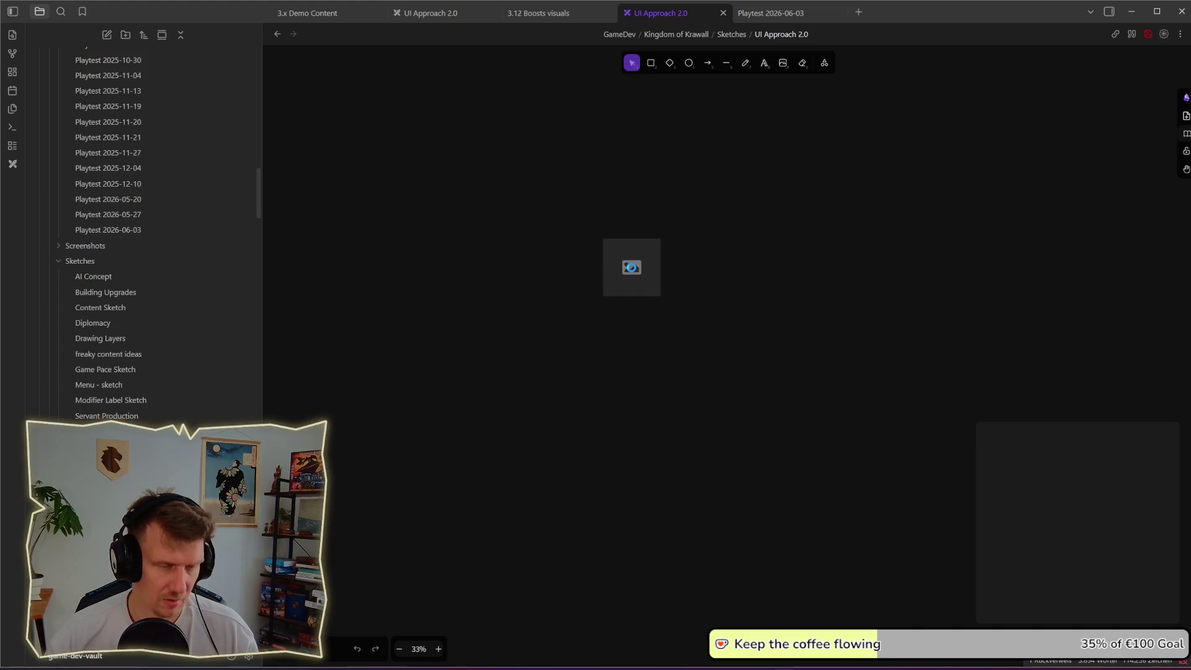
pyautogui.scroll(3, 639, 273)
pyautogui.scroll(1, 644, 277)
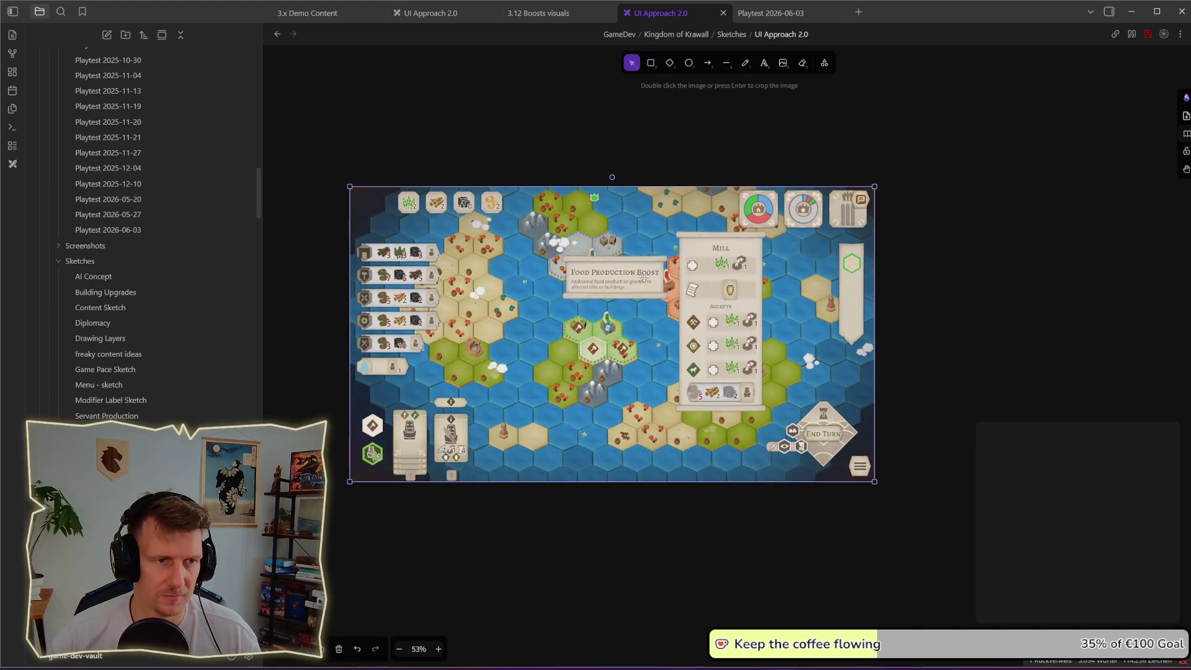
pyautogui.scroll(-4, 644, 277)
pyautogui.scroll(3, 657, 227)
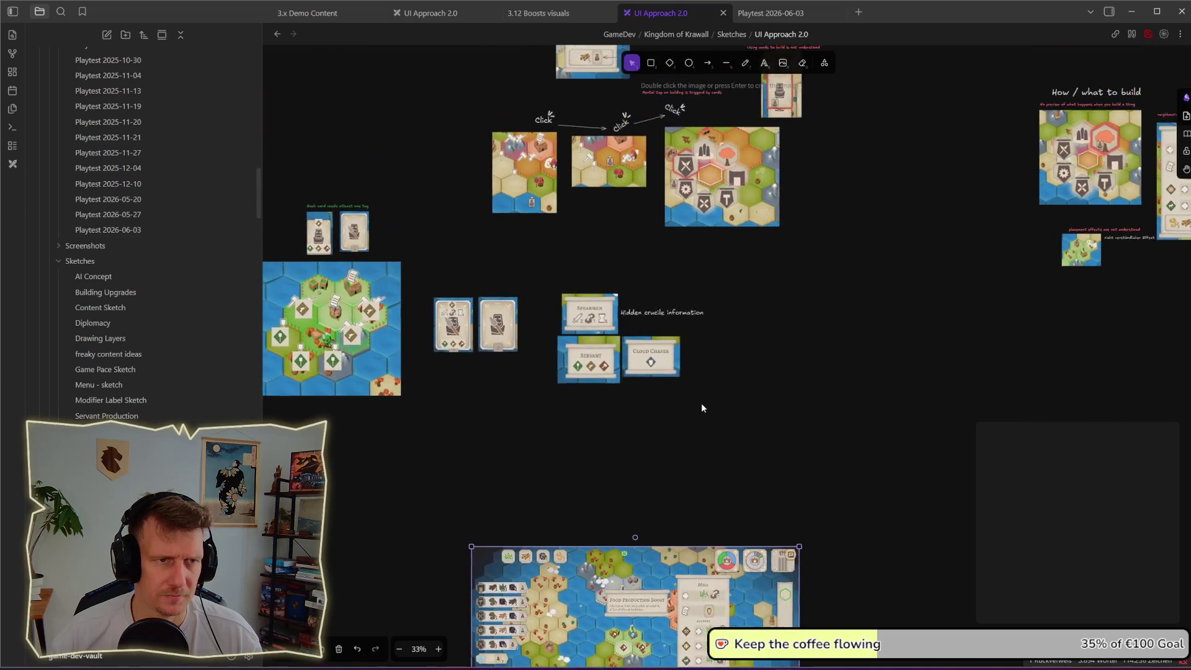
pyautogui.moveTo(657, 100); pyautogui.dragTo(662, 500)
pyautogui.scroll(-5, 721, 249)
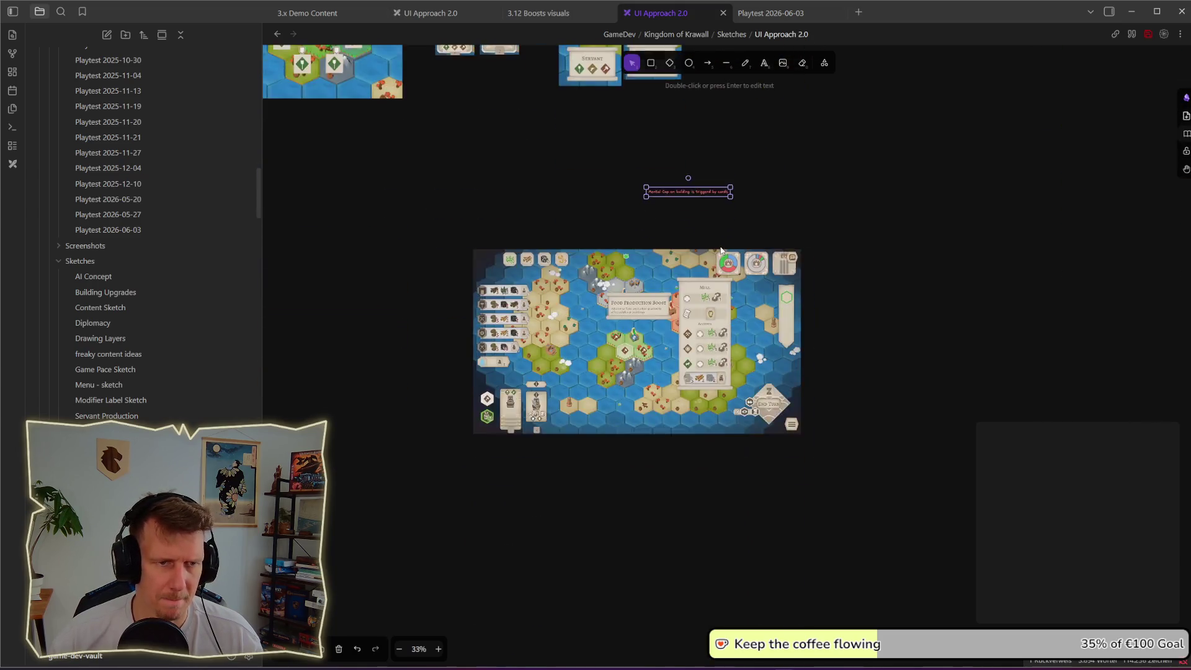
pyautogui.scroll(5, 721, 249)
pyautogui.moveTo(653, 124); pyautogui.dragTo(677, 224)
# - Reword the pink note to 'Boost is not understood when seen the first time'
pyautogui.doubleClick(676, 223)
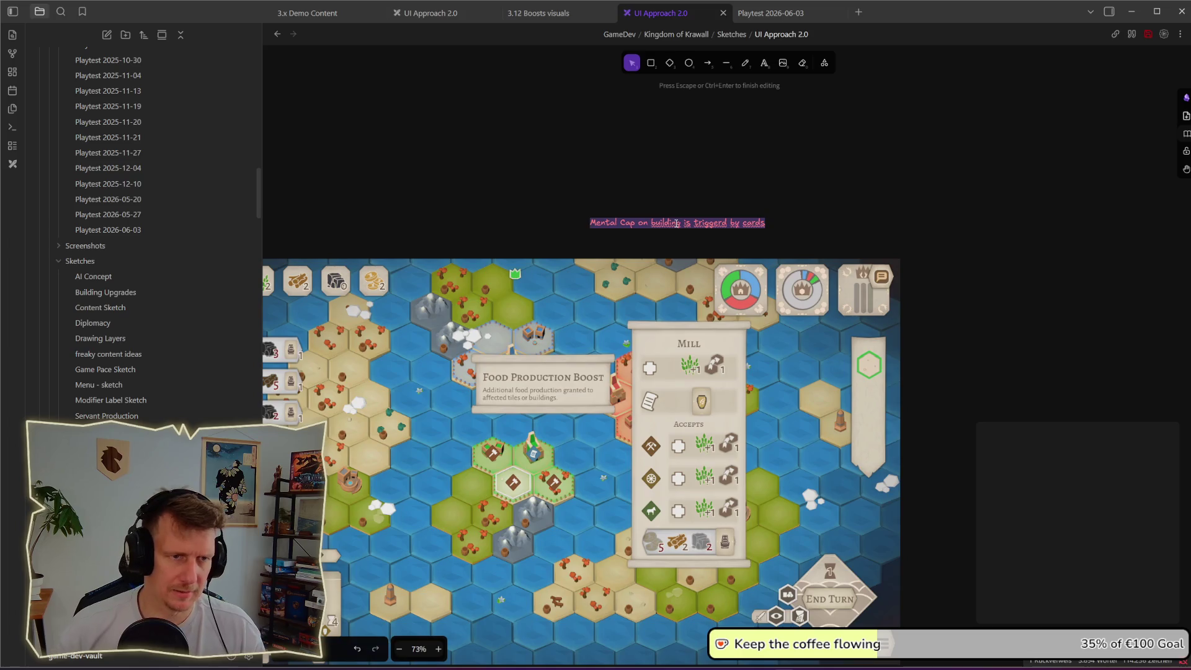
pyautogui.write('players')
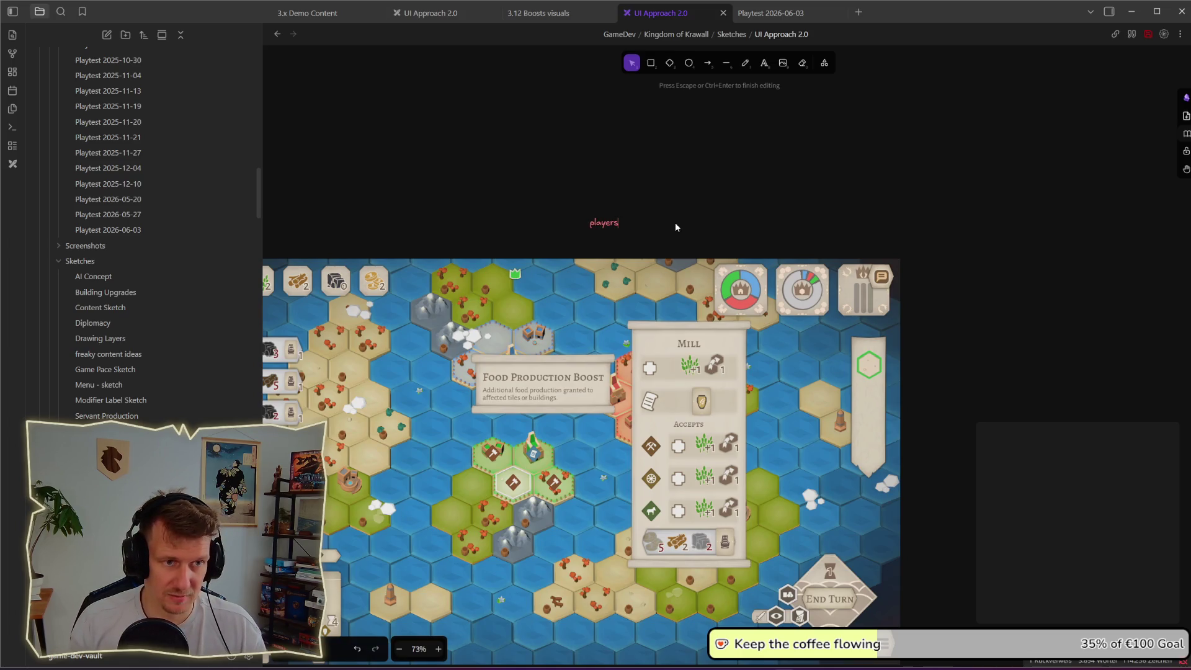
pyautogui.write(' expect ')
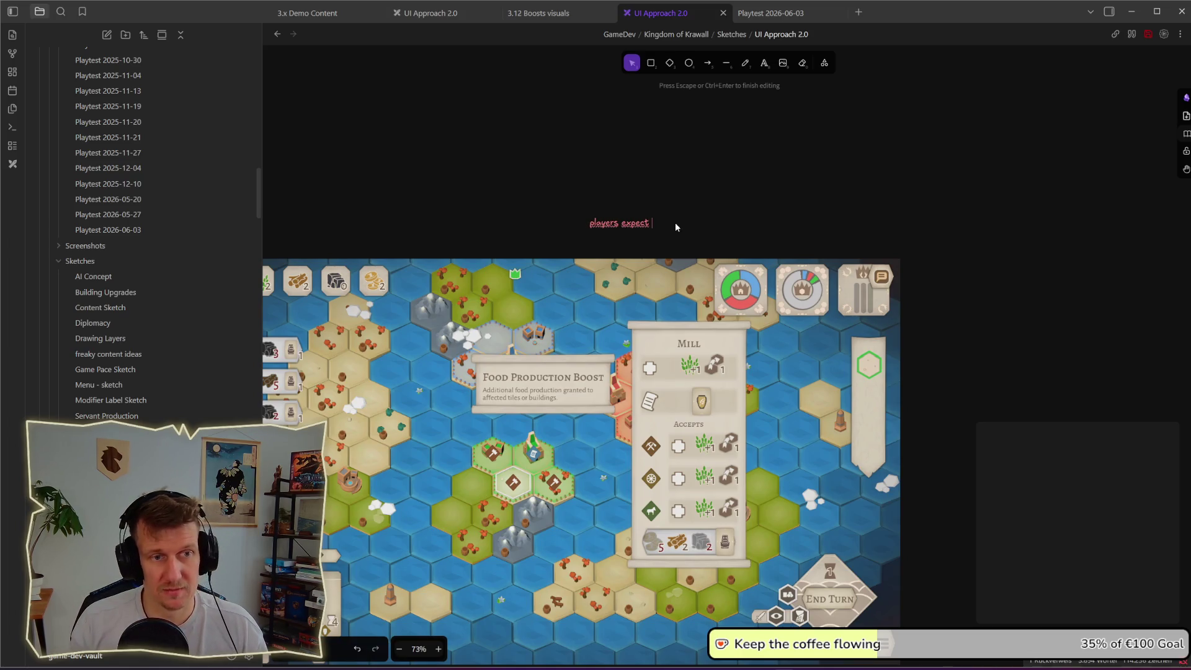
pyautogui.write('food pri')
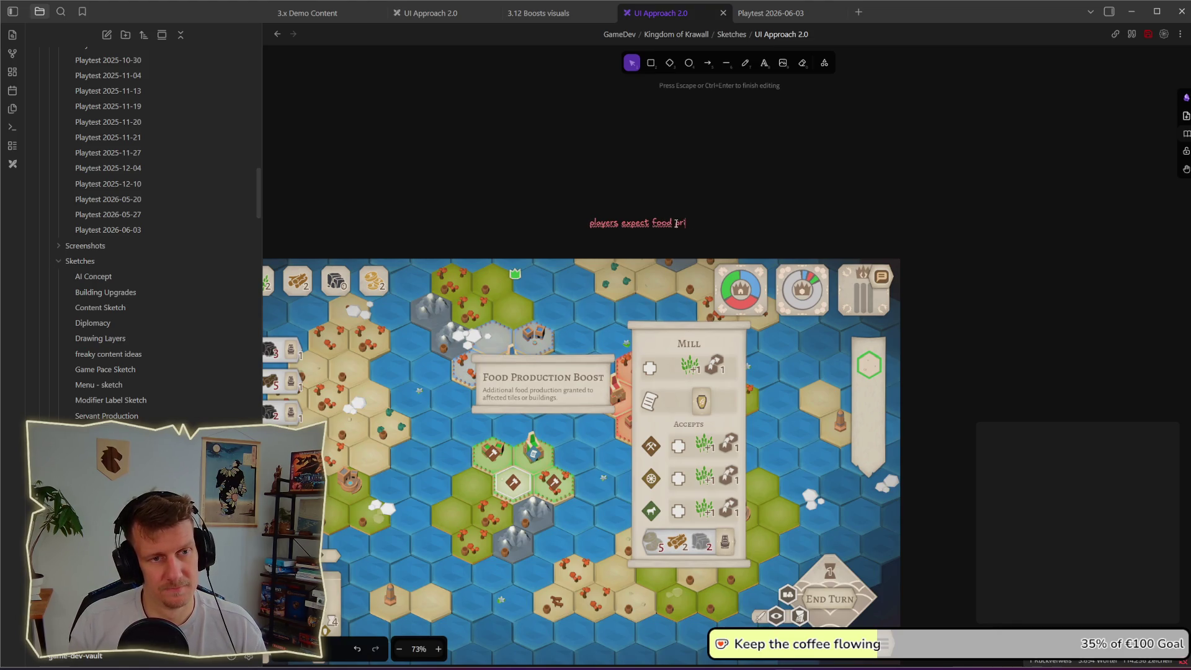
pyautogui.hotkey('ctrl', 'BackSpace')
pyautogui.write('Boost o')
pyautogui.press('BackSpace')
pyautogui.write('is not')
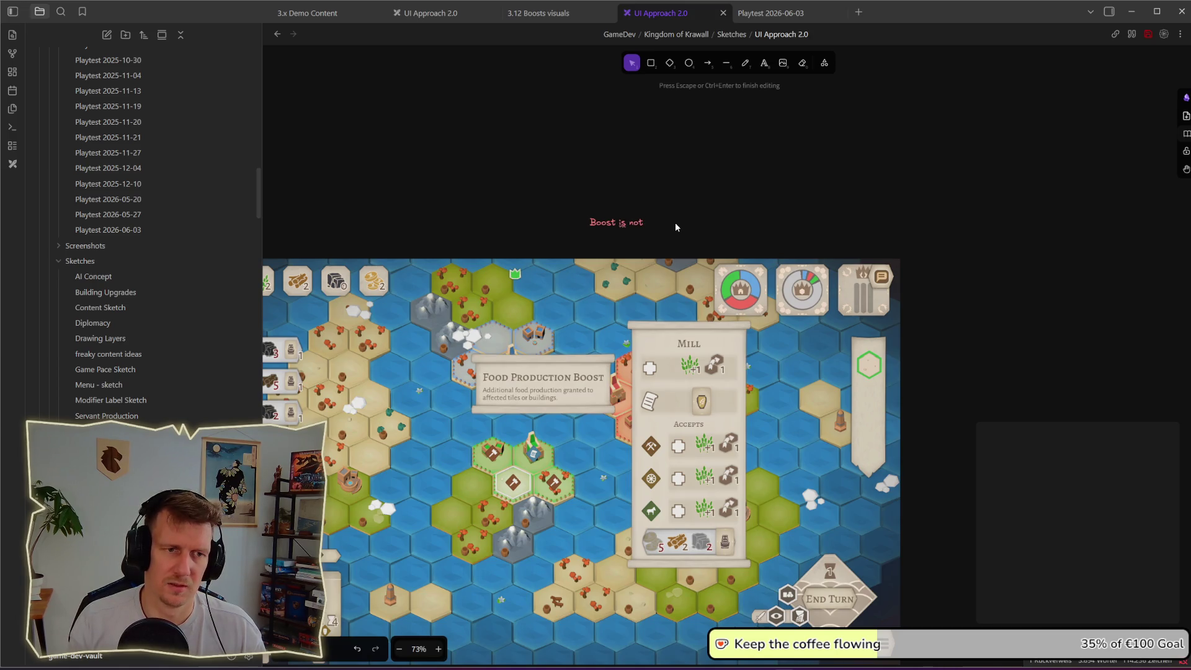
pyautogui.write(' understood when seen the first time')
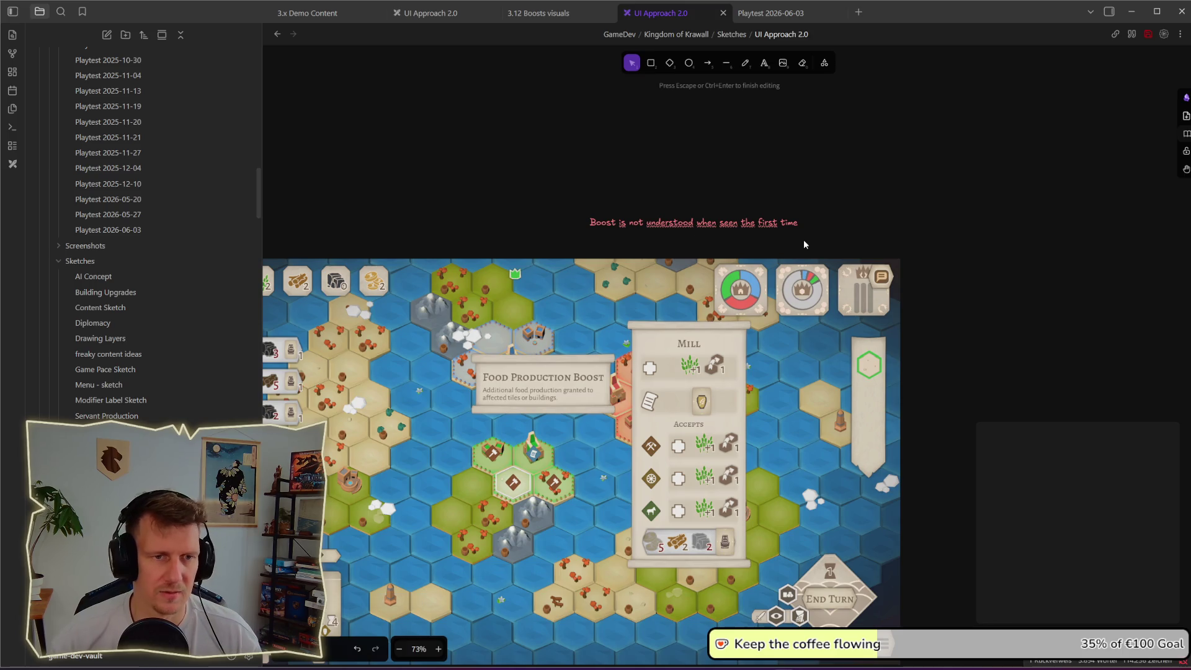
pyautogui.press('Escape')
# - Draw a pink arrow from the note to the top of the Mill's wheat icon
pyautogui.click(708, 63)
pyautogui.moveTo(686, 250); pyautogui.dragTo(689, 361)
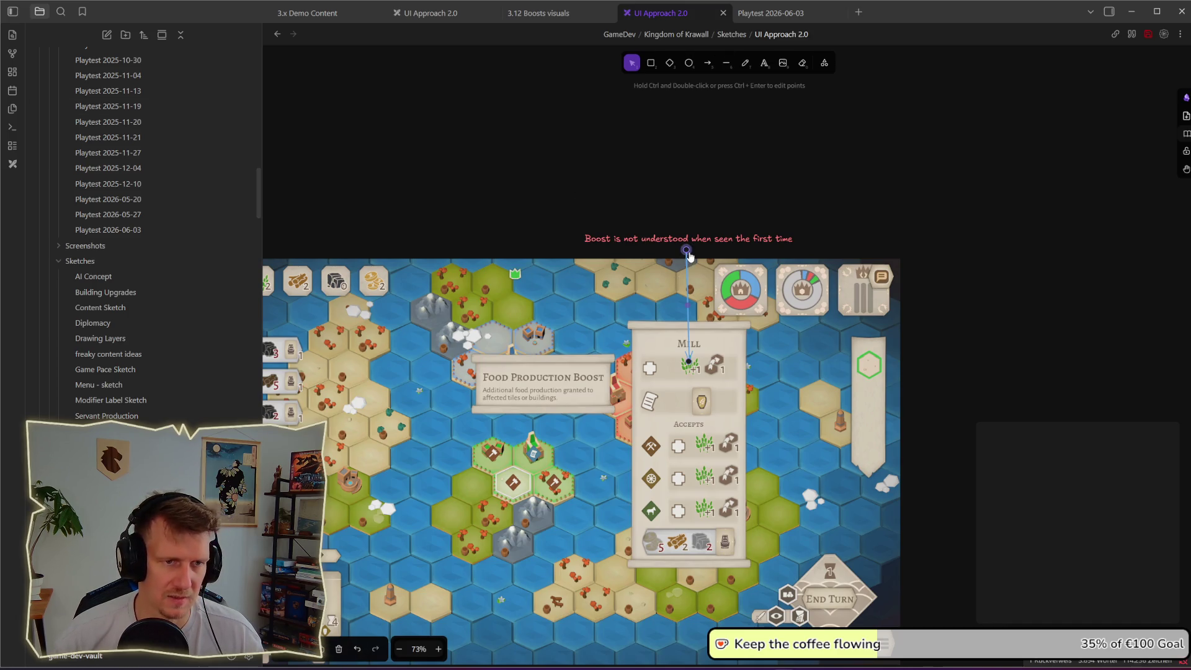
pyautogui.click(308, 657)
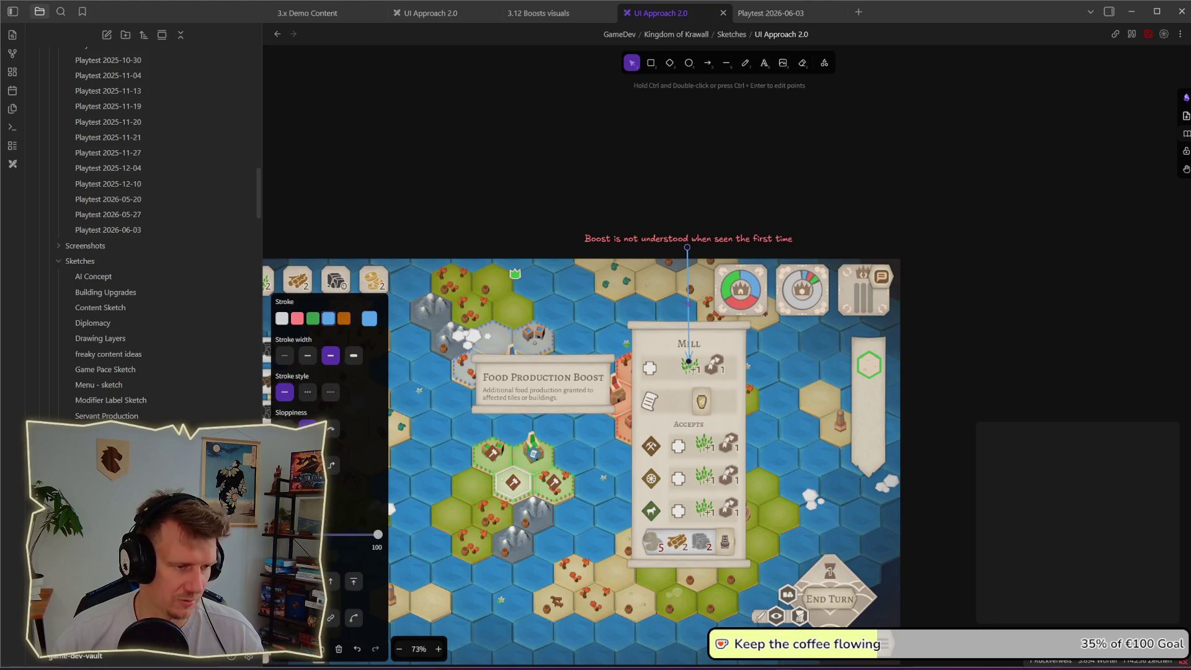
pyautogui.click(923, 223)
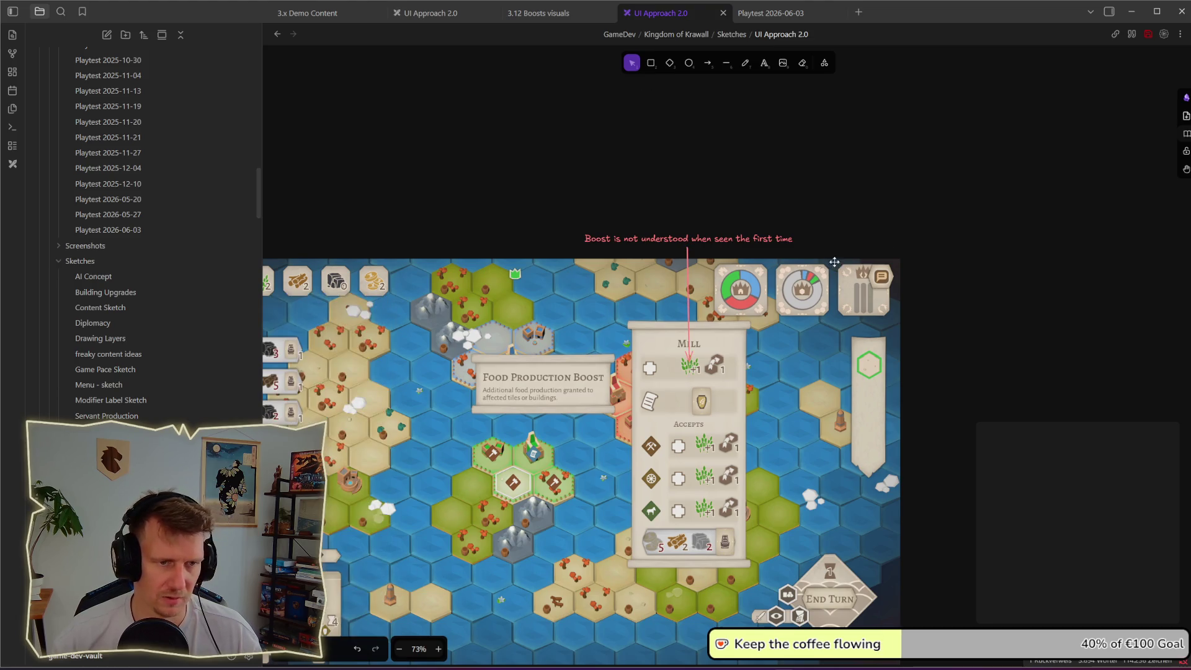
pyautogui.hscroll(-4, 900, 261)
pyautogui.scroll(-1, 900, 260)
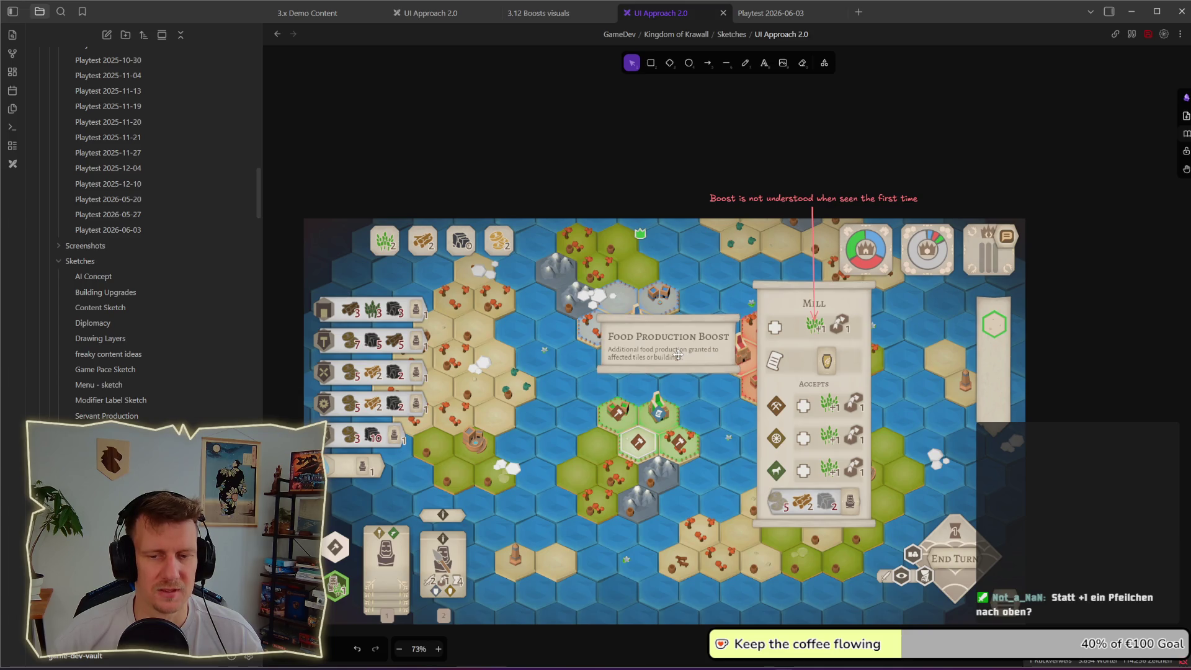
pyautogui.click(815, 321)
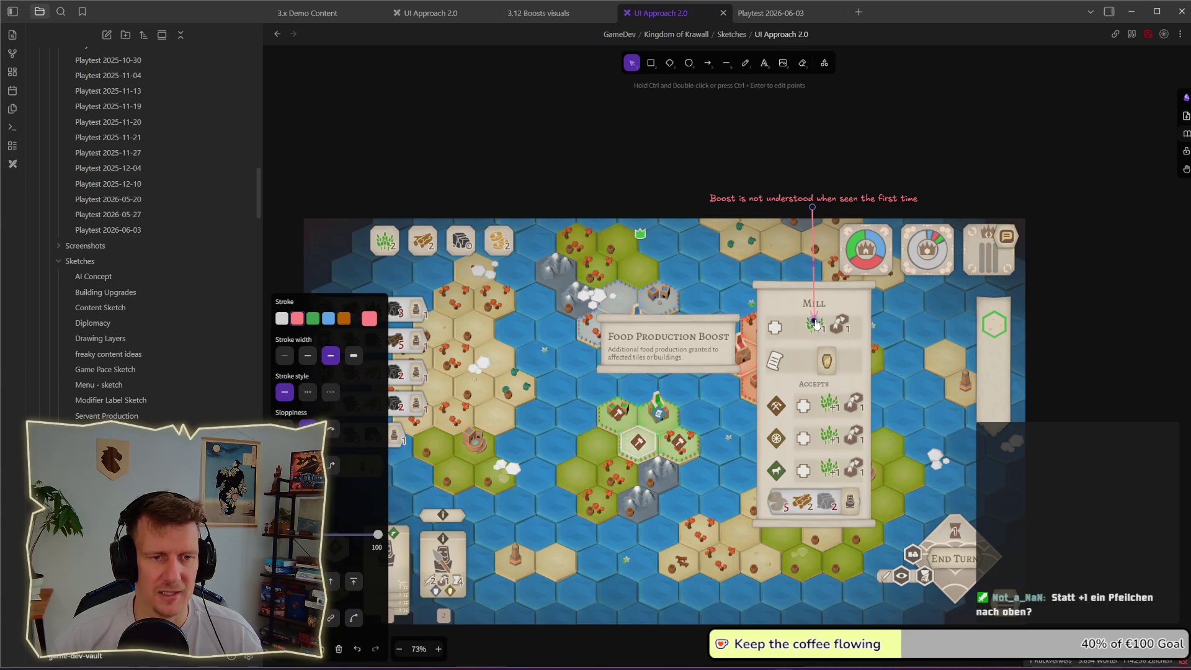
pyautogui.moveTo(816, 325); pyautogui.dragTo(817, 319)
pyautogui.press('Escape')
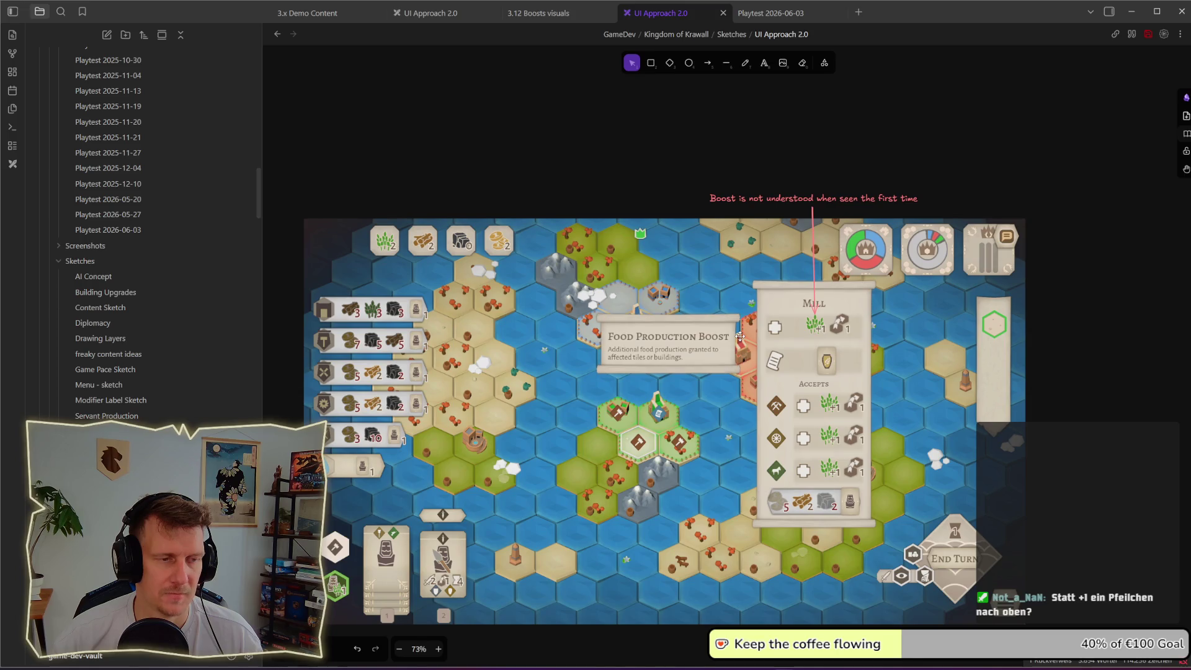
pyautogui.scroll(-3, 829, 310)
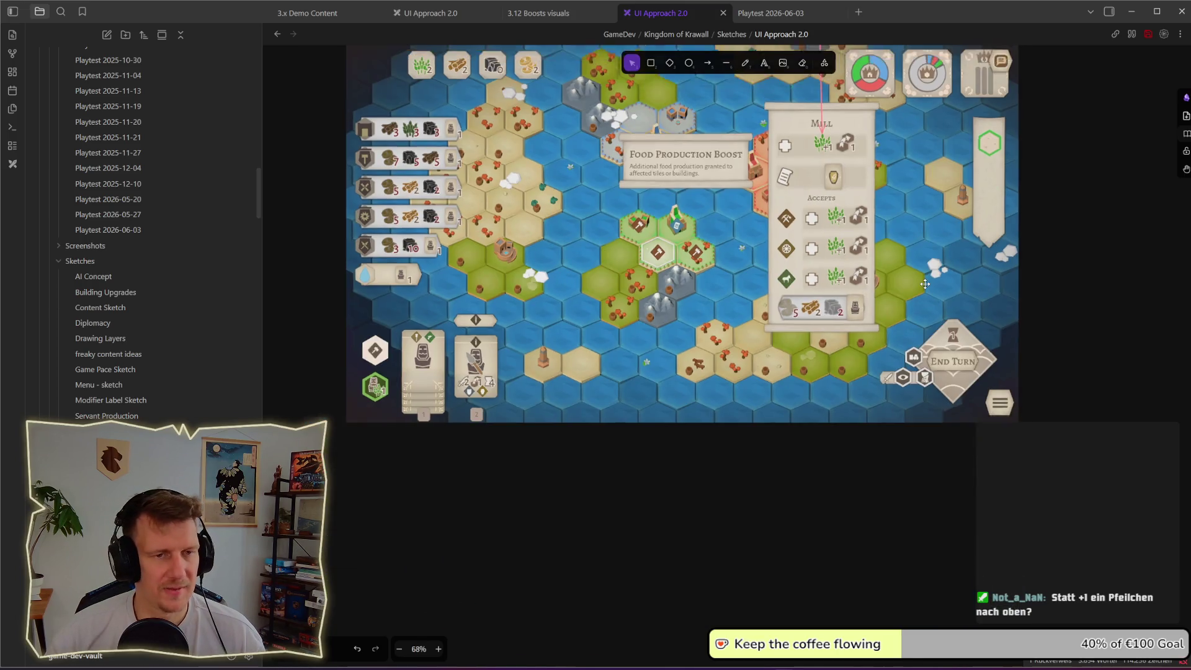
pyautogui.scroll(5, 824, 312)
pyautogui.scroll(-5, 820, 309)
pyautogui.scroll(5, 701, 330)
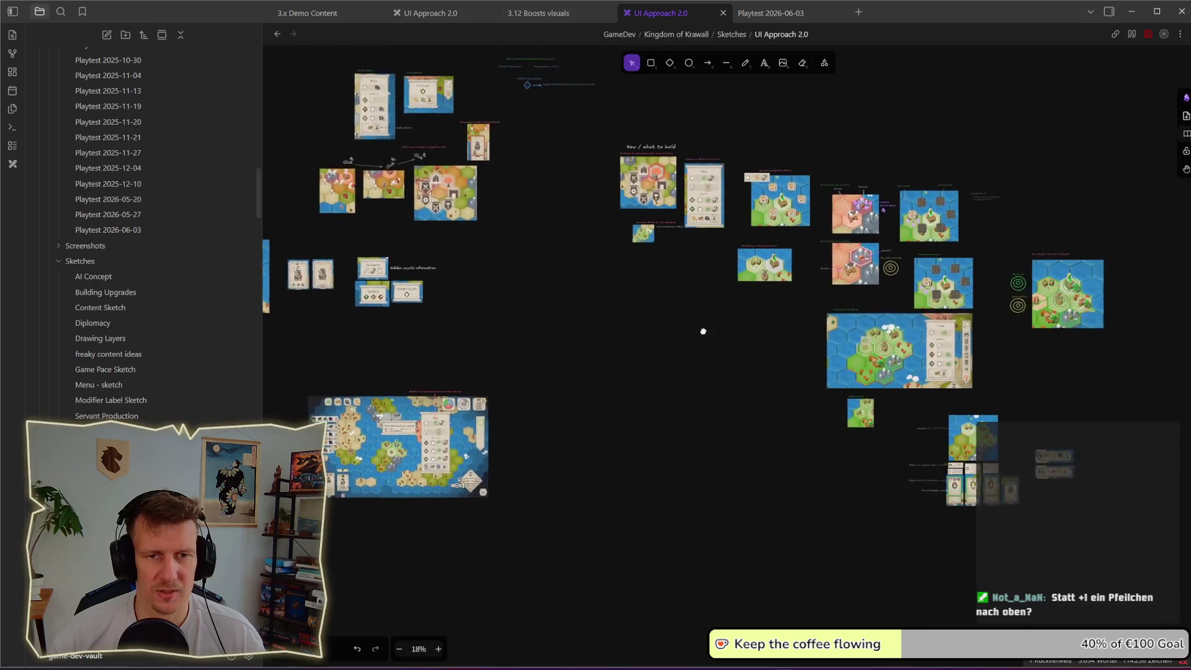
pyautogui.scroll(3, 795, 339)
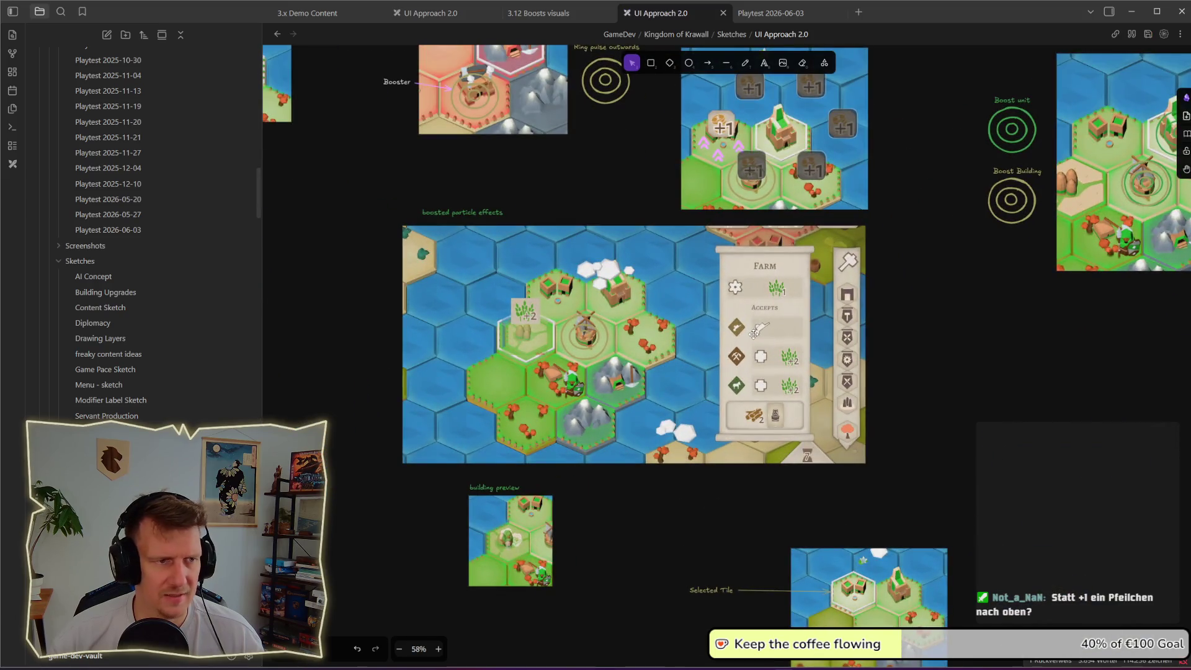
pyautogui.moveTo(685, 279); pyautogui.dragTo(905, 508)
pyautogui.scroll(2, 758, 335)
pyautogui.hscroll(-5, 871, 412)
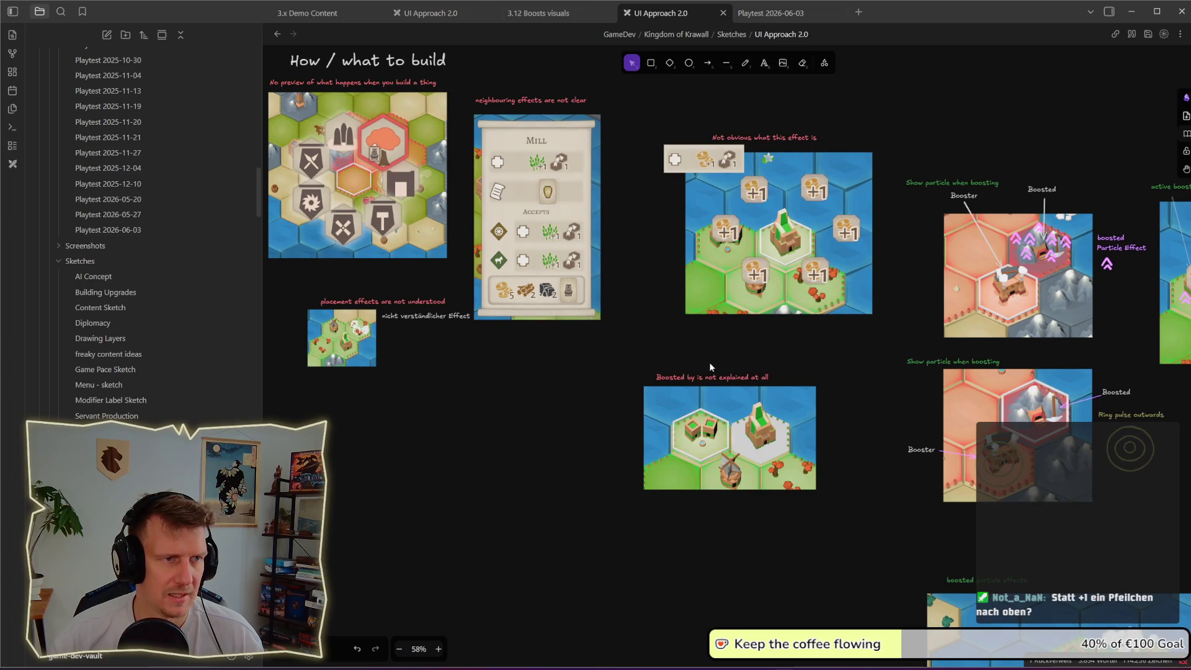
pyautogui.scroll(1, 620, 220)
pyautogui.hscroll(-3, 620, 220)
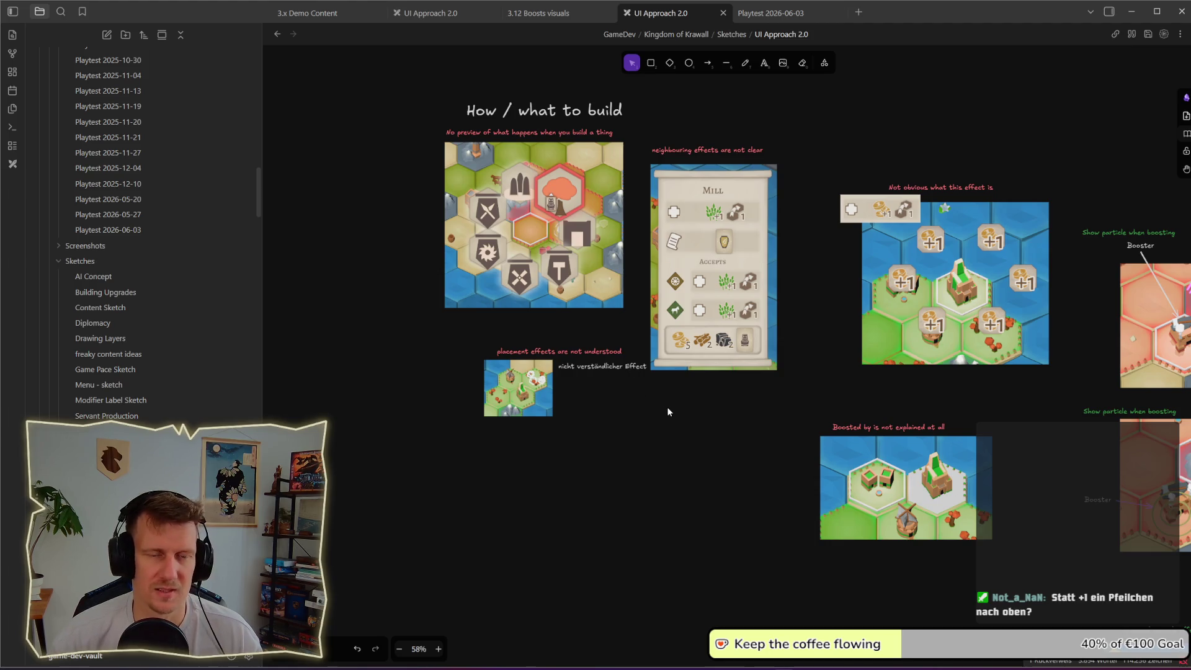
pyautogui.hscroll(2, 667, 408)
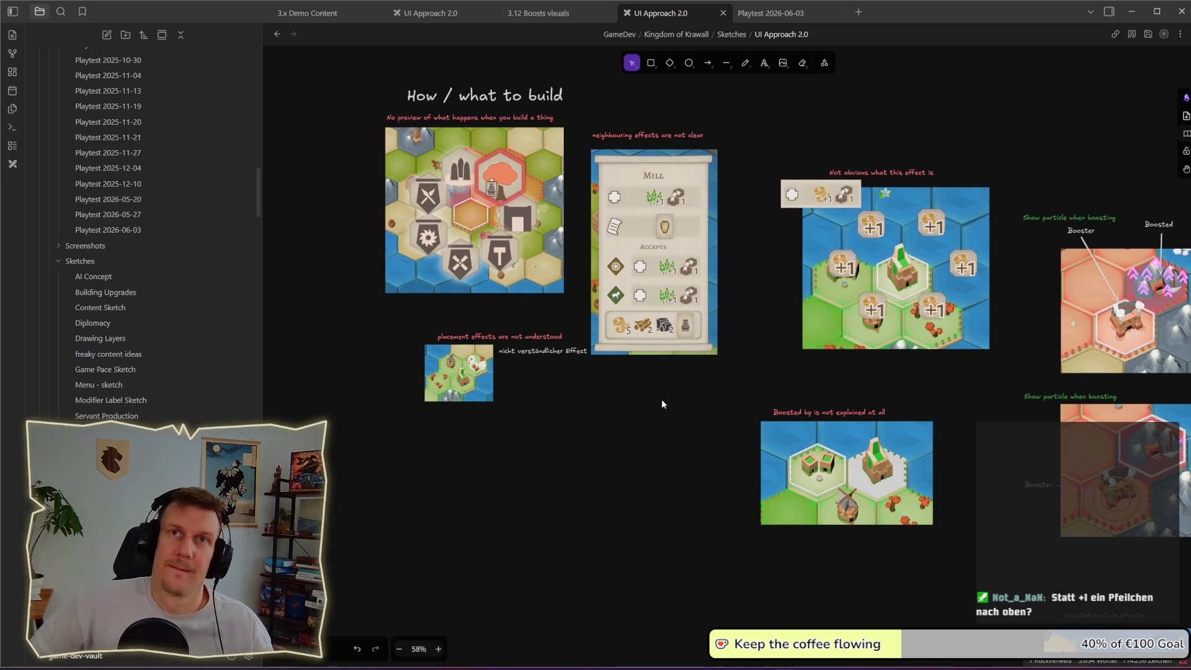
pyautogui.moveTo(511, 470)
pyautogui.mouseDown()
pyautogui.moveTo(820, 403)
pyautogui.moveTo(773, 333)
pyautogui.moveTo(906, 244)
pyautogui.mouseUp()
pyautogui.scroll(-5, 772, 420)
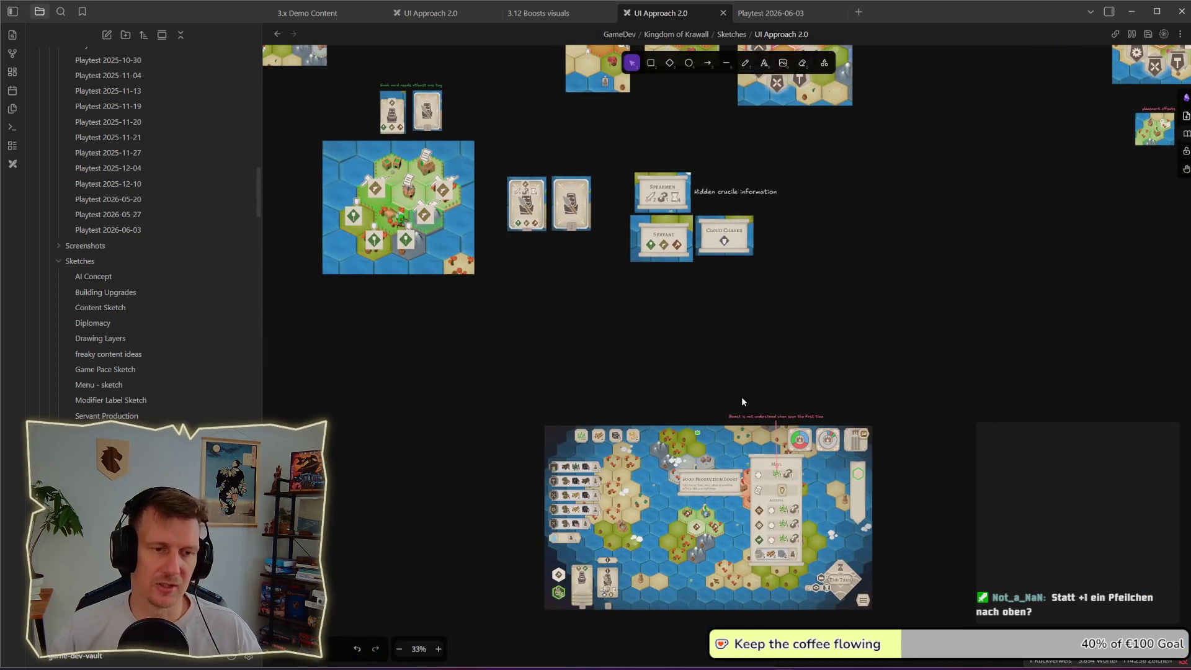
pyautogui.scroll(10, 824, 493)
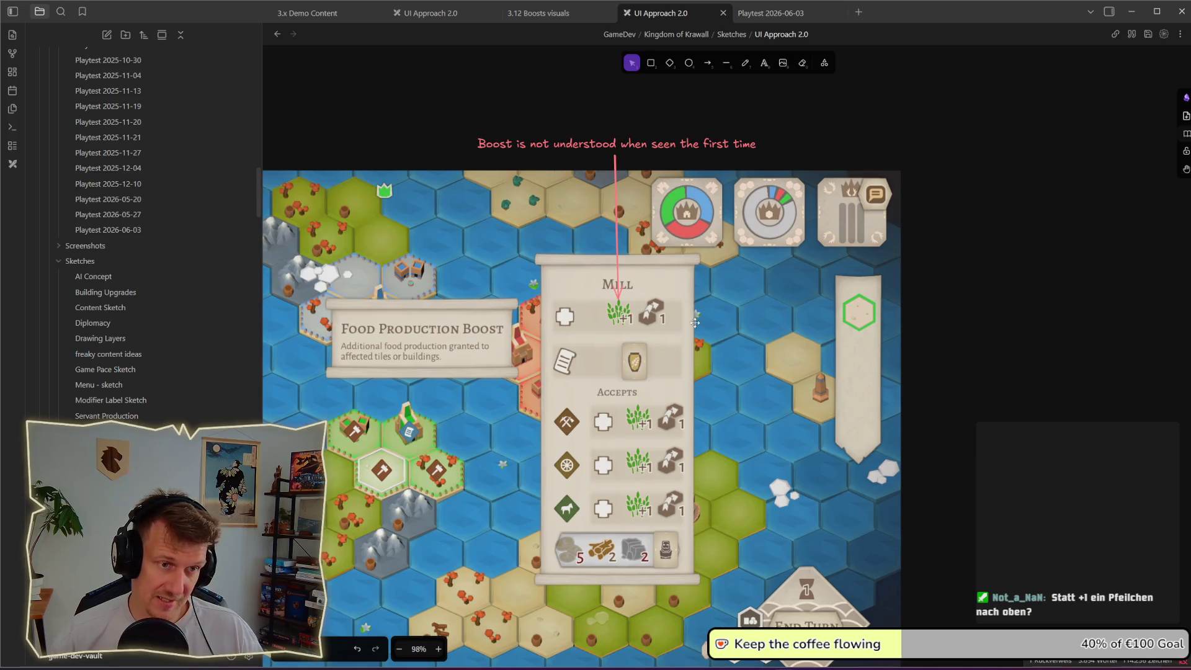
# - Capture the wheat +1 icon and paste it into the sketch
pyautogui.press('super+shift+s')
pyautogui.moveTo(605, 301); pyautogui.dragTo(640, 336)
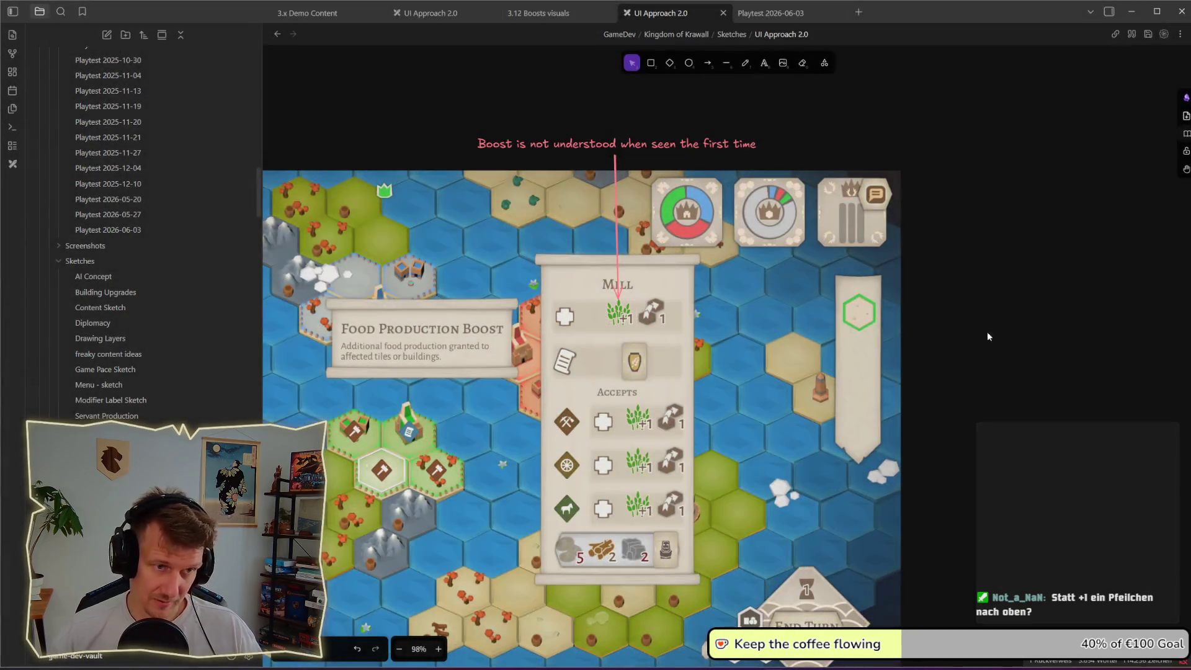
pyautogui.moveTo(1010, 333); pyautogui.dragTo(940, 319)
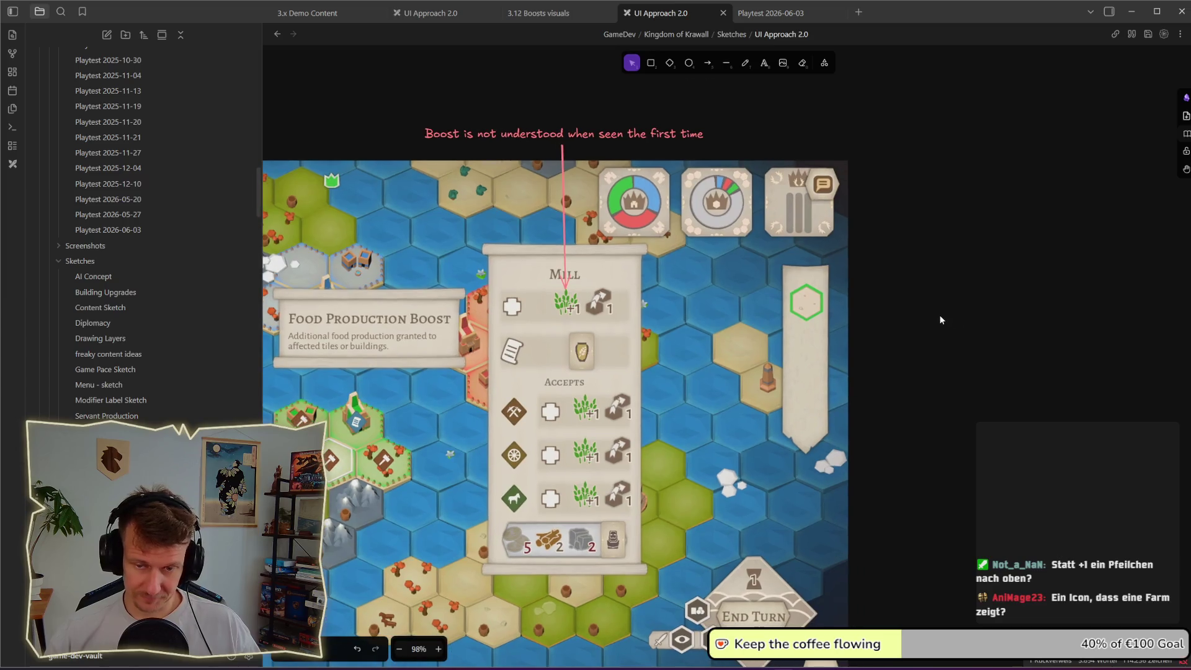
pyautogui.hotkey('ctrl', 'v')
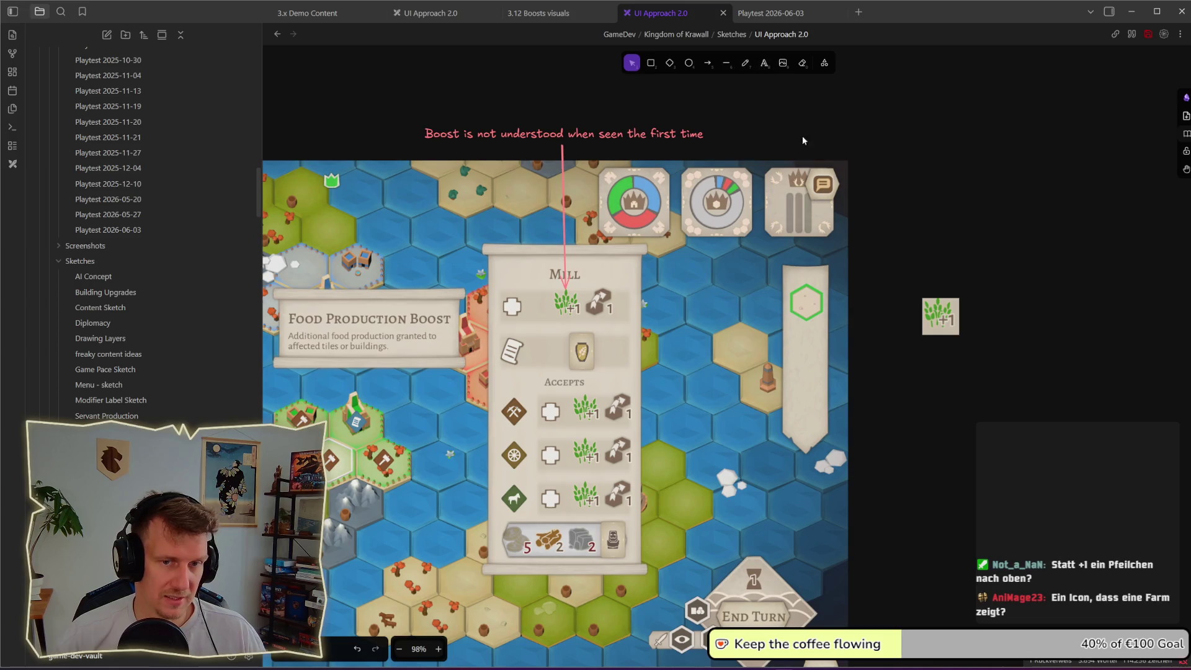
pyautogui.click(937, 313)
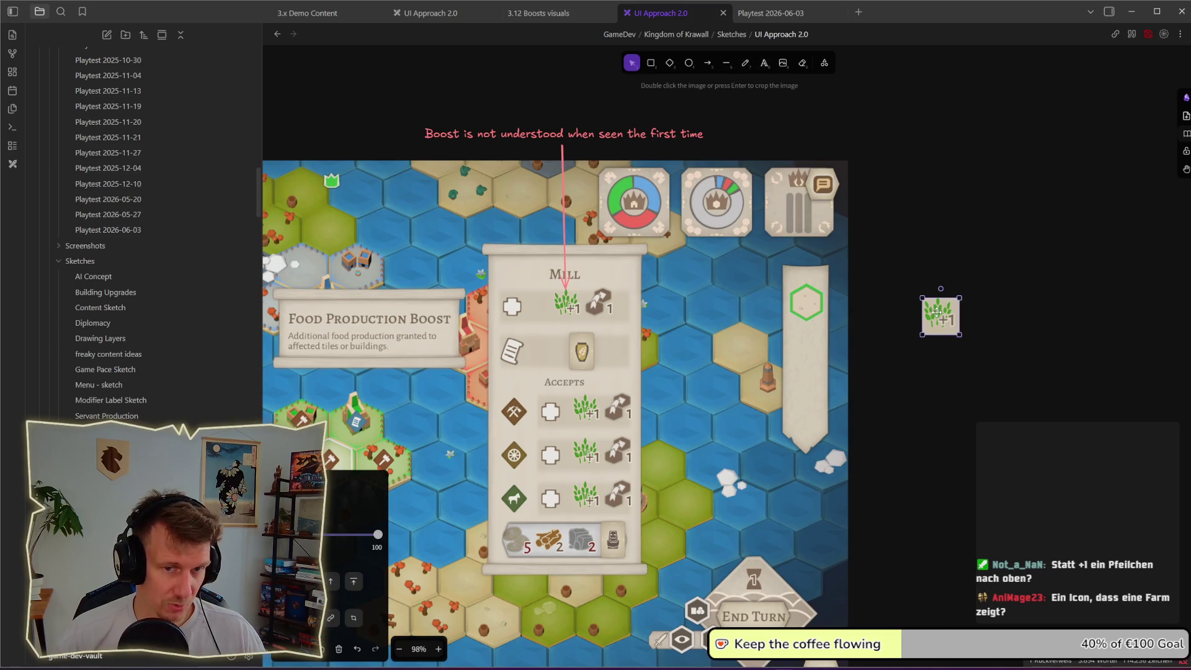
# - Draw a rectangle with white outline and light hatched fill near the wheat icon
pyautogui.click(651, 63)
pyautogui.moveTo(897, 289); pyautogui.dragTo(982, 342)
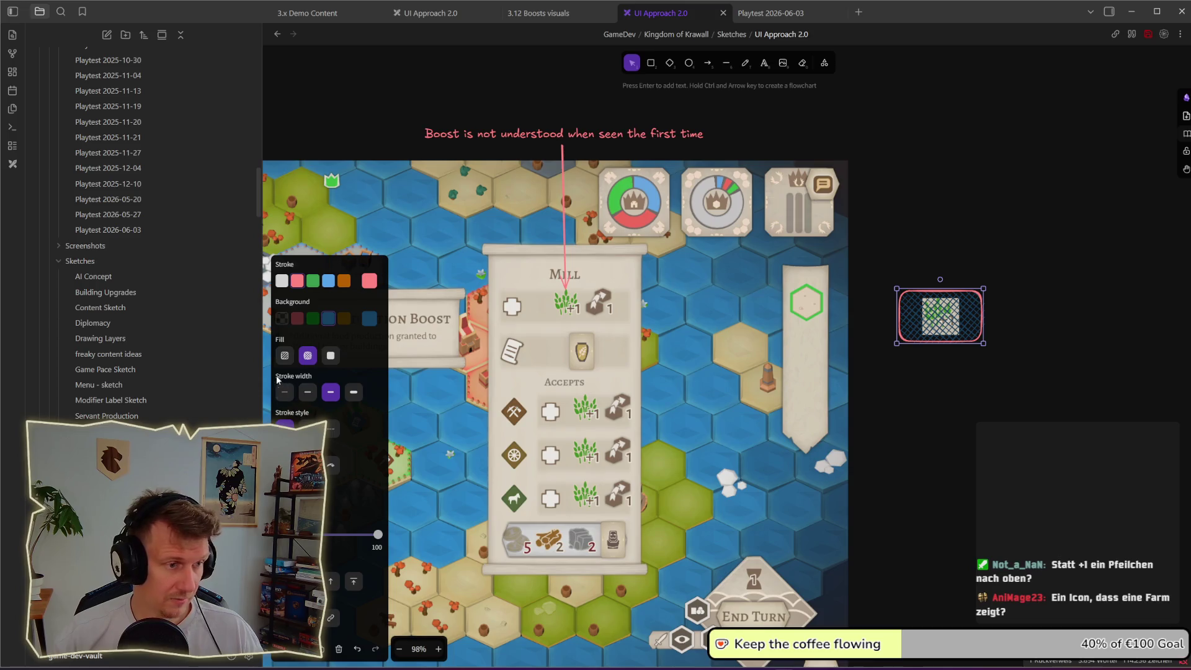
pyautogui.click(282, 282)
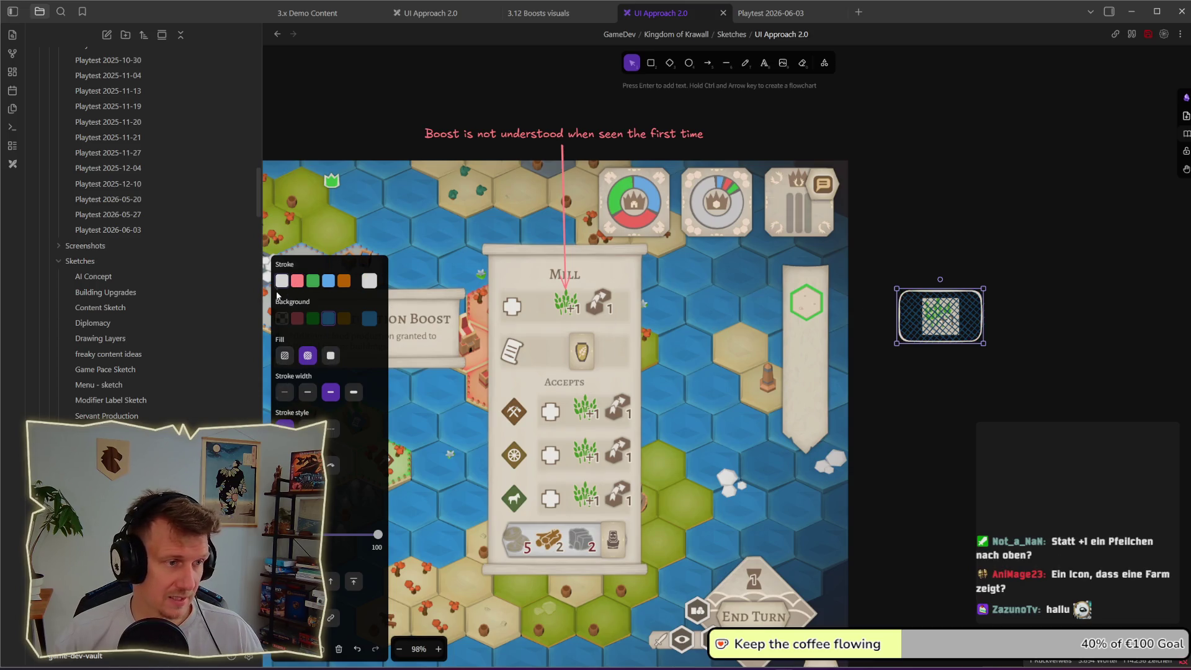
pyautogui.click(282, 318)
pyautogui.click(370, 355)
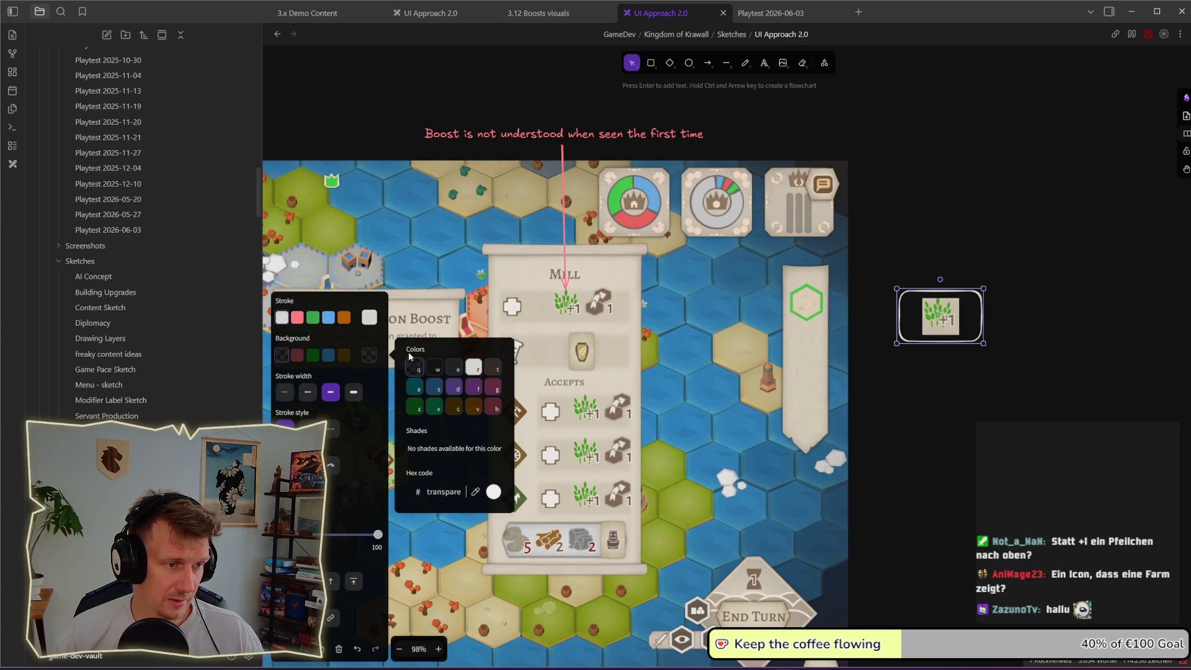
pyautogui.click(474, 369)
pyautogui.moveTo(958, 289); pyautogui.dragTo(971, 365)
pyautogui.click(948, 308)
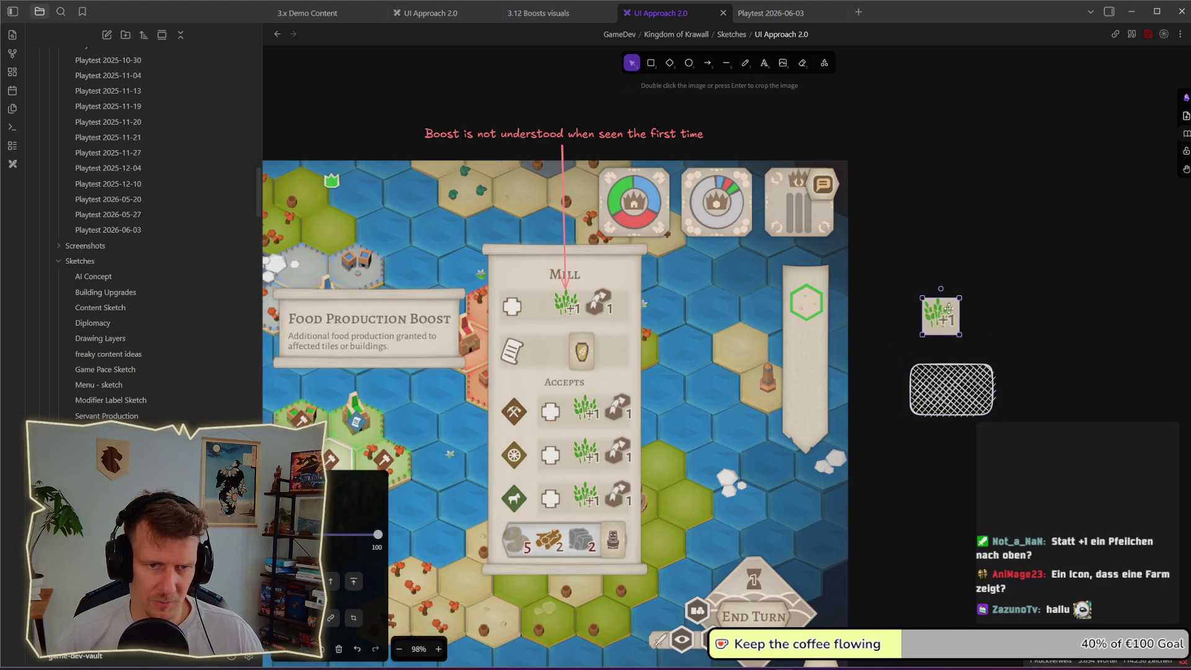
# - Reshape the hatched rectangle into a cross centred on the wheat icon
pyautogui.click(962, 415)
pyautogui.rightClick(961, 404)
pyautogui.click(938, 329)
pyautogui.moveTo(938, 329); pyautogui.dragTo(941, 315)
pyautogui.click(978, 375)
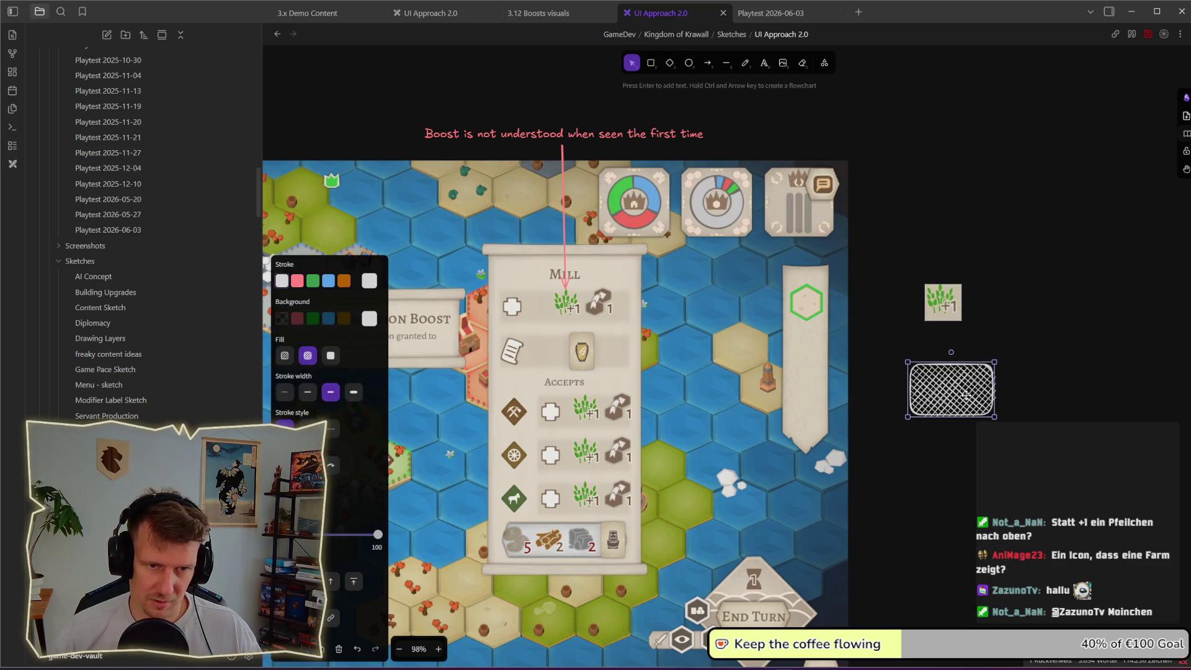
pyautogui.moveTo(951, 352)
pyautogui.mouseDown()
pyautogui.moveTo(943, 359)
pyautogui.moveTo(980, 390)
pyautogui.moveTo(943, 393)
pyautogui.mouseUp()
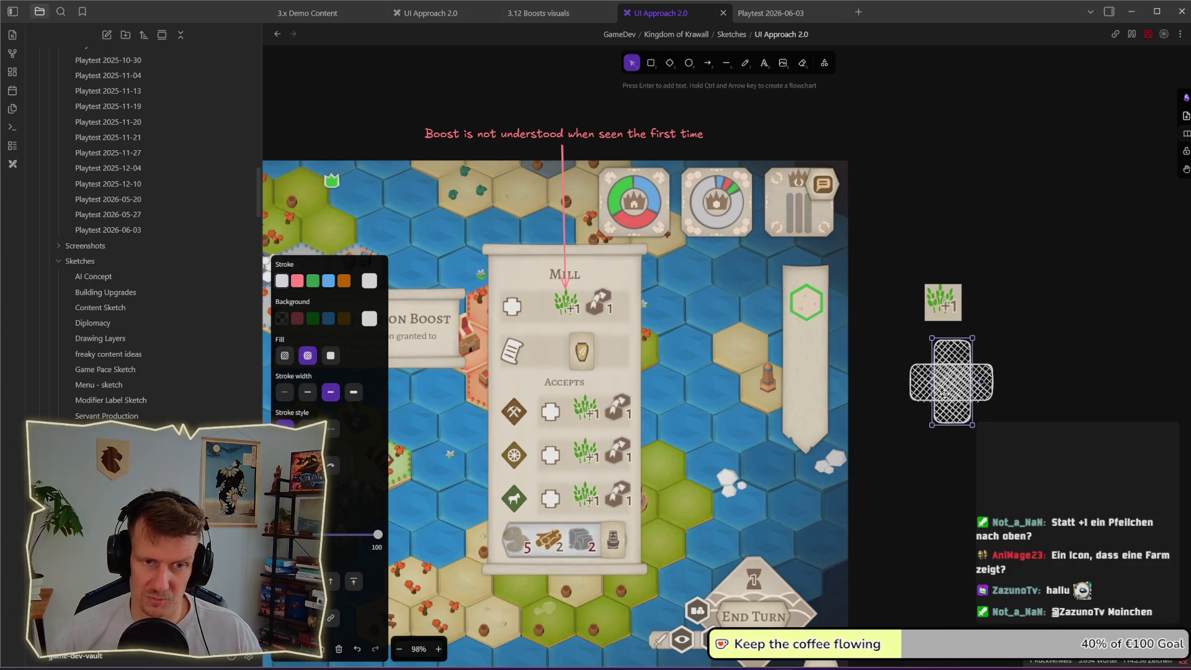
pyautogui.moveTo(949, 308)
pyautogui.mouseDown()
pyautogui.moveTo(959, 388)
pyautogui.moveTo(960, 291)
pyautogui.mouseUp()
# - Bring the wheat icon in front of the cross, centre it, and open its image
pyautogui.rightClick(960, 291)
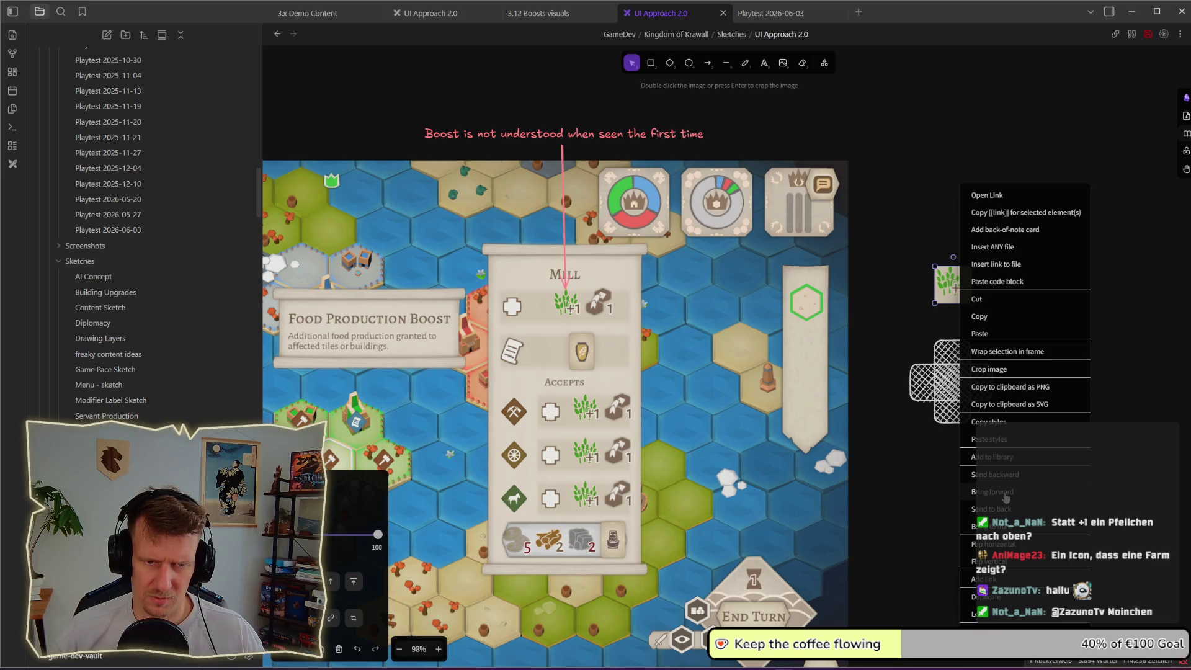
pyautogui.click(1005, 524)
pyautogui.moveTo(950, 285); pyautogui.dragTo(950, 375)
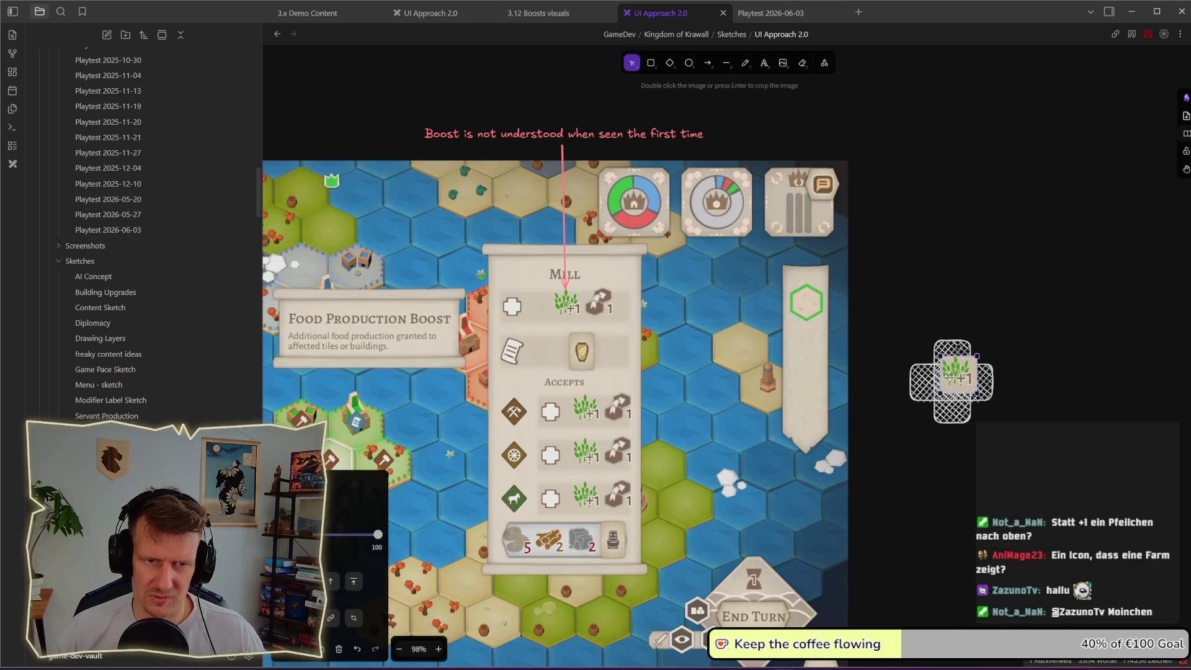
pyautogui.keyDown('ctrl'); pyautogui.click(971, 404); pyautogui.keyUp('ctrl')
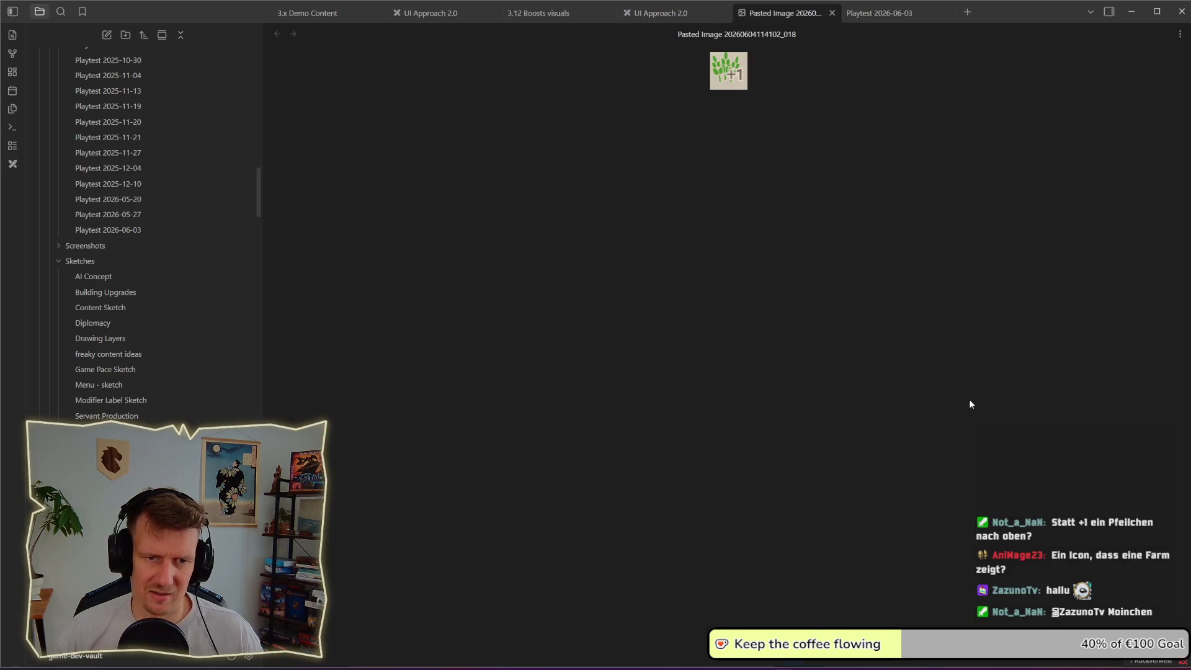
# - Close the pasted image tab and give the cross a solid fill instead of hatching
pyautogui.click(838, 12)
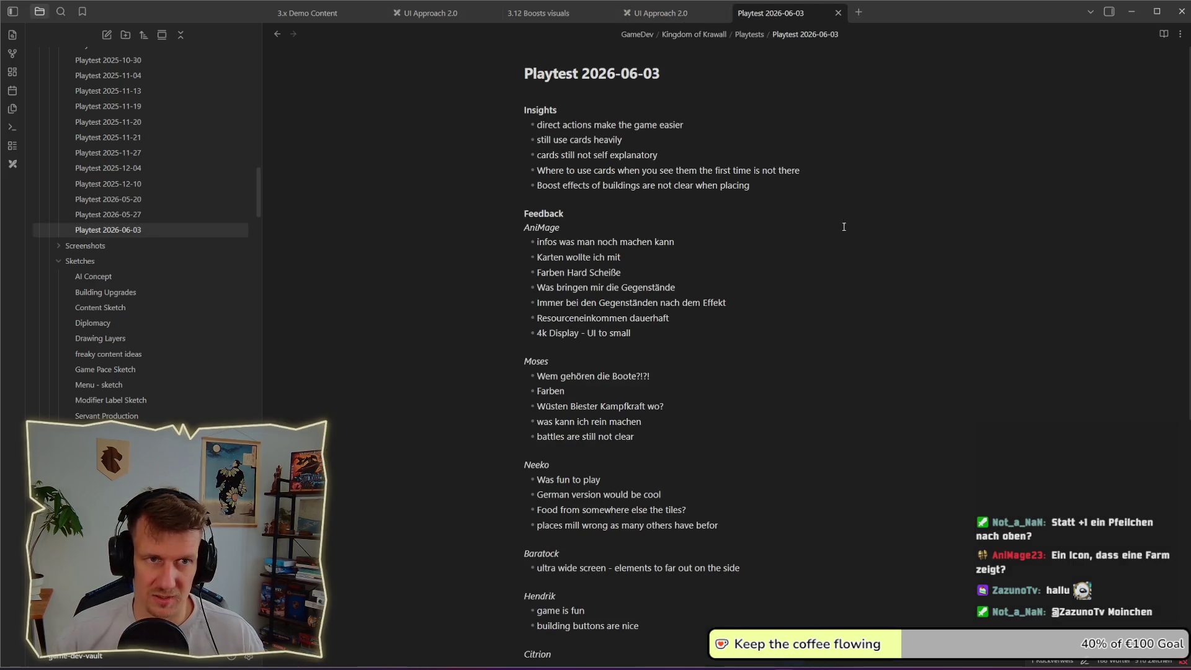
pyautogui.click(687, 15)
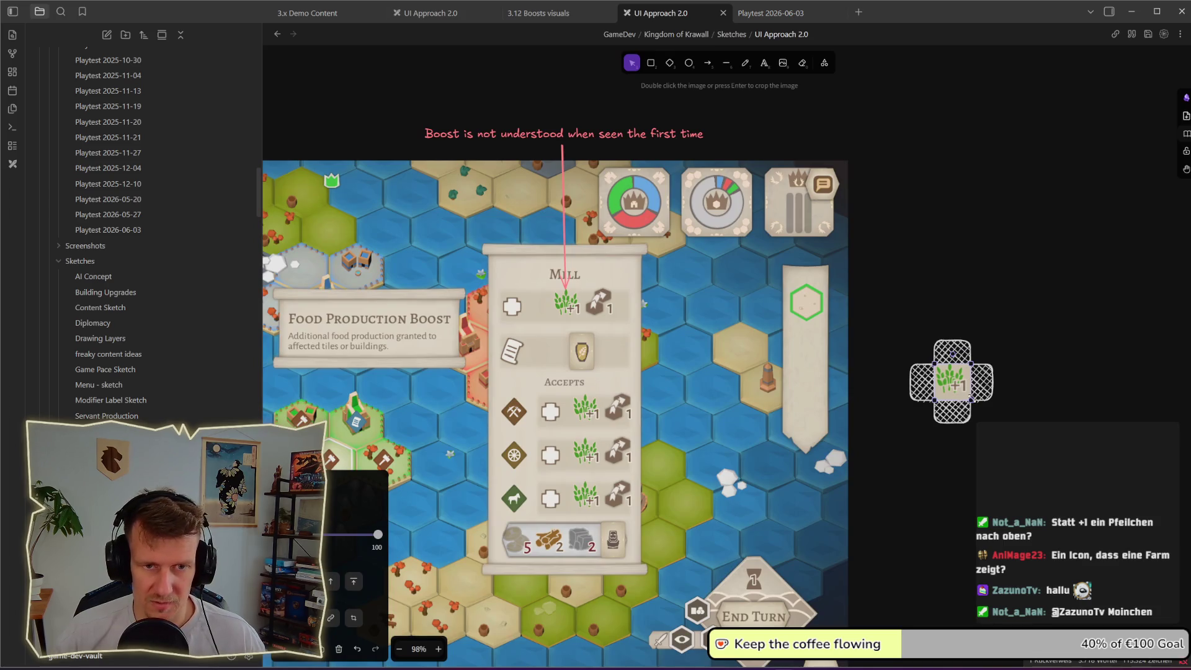
pyautogui.moveTo(888, 312)
pyautogui.mouseDown()
pyautogui.moveTo(1004, 445)
pyautogui.moveTo(959, 394)
pyautogui.mouseUp()
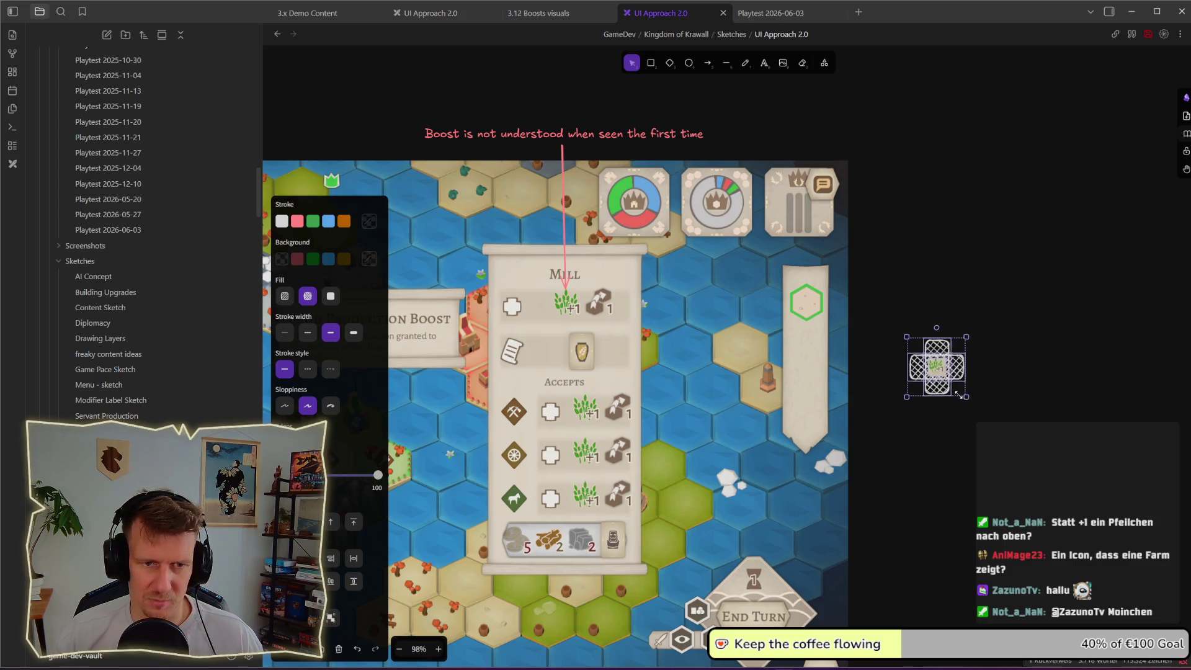
pyautogui.moveTo(900, 314); pyautogui.dragTo(991, 423)
pyautogui.moveTo(940, 379)
pyautogui.mouseDown()
pyautogui.moveTo(590, 342)
pyautogui.moveTo(574, 295)
pyautogui.moveTo(944, 358)
pyautogui.mouseUp()
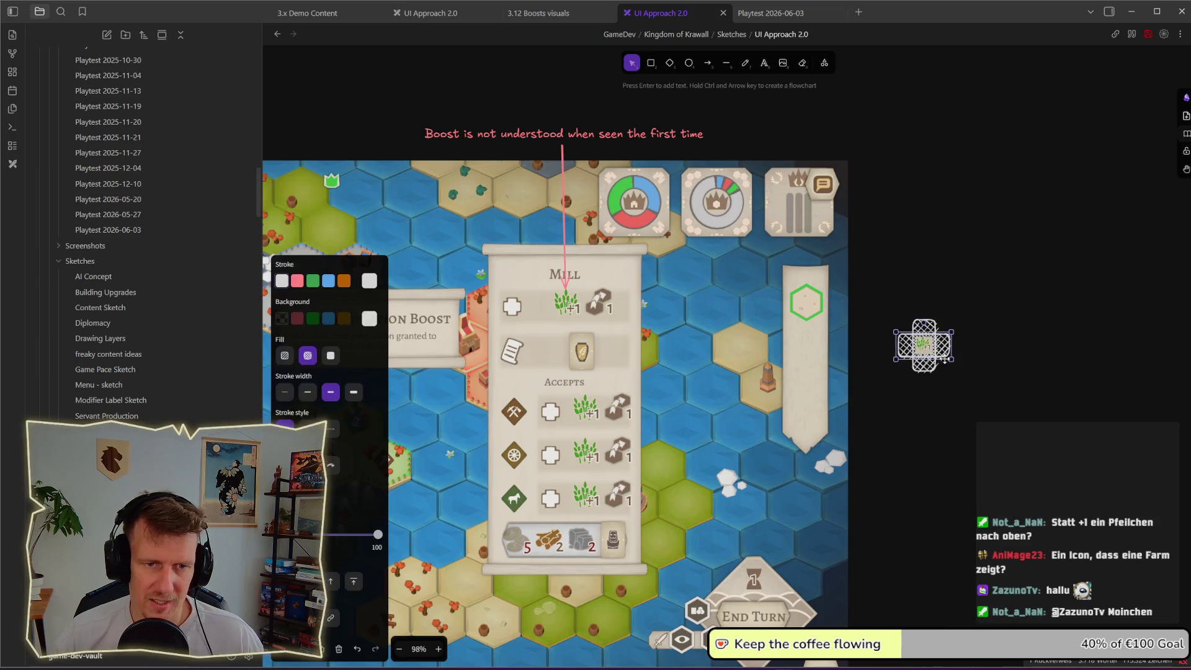
pyautogui.click(331, 296)
# - Move the cross-and-wheat icon beside the map and duplicate the top note to its right
pyautogui.moveTo(990, 421); pyautogui.dragTo(901, 304)
pyautogui.moveTo(936, 354)
pyautogui.mouseDown()
pyautogui.moveTo(671, 343)
pyautogui.moveTo(574, 307)
pyautogui.moveTo(945, 337)
pyautogui.moveTo(914, 297)
pyautogui.moveTo(977, 384)
pyautogui.mouseUp()
pyautogui.click(903, 284)
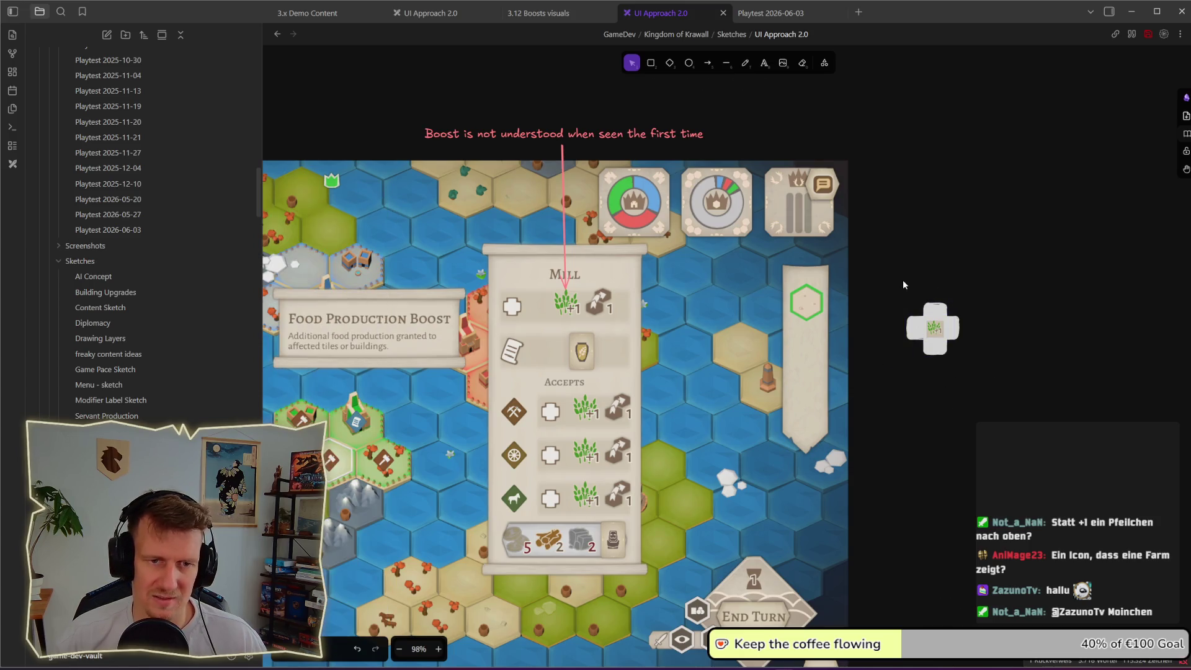
pyautogui.click(938, 347)
pyautogui.click(986, 362)
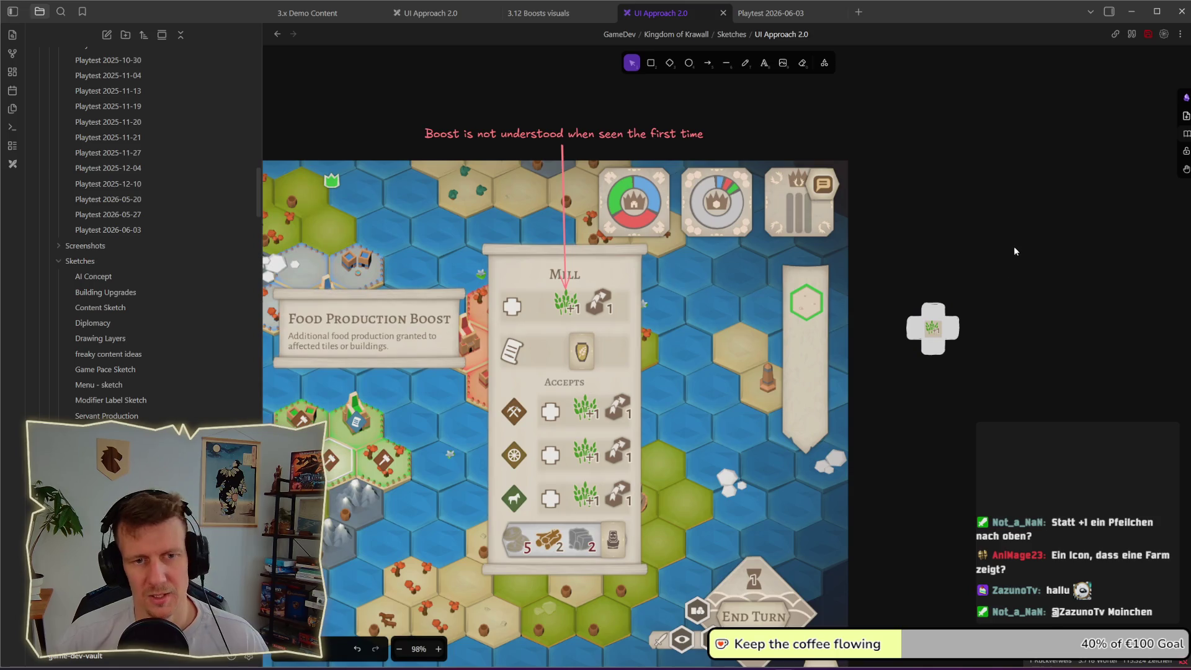
pyautogui.moveTo(677, 133); pyautogui.dragTo(1105, 284)
# - Retype the copied note as 'Icon focus on boost not on resource' and colour it green
pyautogui.doubleClick(1105, 282)
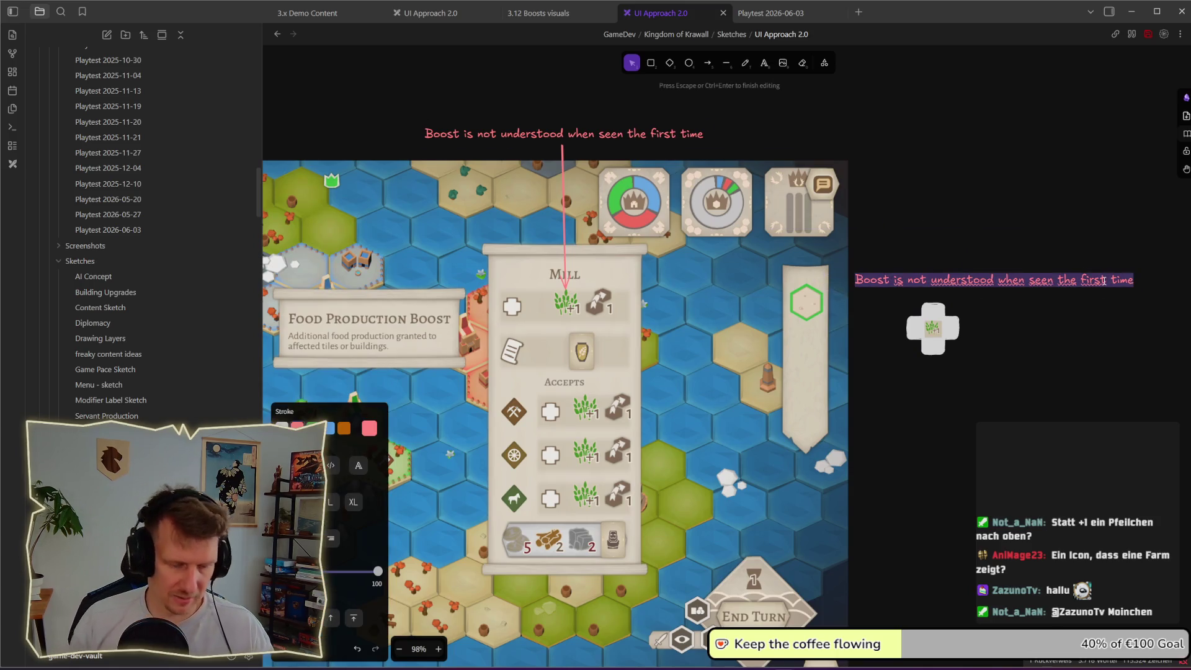
pyautogui.write('Fo')
pyautogui.press('BackSpace')
pyautogui.write('on')
pyautogui.press('BackSpace')
pyautogui.press('BackSpace')
pyautogui.press('BackSpace')
pyautogui.write('con focu')
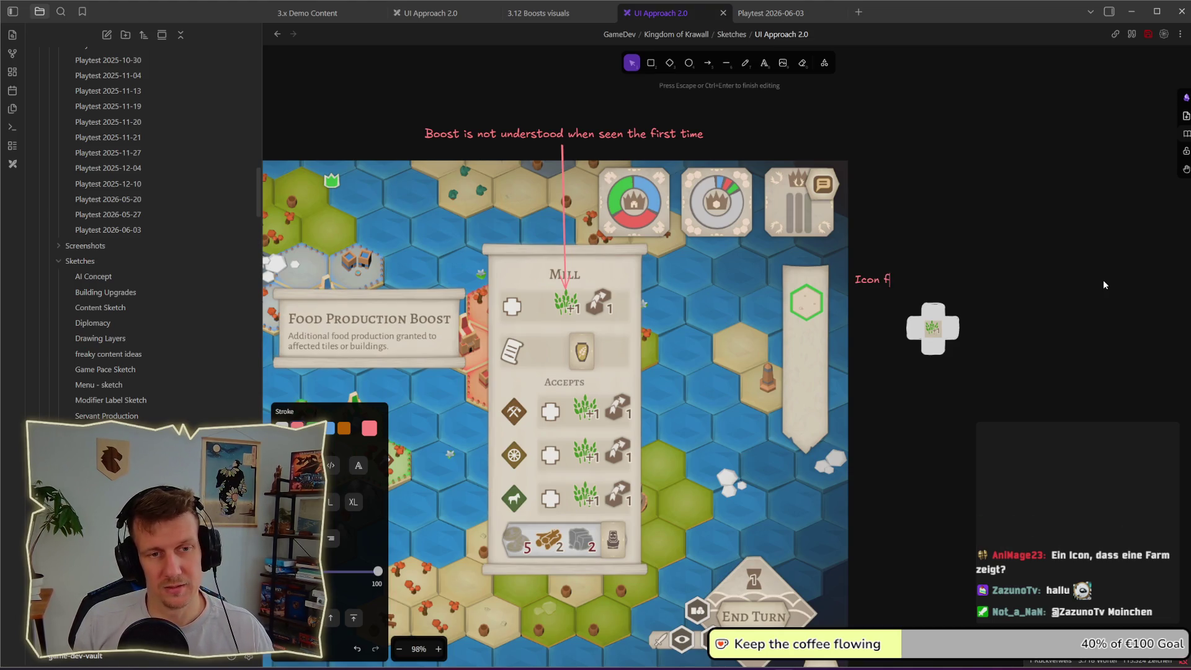
pyautogui.write('s o')
pyautogui.press('BackSpace')
pyautogui.write('on boost n')
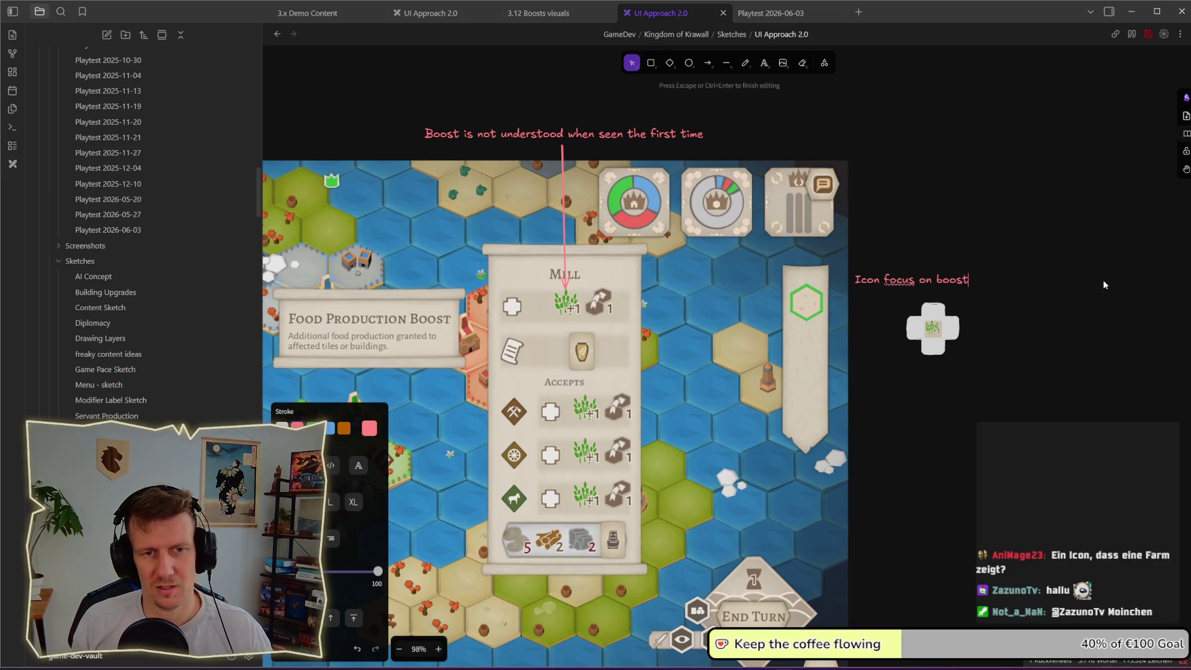
pyautogui.write('ot on ')
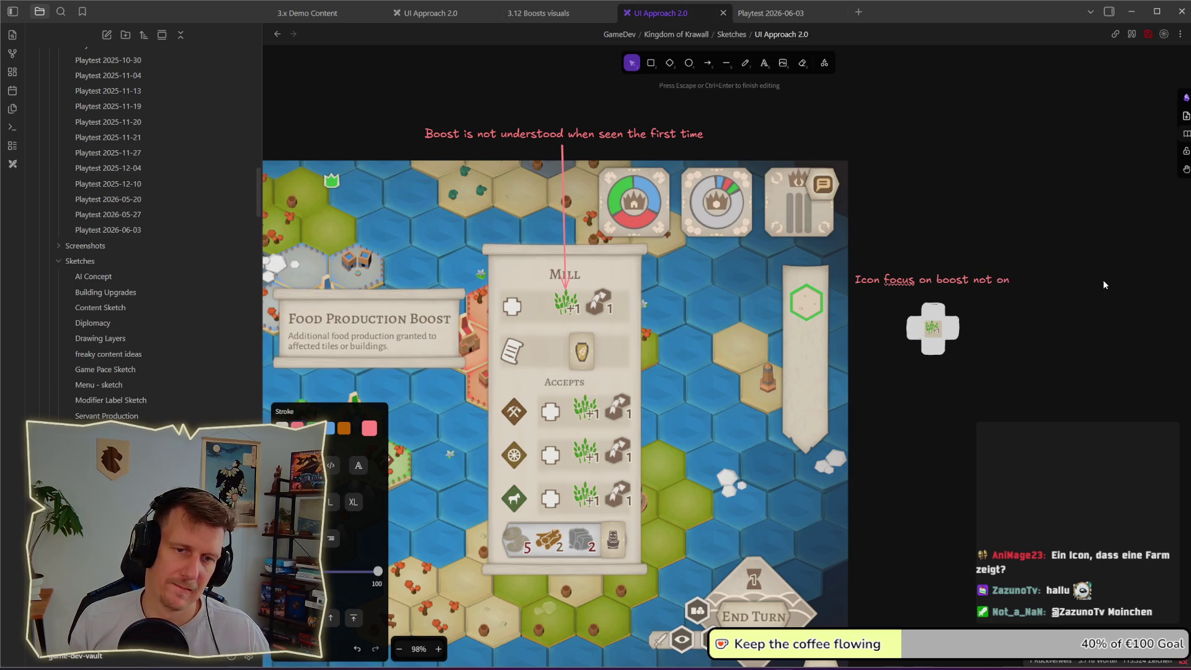
pyautogui.write('resource')
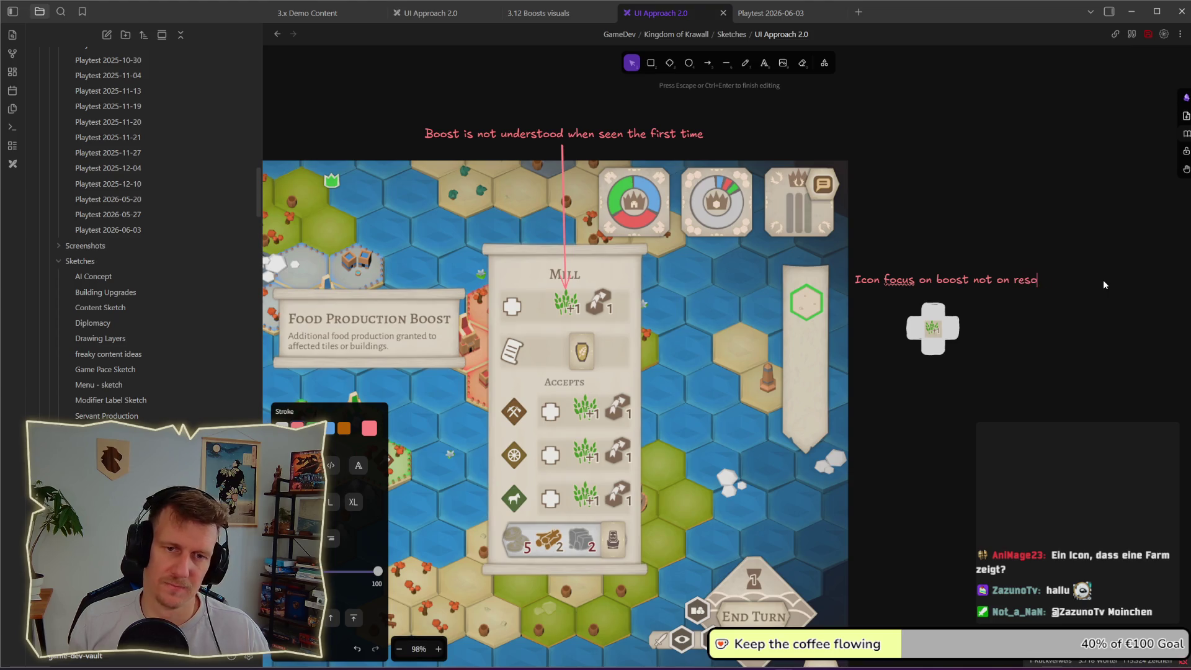
pyautogui.press('Escape')
pyautogui.click(314, 392)
# - Nudge the green note just above the boost icon and check the layout
pyautogui.click(982, 336)
pyautogui.moveTo(984, 290); pyautogui.dragTo(992, 298)
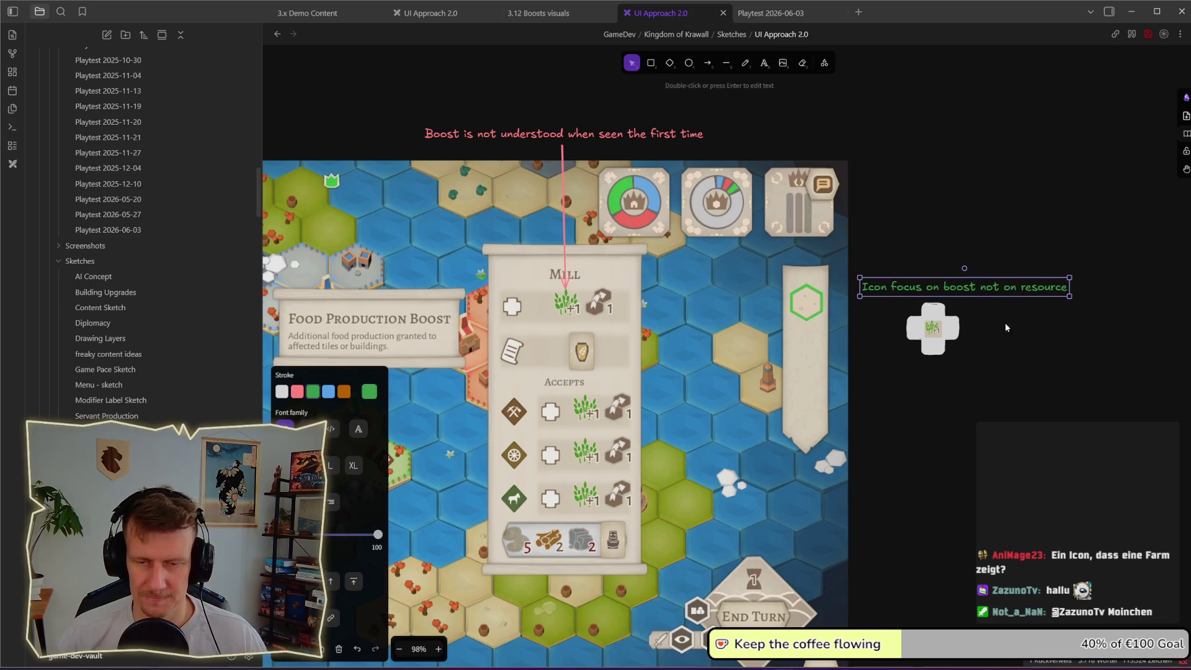
pyautogui.click(1017, 332)
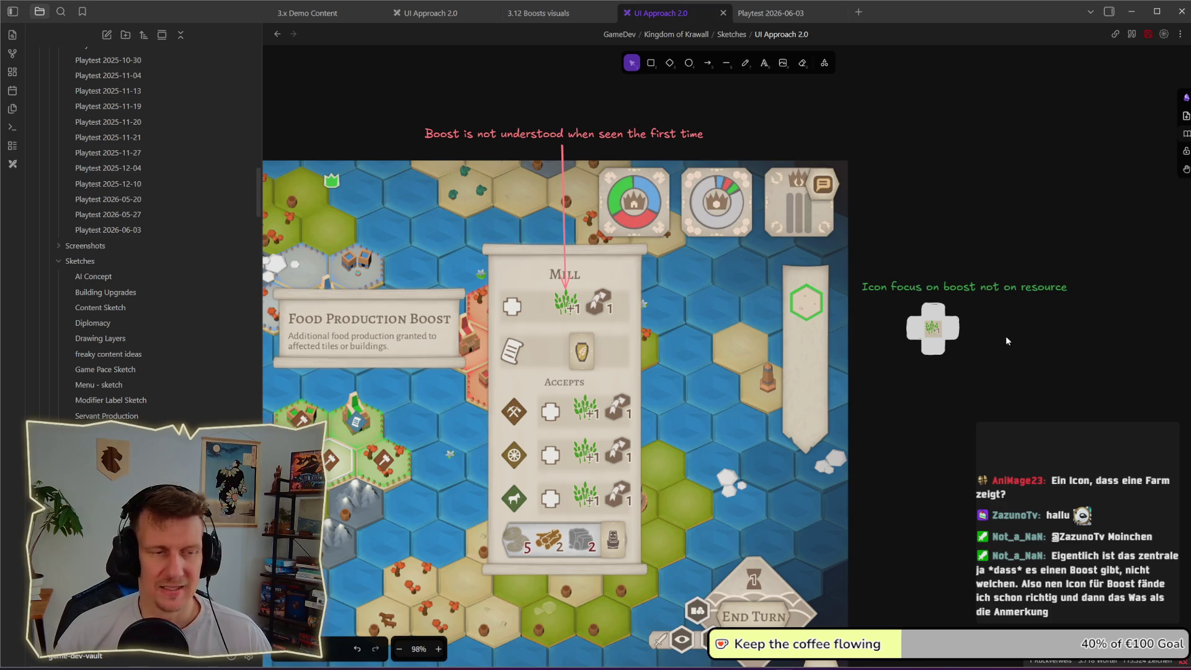
pyautogui.moveTo(811, 377); pyautogui.dragTo(894, 333)
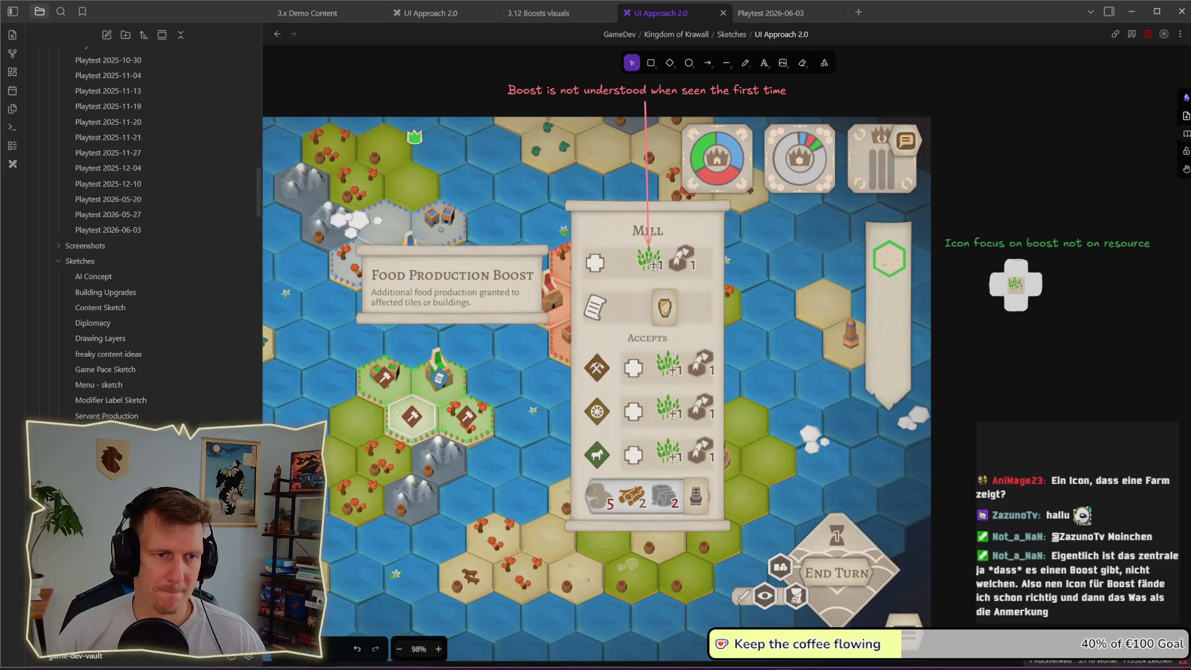
pyautogui.click(1042, 244)
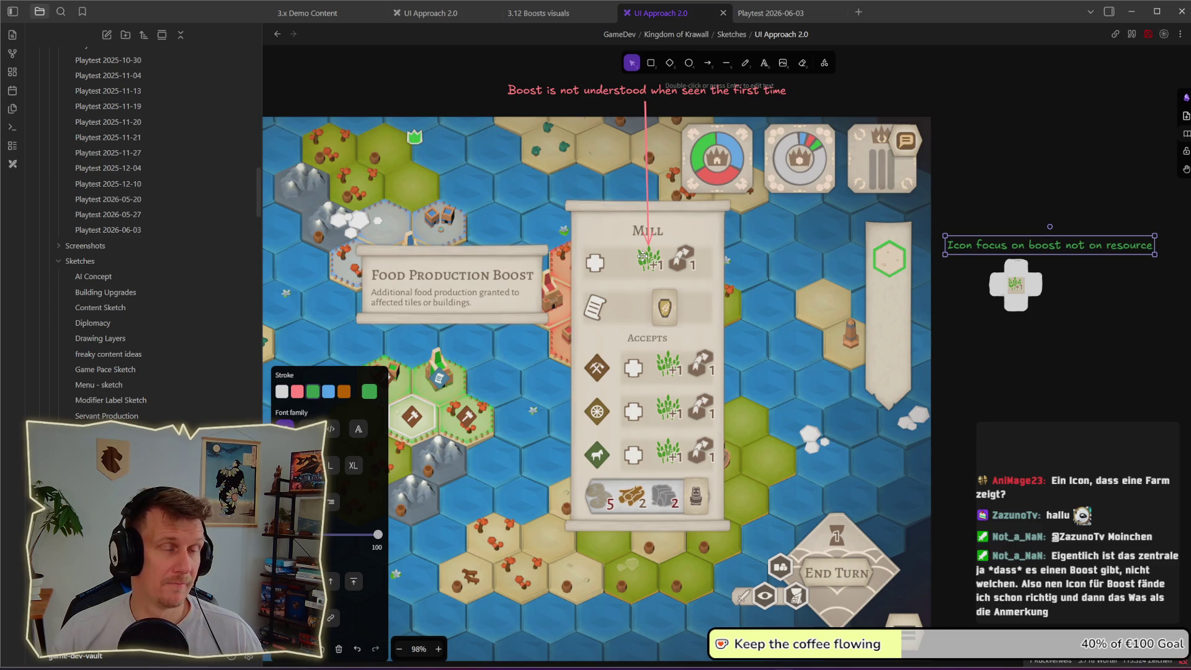
pyautogui.click(1027, 489)
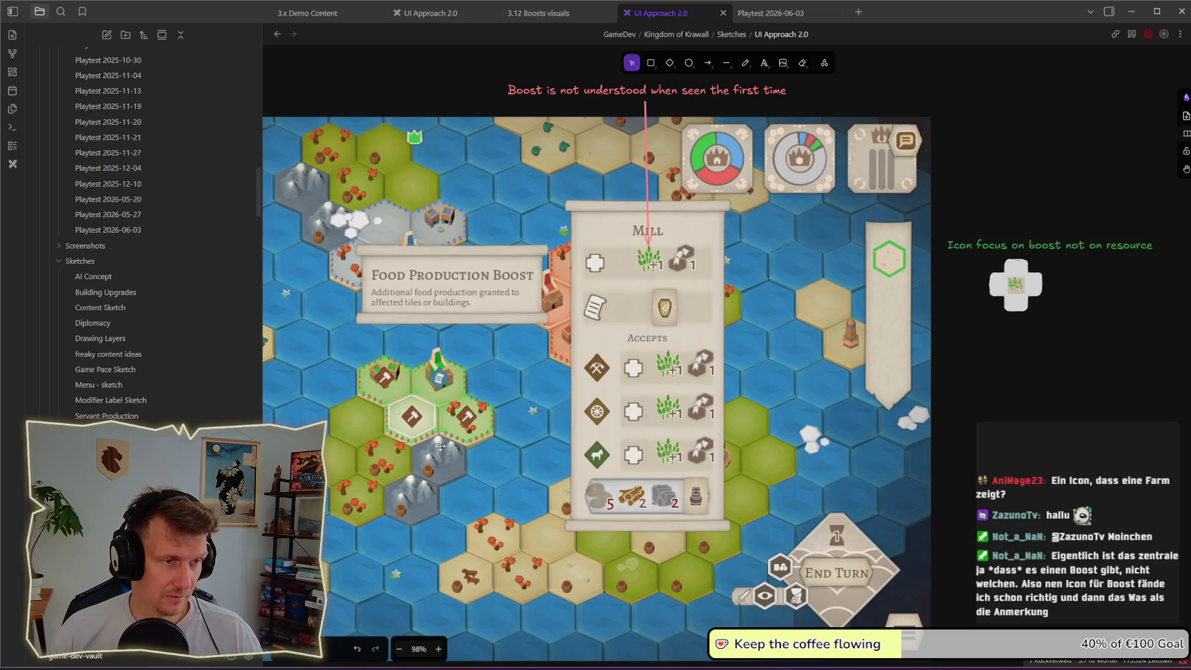
pyautogui.hscroll(-5, 431, 379)
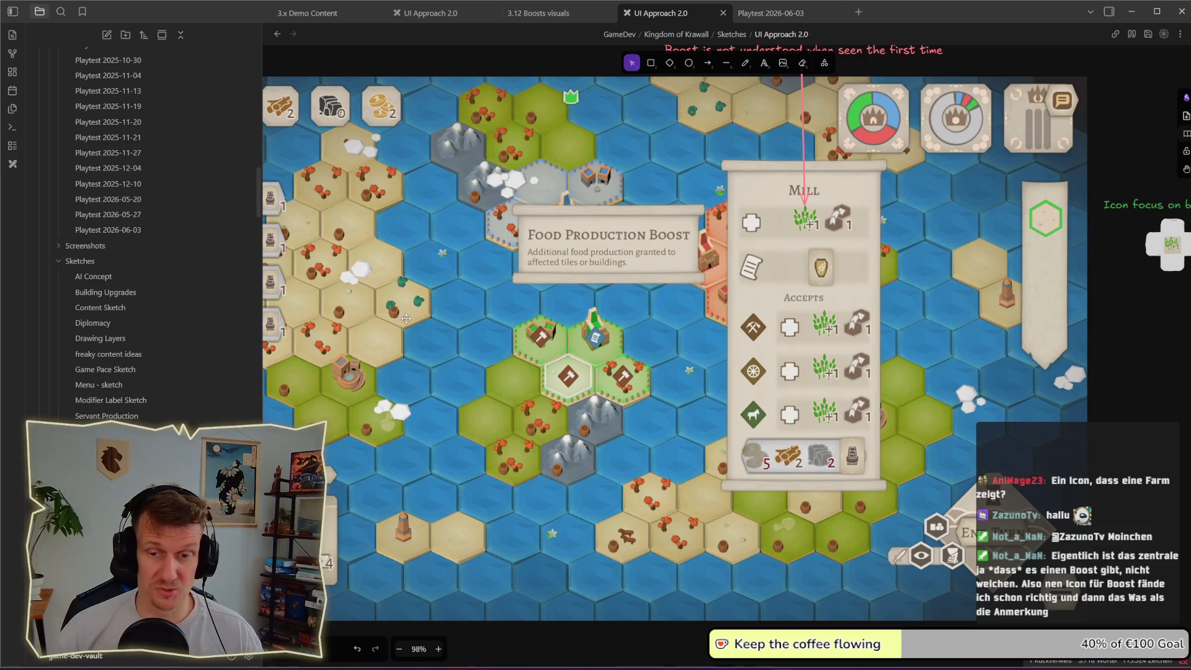
# - Duplicate the icon note below the boost icon and retype it as 'Show buildings that are boosted'
pyautogui.moveTo(531, 342)
pyautogui.mouseDown()
pyautogui.moveTo(498, 342)
pyautogui.moveTo(458, 367)
pyautogui.mouseUp()
pyautogui.rightClick(457, 367)
pyautogui.press('Escape')
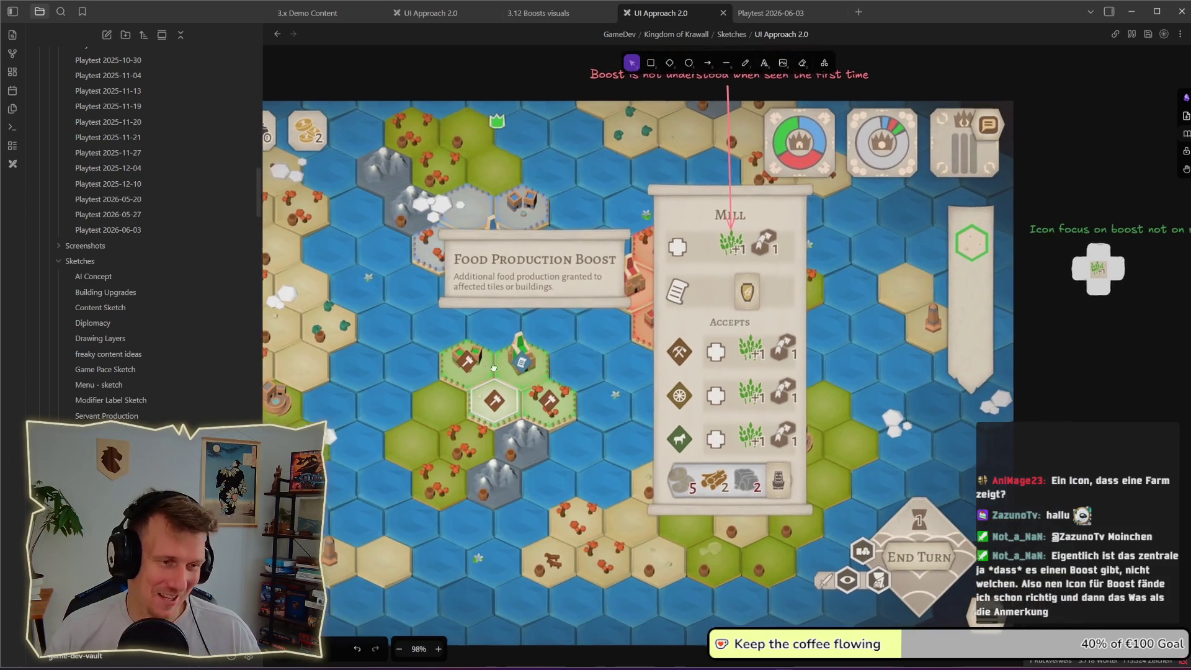
pyautogui.hscroll(-2, 494, 368)
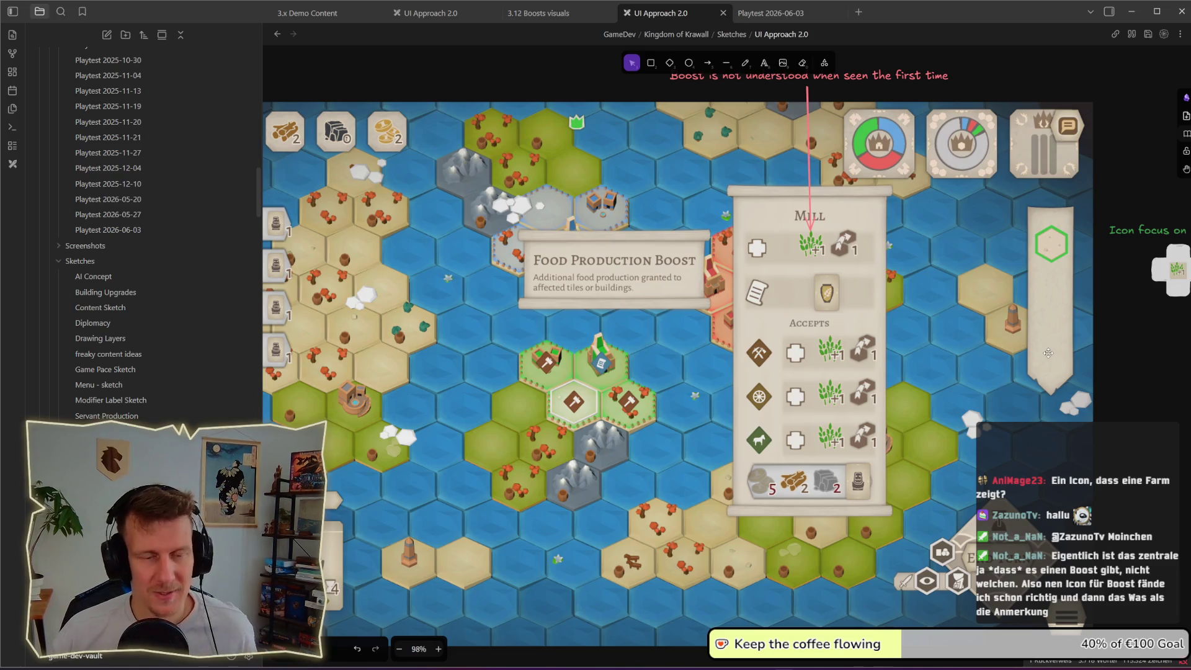
pyautogui.hscroll(5, 967, 318)
pyautogui.moveTo(880, 220); pyautogui.dragTo(1146, 347)
pyautogui.click(1053, 250)
pyautogui.moveTo(1053, 250); pyautogui.dragTo(1058, 361)
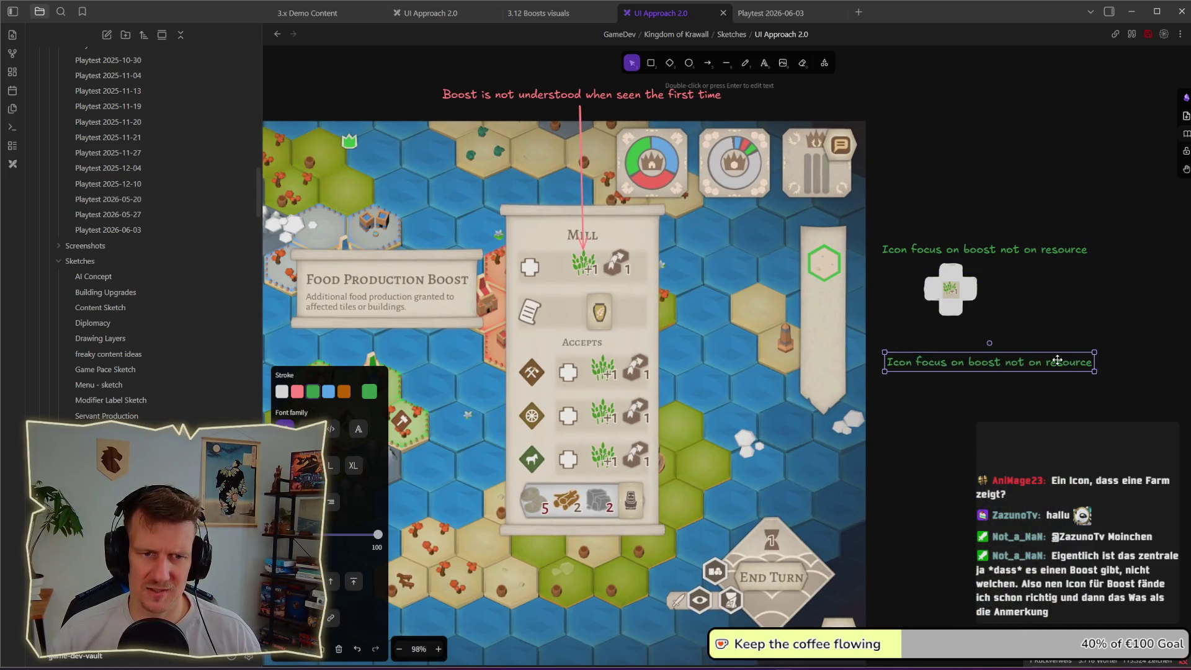
pyautogui.doubleClick(1058, 361)
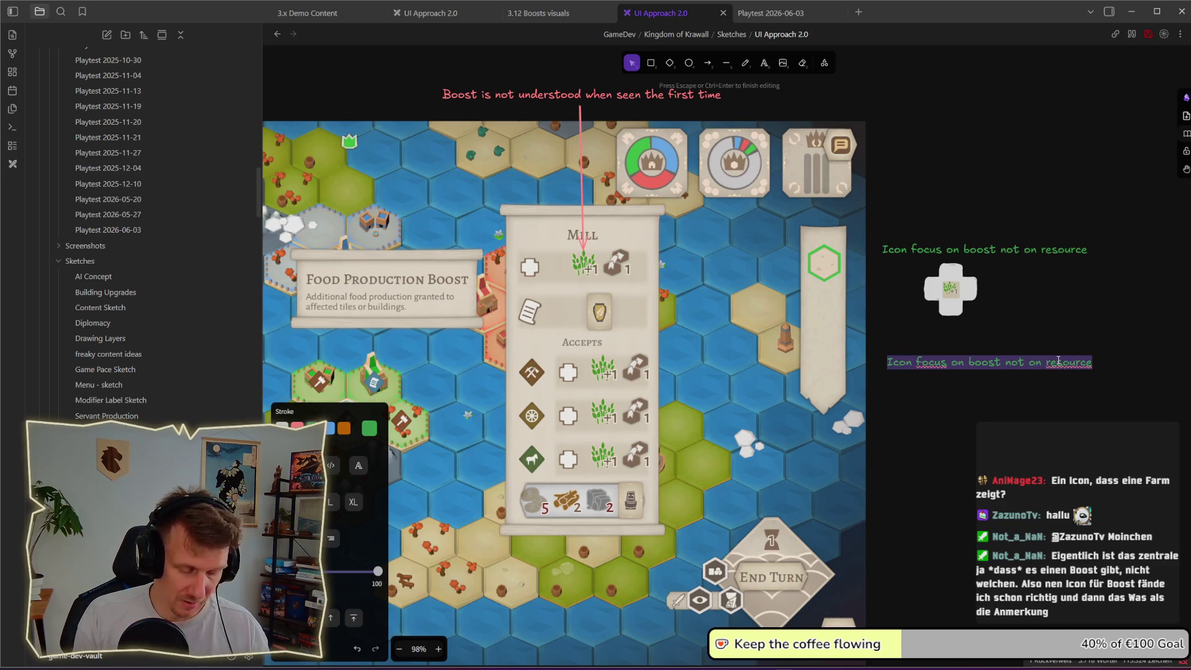
pyautogui.write('Sh')
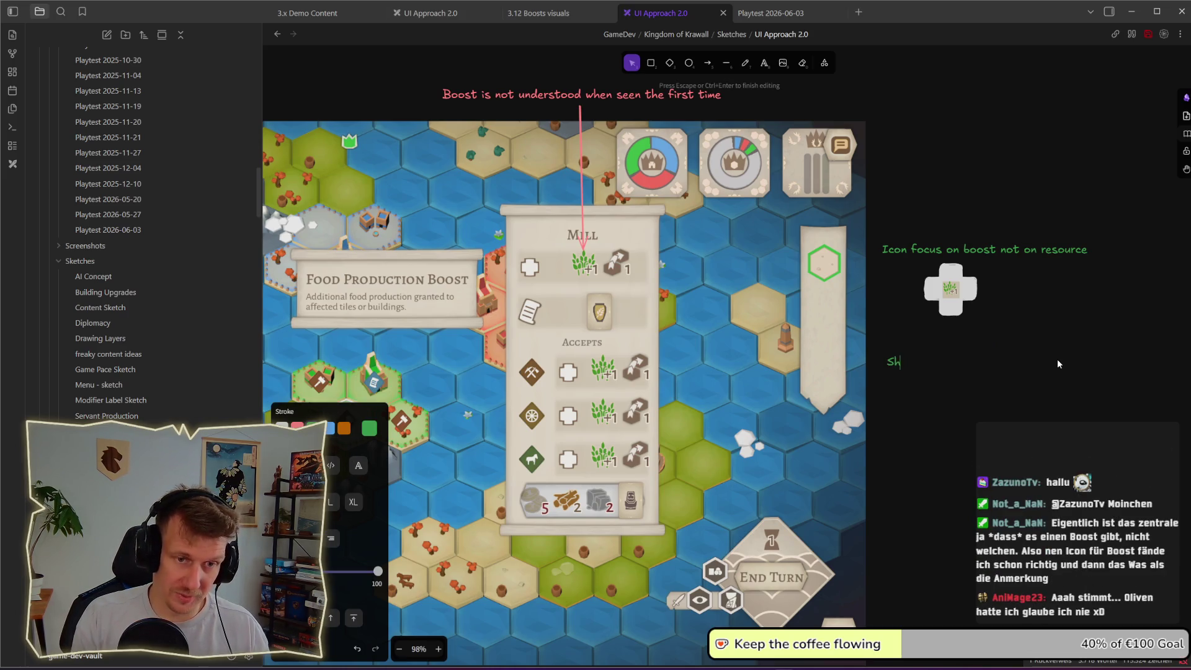
pyautogui.write('ow buildi')
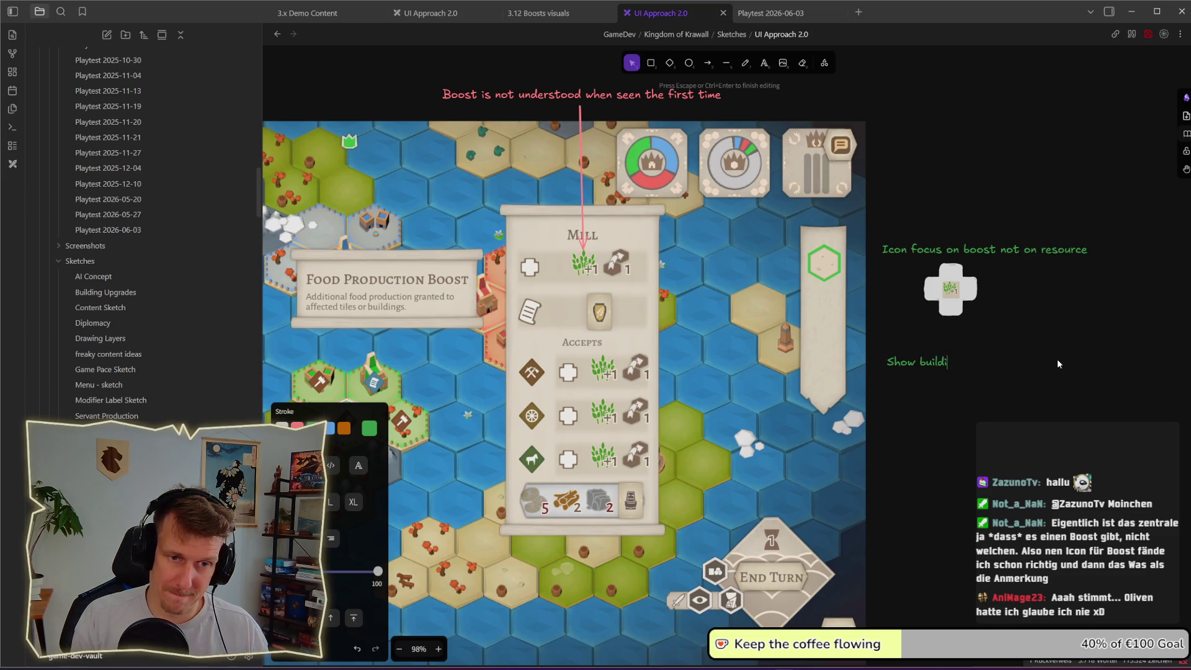
pyautogui.write('ngs that')
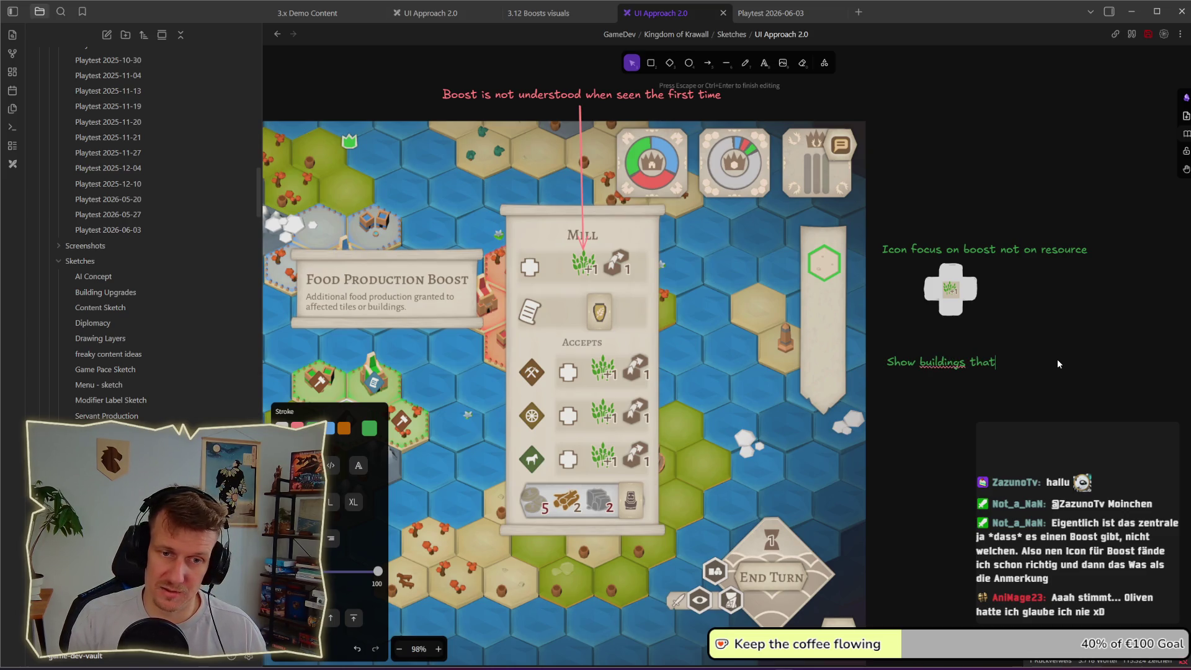
pyautogui.write(' are b')
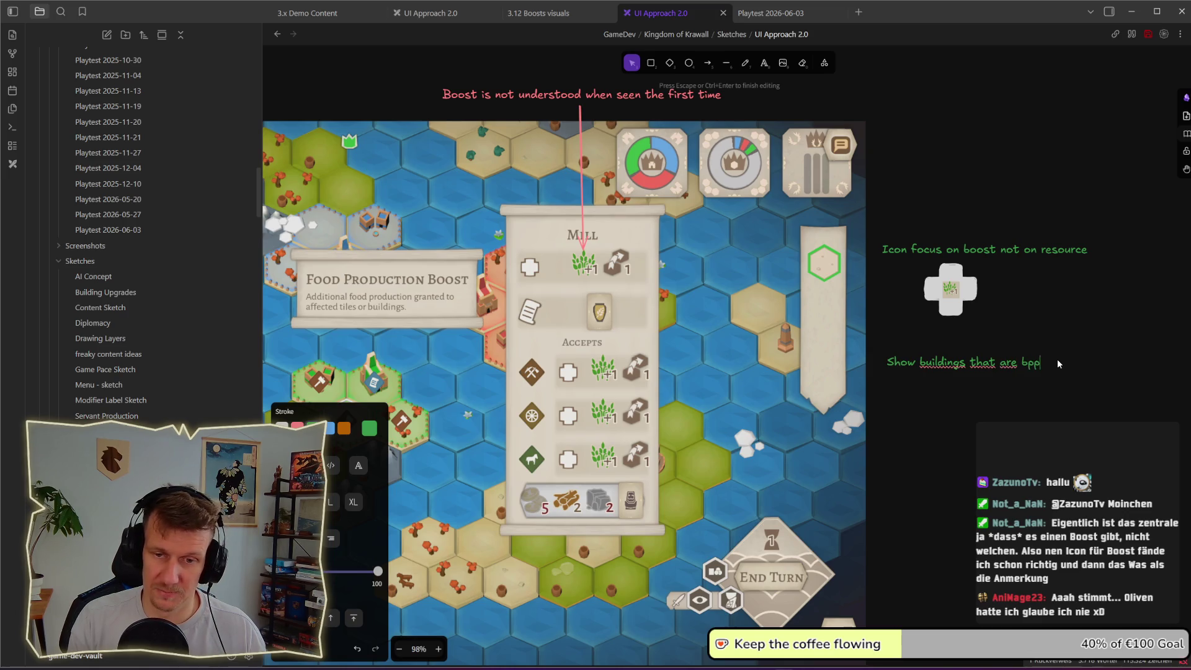
pyautogui.write('oosted')
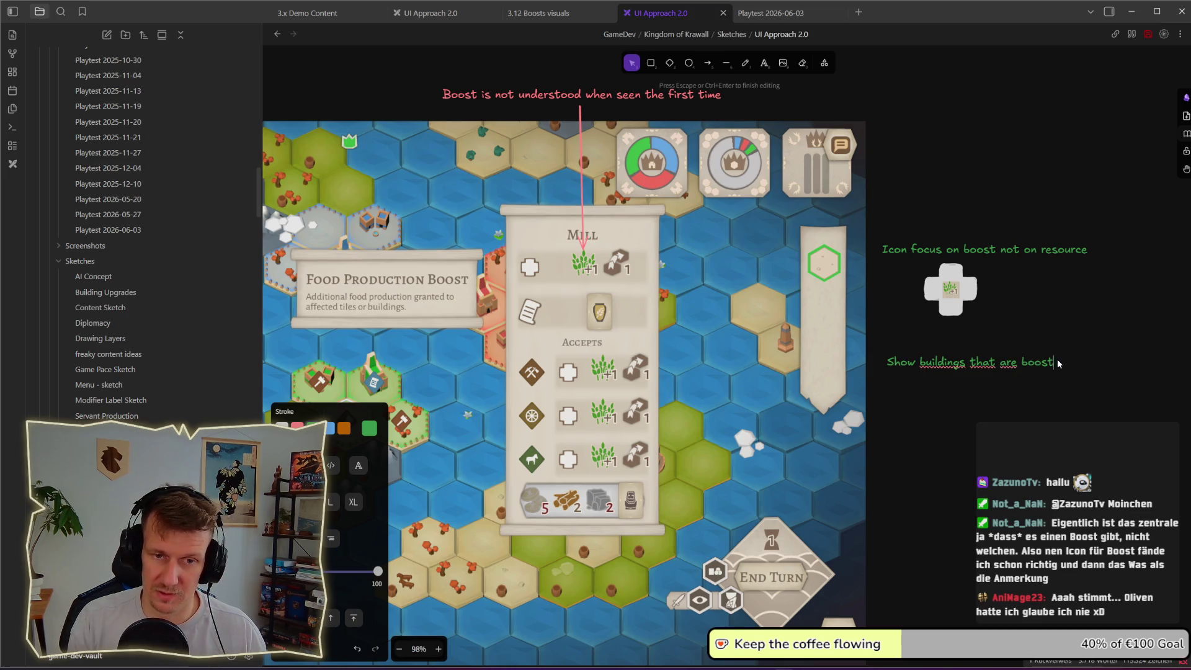
pyautogui.click(1075, 420)
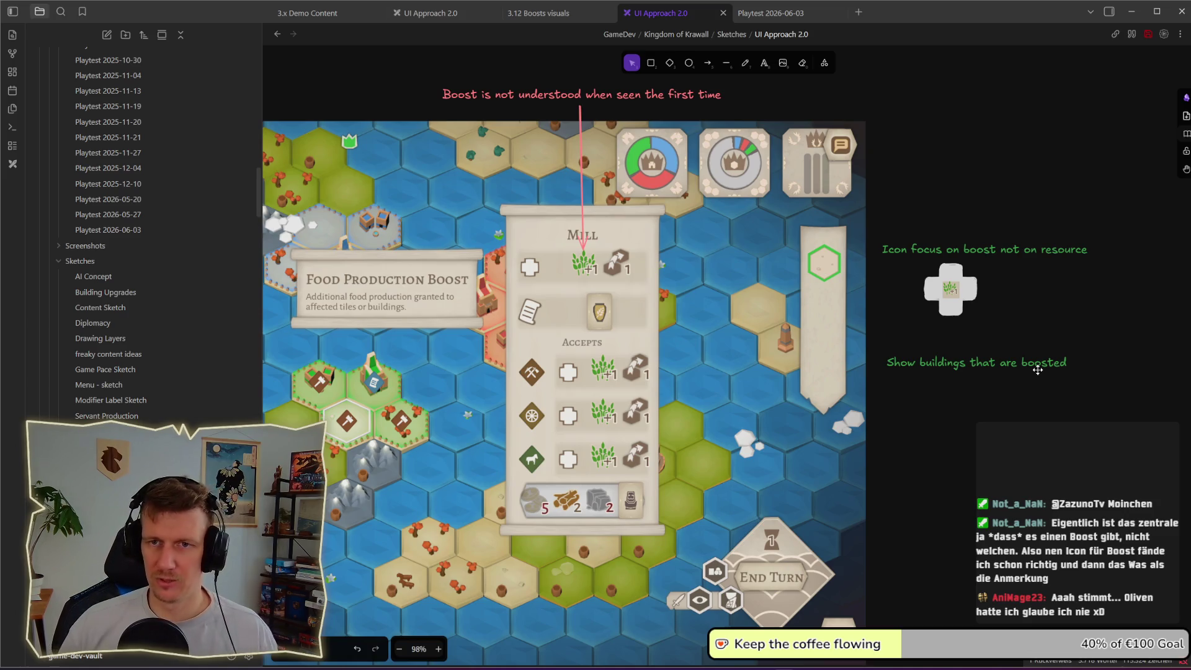
# - Nudge the new note upward and align it with the note above
pyautogui.moveTo(1037, 370); pyautogui.dragTo(1038, 364)
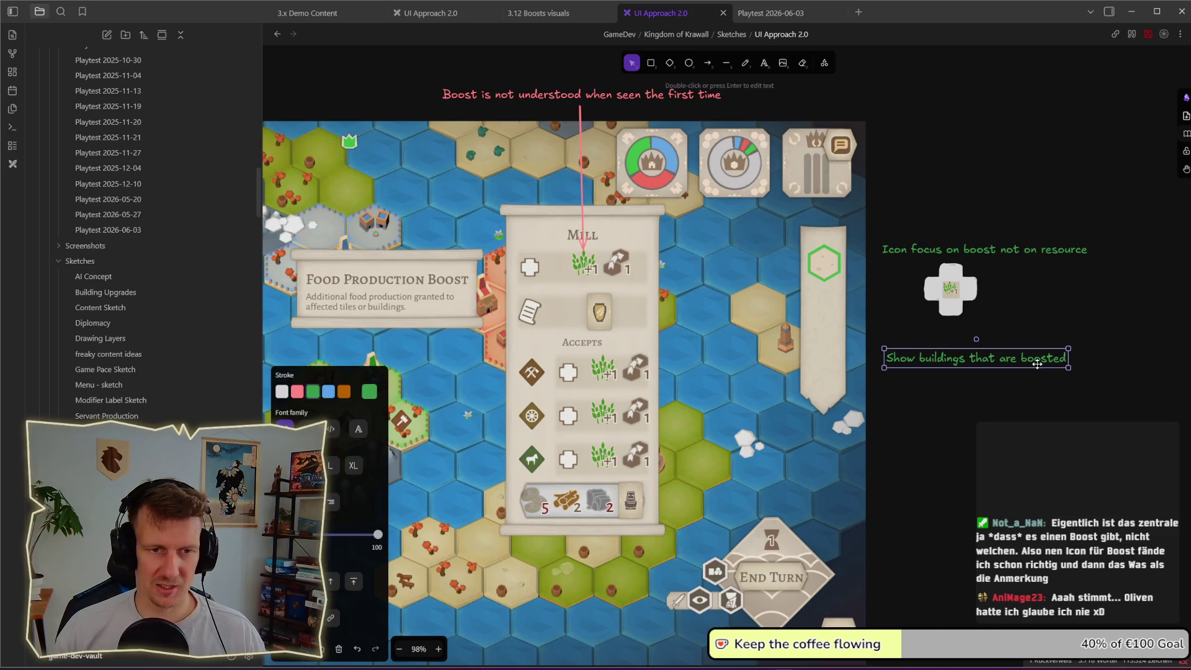
pyautogui.click(1031, 410)
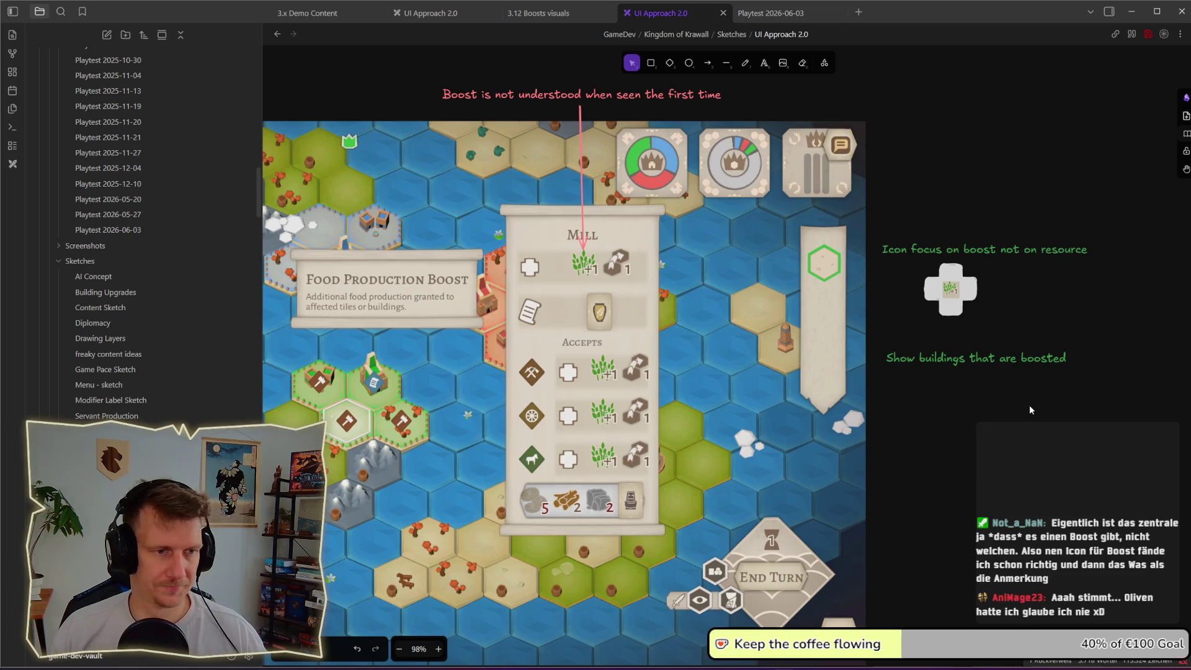
pyautogui.click(985, 370)
pyautogui.moveTo(986, 370); pyautogui.dragTo(981, 372)
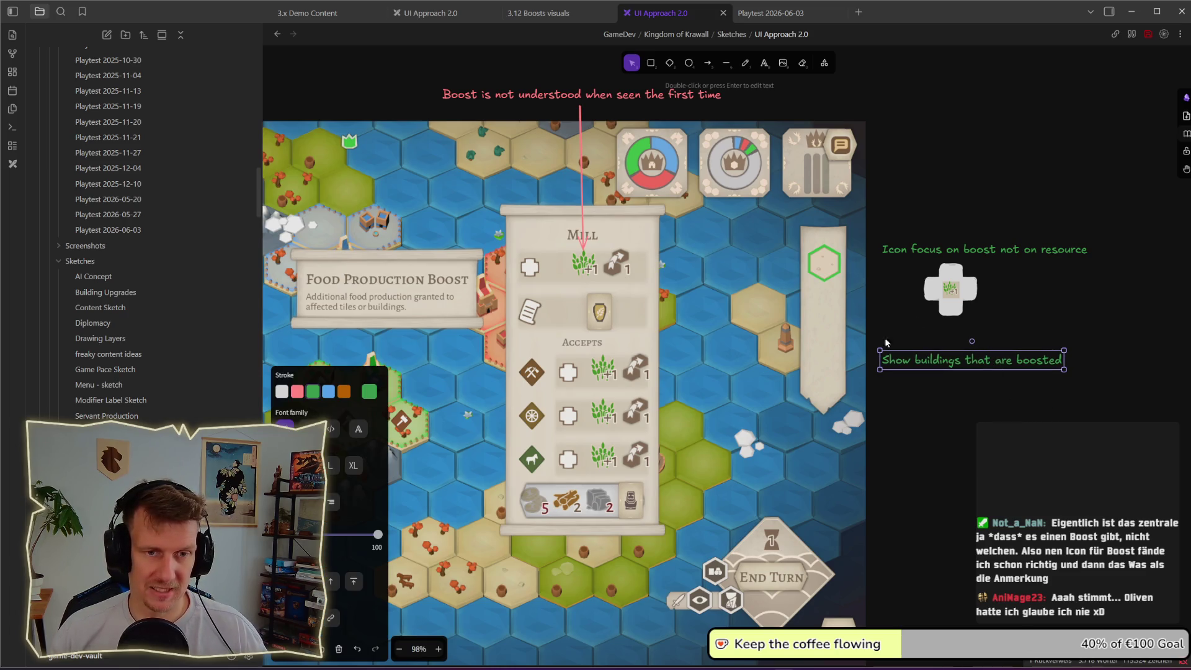
pyautogui.click(1026, 425)
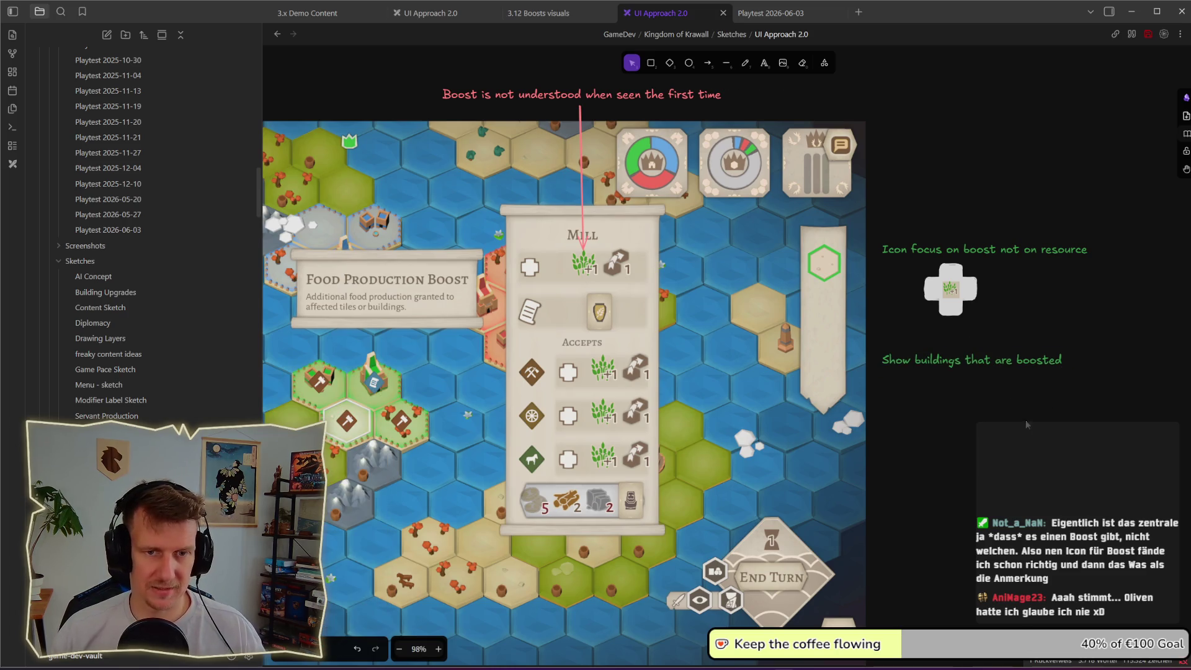
# - Add a large white '?' text label beneath the new note
pyautogui.click(765, 63)
pyautogui.click(978, 386)
pyautogui.write('?')
pyautogui.press('Escape')
pyautogui.moveTo(960, 405)
pyautogui.mouseDown()
pyautogui.moveTo(979, 456)
pyautogui.moveTo(965, 445)
pyautogui.mouseUp()
pyautogui.click(282, 391)
pyautogui.press('Escape')
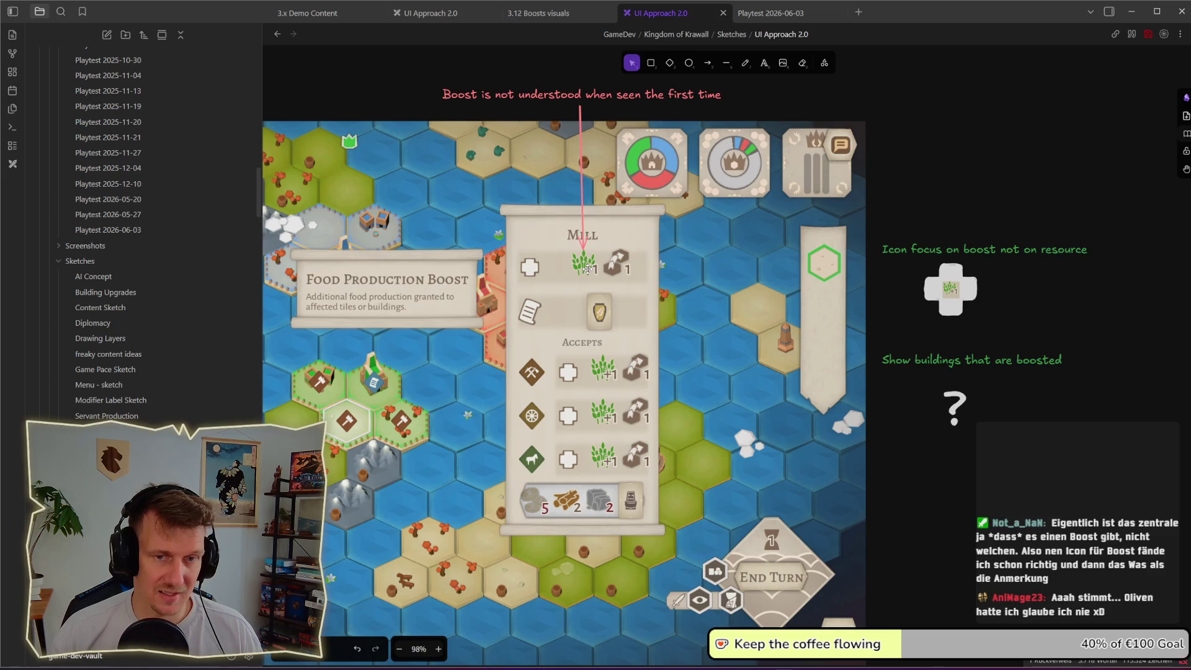
# - Insert '/ units' after 'buildings' so the note reads 'Show buildings / units that are boosted'
pyautogui.doubleClick(968, 359)
pyautogui.click(968, 359)
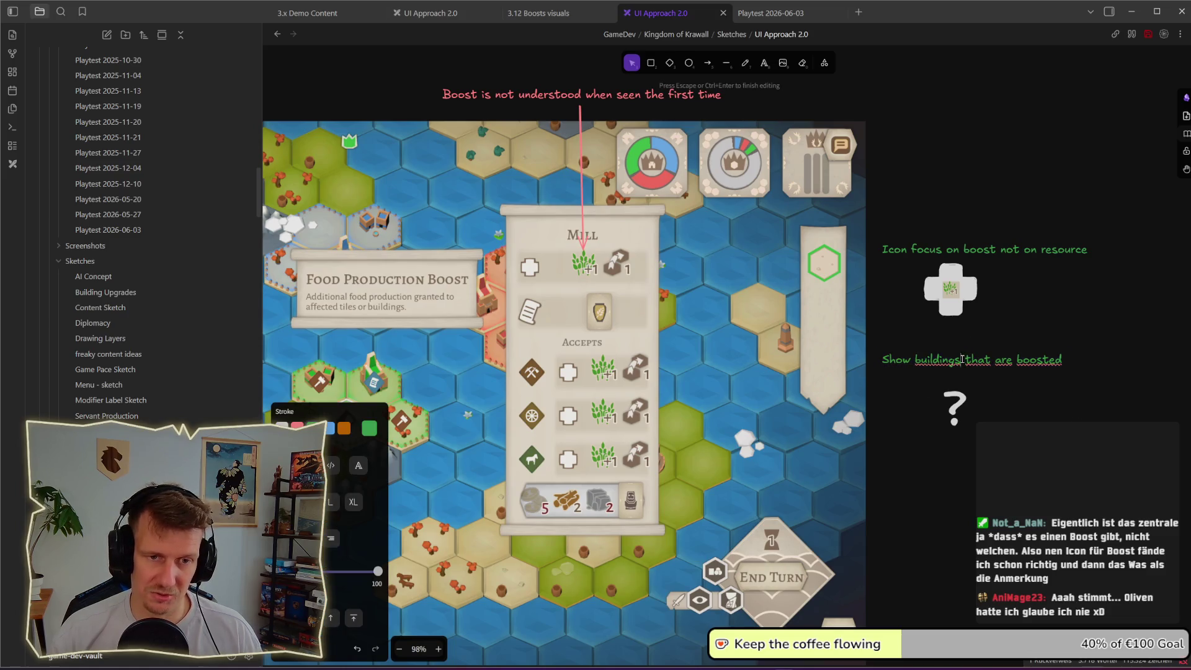
pyautogui.write('/ units')
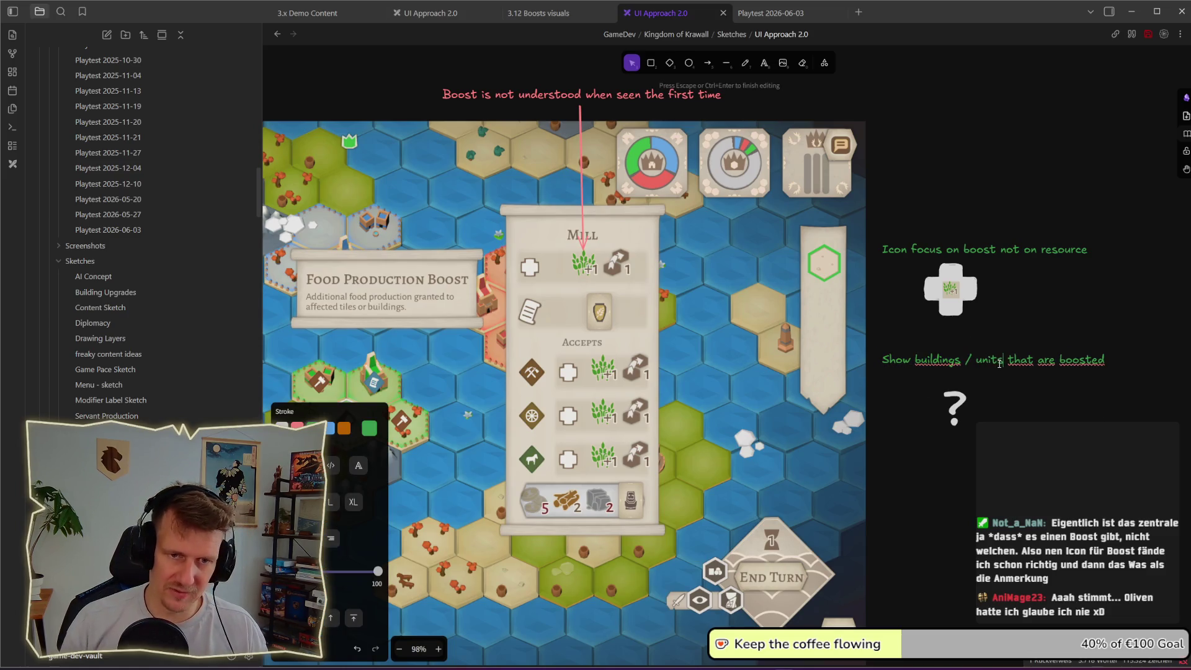
pyautogui.press('Escape')
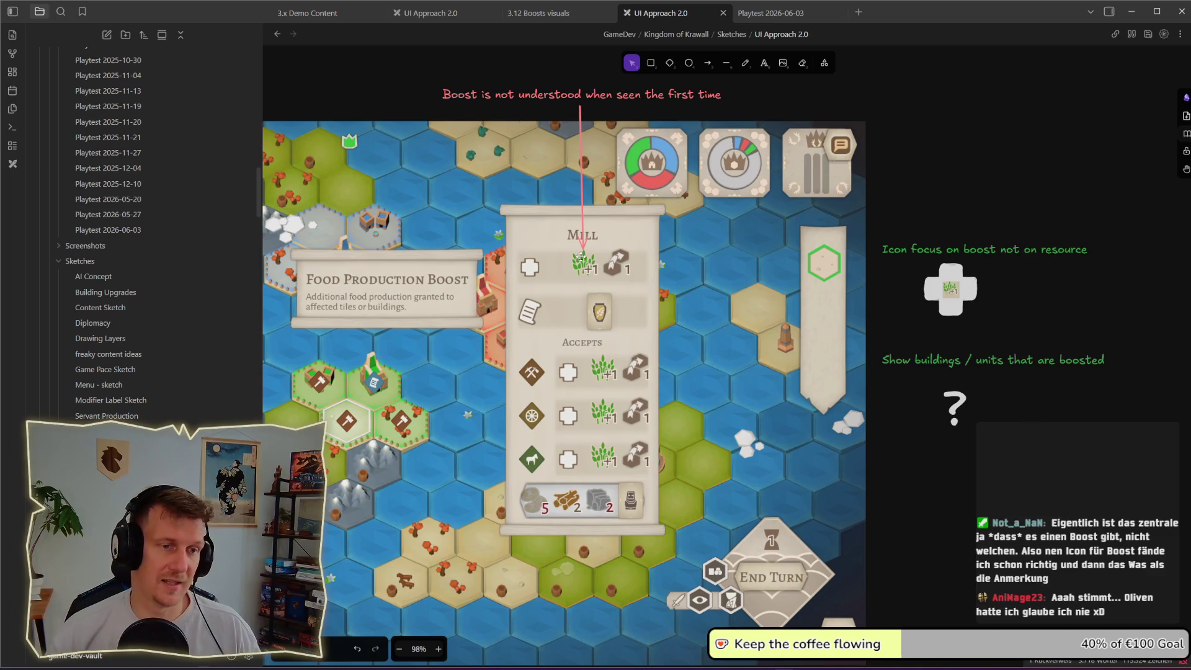
pyautogui.scroll(-1, 578, 293)
# - Crop the boost icon image so the leaf sits centred in its tile
pyautogui.scroll(-3, 578, 294)
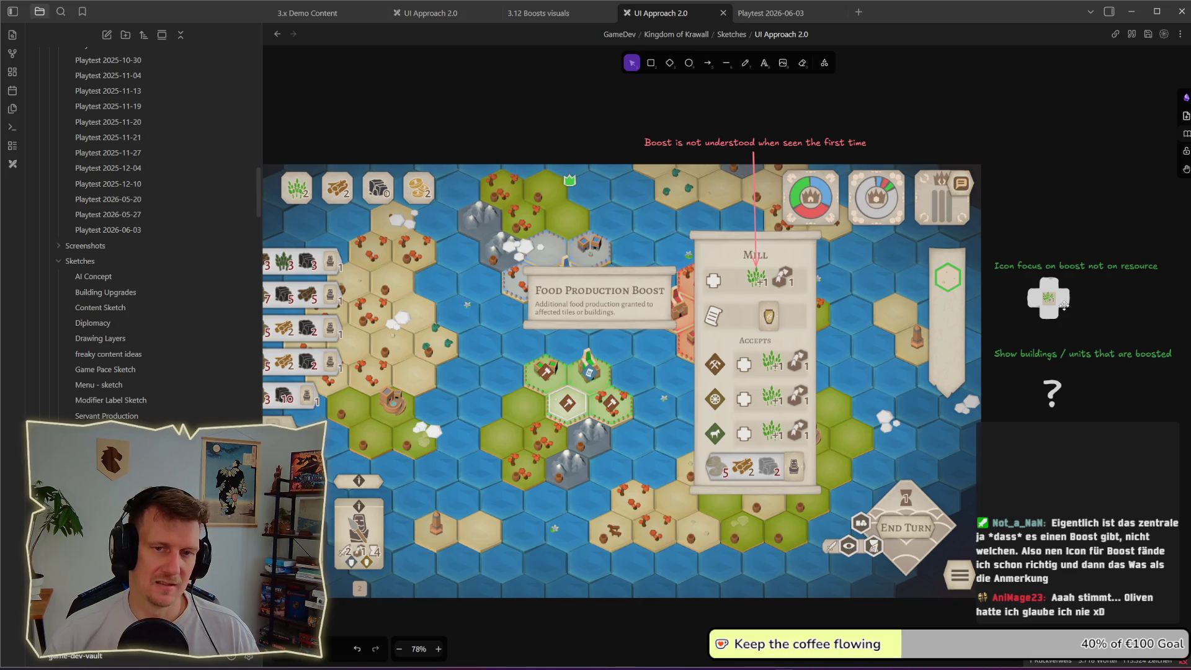
pyautogui.scroll(2, 1064, 306)
pyautogui.click(1063, 307)
pyautogui.doubleClick(1062, 307)
pyautogui.moveTo(1064, 308); pyautogui.dragTo(1061, 303)
pyautogui.press('Escape')
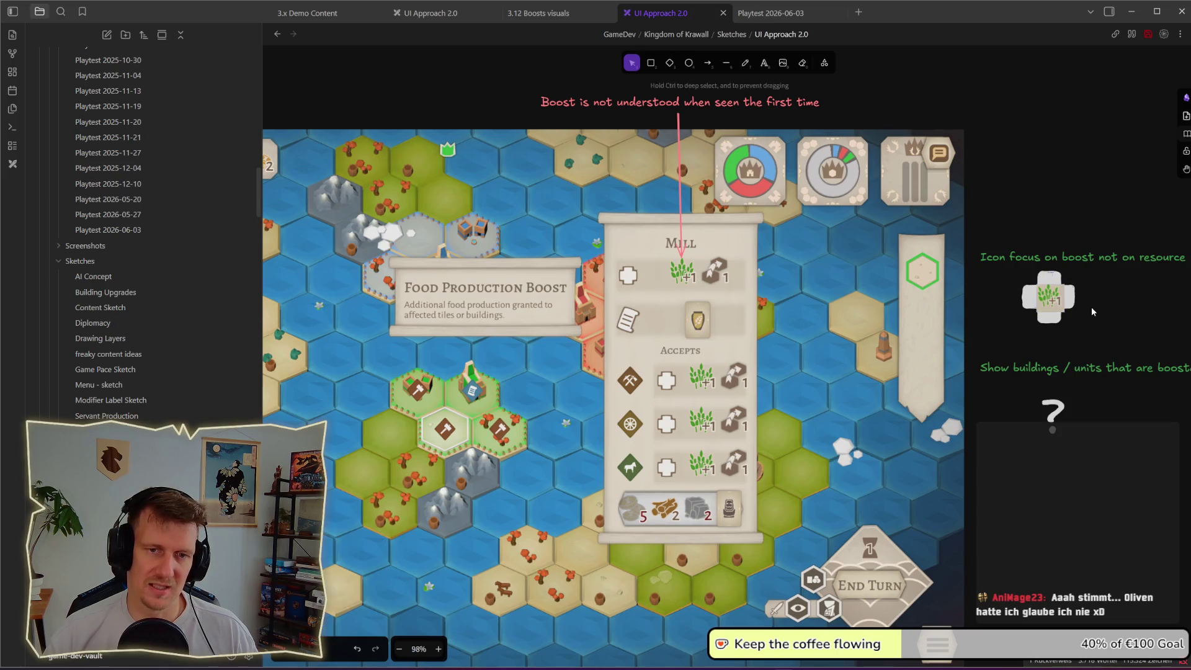
# - Copy the icon's white background into a chevron beside it and paste a resized wheat +1 image inside
pyautogui.hscroll(5, 922, 311)
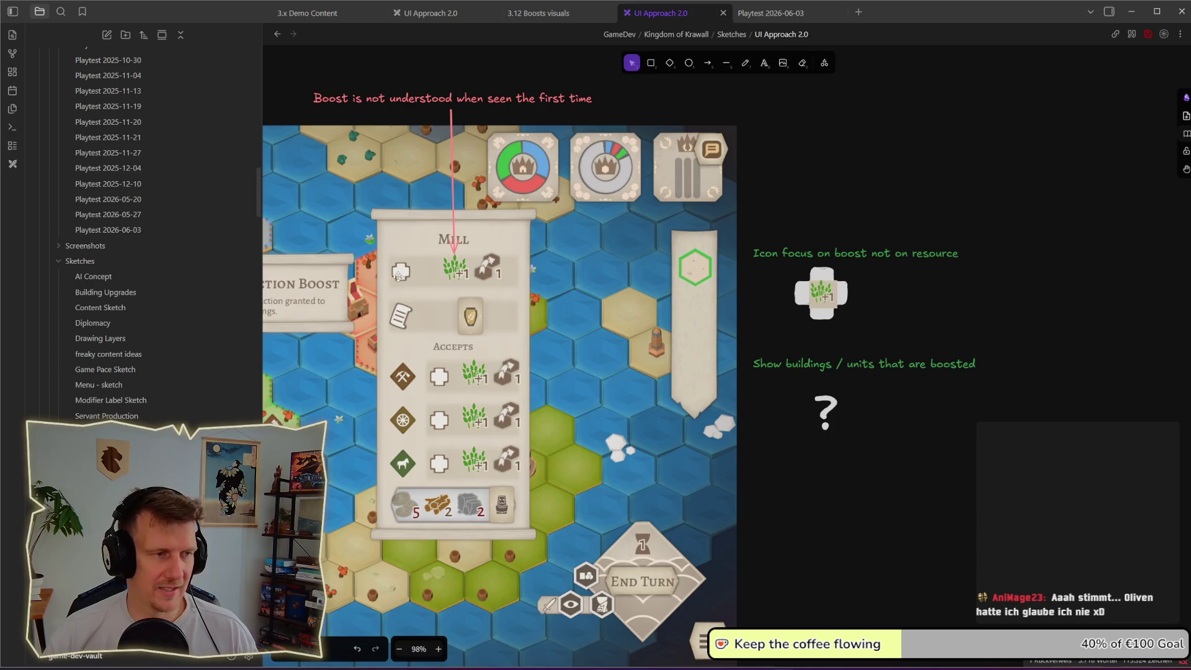
pyautogui.click(849, 297)
pyautogui.moveTo(837, 292)
pyautogui.keyDown('alt'); pyautogui.mouseDown()
pyautogui.moveTo(931, 277)
pyautogui.moveTo(929, 294)
pyautogui.moveTo(918, 284)
pyautogui.moveTo(908, 303)
pyautogui.moveTo(904, 293)
pyautogui.mouseUp(); pyautogui.keyUp('alt')
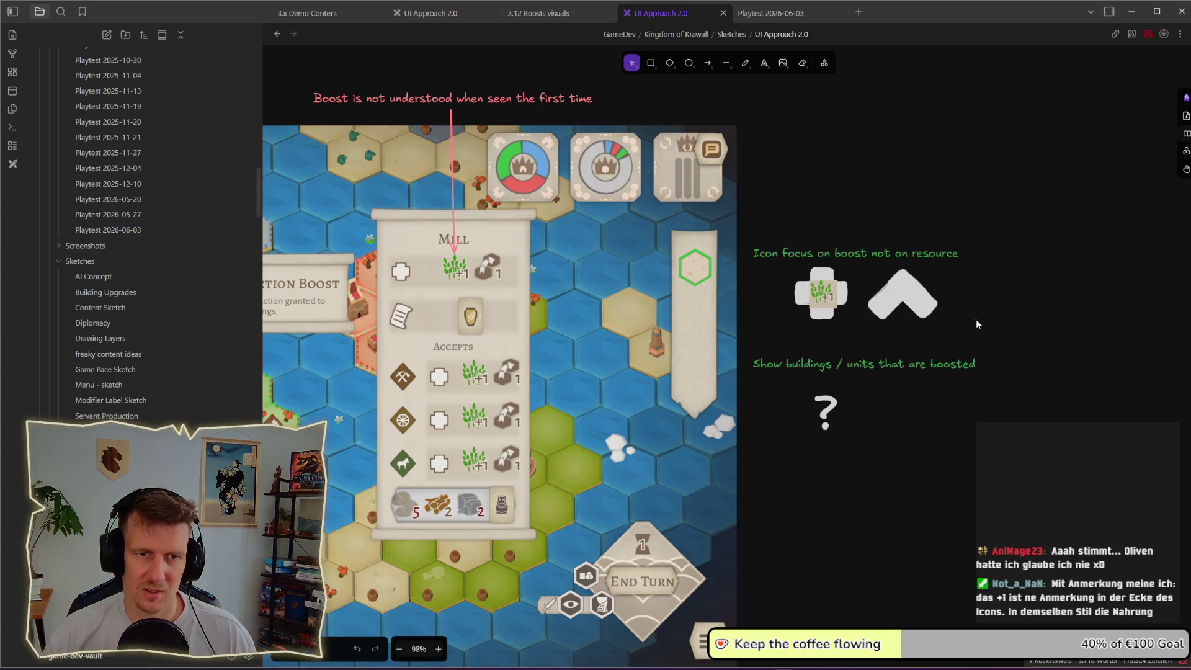
pyautogui.keyDown('shift'); pyautogui.click(904, 293); pyautogui.keyUp('shift')
pyautogui.click(824, 295)
pyautogui.hotkey('ctrl', 'c')
pyautogui.hotkey('ctrl', 'v')
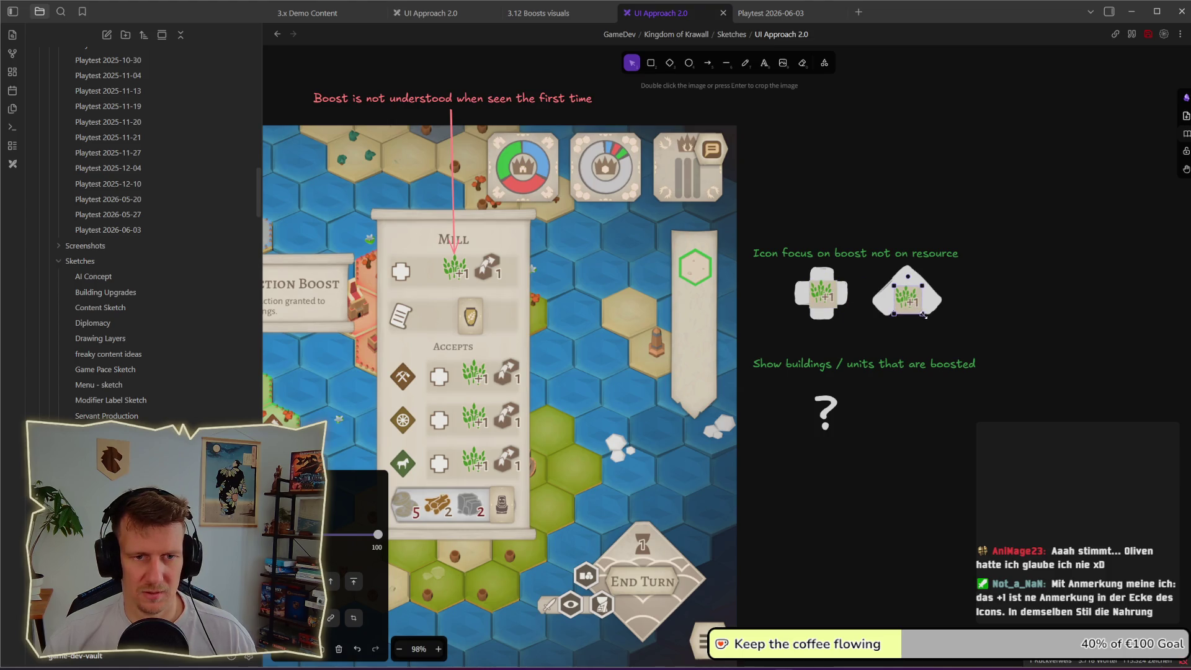
pyautogui.moveTo(923, 314); pyautogui.dragTo(914, 299)
pyautogui.click(1015, 319)
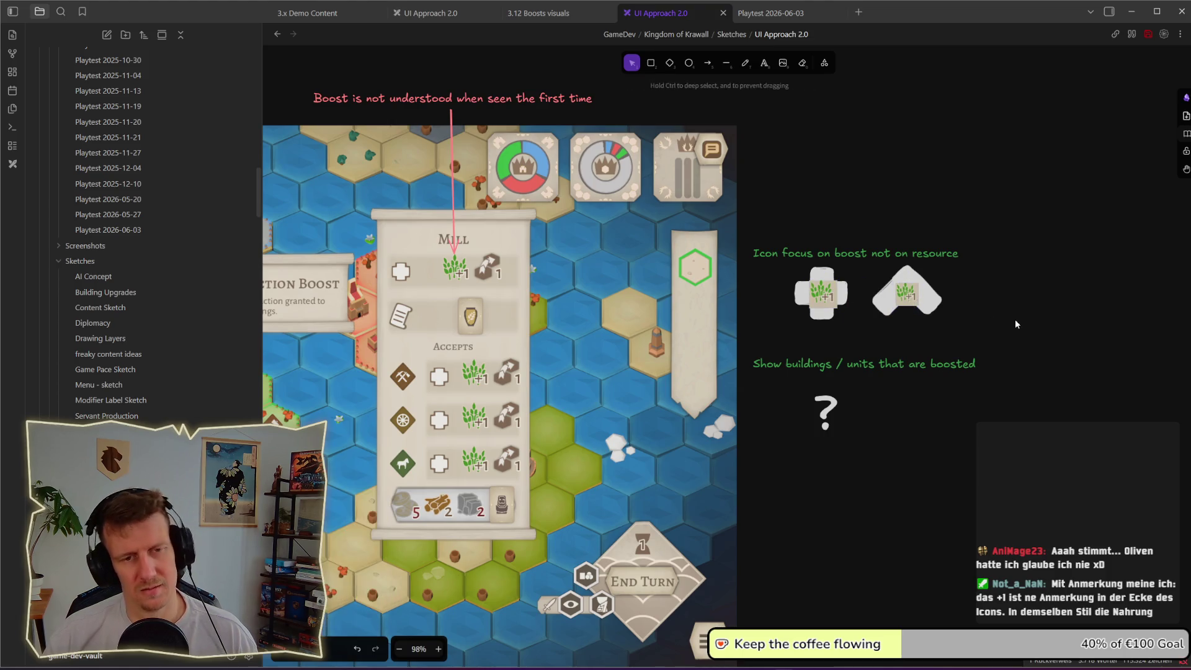
pyautogui.scroll(-3, 999, 319)
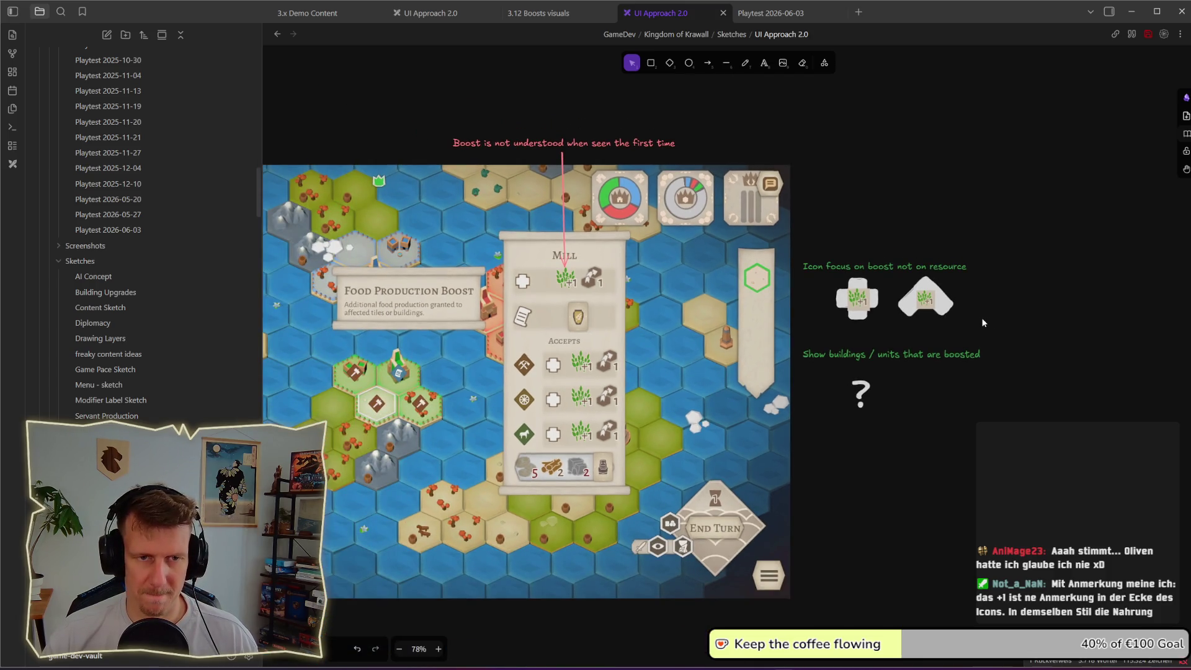
pyautogui.scroll(8, 930, 310)
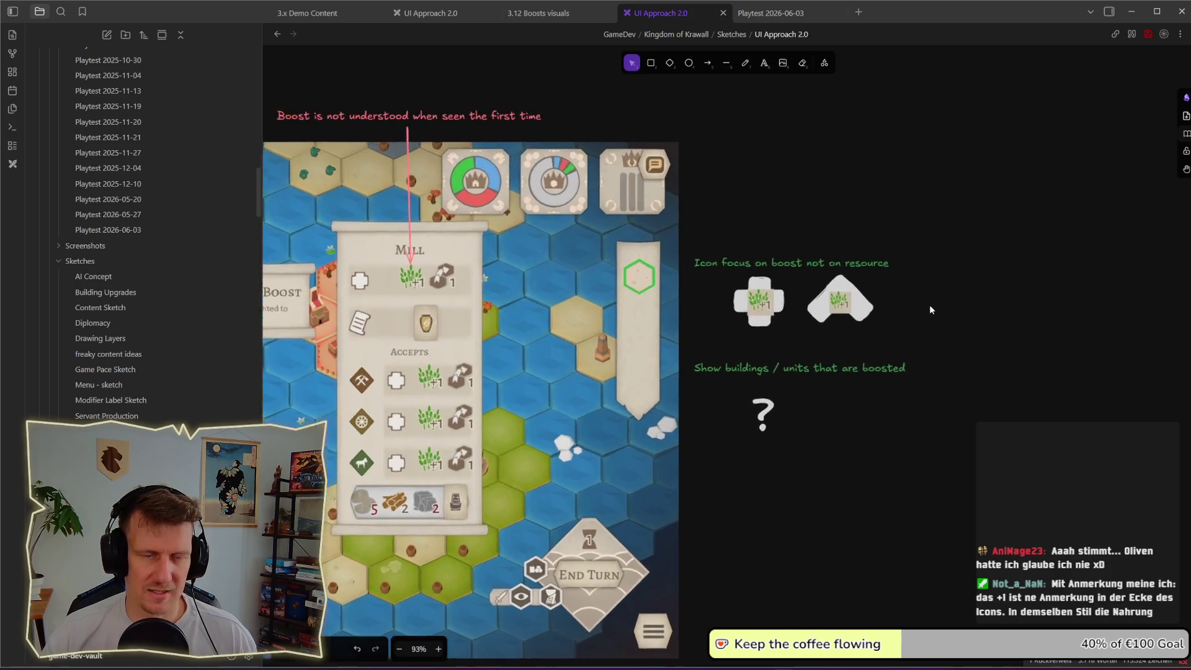
pyautogui.scroll(4, 929, 310)
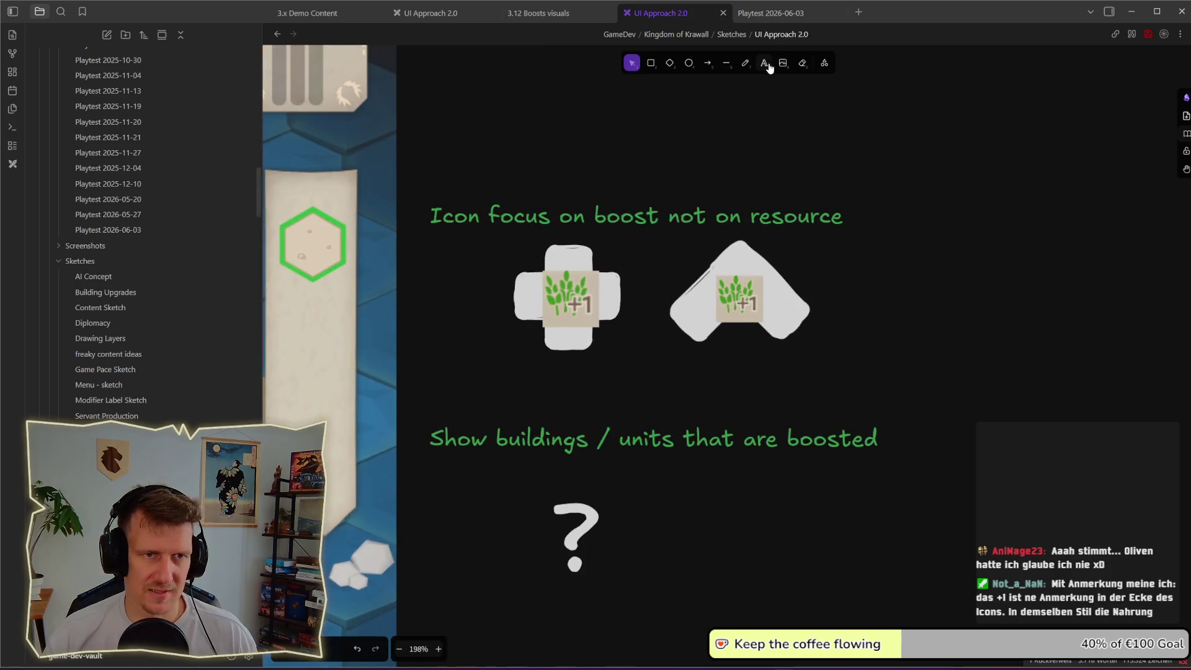
# - Draw an unfilled green-outlined rounded square to the right of the icons
pyautogui.click(651, 62)
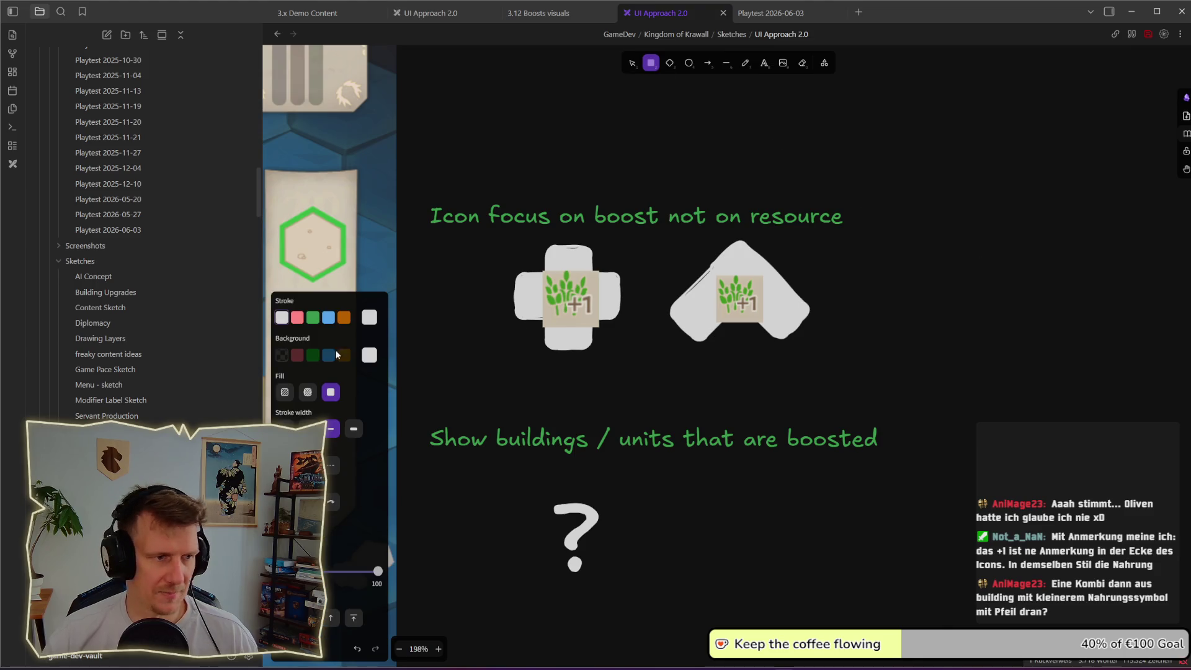
pyautogui.click(284, 359)
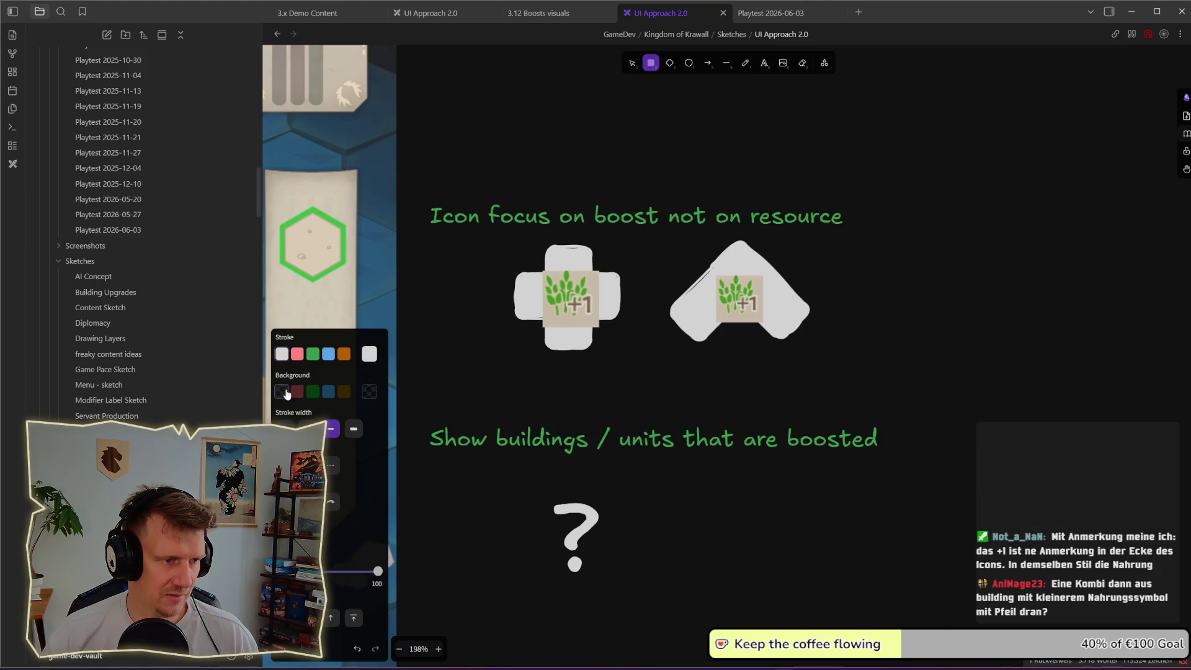
pyautogui.click(313, 354)
pyautogui.moveTo(904, 227)
pyautogui.mouseDown()
pyautogui.moveTo(1026, 376)
pyautogui.moveTo(1045, 372)
pyautogui.mouseUp()
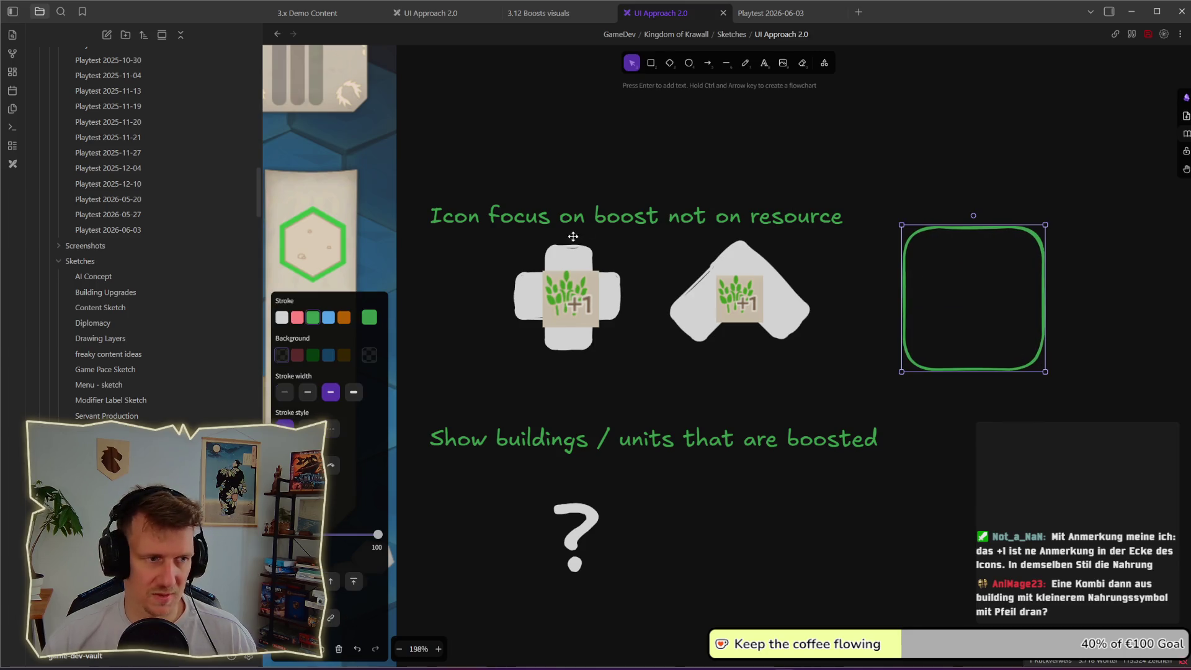
pyautogui.click(328, 355)
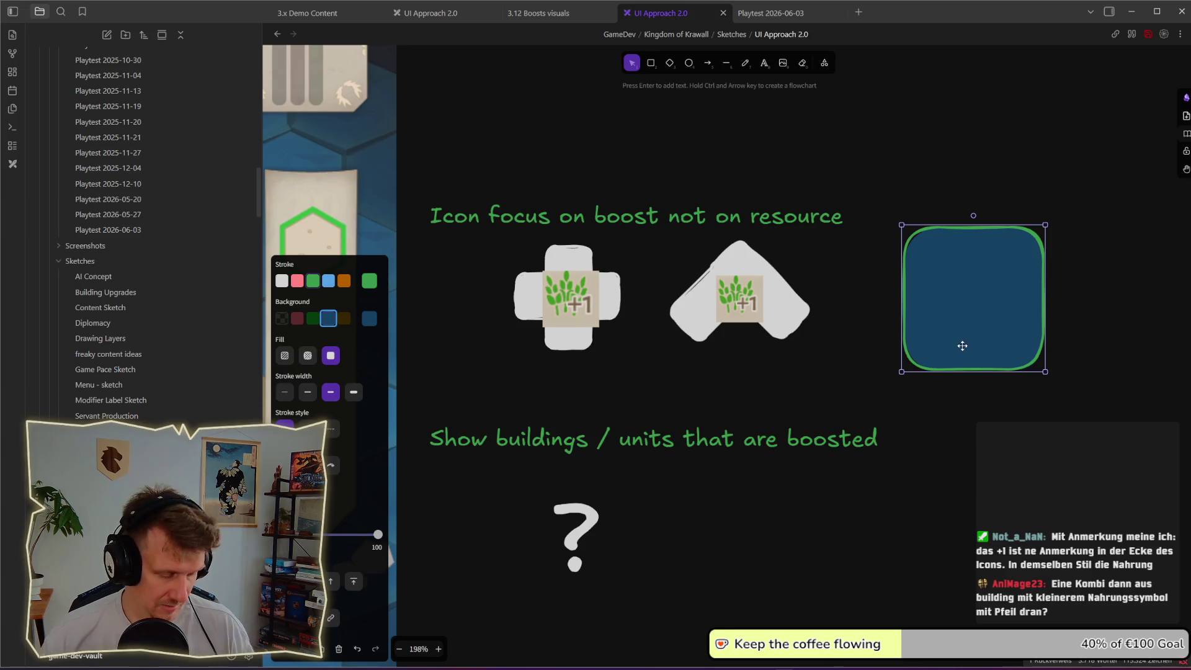
pyautogui.click(282, 319)
pyautogui.click(328, 319)
pyautogui.click(313, 318)
pyautogui.click(432, 343)
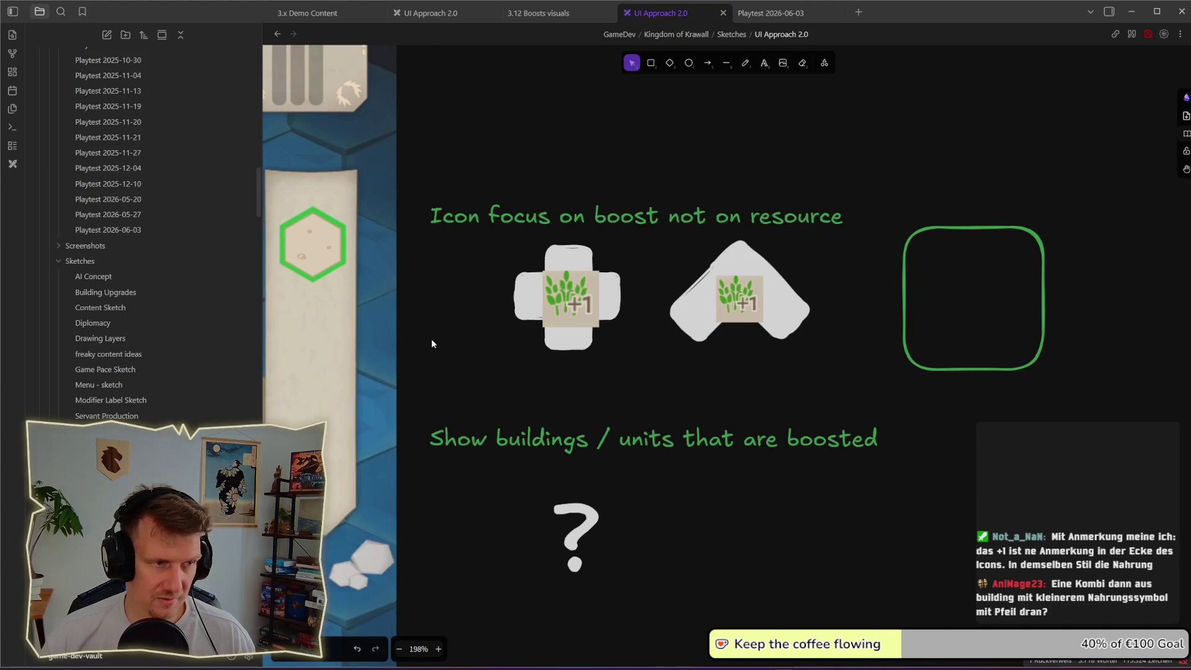
# - Draw a small blue-outlined square in the big square's lower-right corner
pyautogui.click(651, 63)
pyautogui.moveTo(992, 325); pyautogui.dragTo(1035, 361)
pyautogui.click(328, 317)
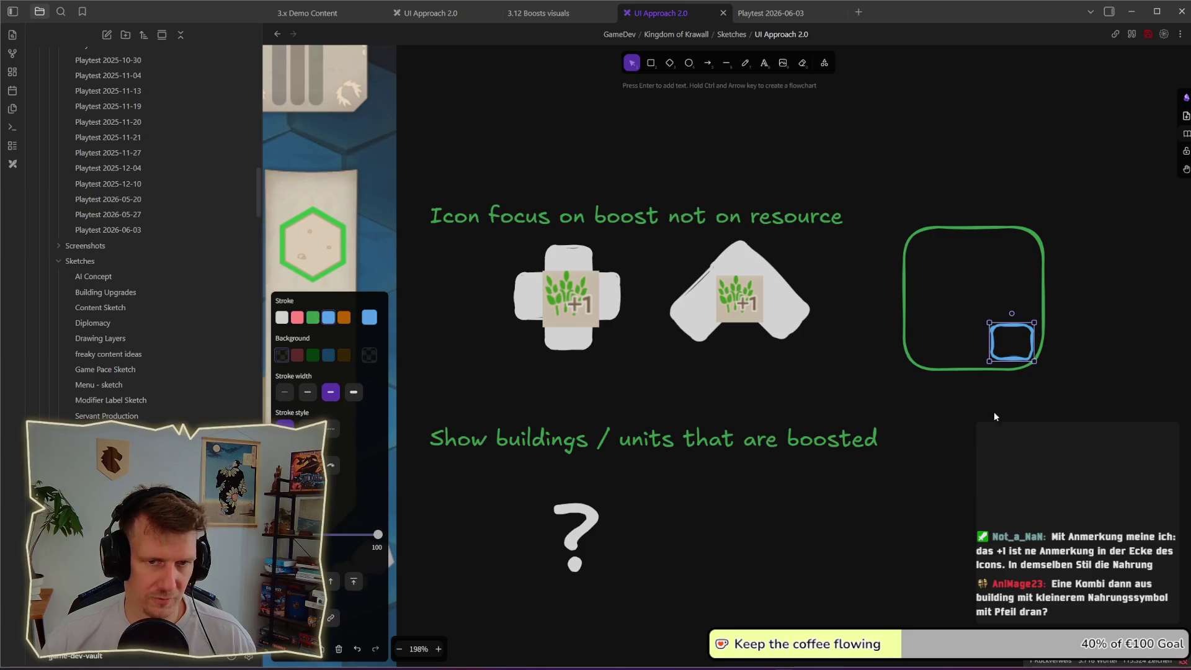
pyautogui.click(996, 416)
pyautogui.click(993, 324)
pyautogui.moveTo(989, 323); pyautogui.dragTo(973, 302)
pyautogui.click(1050, 412)
# - Duplicate both squares above and swap the copy's colours: blue outer square, green inner square
pyautogui.scroll(3, 1055, 385)
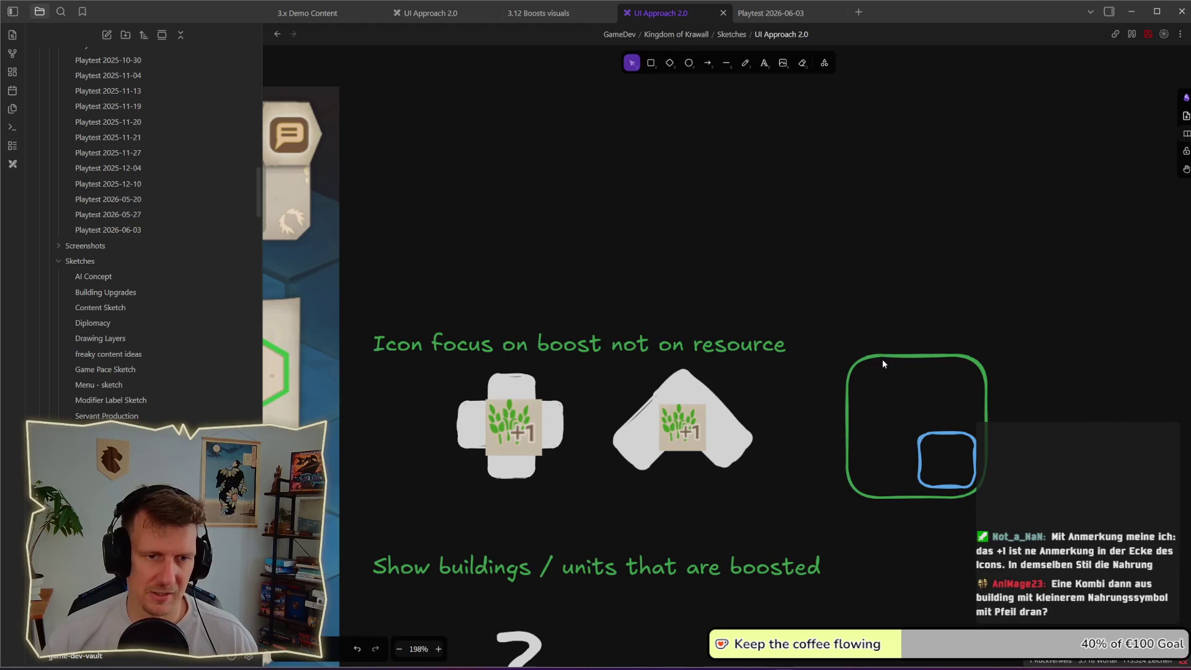
pyautogui.click(884, 363)
pyautogui.click(876, 333)
pyautogui.moveTo(824, 325)
pyautogui.mouseDown()
pyautogui.moveTo(996, 500)
pyautogui.moveTo(775, 233)
pyautogui.mouseUp()
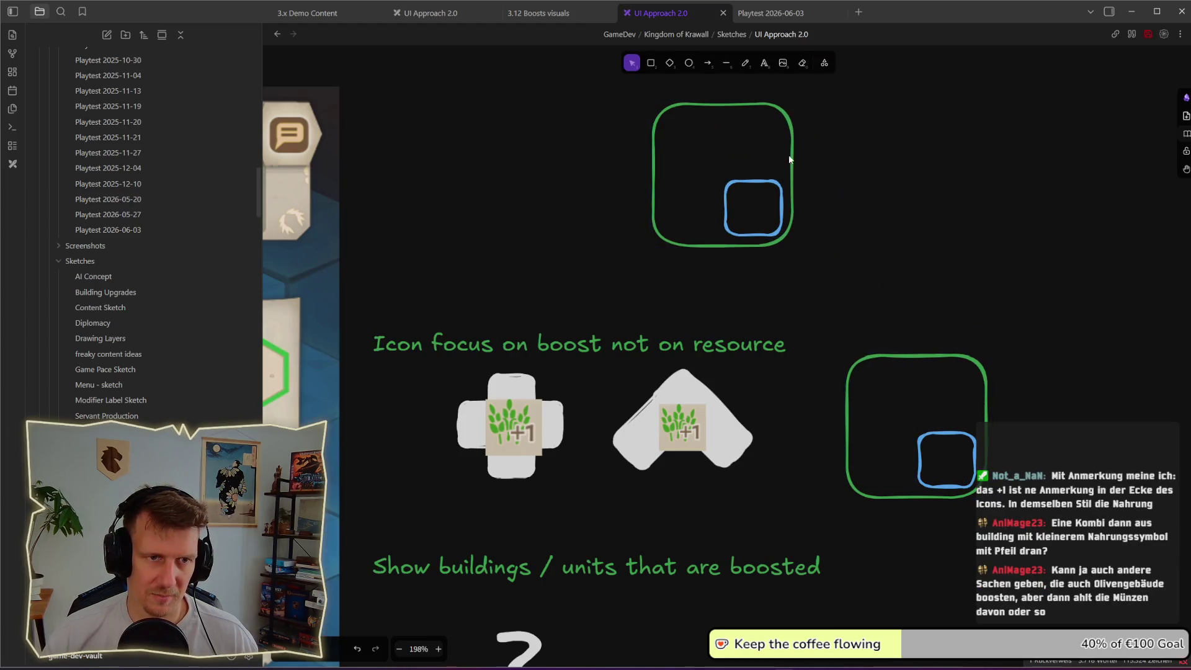
pyautogui.click(328, 317)
pyautogui.click(799, 181)
pyautogui.click(783, 186)
pyautogui.click(313, 317)
pyautogui.click(797, 255)
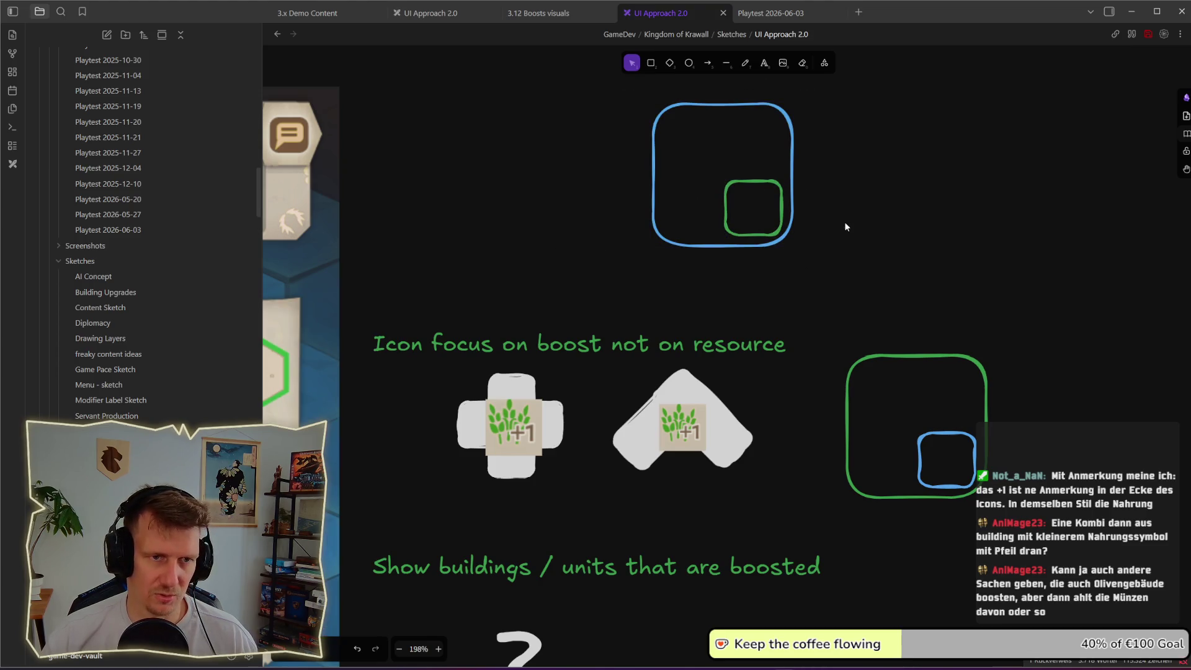
pyautogui.click(707, 63)
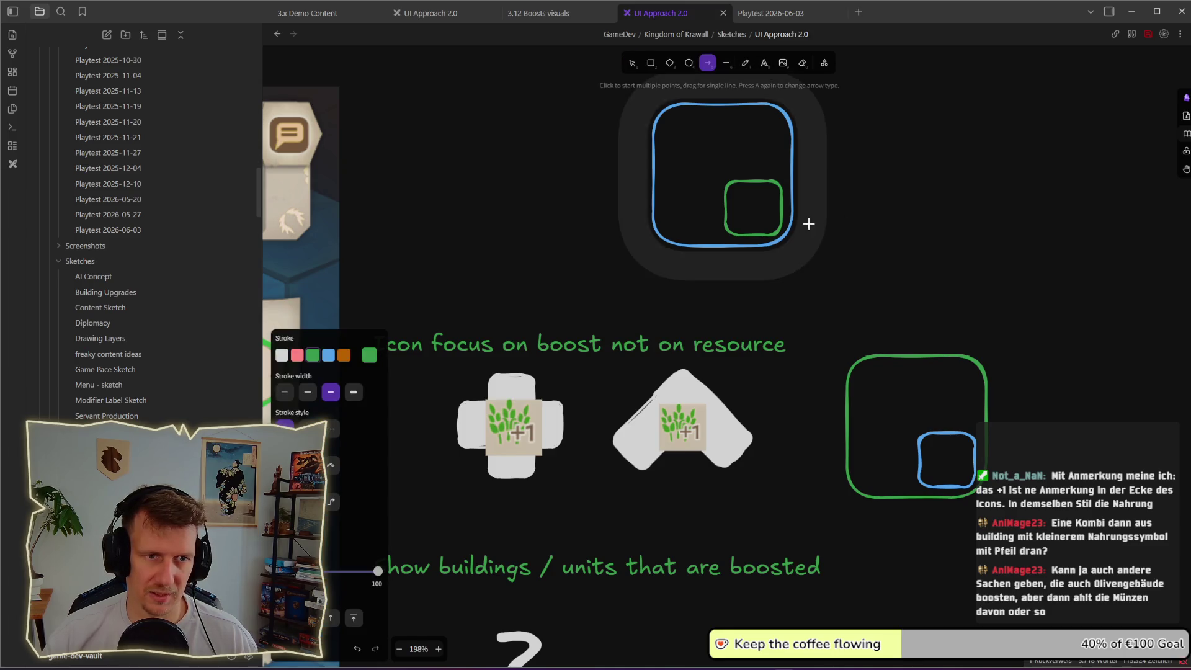
# - Add a 'Resource' text label to the right of the upper square
pyautogui.press('t')
pyautogui.click(850, 142)
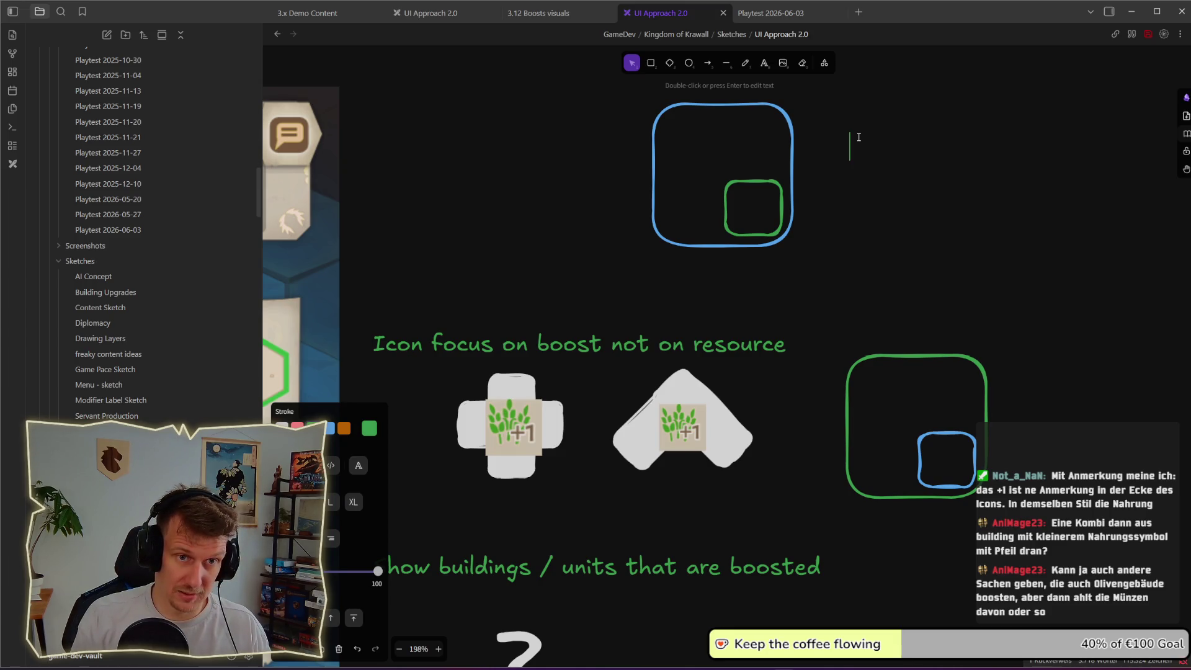
pyautogui.write('Rreso')
pyautogui.press('BackSpace')
pyautogui.press('BackSpace')
pyautogui.press('BackSpace')
pyautogui.write('ersource')
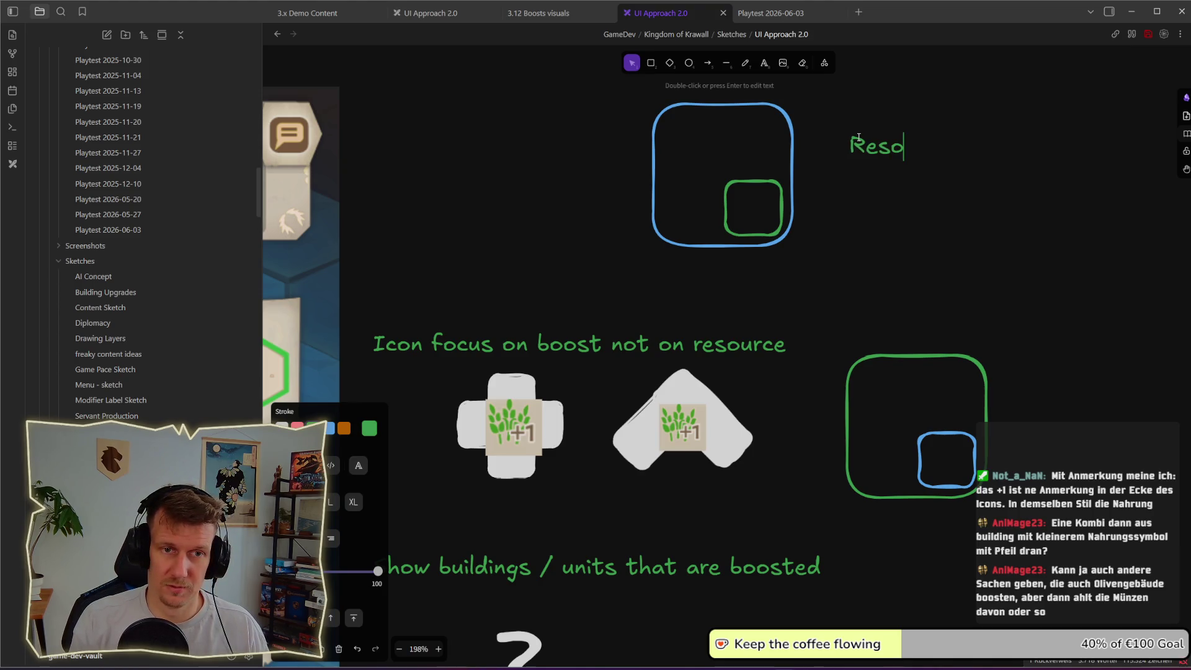
pyautogui.click(904, 177)
# - Duplicate the label below as 'Type' and colour the Resource label blue
pyautogui.hotkey('ctrl', 'v')
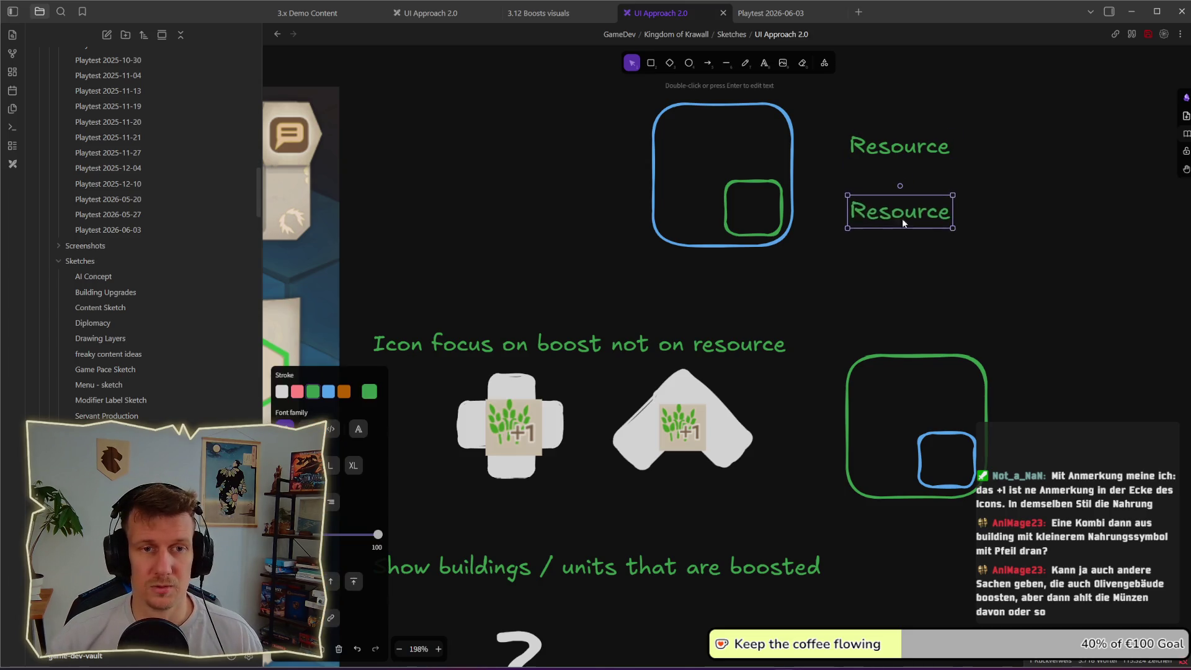
pyautogui.doubleClick(902, 218)
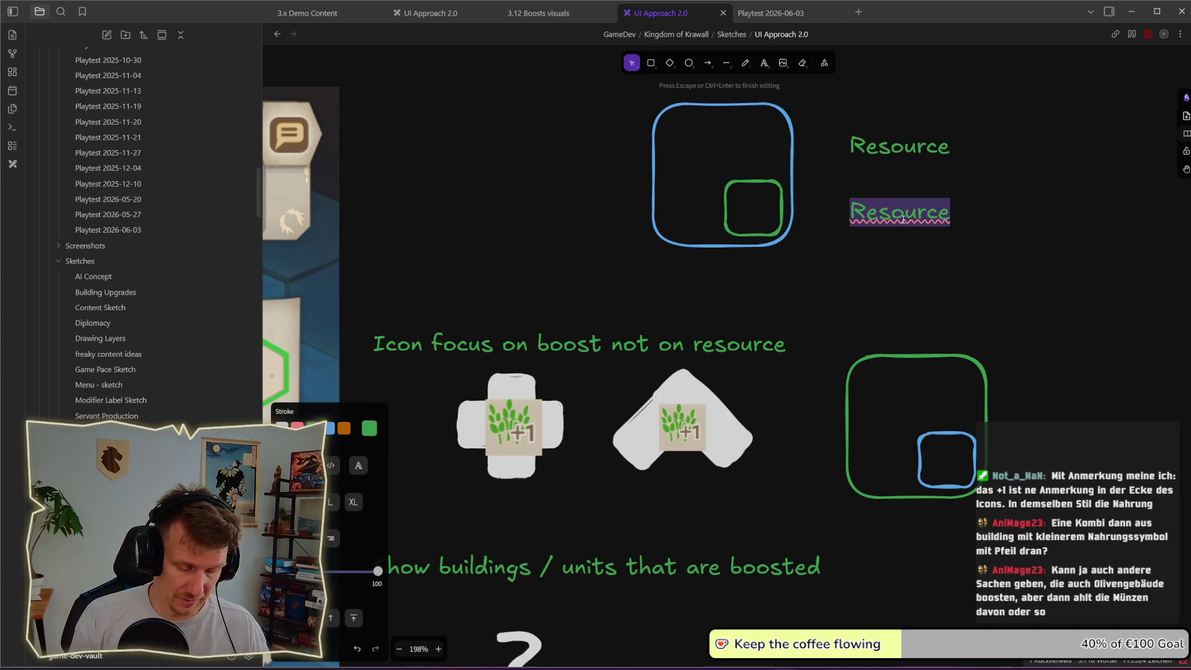
pyautogui.write('Type')
pyautogui.press('Escape')
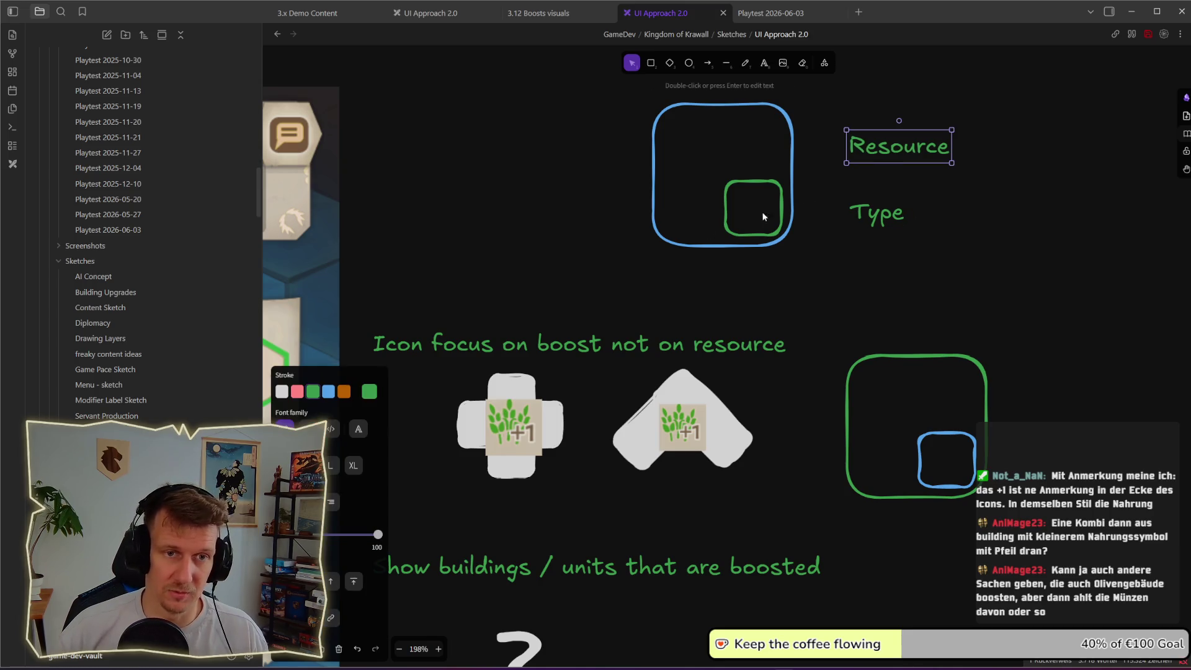
pyautogui.click(329, 391)
# - Rewrite the second label as 'Boost' and move it just under 'Resource'
pyautogui.click(876, 217)
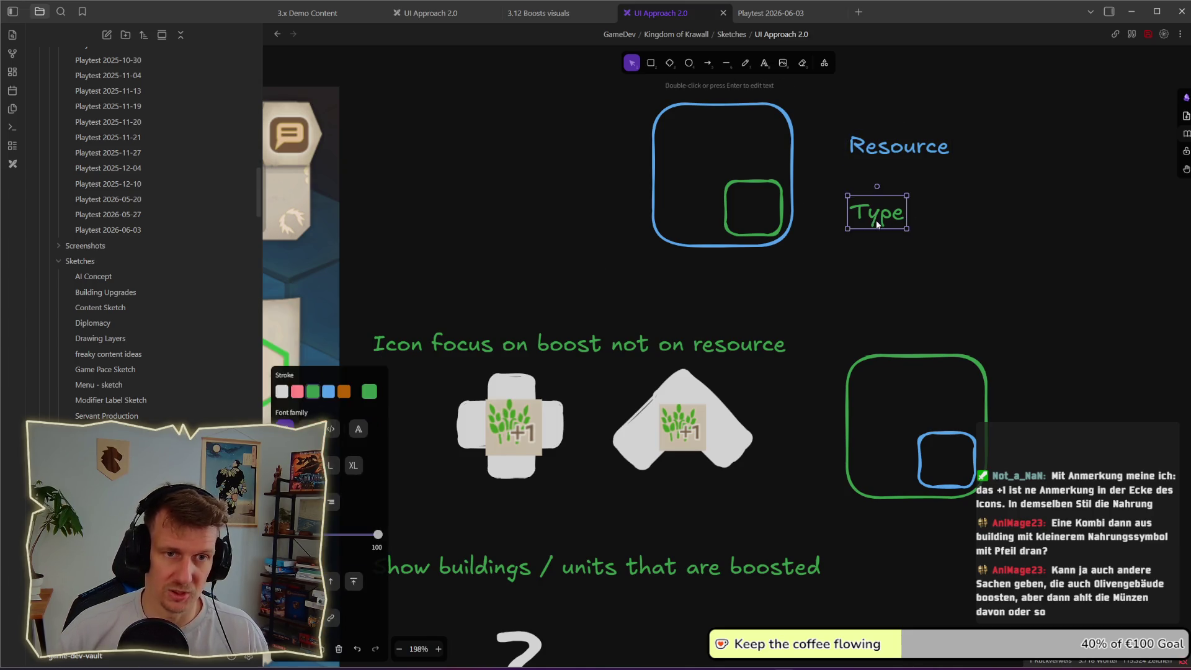
pyautogui.doubleClick(878, 221)
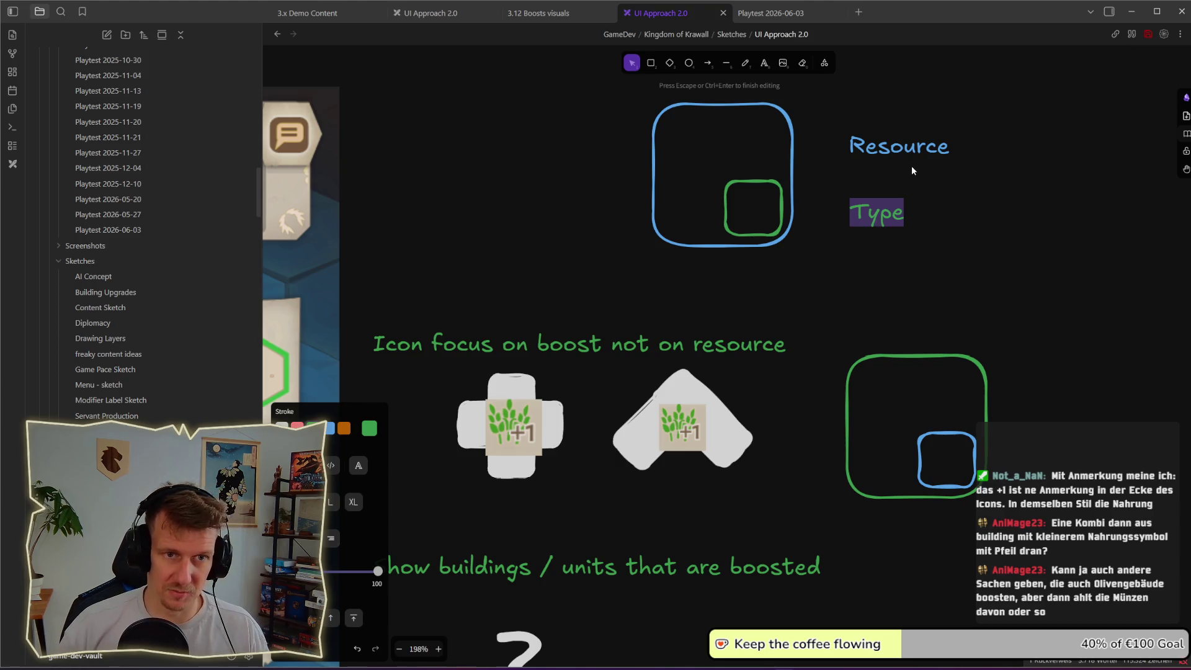
pyautogui.click(879, 222)
pyautogui.doubleClick(879, 221)
pyautogui.write('Boost')
pyautogui.click(875, 251)
pyautogui.moveTo(881, 214); pyautogui.dragTo(884, 185)
pyautogui.click(865, 255)
pyautogui.scroll(-5, 866, 260)
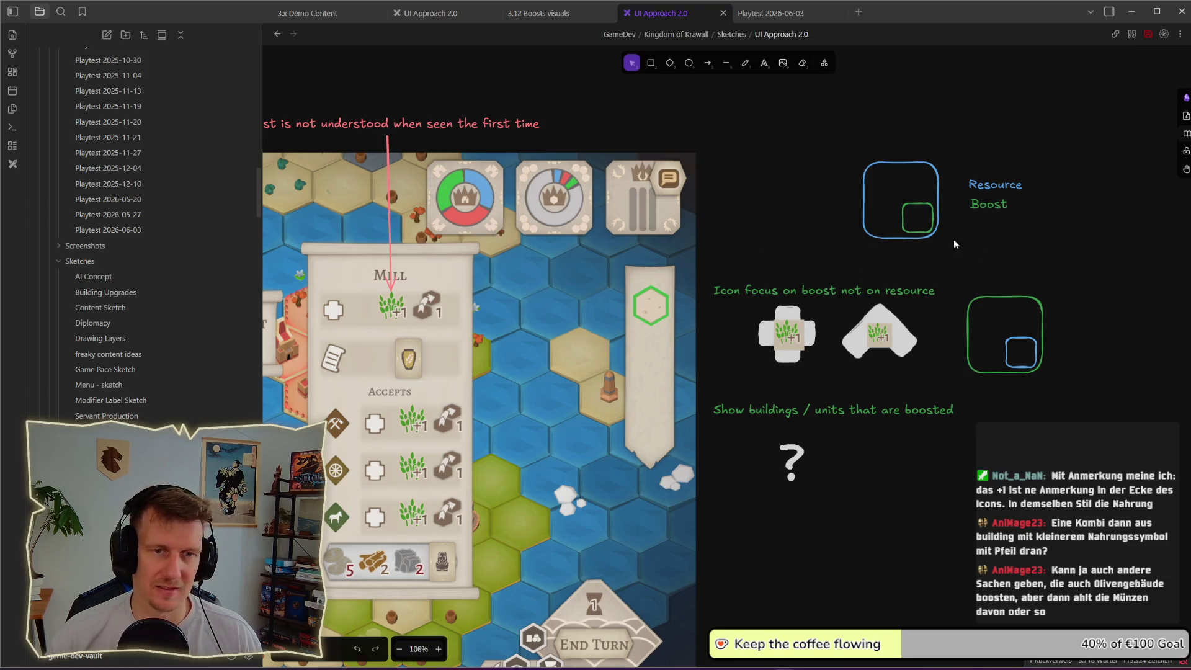
pyautogui.scroll(3, 408, 331)
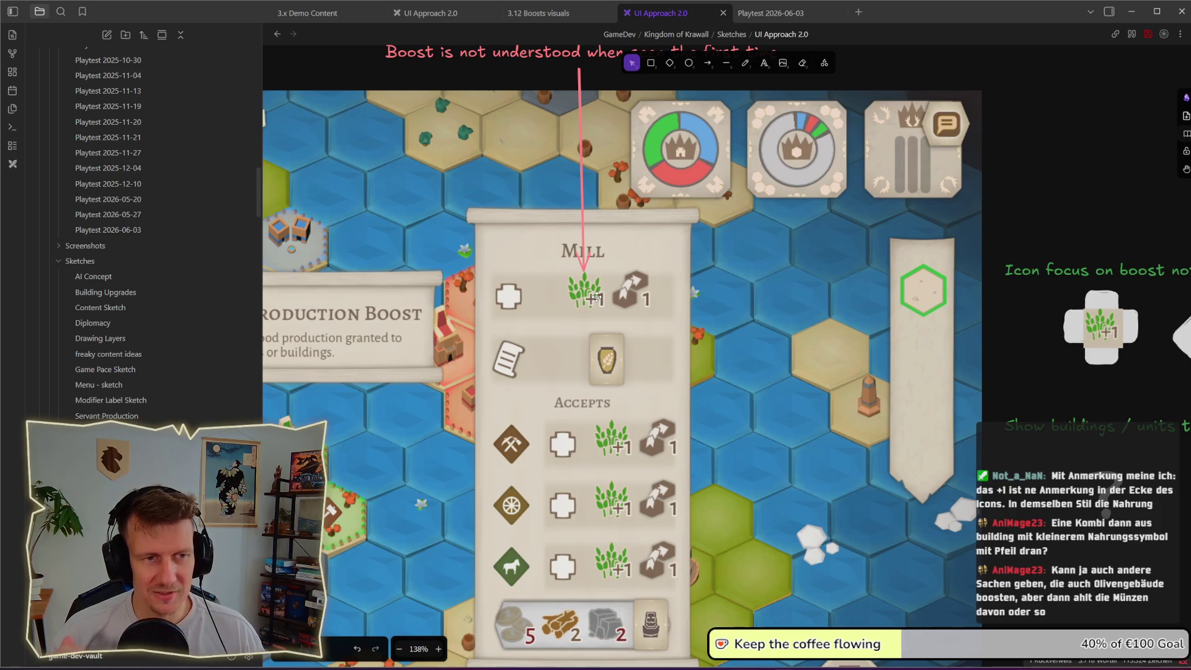
pyautogui.scroll(-5, 594, 299)
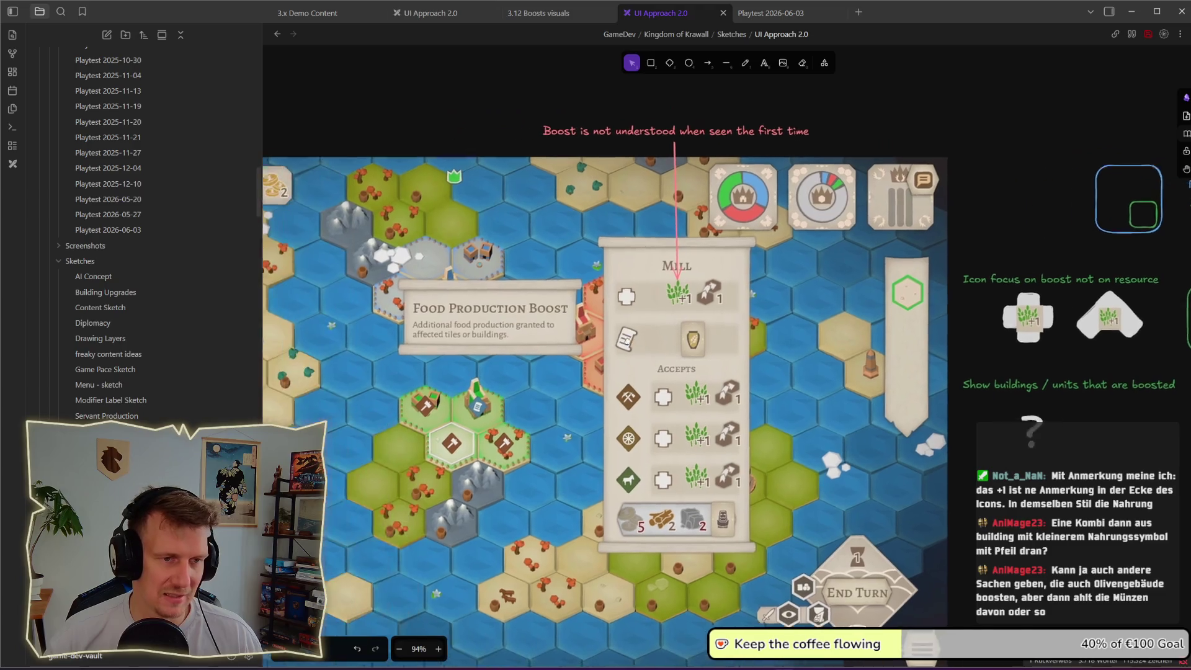
pyautogui.moveTo(627, 339); pyautogui.dragTo(741, 333)
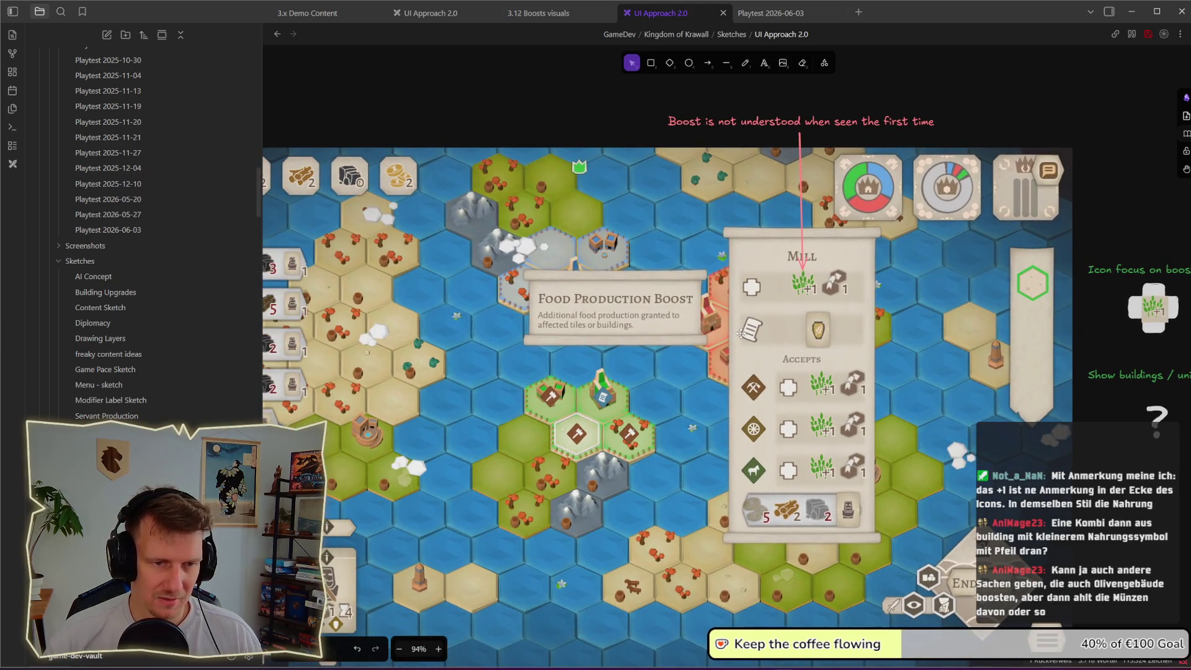
pyautogui.scroll(-1, 750, 360)
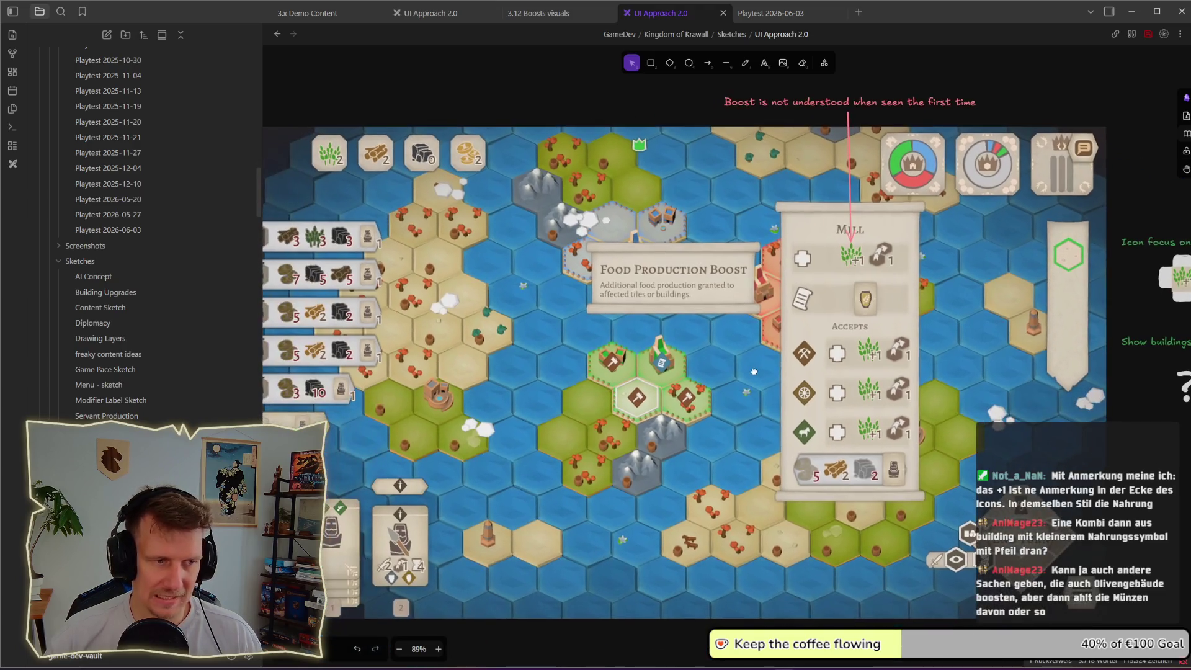
pyautogui.moveTo(754, 371); pyautogui.dragTo(620, 394)
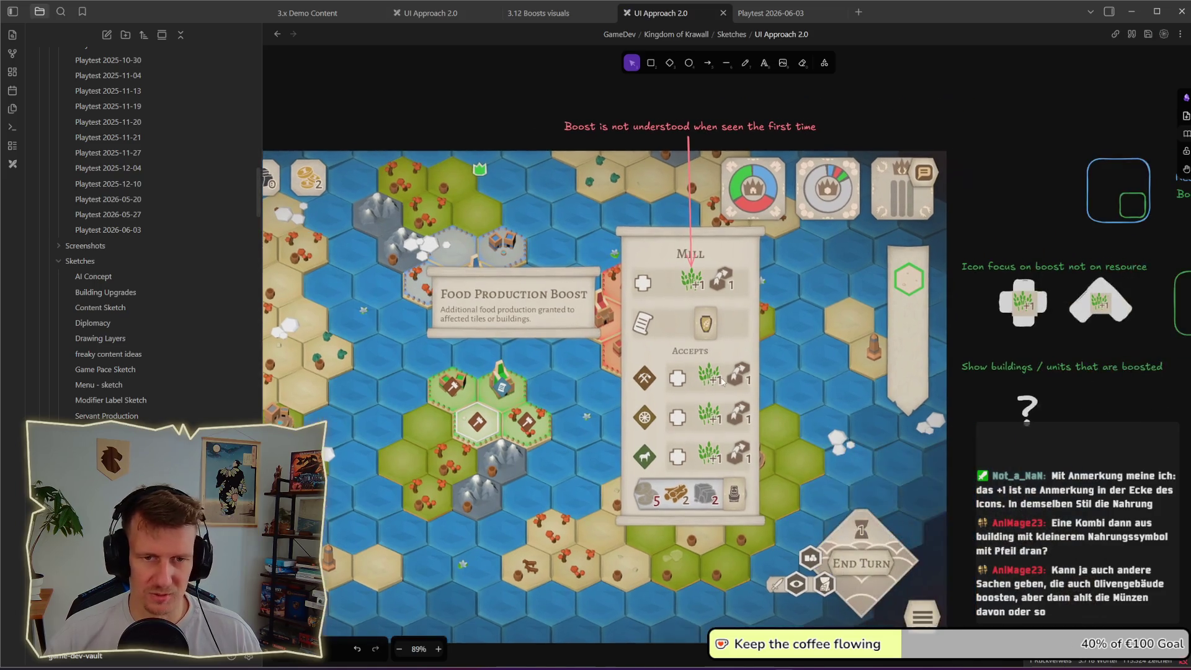
pyautogui.scroll(-1, 730, 380)
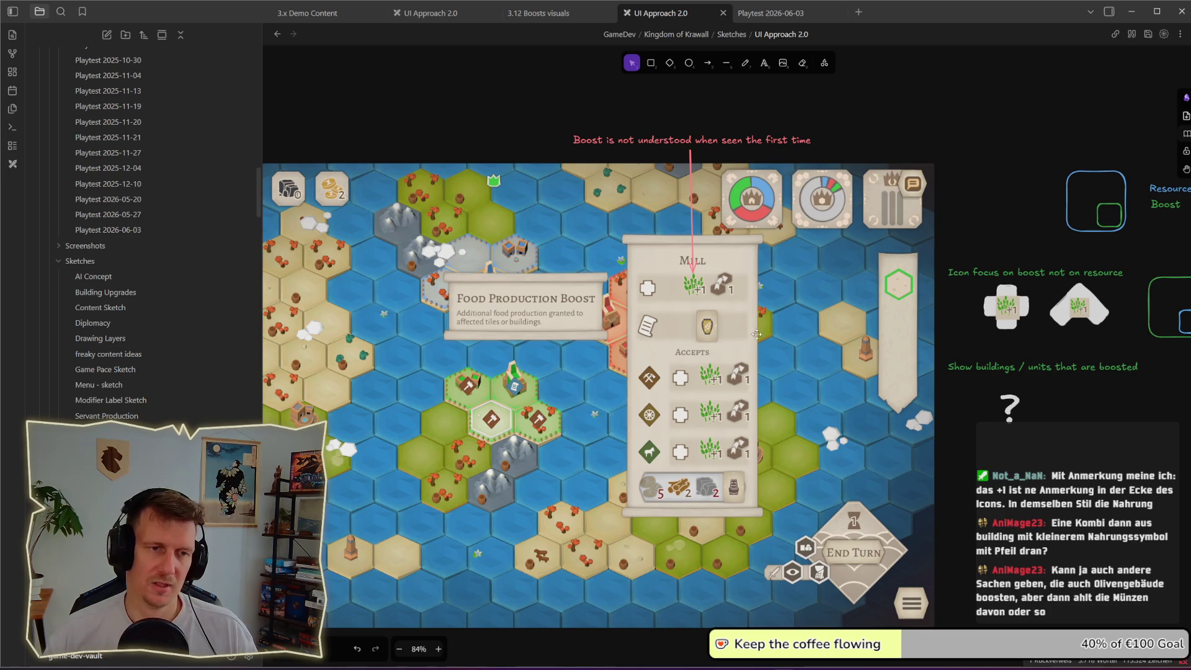
pyautogui.moveTo(1011, 399)
pyautogui.mouseDown()
pyautogui.moveTo(883, 391)
pyautogui.moveTo(830, 359)
pyautogui.mouseUp()
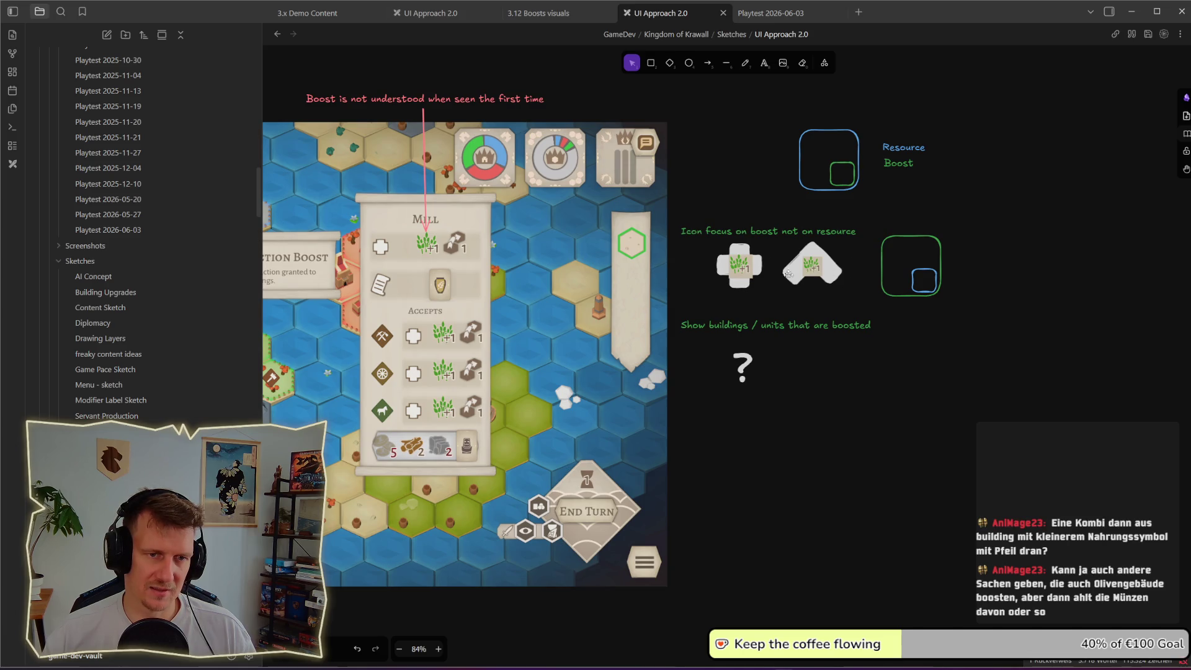
pyautogui.scroll(5, 806, 285)
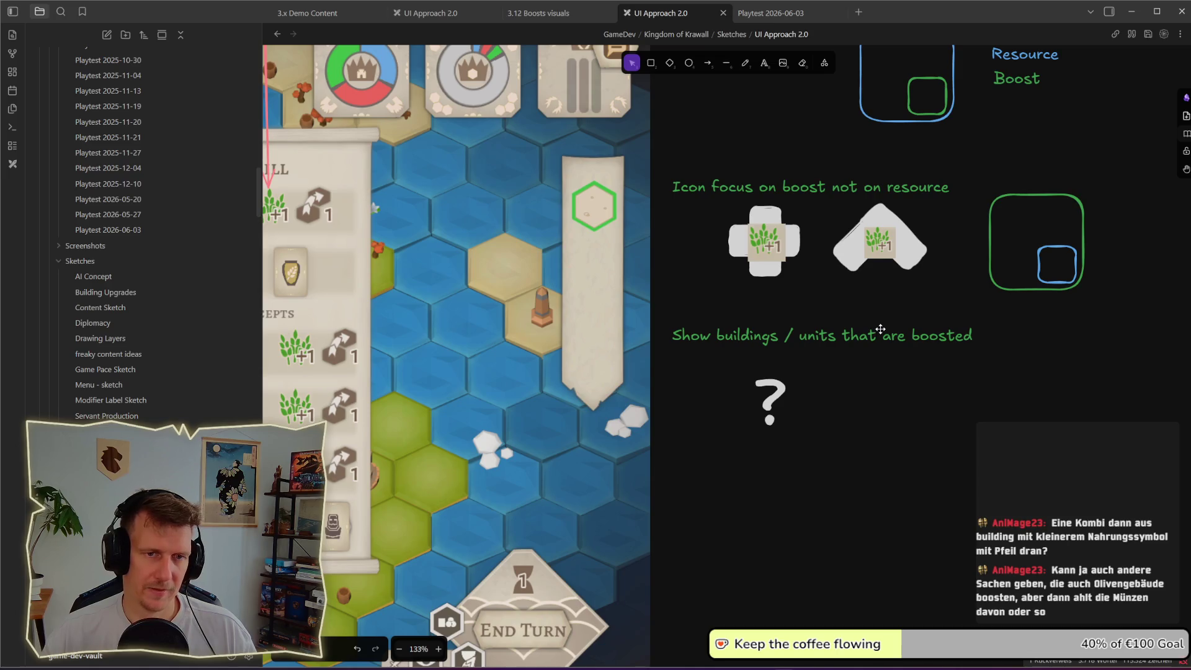
pyautogui.scroll(-3, 856, 273)
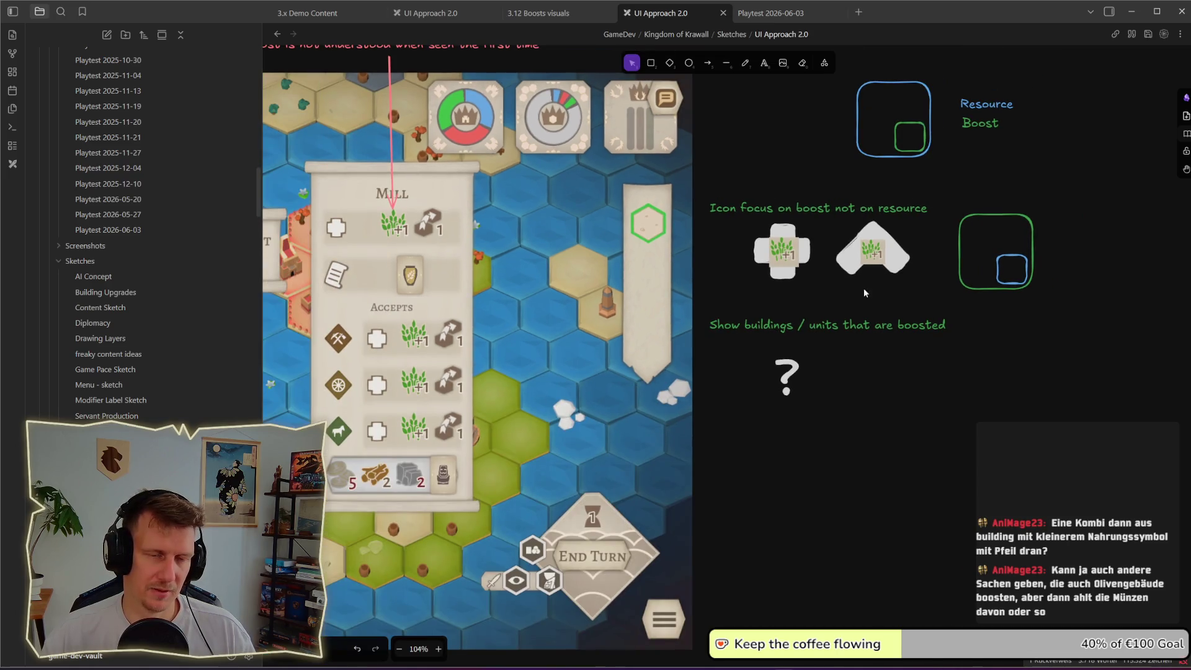
pyautogui.scroll(-3, 824, 390)
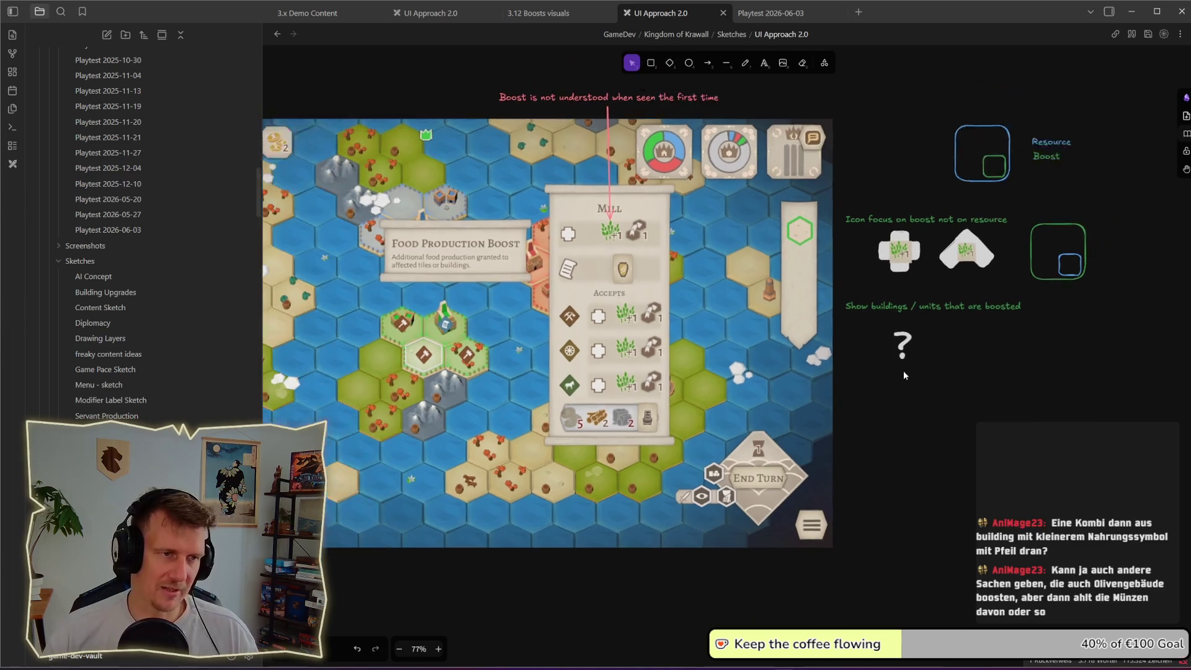
pyautogui.scroll(-1, 924, 372)
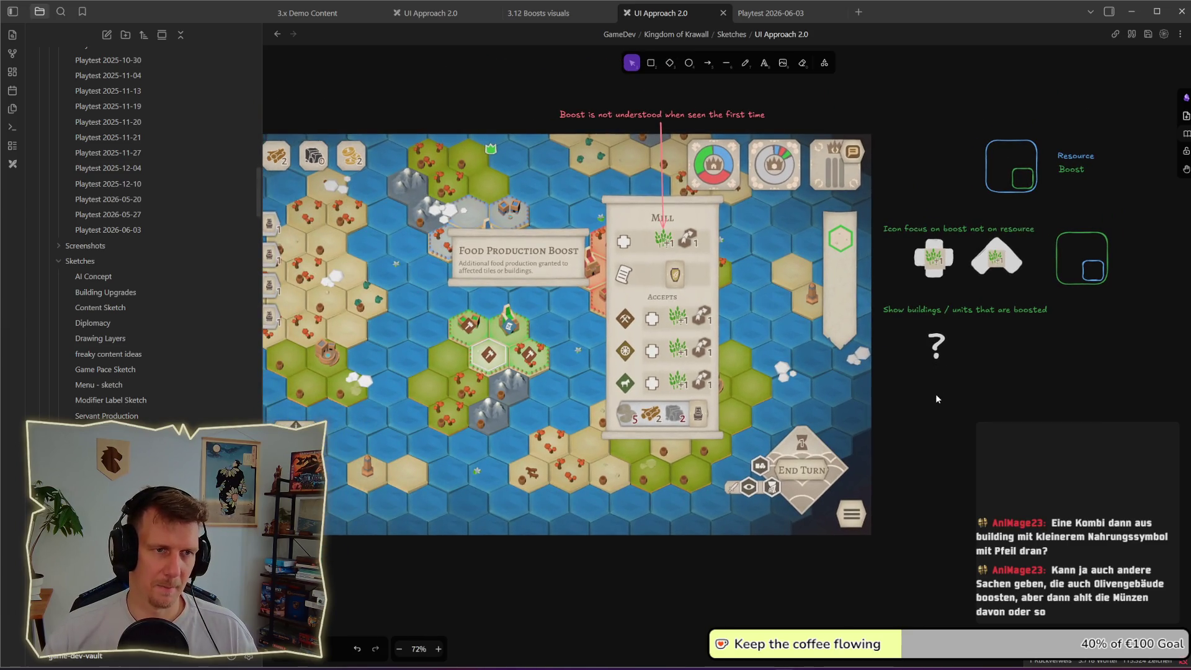
pyautogui.moveTo(937, 396); pyautogui.dragTo(937, 373)
pyautogui.scroll(1, 938, 377)
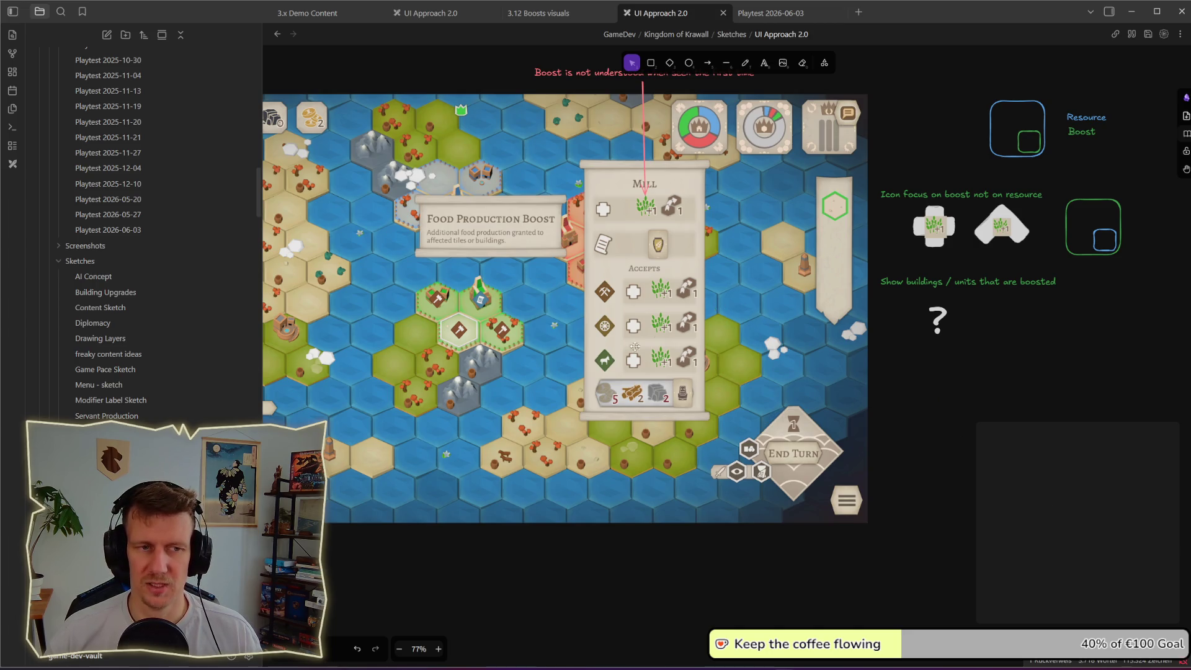
pyautogui.hscroll(-2, 634, 347)
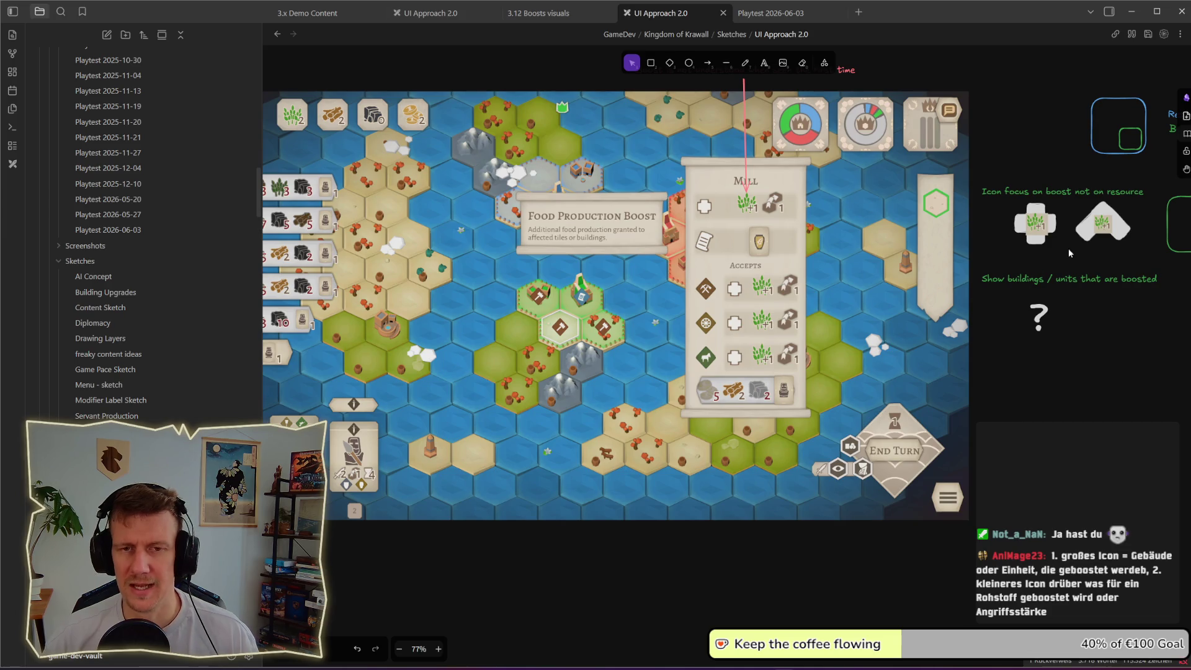
# - Place the wheat +1 icon under the cross and move the heading and question mark lower
pyautogui.scroll(4, 1069, 248)
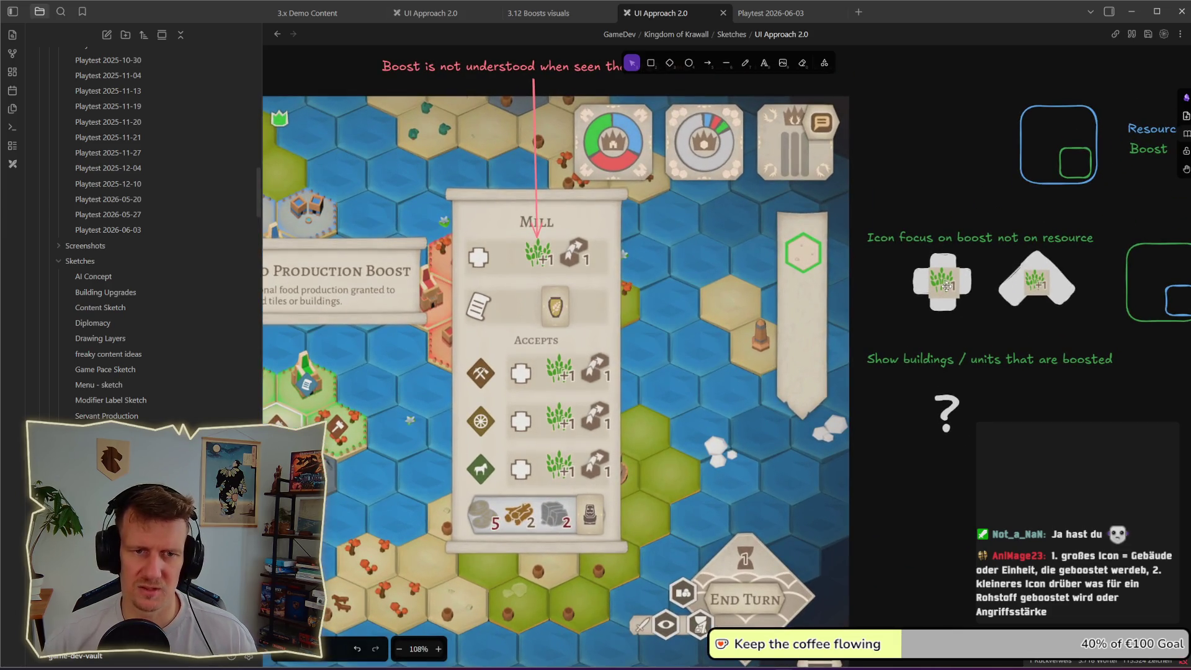
pyautogui.moveTo(947, 287); pyautogui.dragTo(944, 338)
pyautogui.click(875, 354)
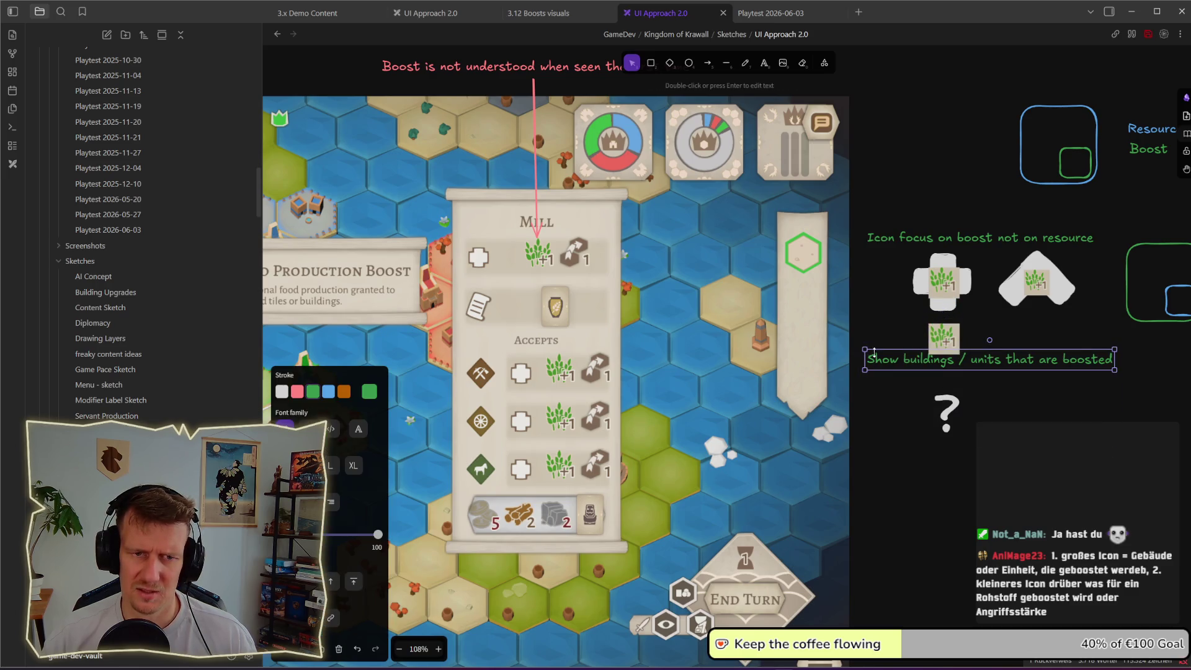
pyautogui.moveTo(852, 329); pyautogui.dragTo(1124, 462)
pyautogui.moveTo(1060, 382); pyautogui.dragTo(1060, 469)
pyautogui.moveTo(944, 338); pyautogui.dragTo(946, 379)
# - Enlarge the standalone wheat +1 icon and nudge it into position
pyautogui.click(961, 289)
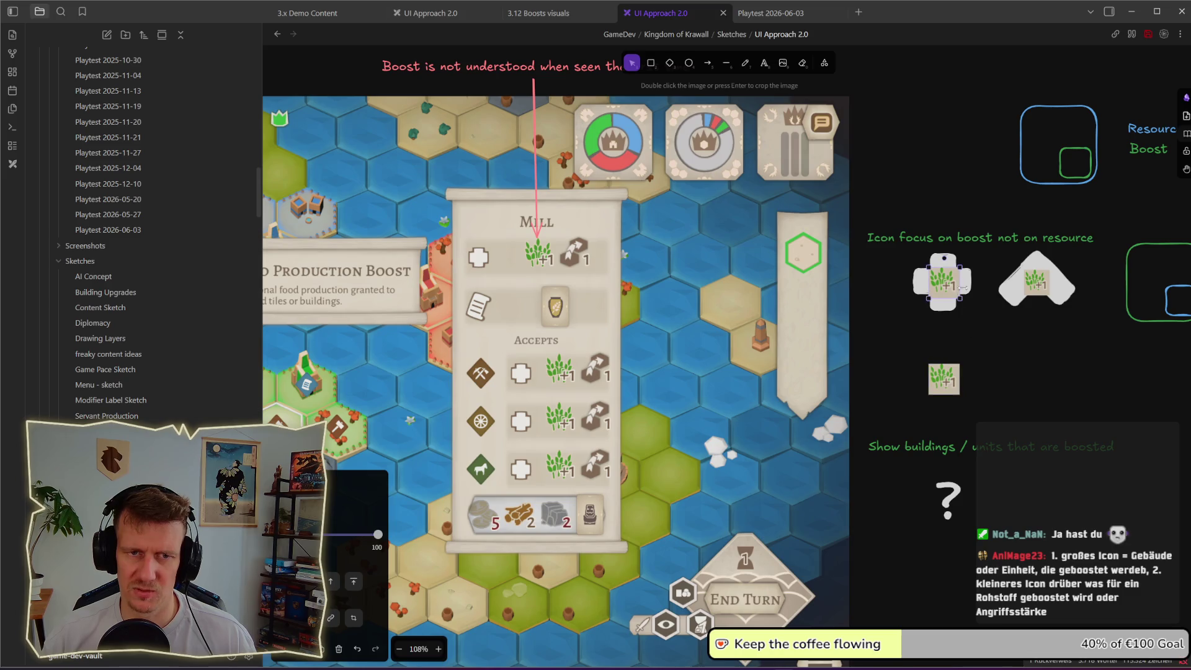
pyautogui.moveTo(979, 331); pyautogui.dragTo(898, 252)
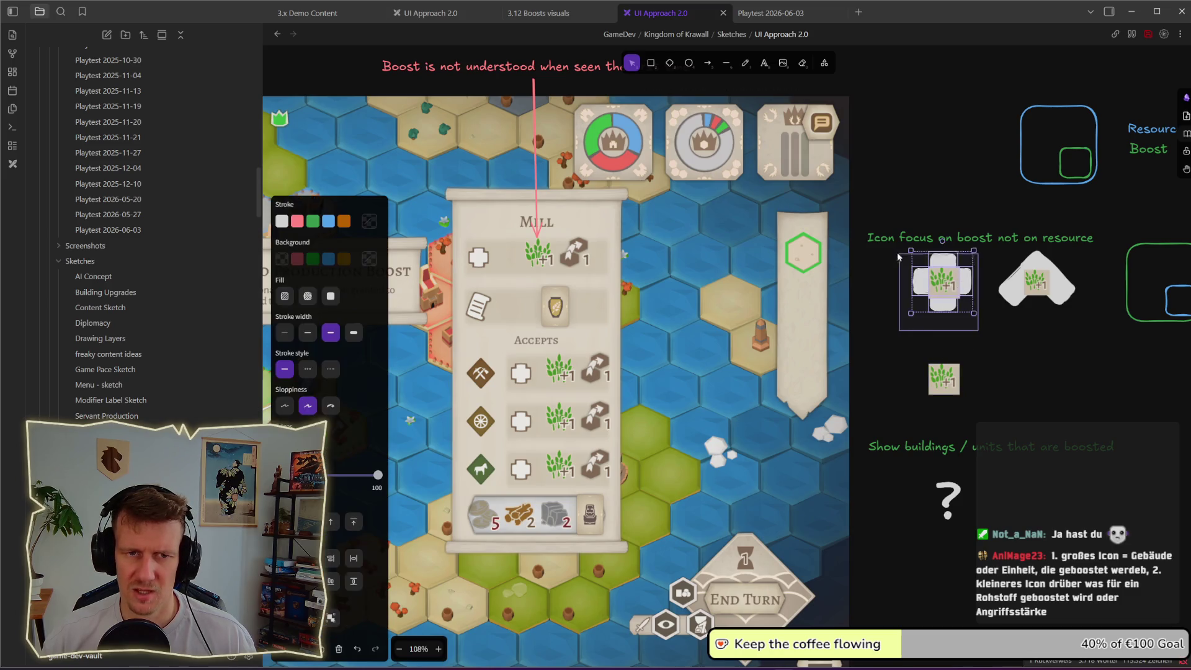
pyautogui.click(950, 382)
pyautogui.moveTo(960, 394)
pyautogui.mouseDown()
pyautogui.moveTo(984, 420)
pyautogui.moveTo(956, 385)
pyautogui.mouseUp()
pyautogui.click(1030, 397)
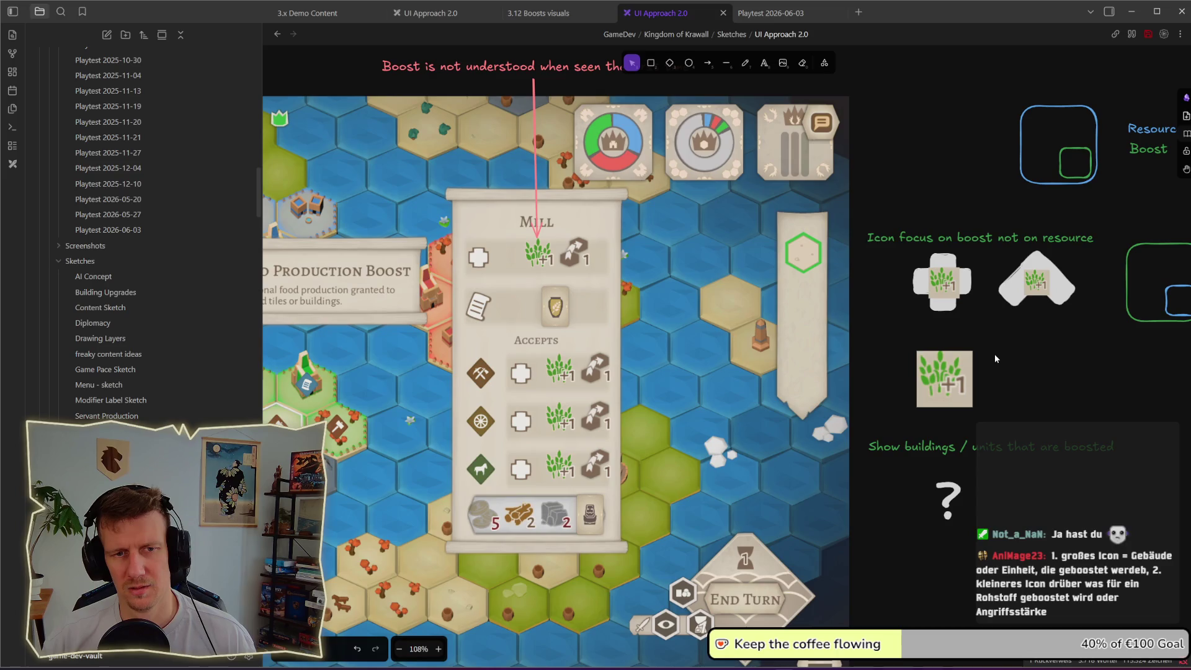
pyautogui.scroll(-1, 995, 354)
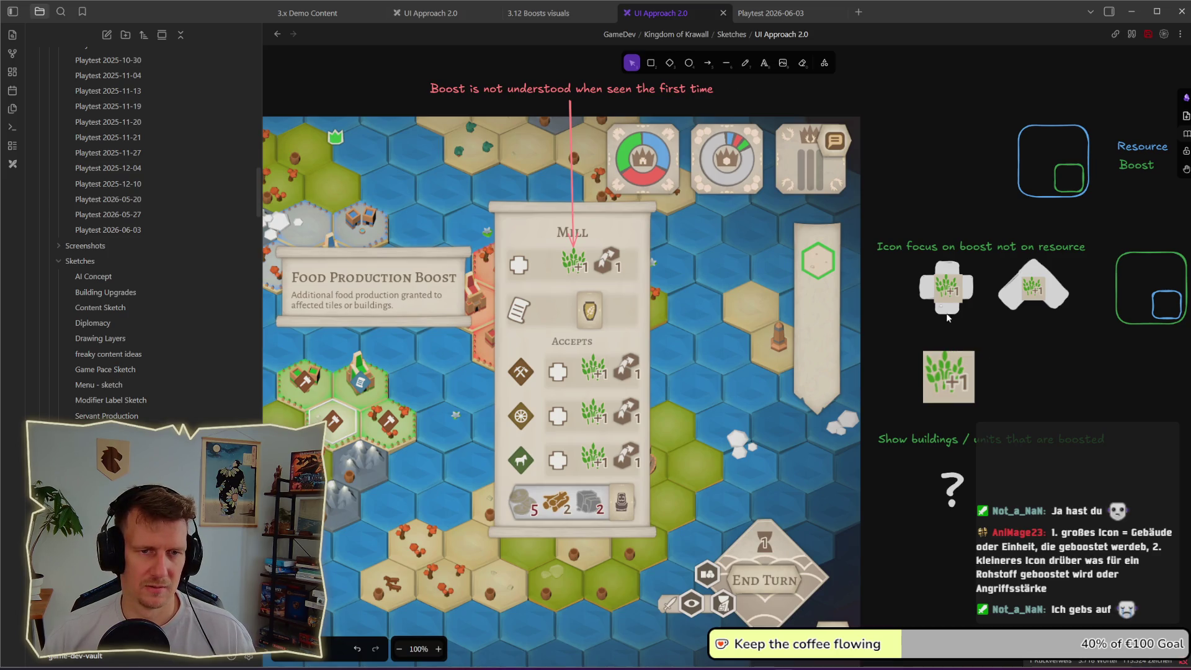
# - Shrink the cross's wheat +1 image to half size and tuck it into the cross's lower-right corner
pyautogui.moveTo(892, 258)
pyautogui.mouseDown()
pyautogui.moveTo(906, 264)
pyautogui.moveTo(897, 250)
pyautogui.mouseUp()
pyautogui.click(1002, 336)
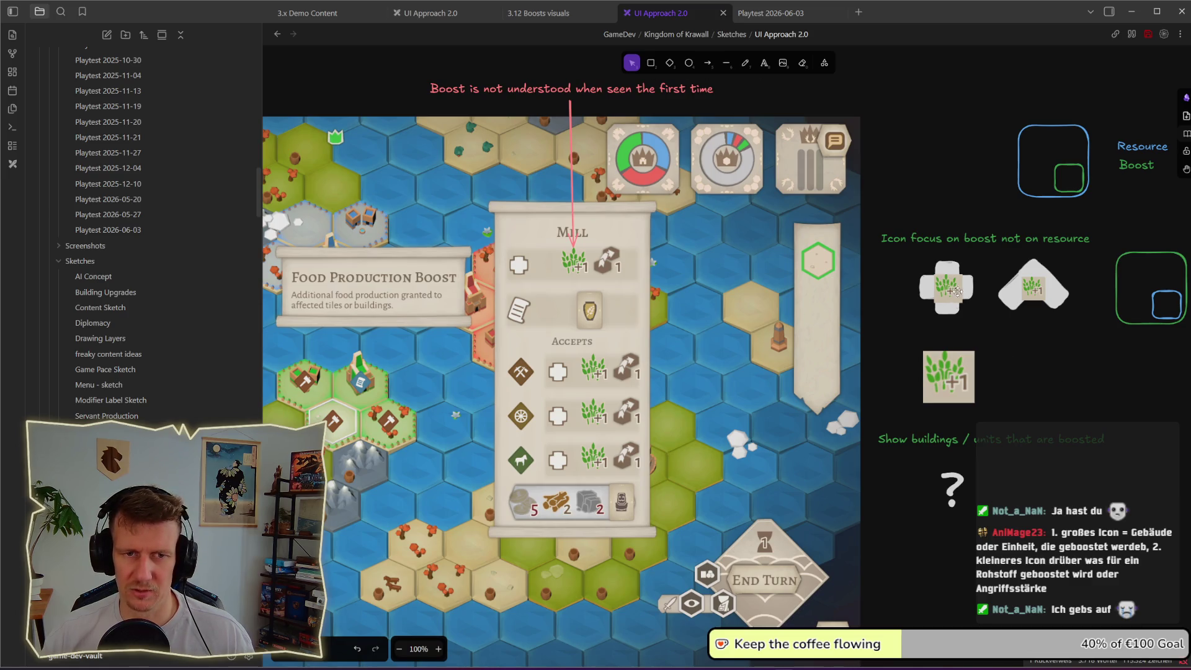
pyautogui.scroll(10, 949, 291)
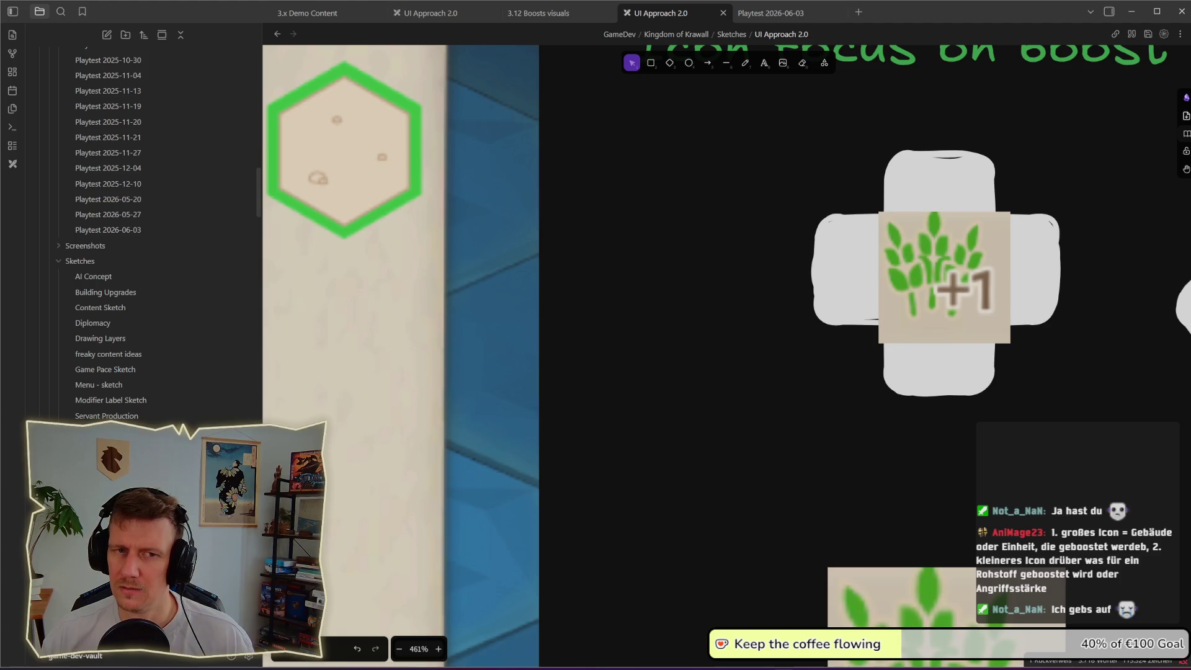
pyautogui.click(965, 297)
pyautogui.moveTo(1010, 344); pyautogui.dragTo(949, 281)
pyautogui.moveTo(911, 246); pyautogui.dragTo(1008, 346)
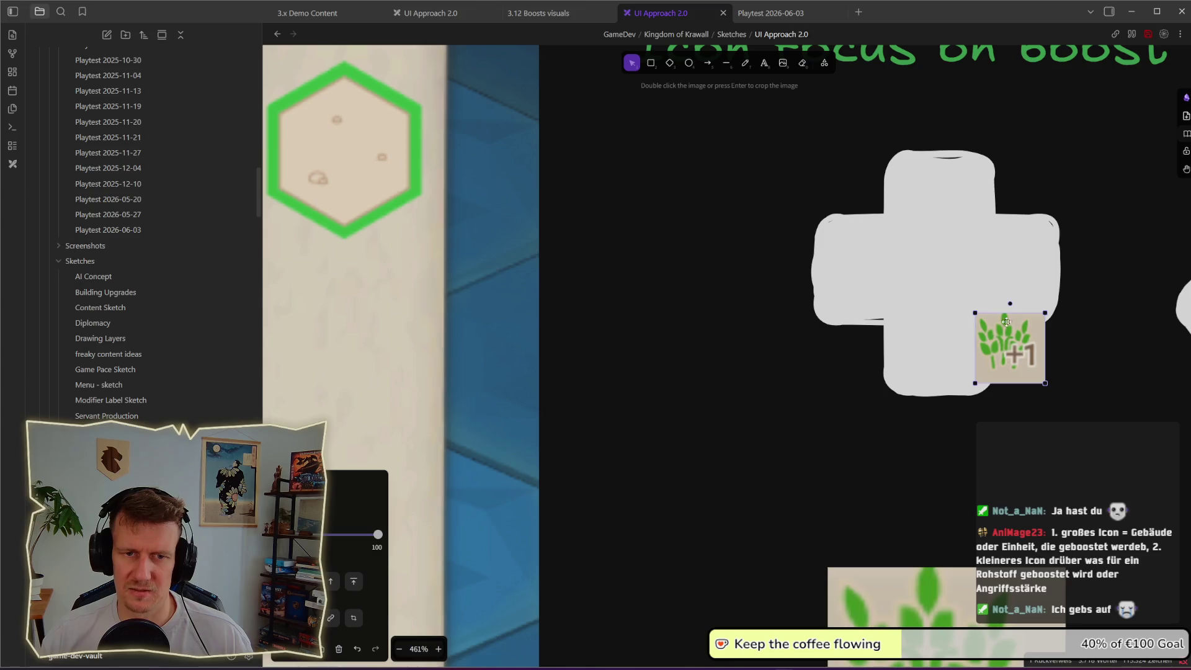
pyautogui.keyDown('ctrl'); pyautogui.scroll(-5, 1024, 359); pyautogui.keyUp('ctrl')
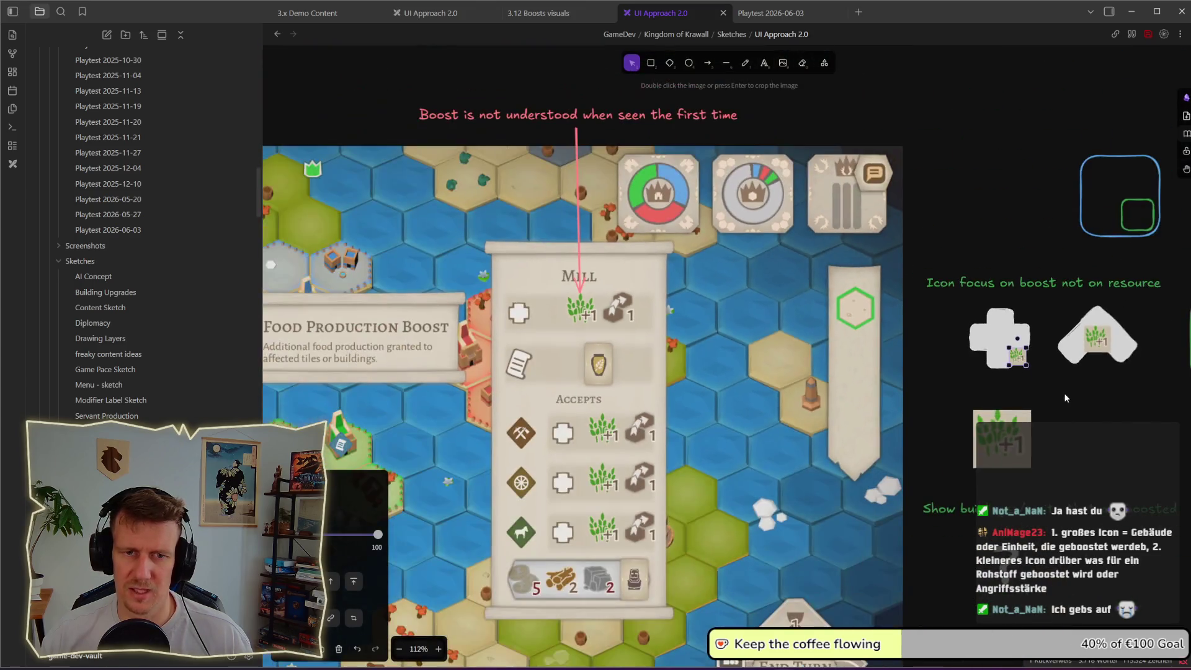
pyautogui.scroll(-1, 1066, 398)
pyautogui.hscroll(2, 1066, 398)
pyautogui.moveTo(921, 318)
pyautogui.mouseDown()
pyautogui.moveTo(907, 299)
pyautogui.moveTo(1037, 386)
pyautogui.mouseUp()
pyautogui.click(925, 311)
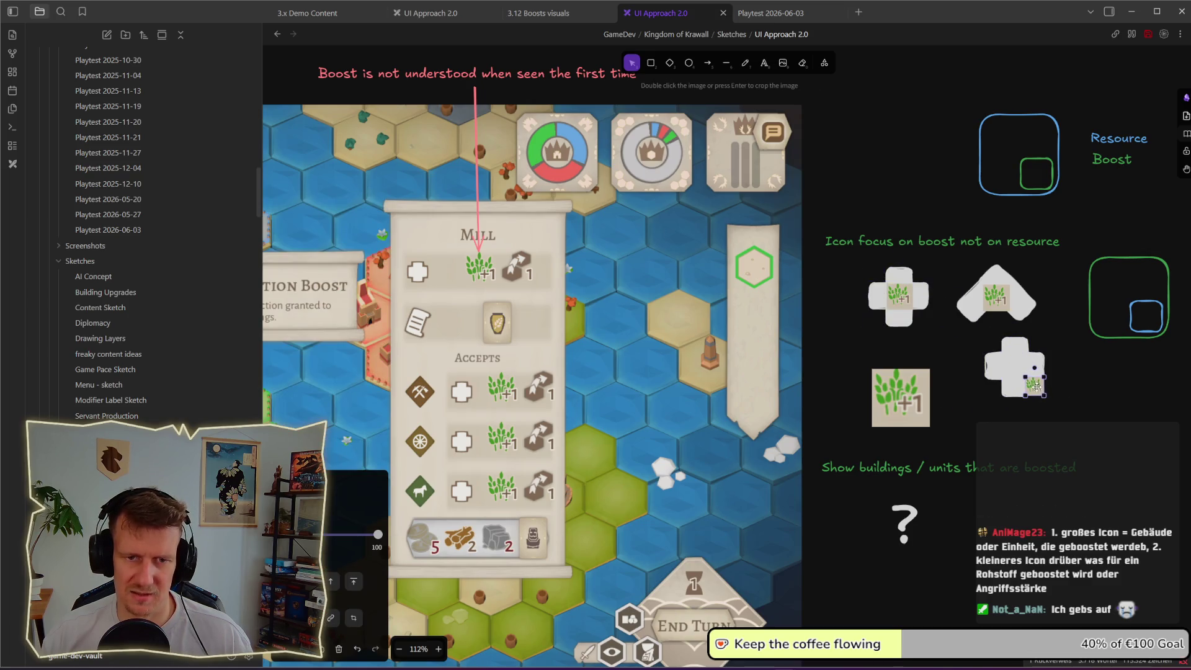
# - Move the nested green and blue squares to the right
pyautogui.click(1065, 390)
pyautogui.scroll(10, 1064, 390)
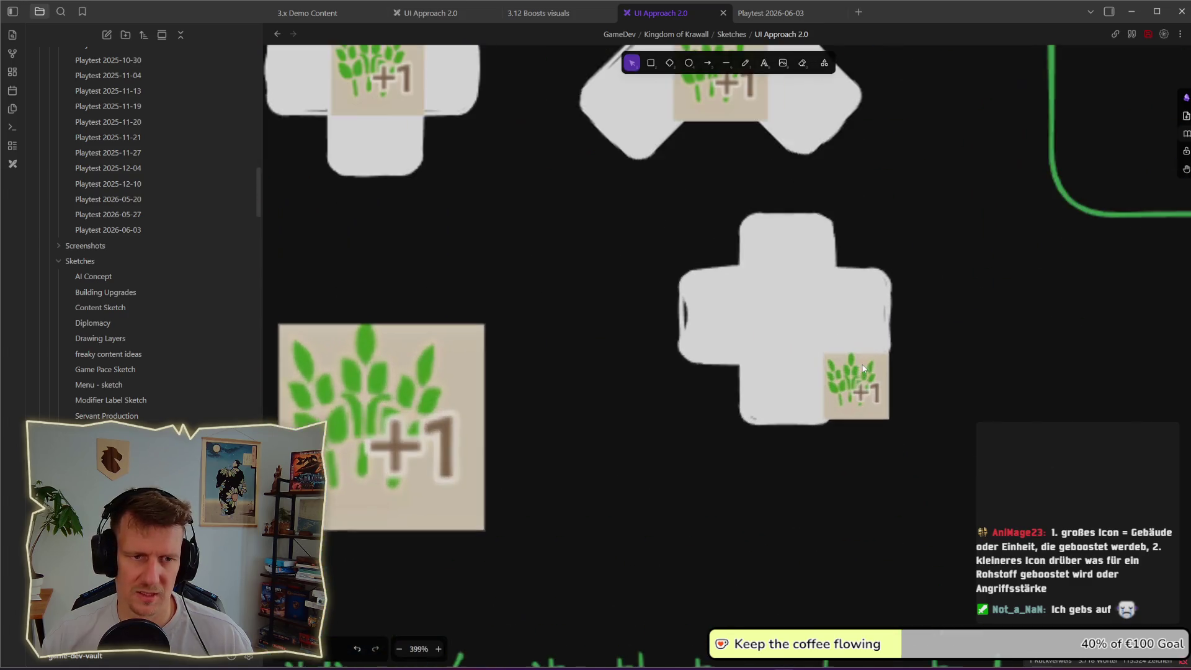
pyautogui.moveTo(670, 209); pyautogui.dragTo(1052, 510)
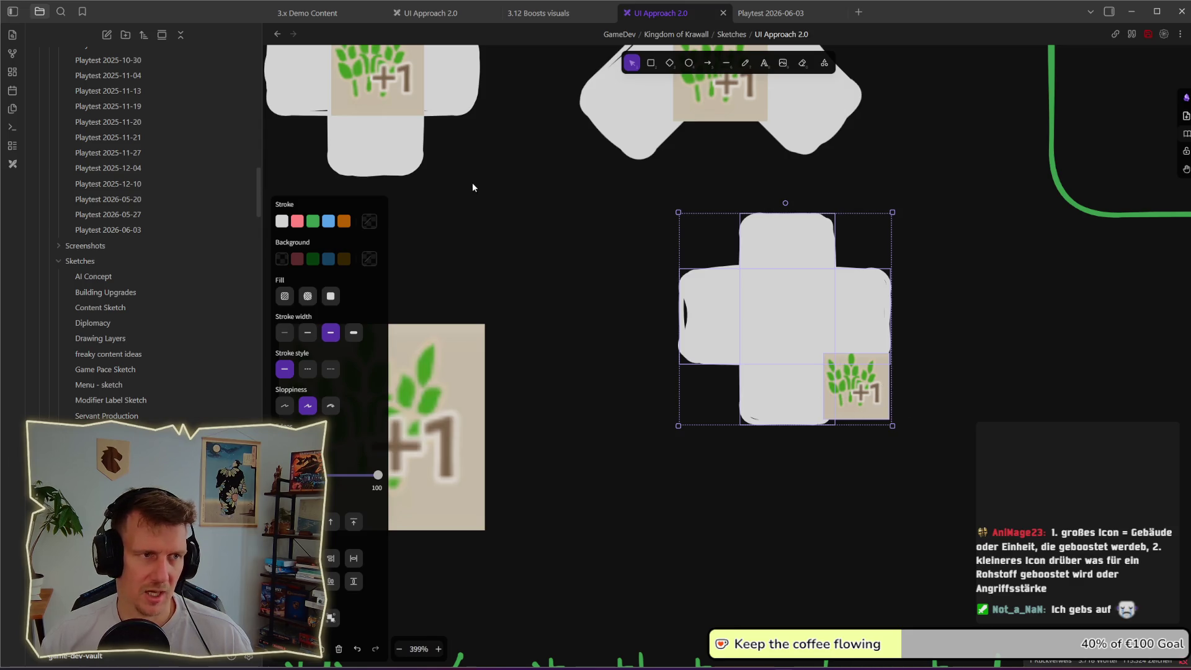
pyautogui.scroll(4, 492, 220)
pyautogui.scroll(-4, 707, 411)
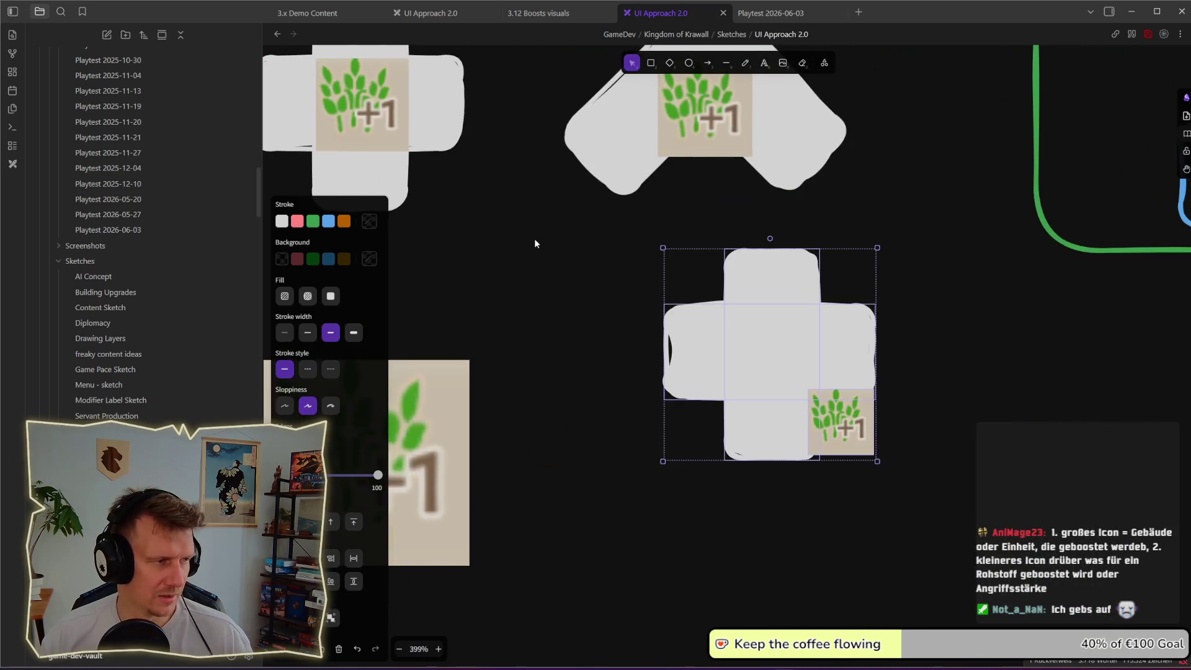
pyautogui.click(944, 418)
pyautogui.moveTo(921, 487); pyautogui.dragTo(630, 259)
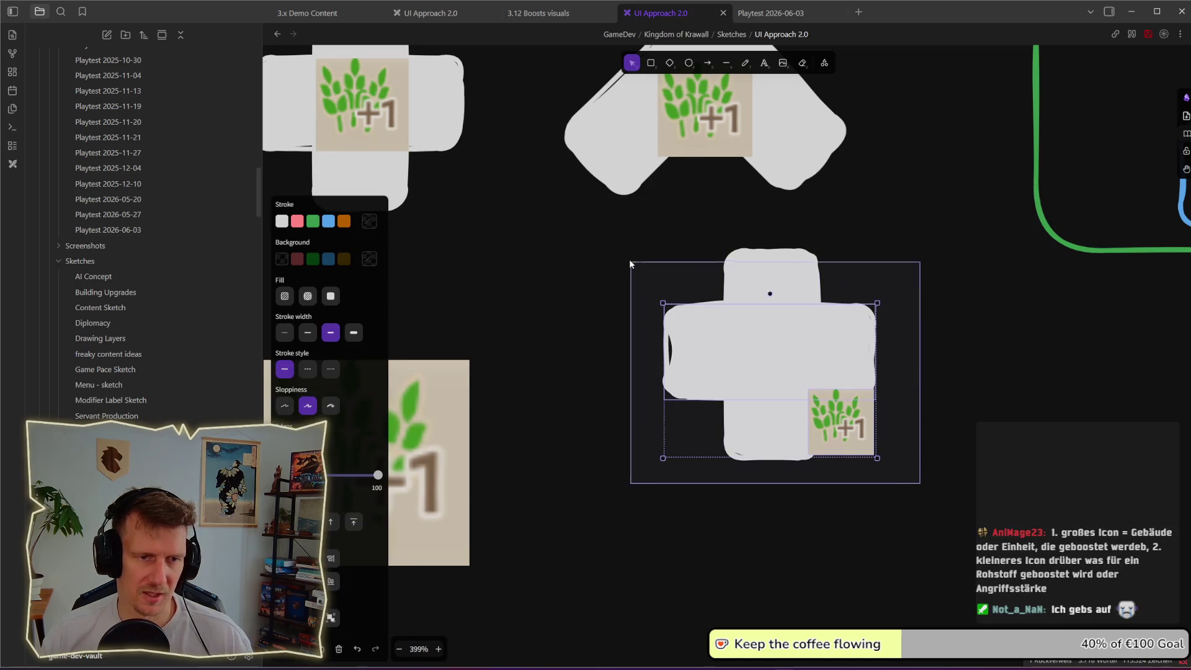
pyautogui.scroll(-5, 721, 318)
pyautogui.click(896, 424)
pyautogui.hscroll(-5, 896, 424)
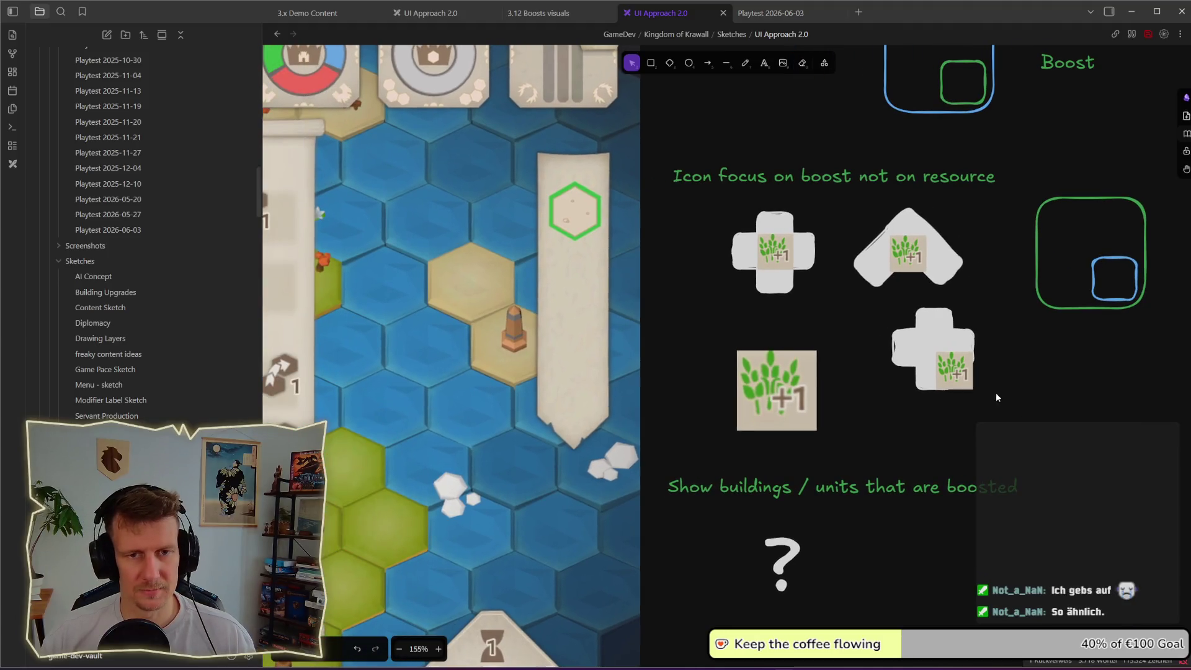
pyautogui.click(896, 345)
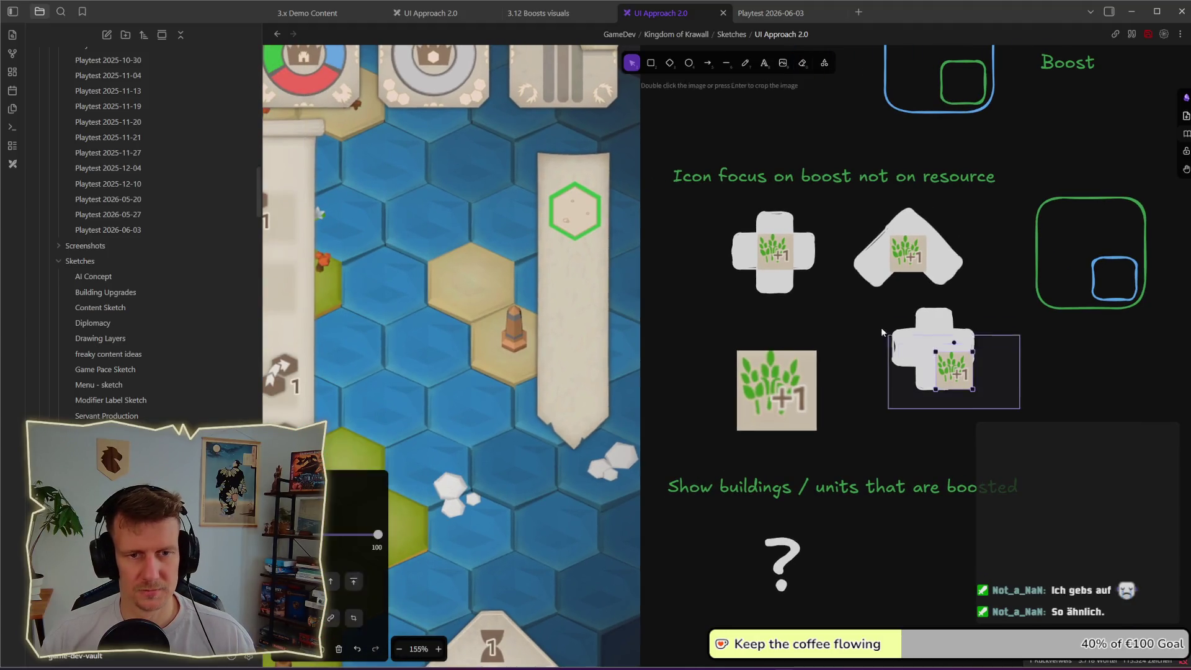
pyautogui.hscroll(4, 869, 291)
pyautogui.scroll(2, 869, 292)
pyautogui.click(854, 251)
pyautogui.moveTo(869, 273); pyautogui.dragTo(941, 273)
# - Shift the chevron icon right and move the corner-badge cross up into the icon row
pyautogui.moveTo(833, 361); pyautogui.dragTo(666, 270)
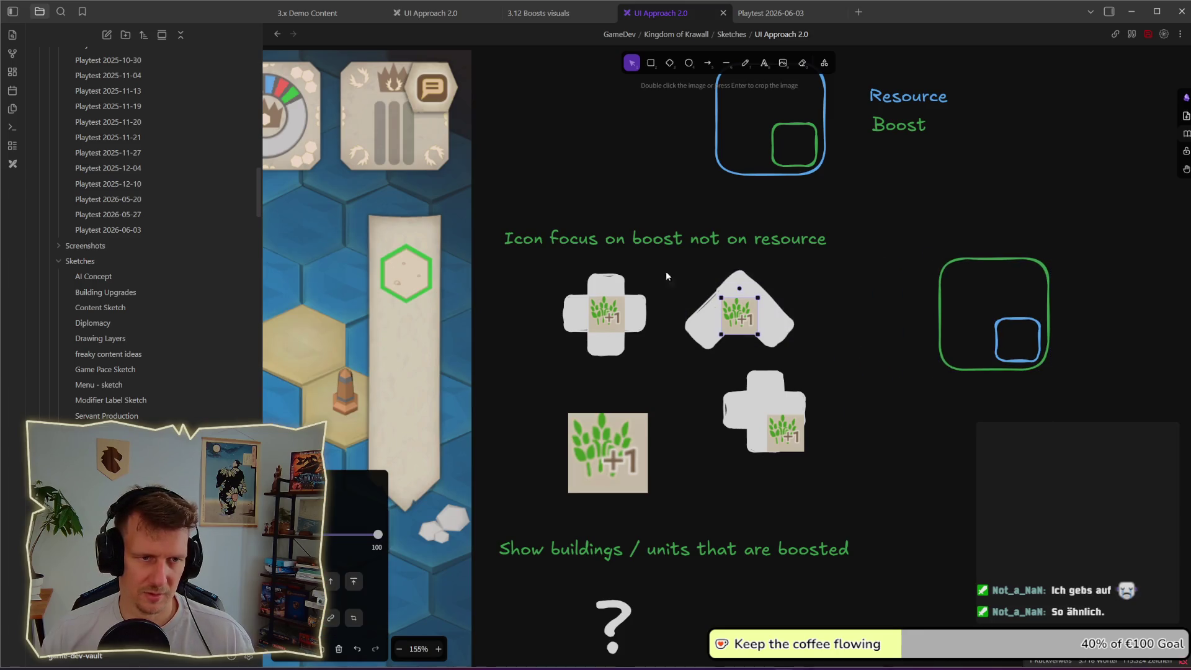
pyautogui.moveTo(733, 330); pyautogui.dragTo(847, 340)
pyautogui.click(819, 385)
pyautogui.moveTo(769, 412)
pyautogui.mouseDown()
pyautogui.moveTo(711, 318)
pyautogui.moveTo(721, 314)
pyautogui.mouseUp()
pyautogui.click(729, 367)
pyautogui.click(855, 321)
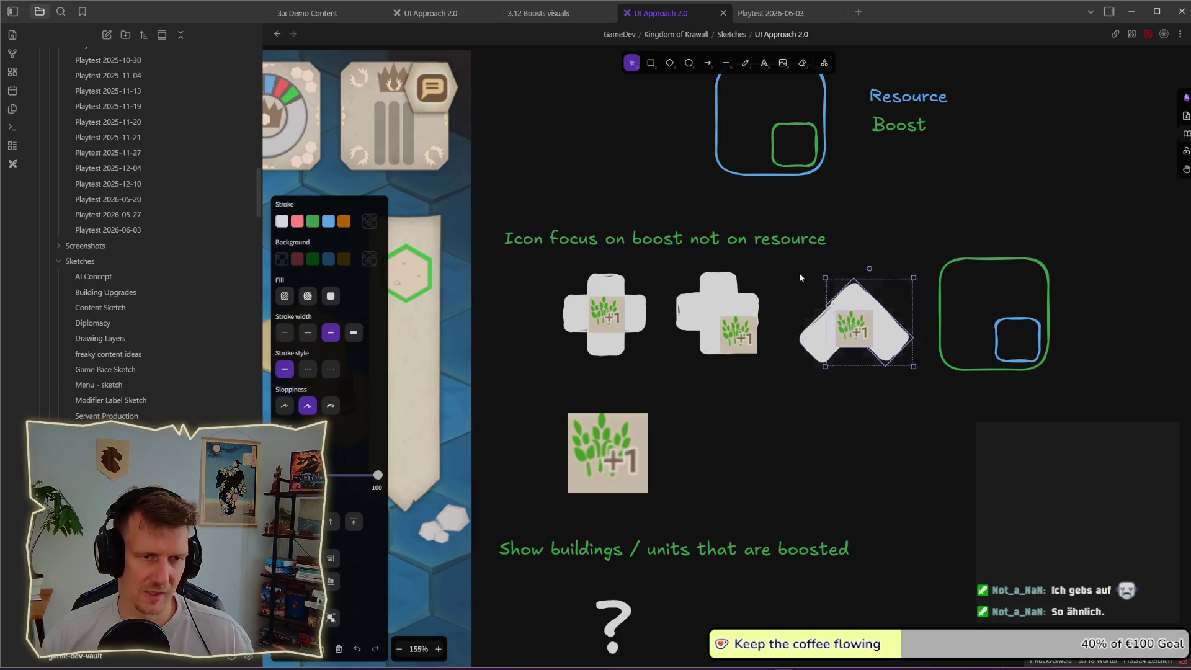
pyautogui.click(883, 394)
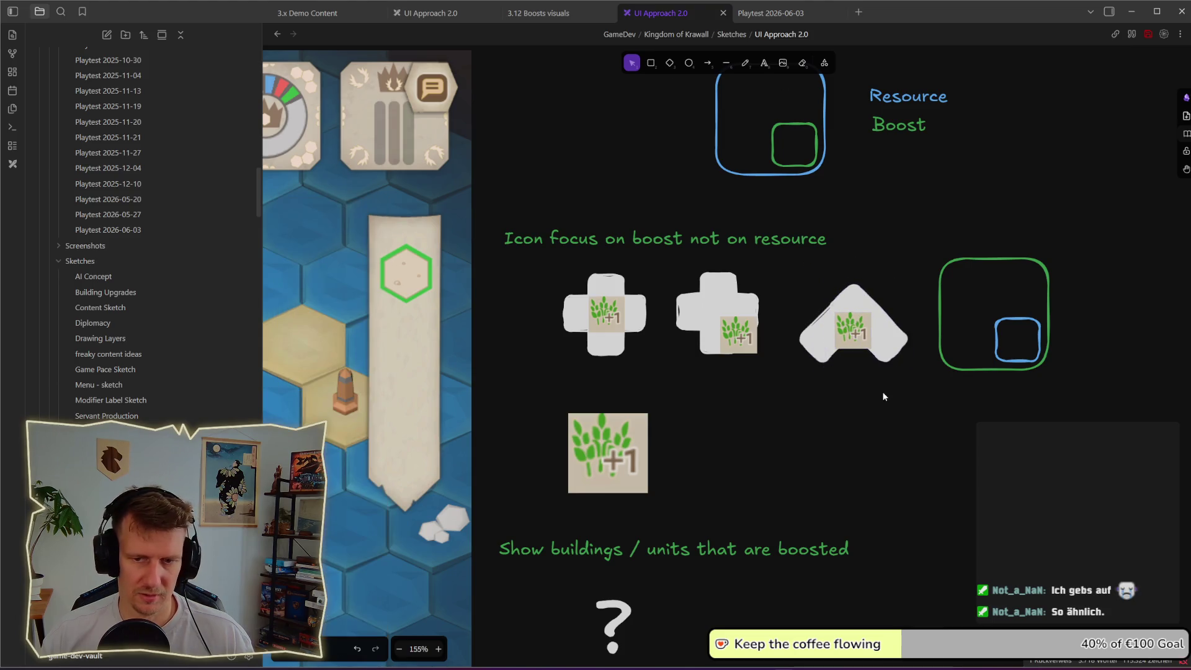
pyautogui.moveTo(870, 332); pyautogui.dragTo(847, 314)
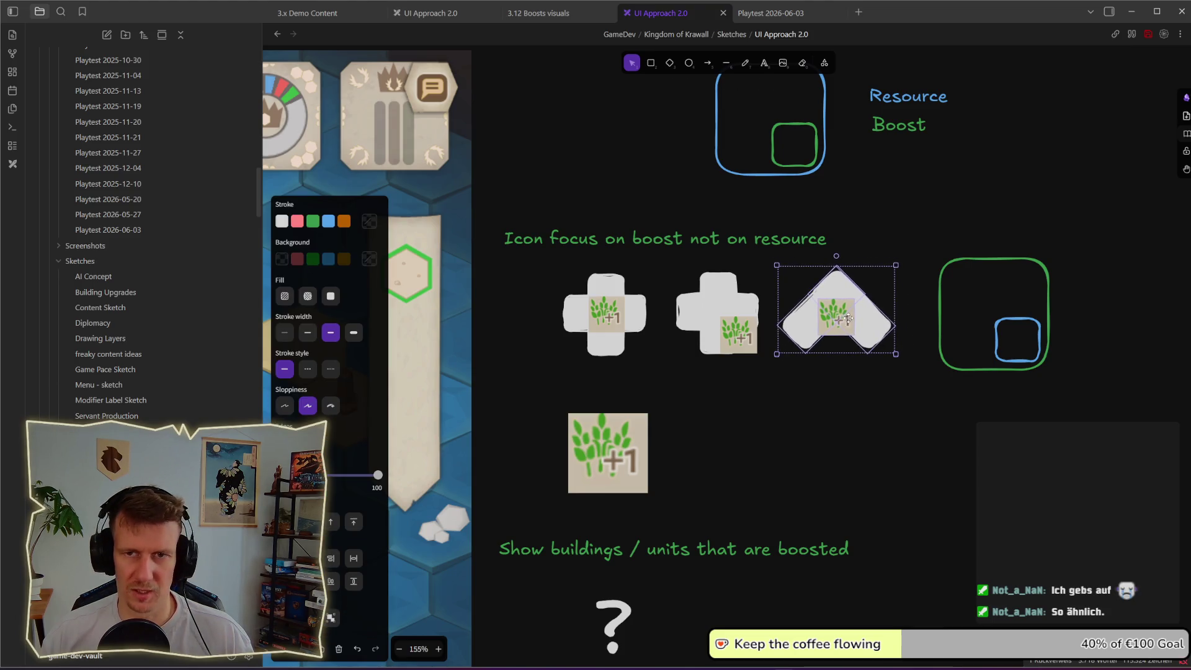
pyautogui.click(804, 397)
pyautogui.hscroll(-3, 869, 360)
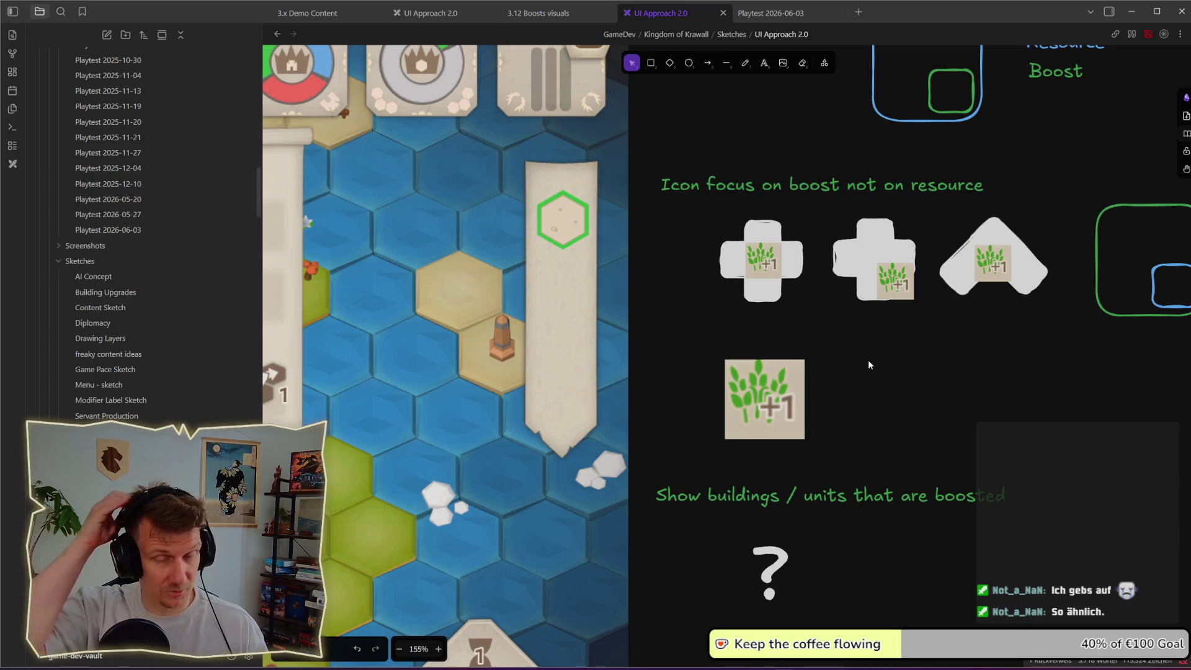
# - Duplicate the red note below the game screenshot and change its text to 'Preview on building'
pyautogui.scroll(-5, 868, 365)
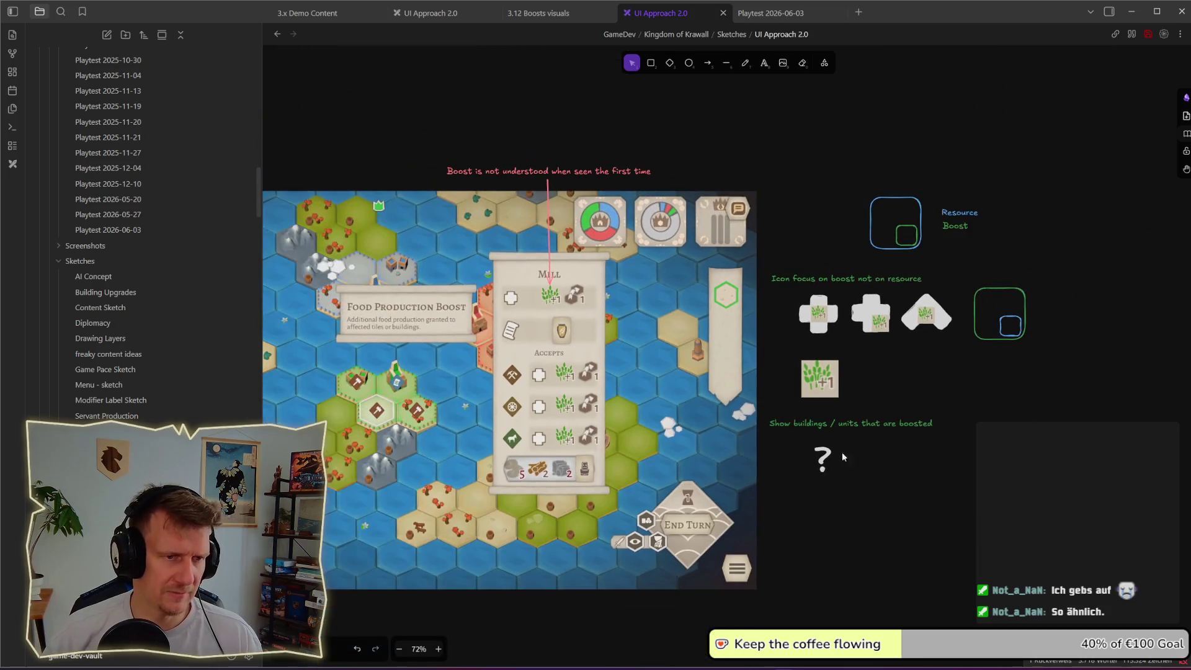
pyautogui.moveTo(729, 437); pyautogui.dragTo(847, 340)
pyautogui.hscroll(-2, 600, 369)
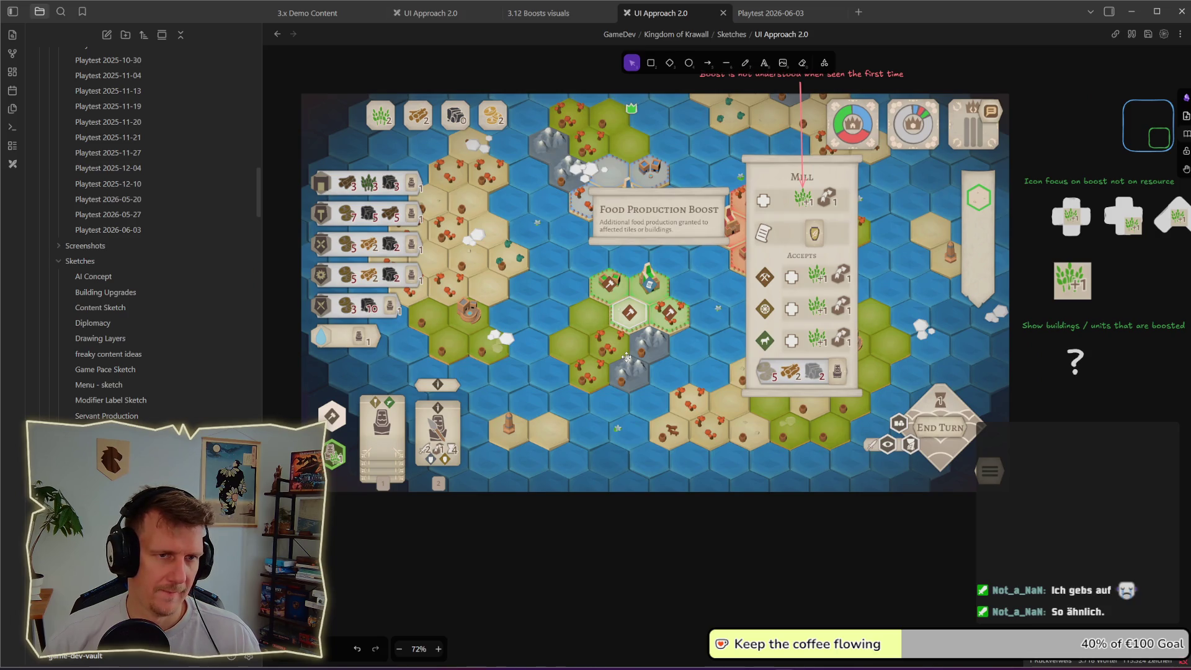
pyautogui.scroll(1, 788, 307)
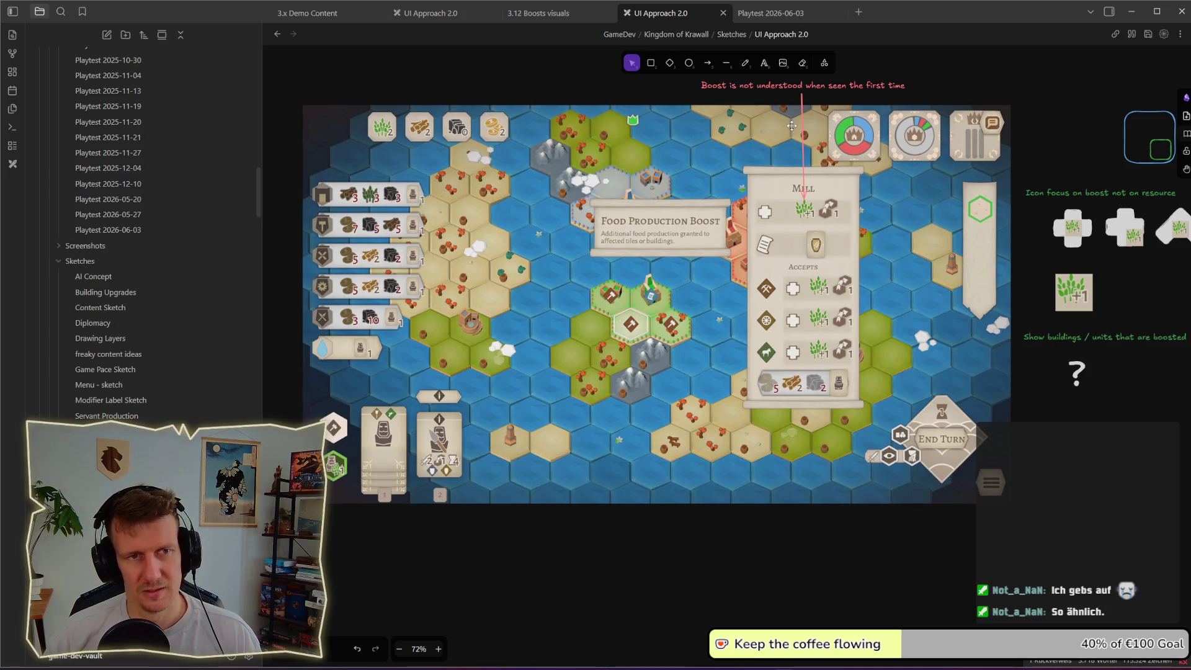
pyautogui.moveTo(793, 88); pyautogui.dragTo(792, 554)
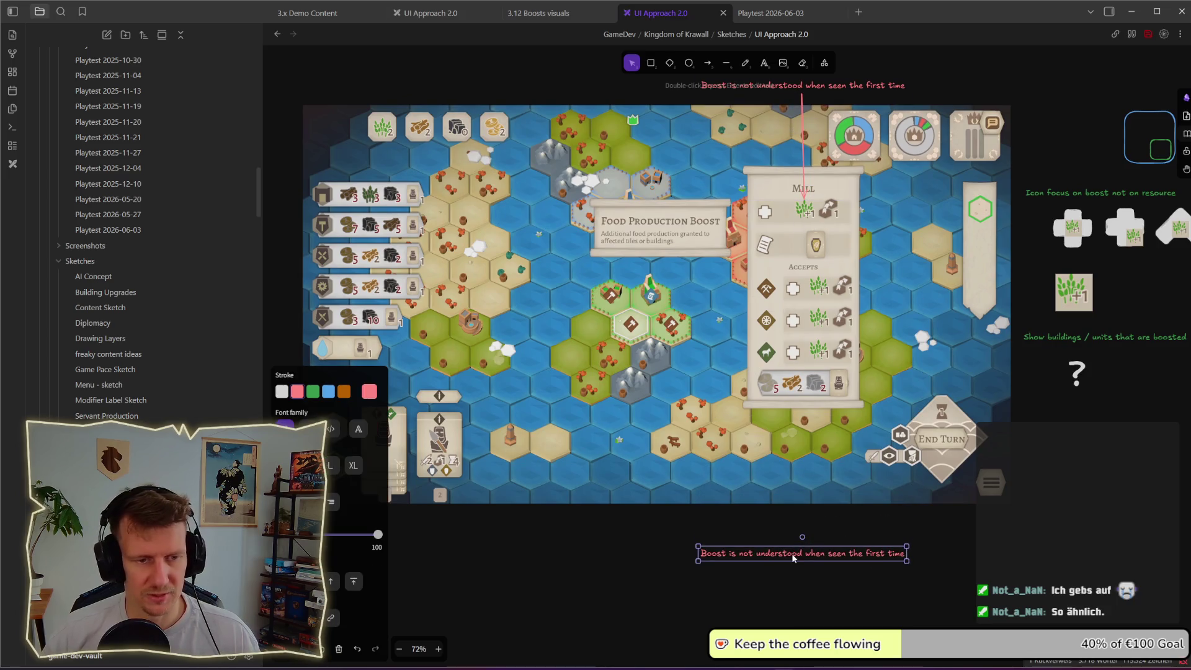
pyautogui.doubleClick(793, 554)
pyautogui.write('Preview ')
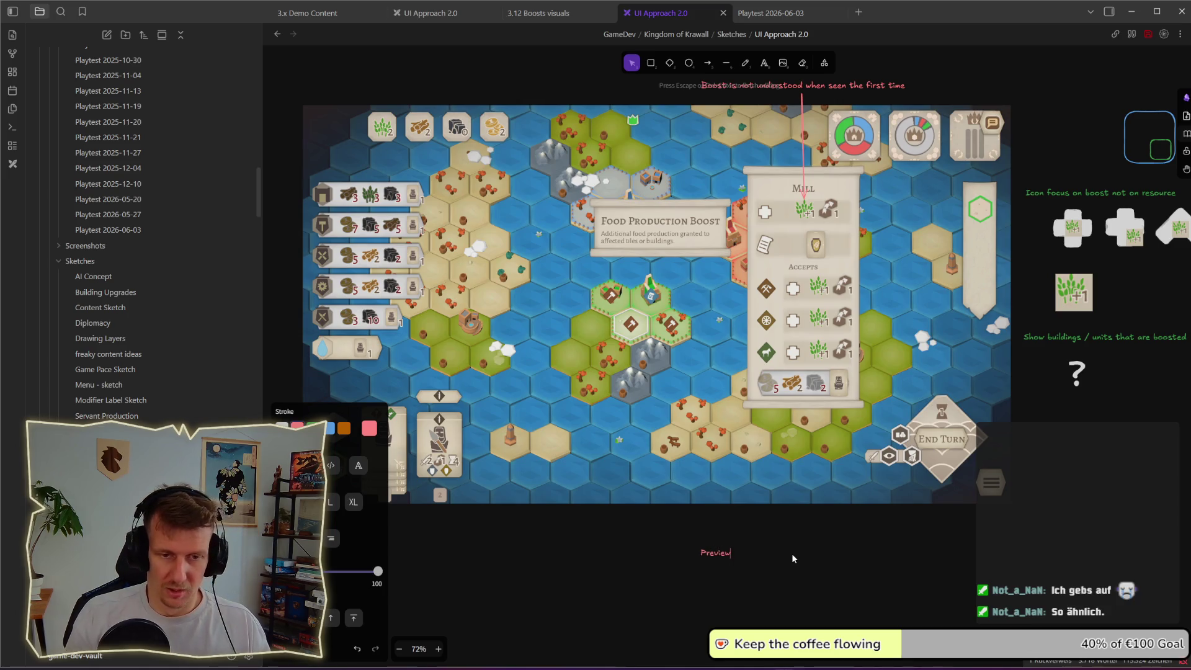
pyautogui.write('on building')
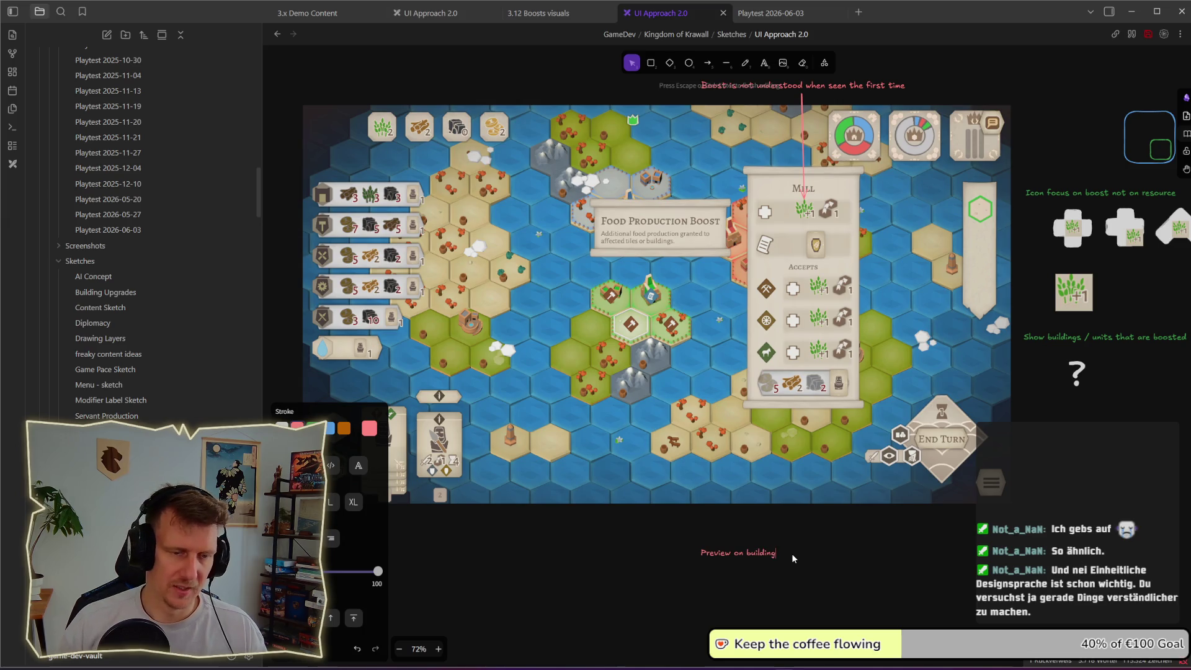
pyautogui.press('Escape')
pyautogui.scroll(3, 836, 471)
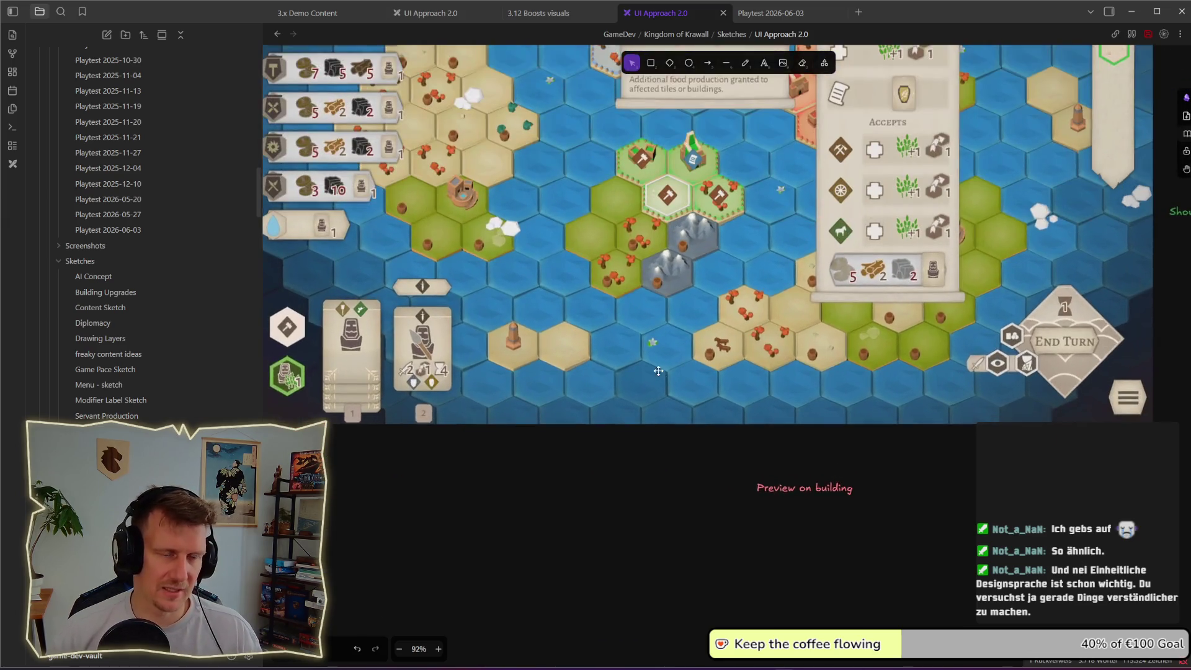
# - In the game, inspect several hexes and try stationing the servant on the wood and mountain hexes
pyautogui.hotkey('alt', 'Tab')
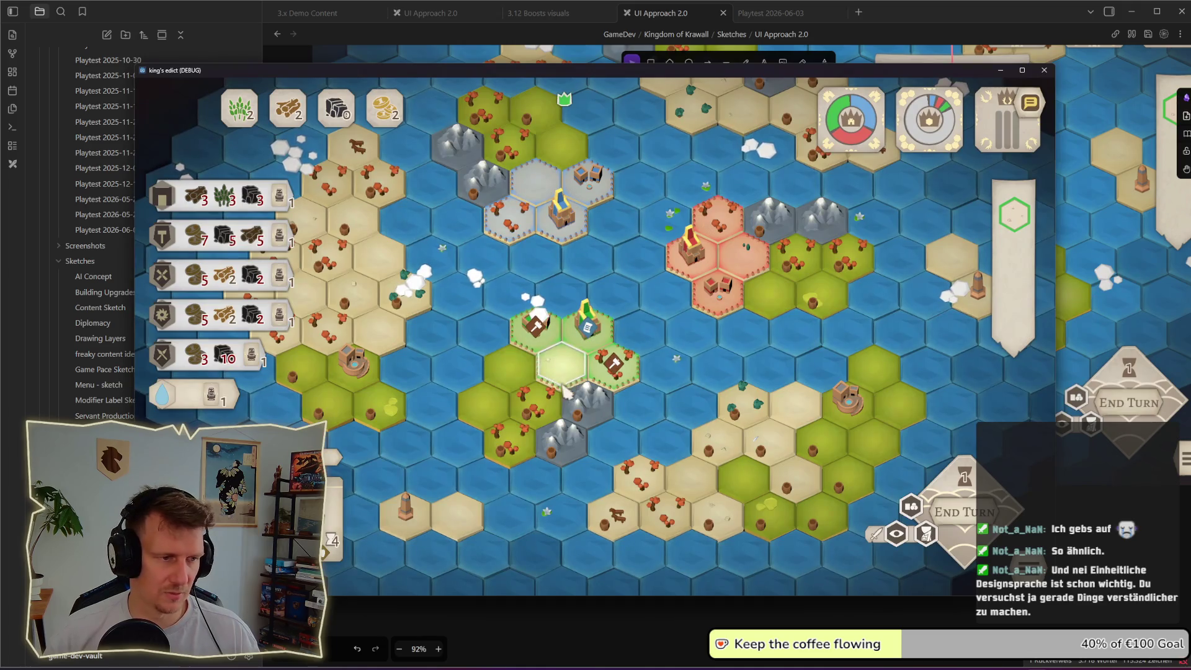
pyautogui.click(566, 389)
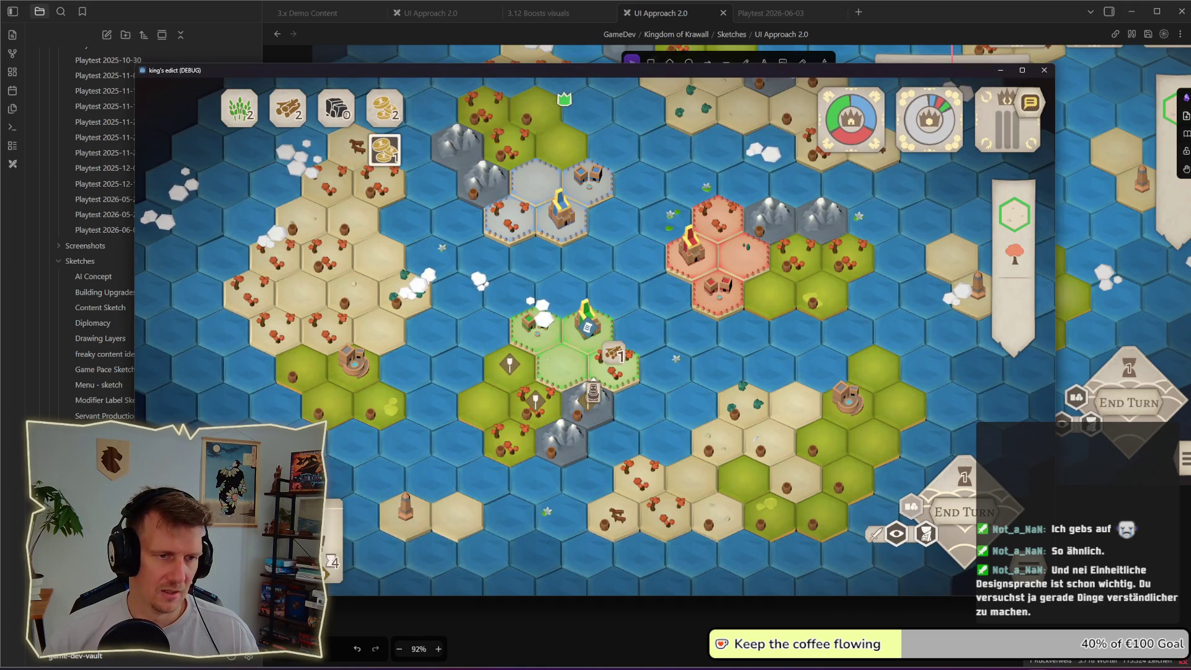
pyautogui.click(614, 354)
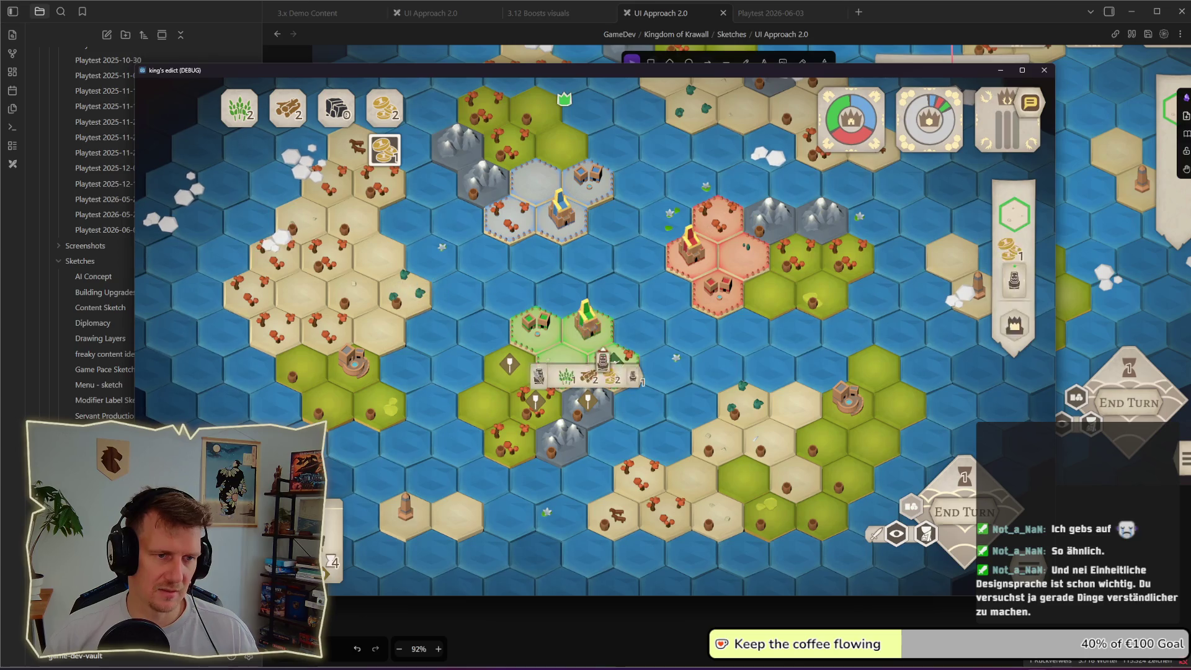
pyautogui.press('Escape')
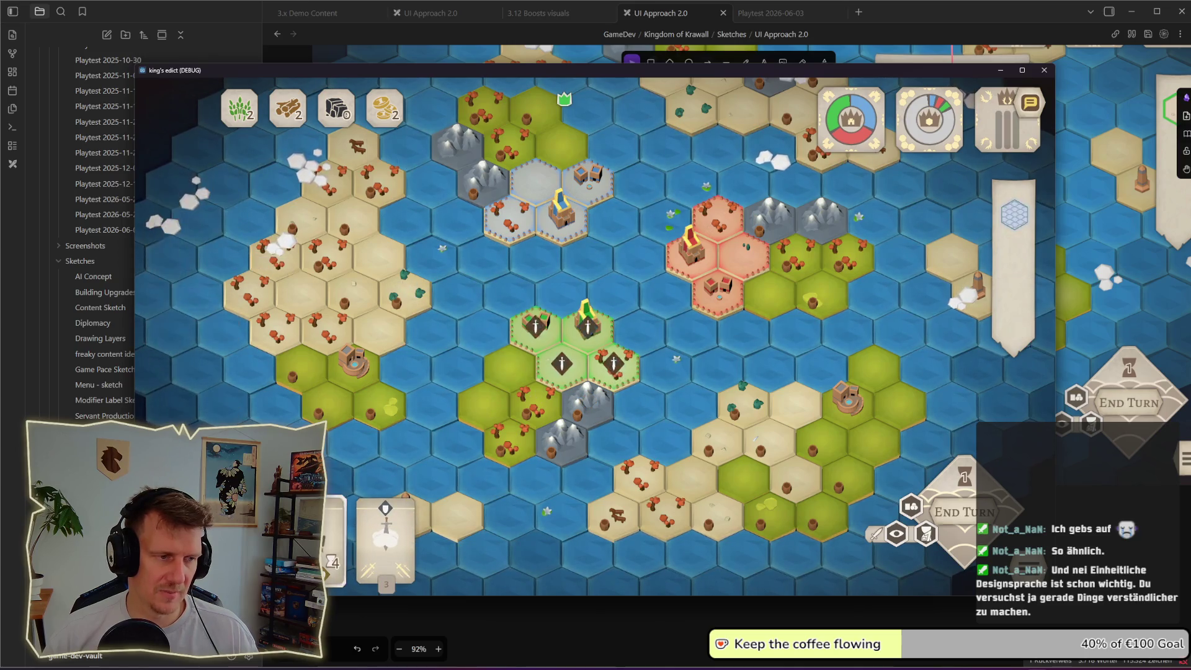
pyautogui.click(611, 363)
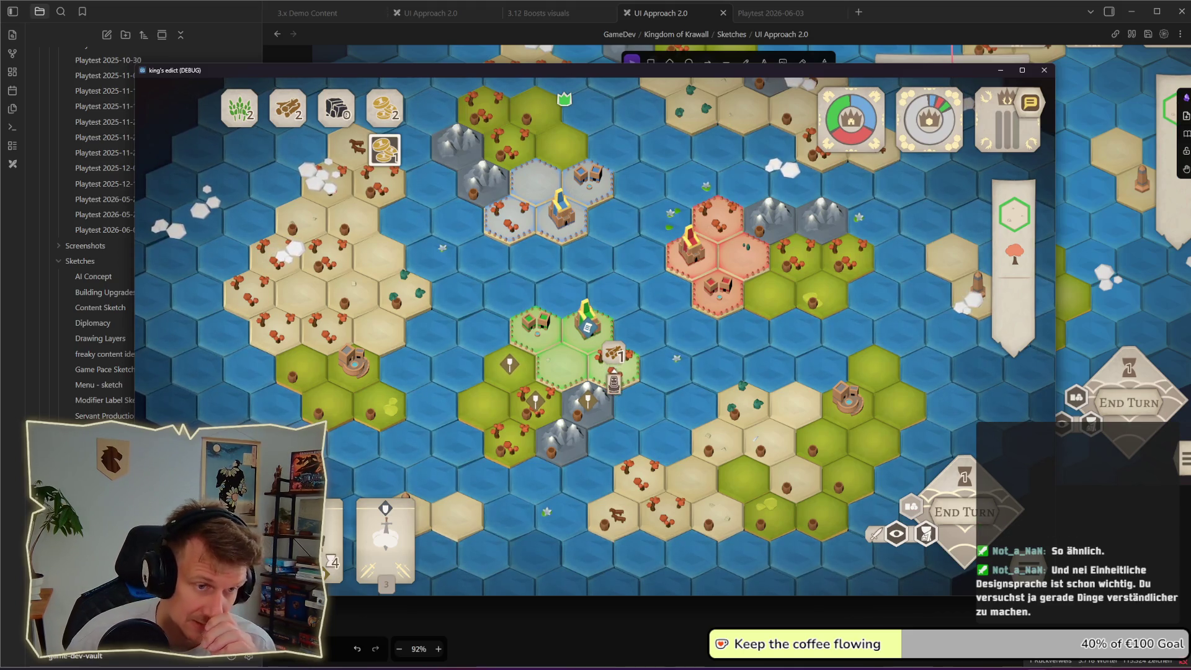
pyautogui.click(634, 384)
pyautogui.click(587, 401)
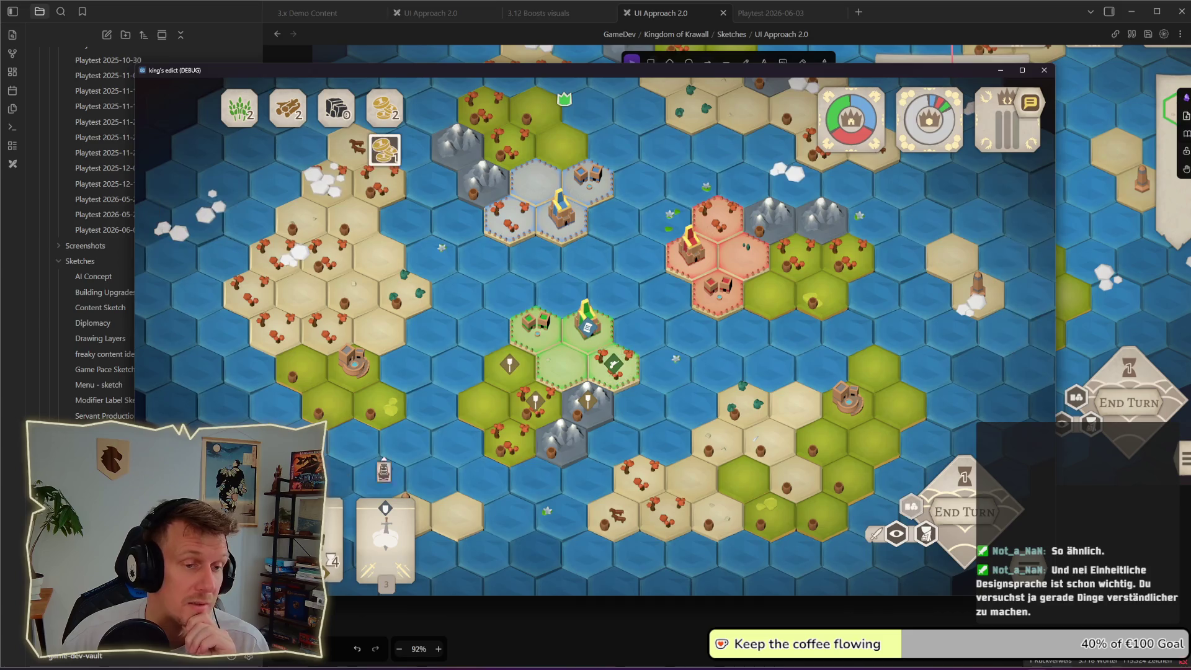
pyautogui.click(586, 391)
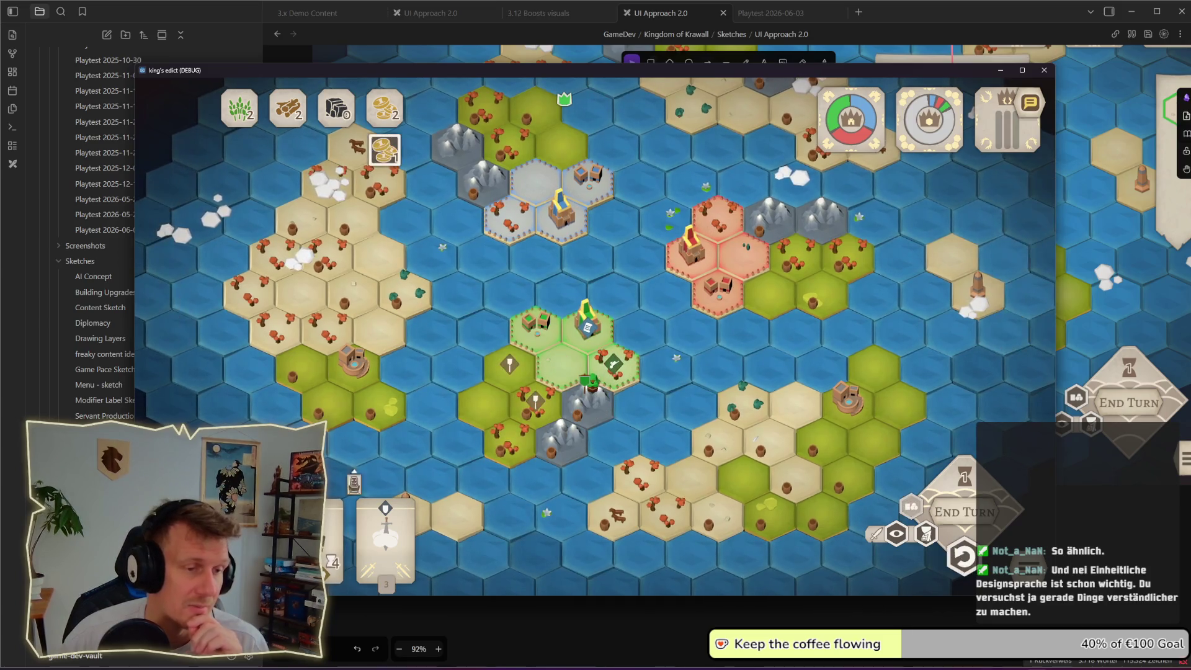
# - End the turn, then move the servant onto the mountain hex and on to the green hex
pyautogui.click(959, 524)
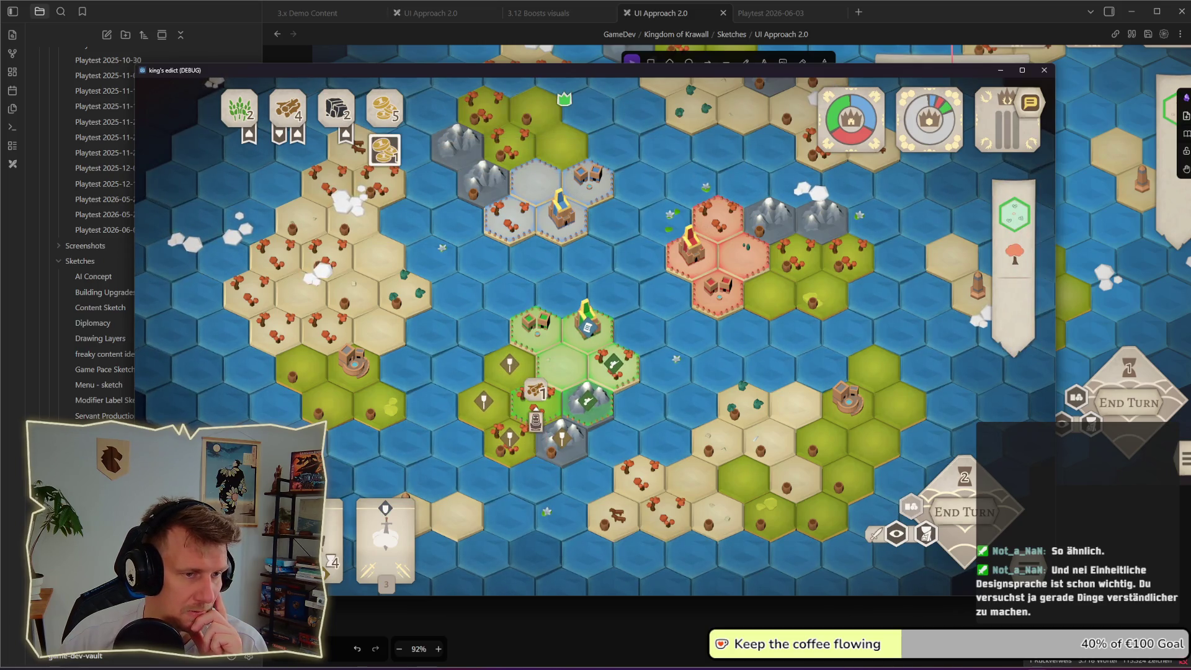
pyautogui.moveTo(535, 421)
pyautogui.mouseDown()
pyautogui.moveTo(543, 403)
pyautogui.moveTo(562, 402)
pyautogui.moveTo(586, 424)
pyautogui.mouseUp()
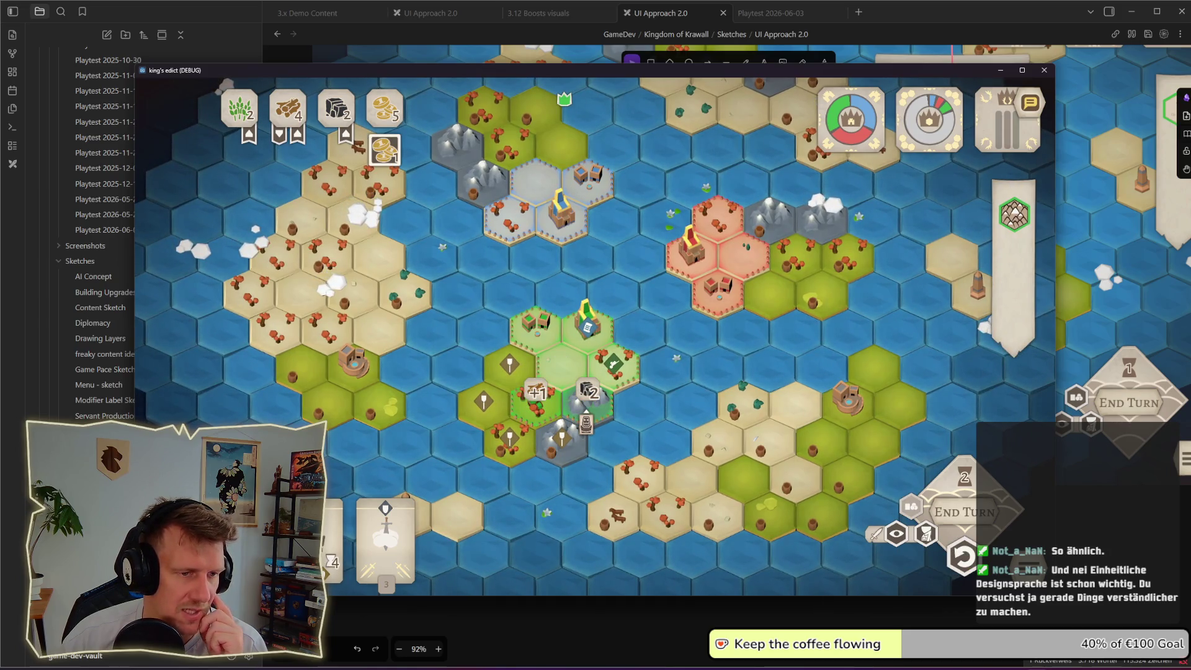
pyautogui.moveTo(585, 424)
pyautogui.mouseDown()
pyautogui.moveTo(584, 403)
pyautogui.moveTo(568, 429)
pyautogui.moveTo(615, 384)
pyautogui.moveTo(590, 372)
pyautogui.mouseUp()
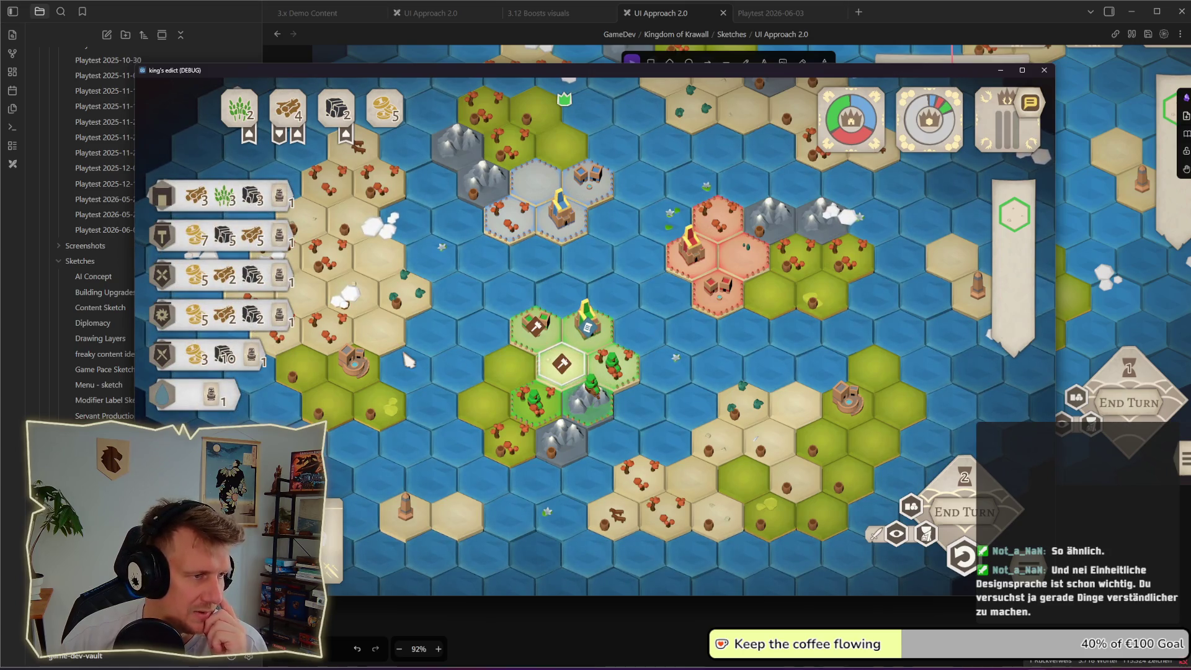
# - Browse the build menu for the centre hex and view the Farm building details
pyautogui.moveTo(264, 310)
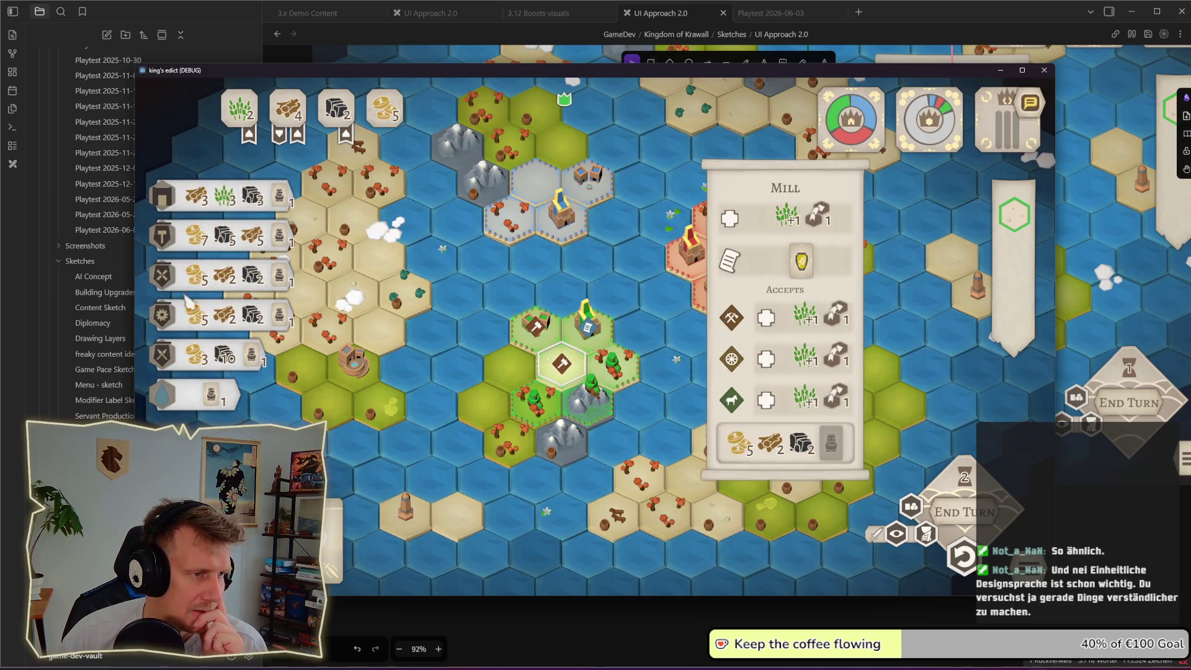
pyautogui.moveTo(175, 247)
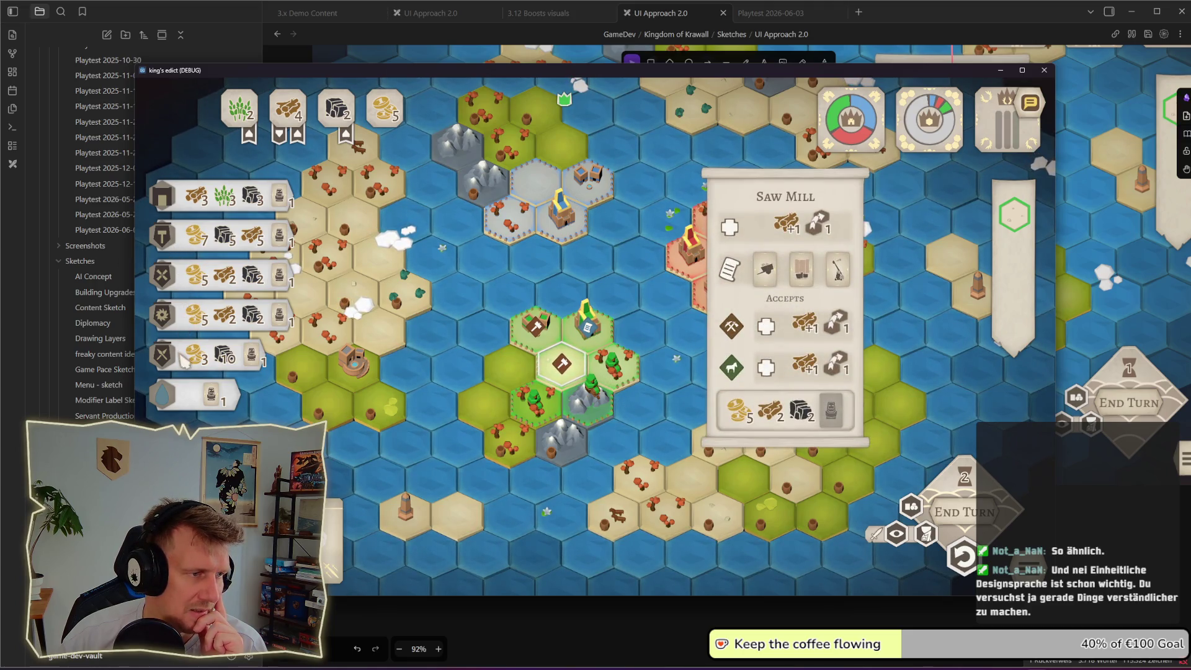
pyautogui.moveTo(185, 361)
pyautogui.click(560, 371)
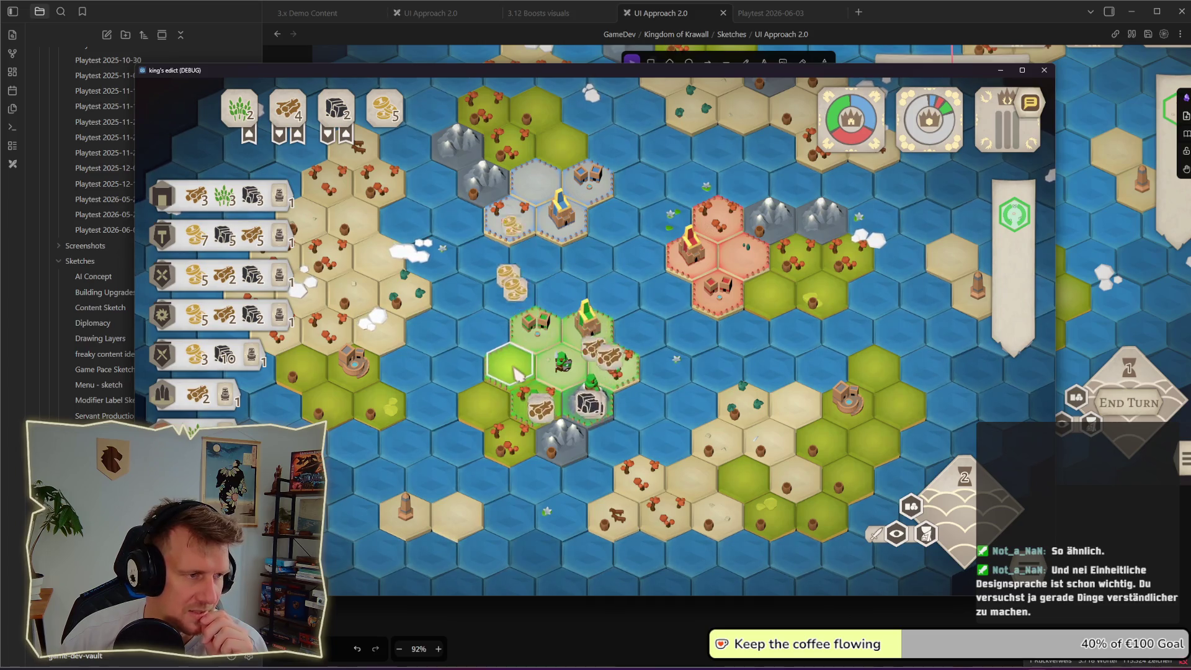
pyautogui.click(172, 400)
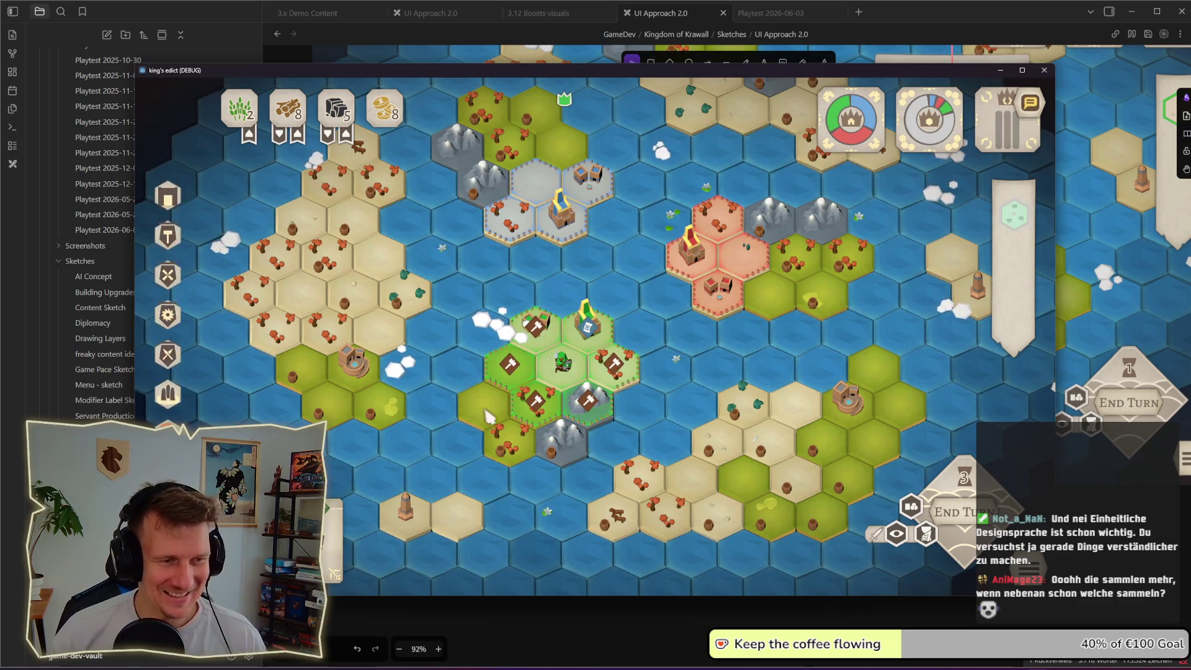
pyautogui.scroll(2, 455, 329)
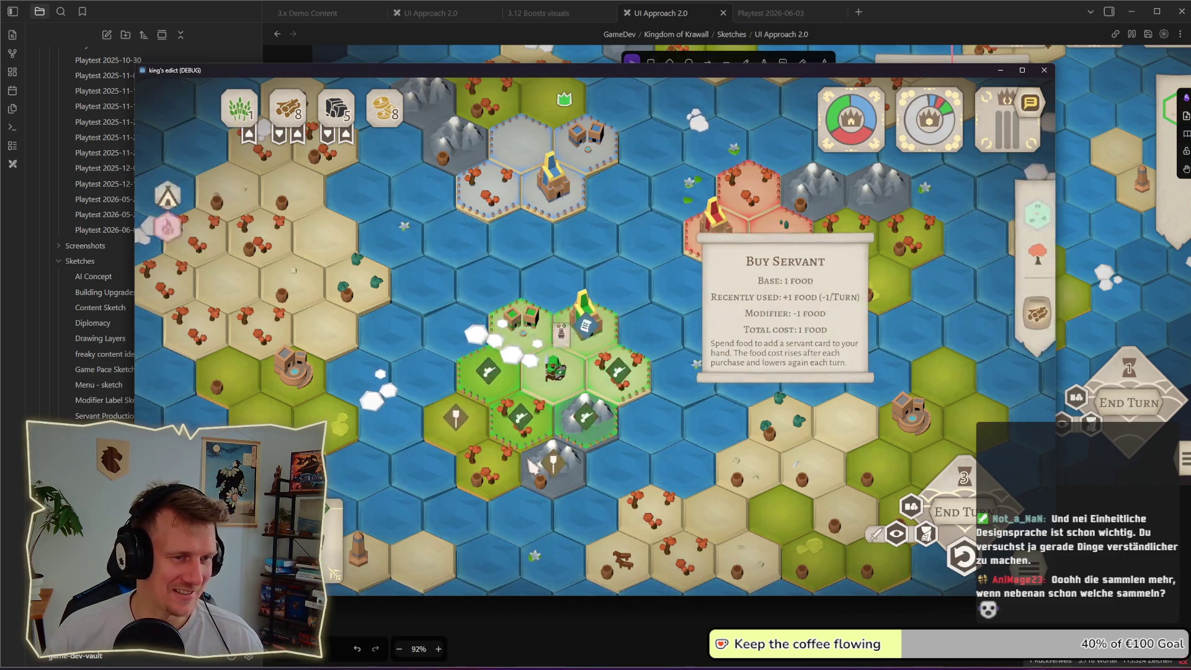
# - Build a Farm on the empty grass hex
pyautogui.click(512, 437)
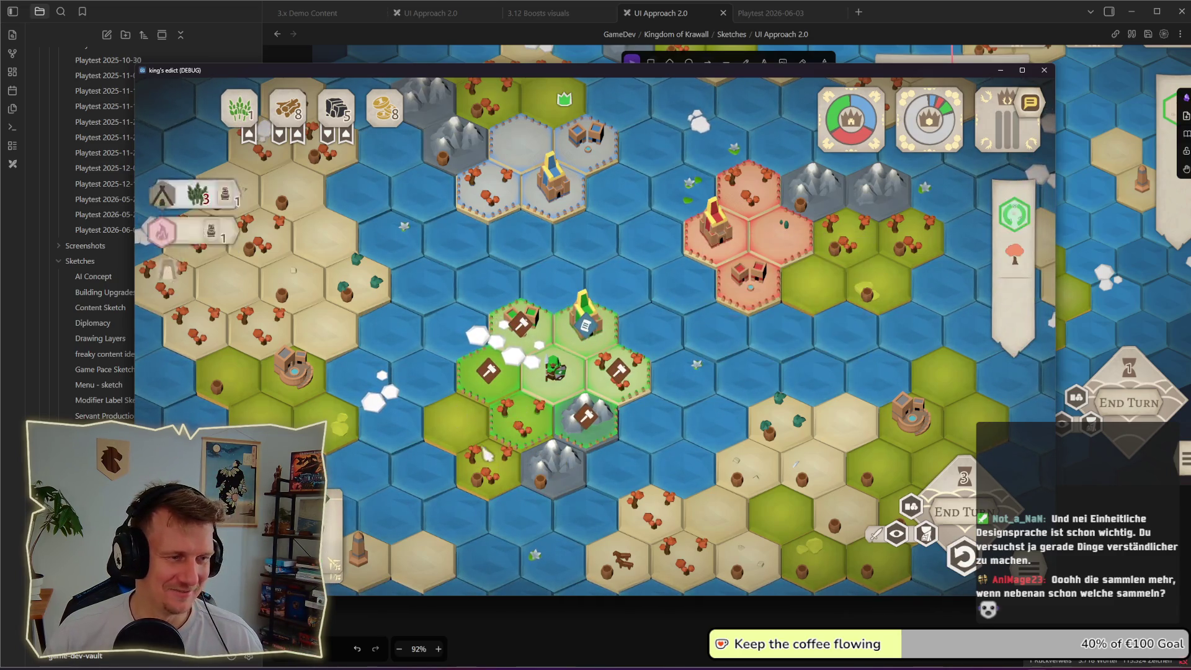
pyautogui.click(485, 398)
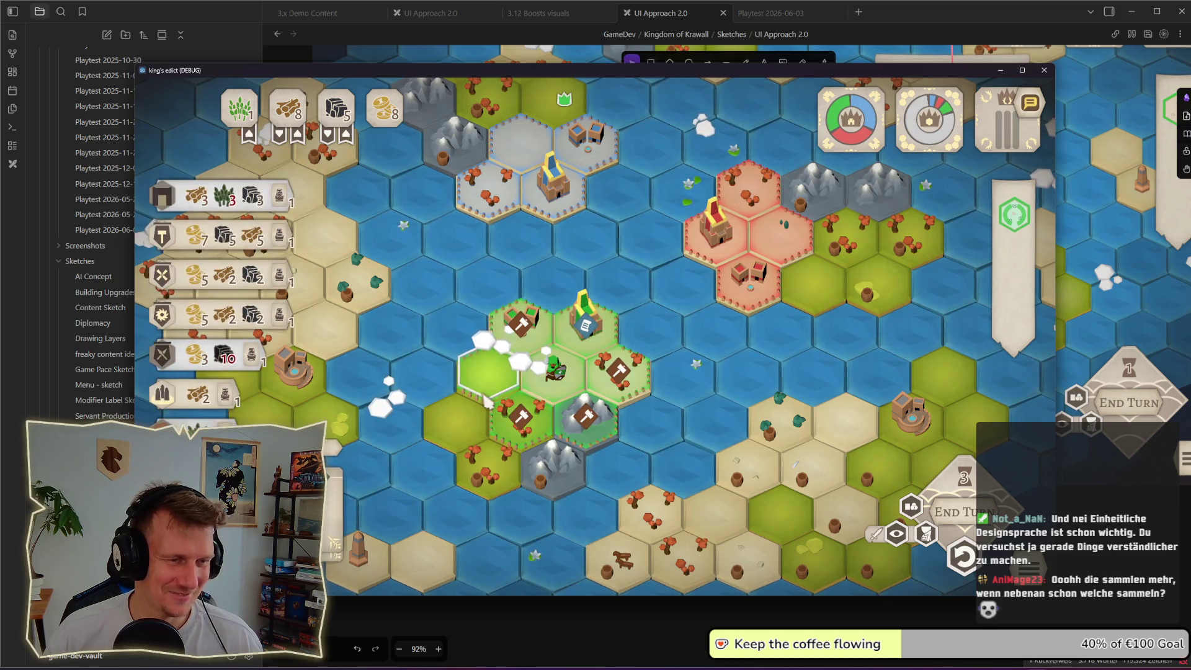
pyautogui.click(214, 407)
pyautogui.click(214, 406)
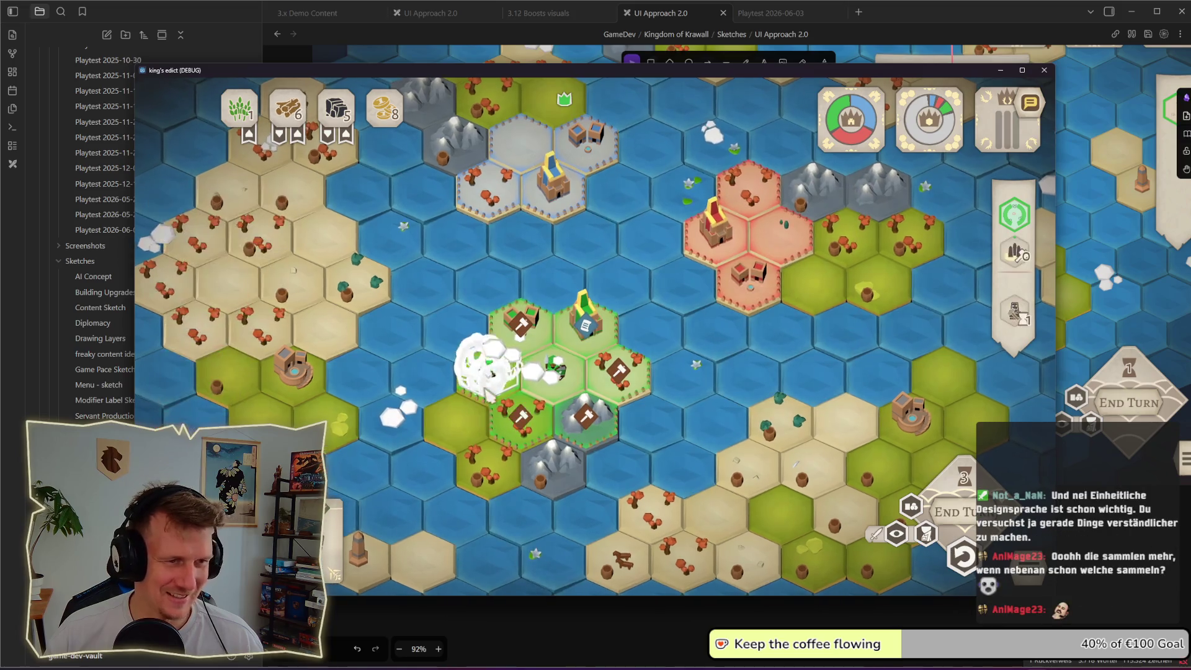
# - End the turn, move the worker from wood to wheat, and toggle the resource overlay
pyautogui.press('space')
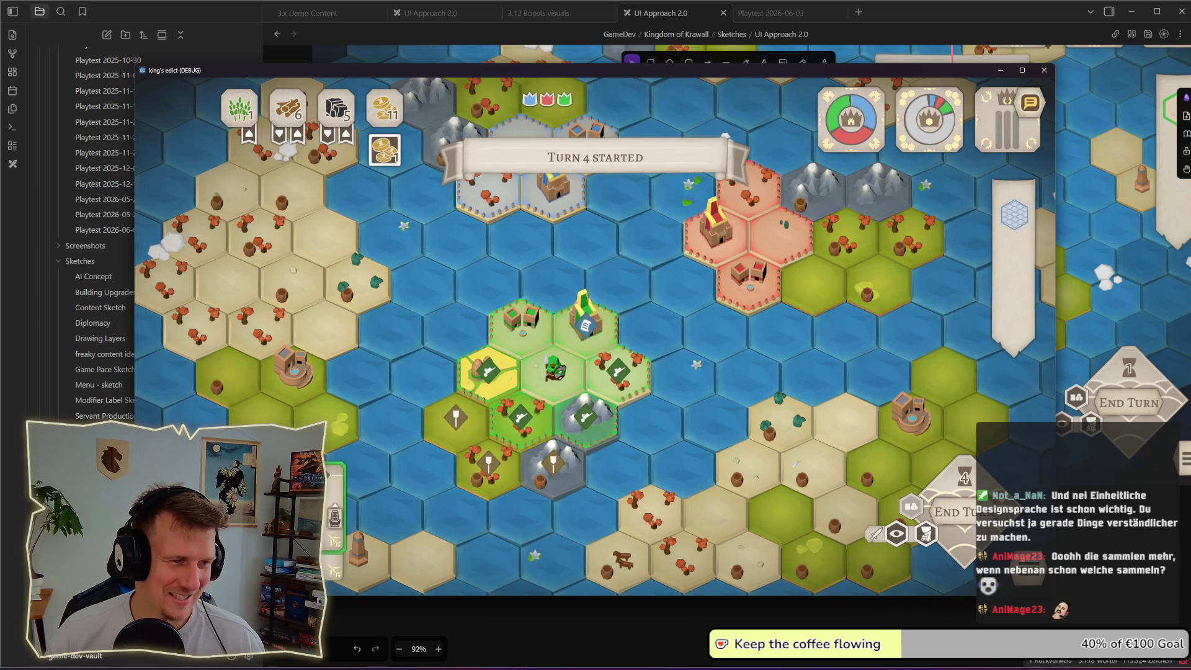
pyautogui.scroll(2, 599, 310)
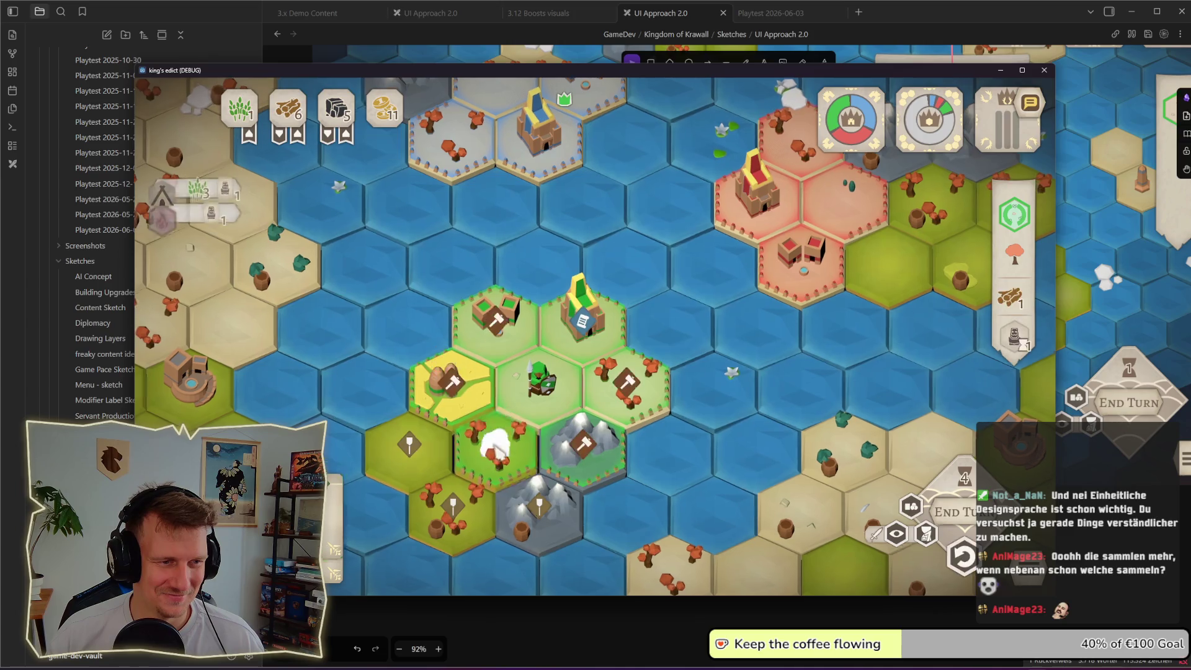
pyautogui.moveTo(493, 459); pyautogui.dragTo(448, 434)
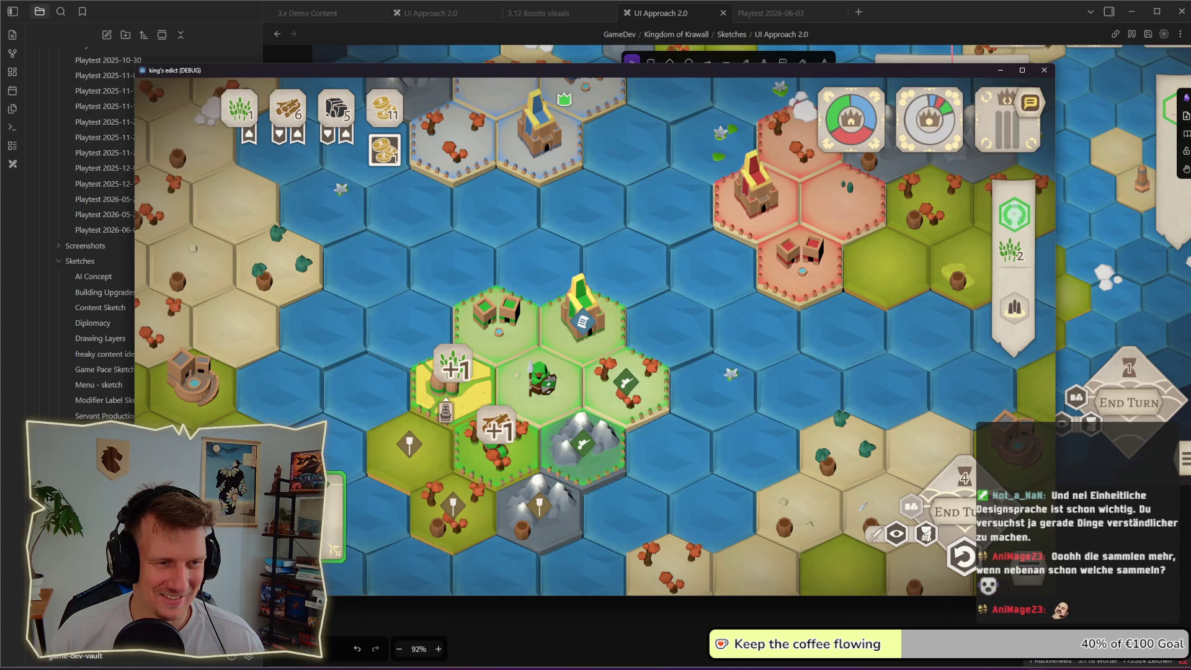
pyautogui.press('r')
pyautogui.press('r')
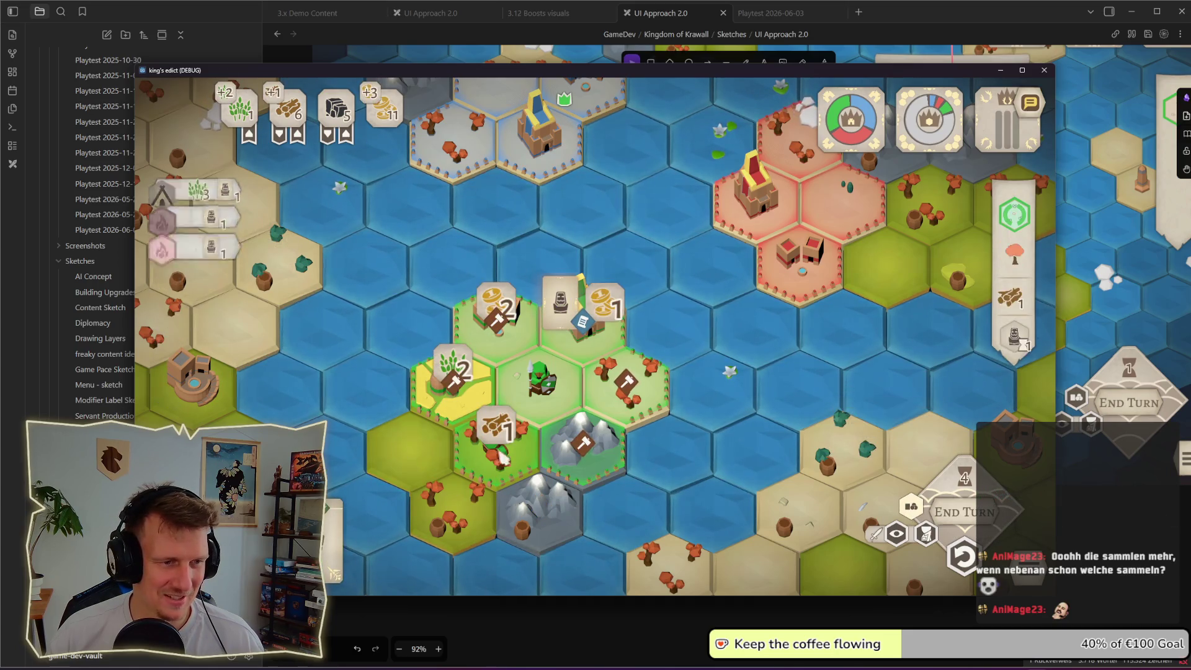
pyautogui.press('r')
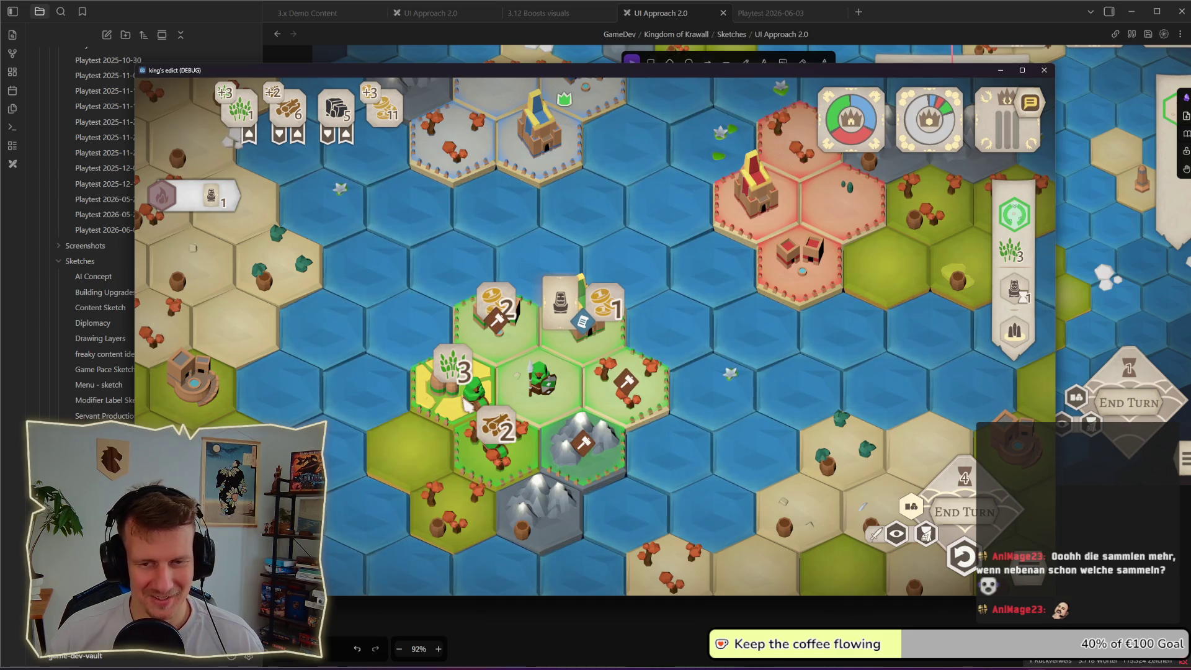
# - Buy an extra servant for one food, then return to the Obsidian sketch notes
pyautogui.scroll(-2, 467, 403)
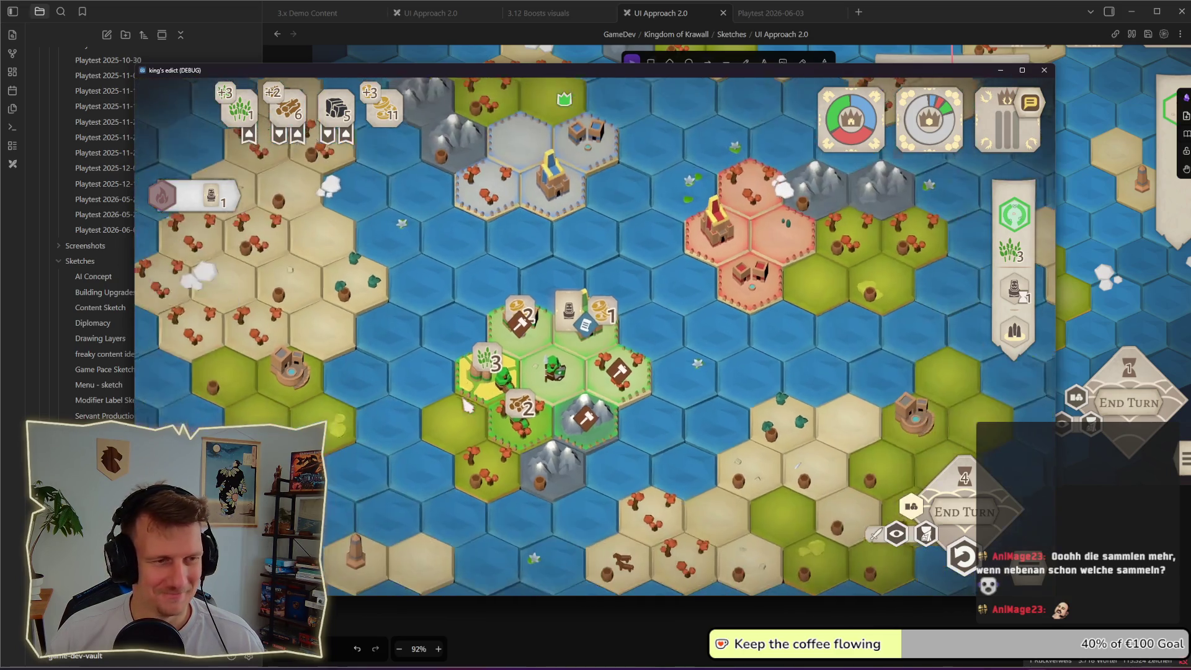
pyautogui.click(532, 403)
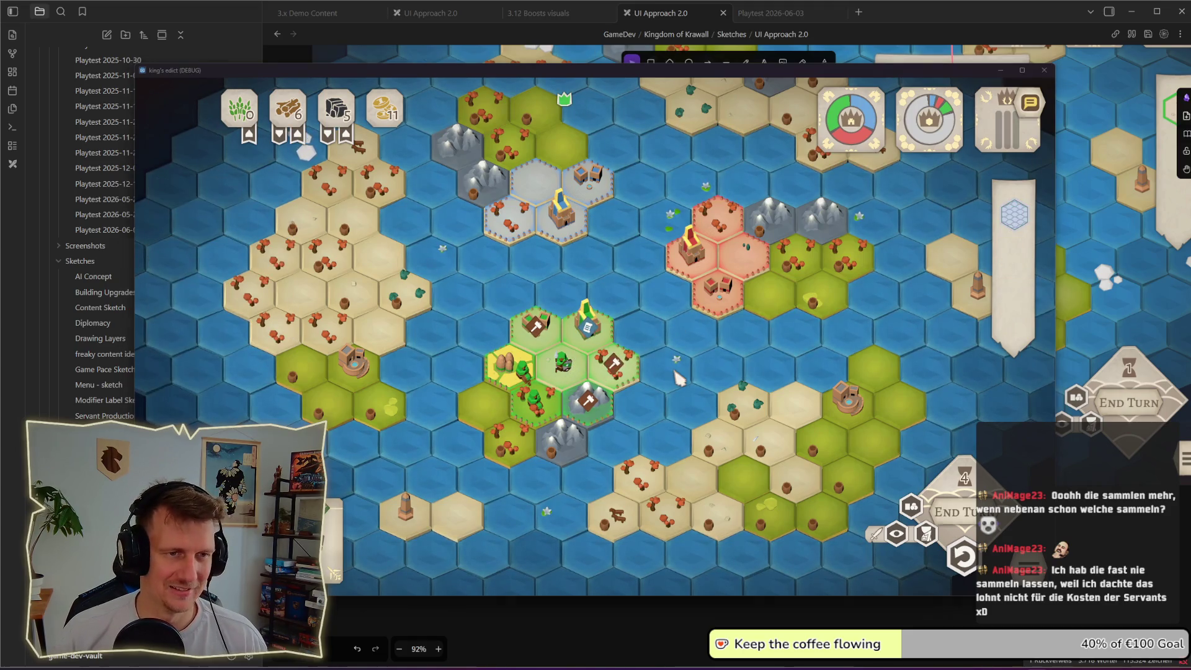
pyautogui.hotkey('alt', 'Tab')
pyautogui.moveTo(887, 304); pyautogui.dragTo(659, 391)
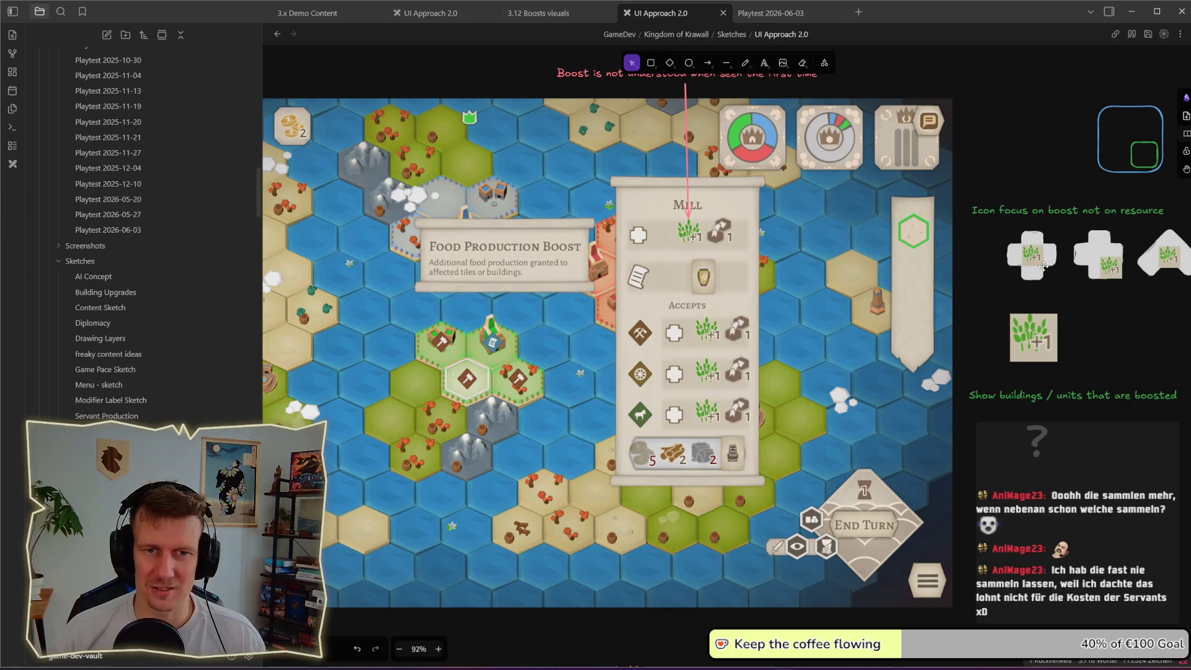
# - Select the three boost-icon variants, then zoom out to 62% to see the full game screenshot
pyautogui.moveTo(1081, 269); pyautogui.dragTo(937, 291)
pyautogui.moveTo(1064, 314); pyautogui.dragTo(841, 243)
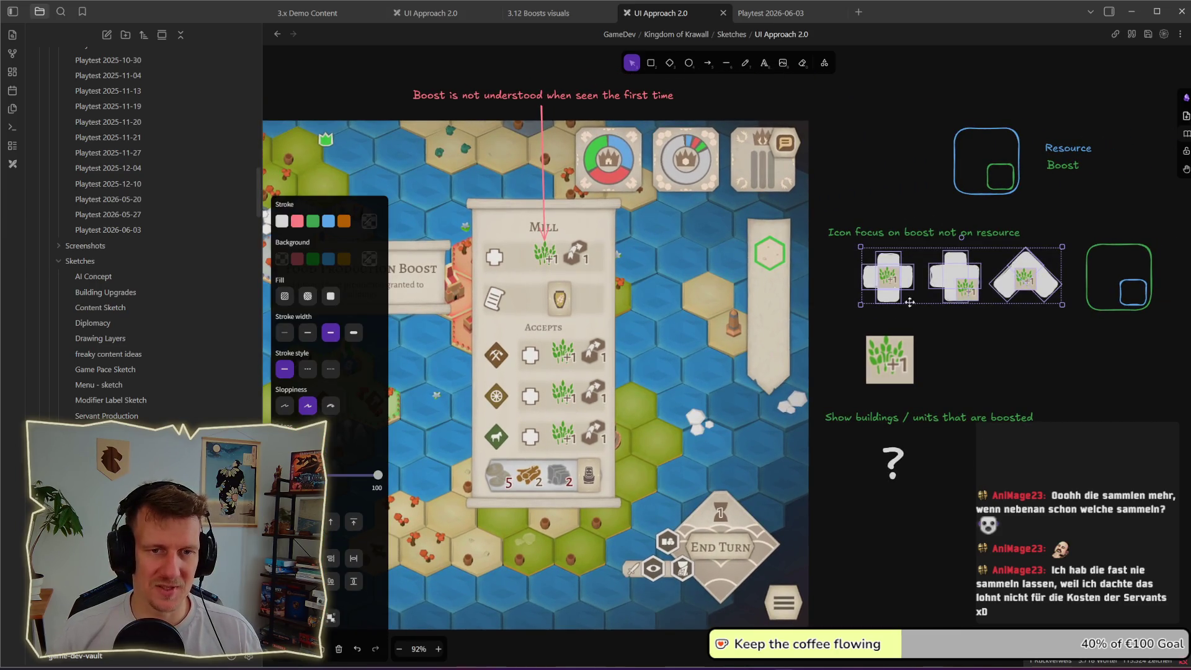
pyautogui.click(966, 289)
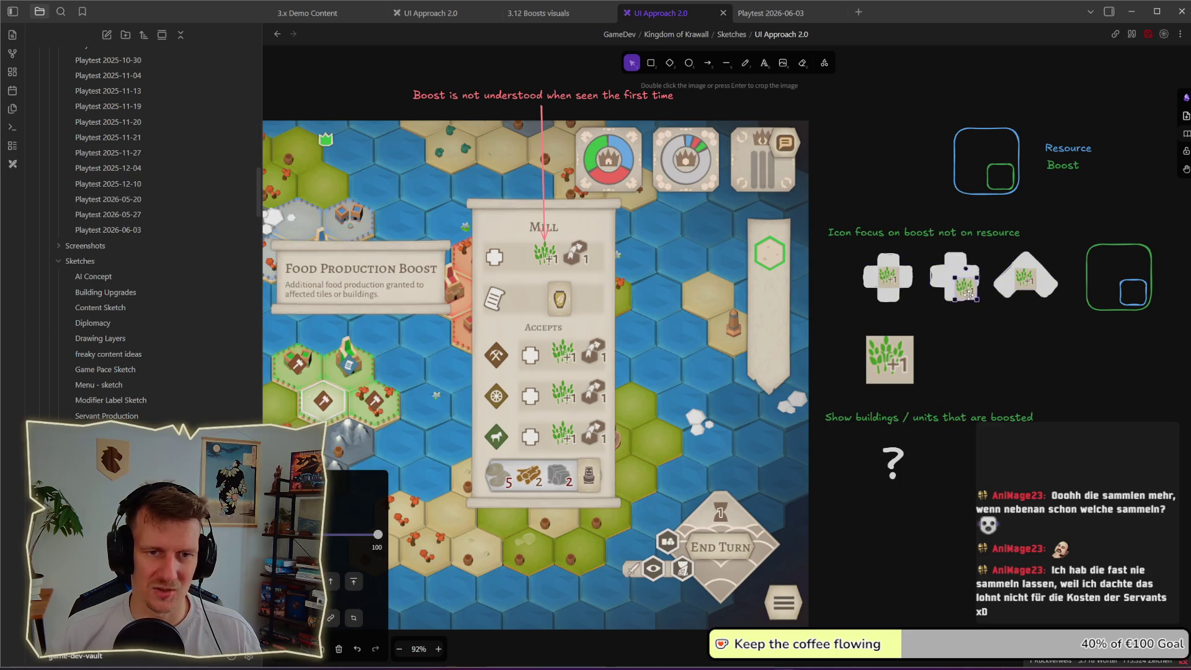
pyautogui.click(979, 321)
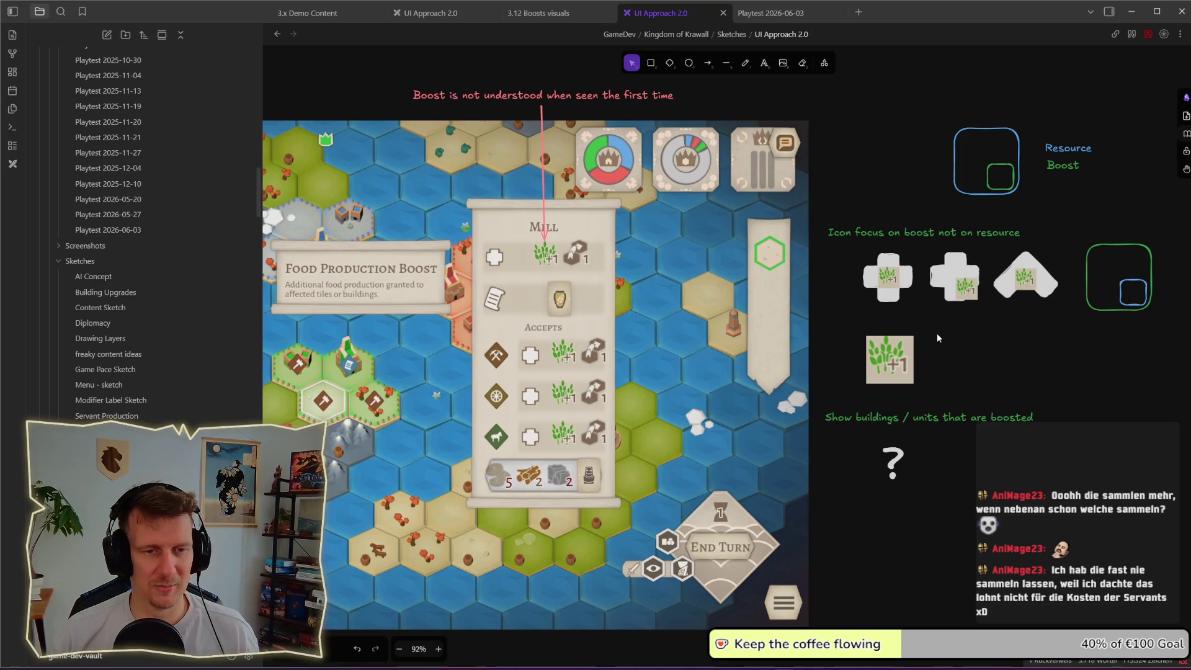
pyautogui.scroll(-4, 937, 337)
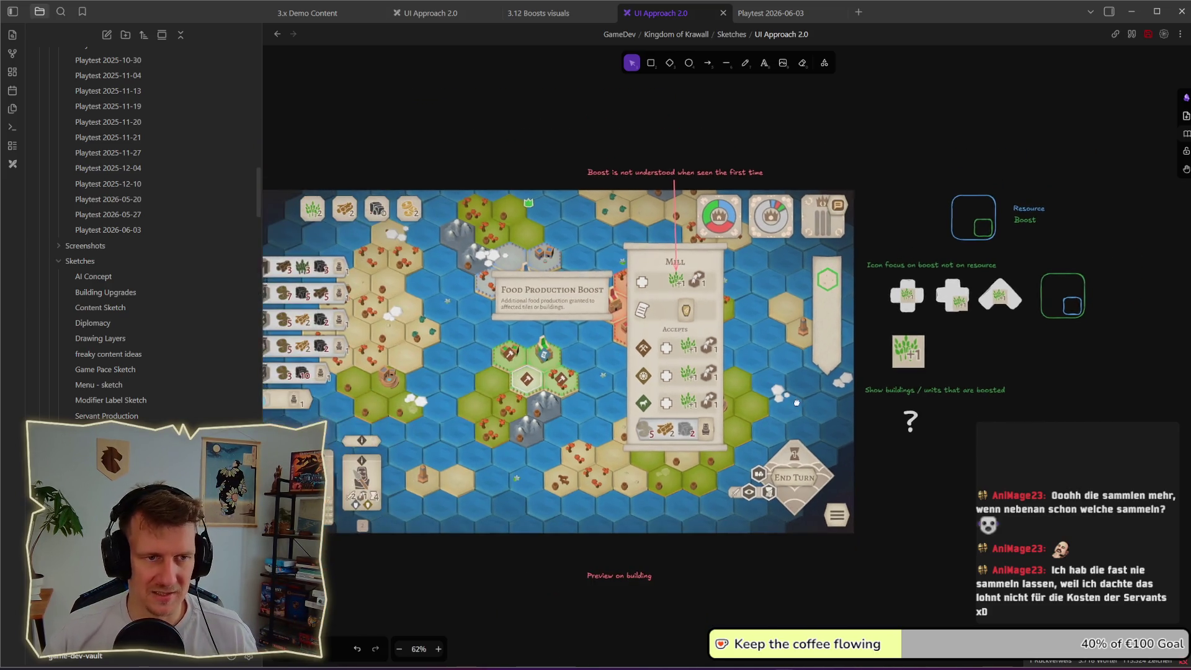
pyautogui.scroll(-2, 834, 310)
pyautogui.hscroll(-1, 834, 310)
pyautogui.moveTo(701, 329); pyautogui.dragTo(676, 392)
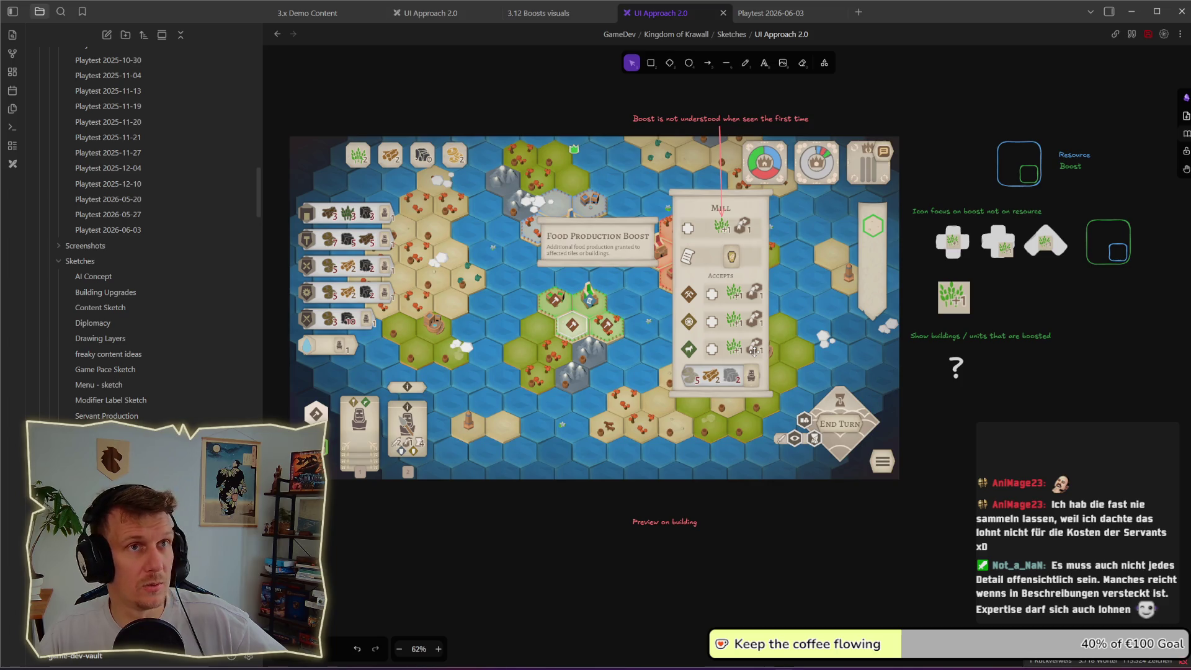
pyautogui.hotkey('alt', 'Tab')
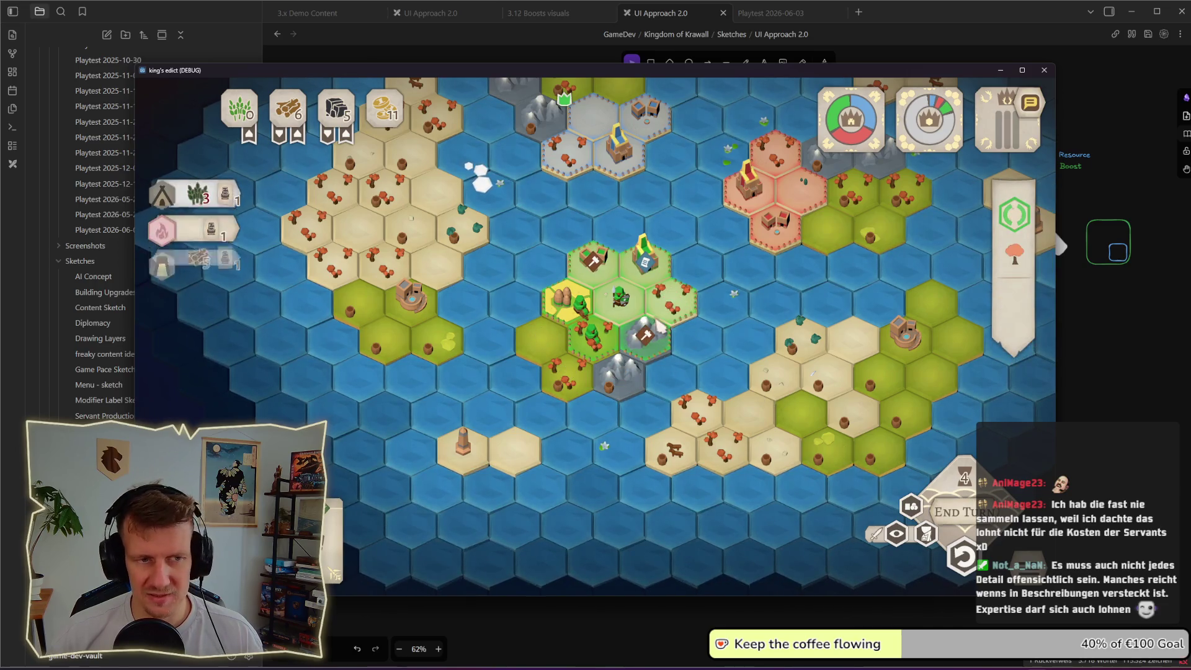
# - Mark the mountain hex and look at its building options
pyautogui.click(634, 347)
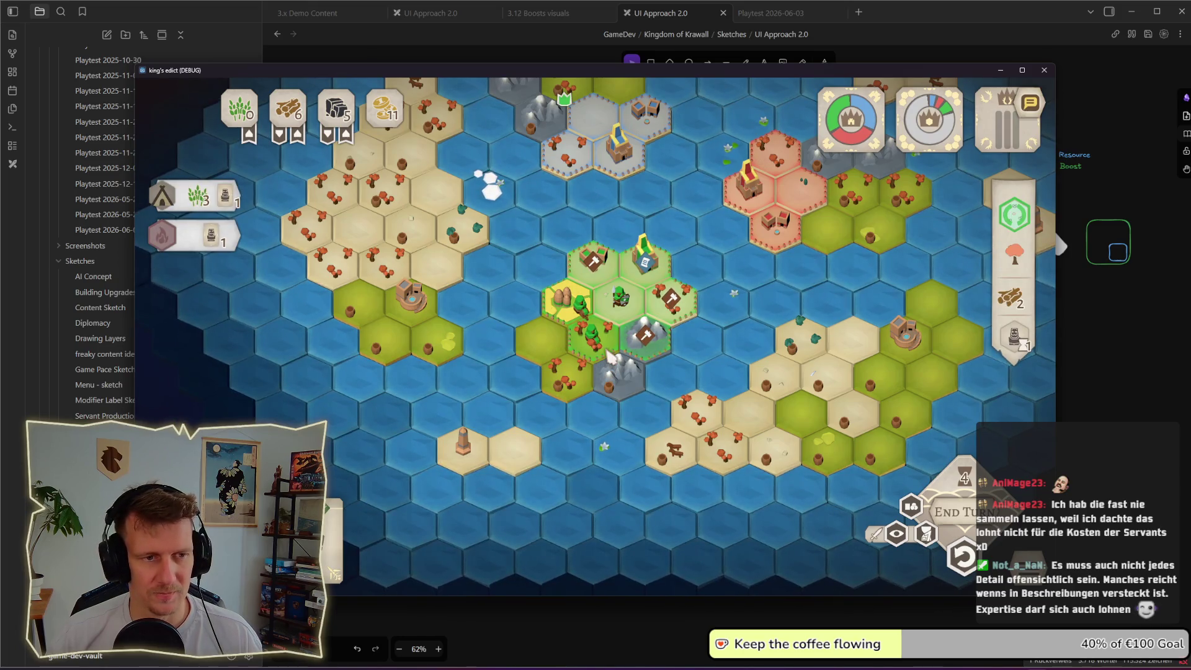
pyautogui.scroll(2, 611, 357)
pyautogui.click(662, 341)
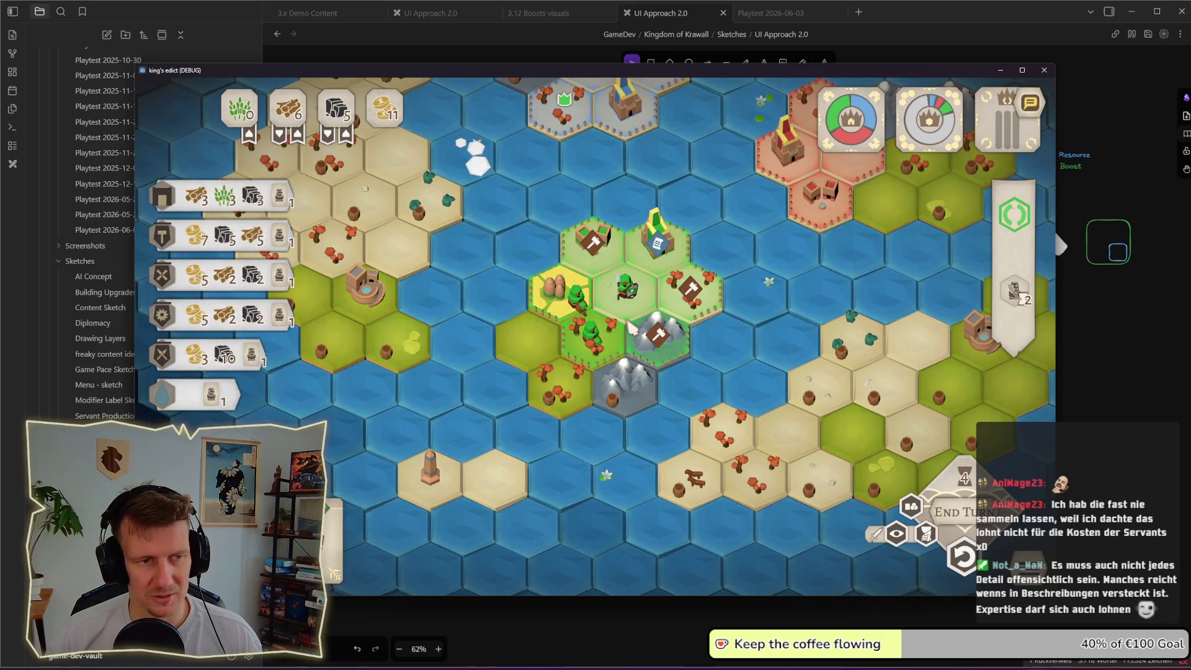
pyautogui.click(627, 375)
# - End the turn, then mark the mountain hex beside the village for a mine
pyautogui.click(955, 538)
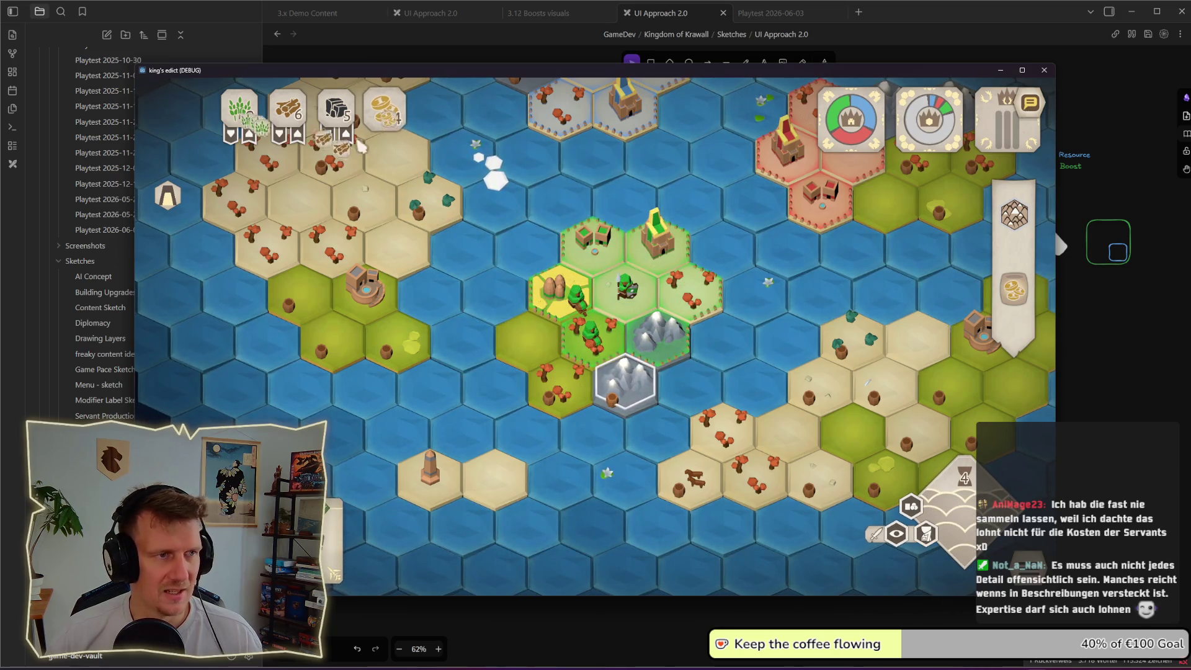
pyautogui.moveTo(300, 127)
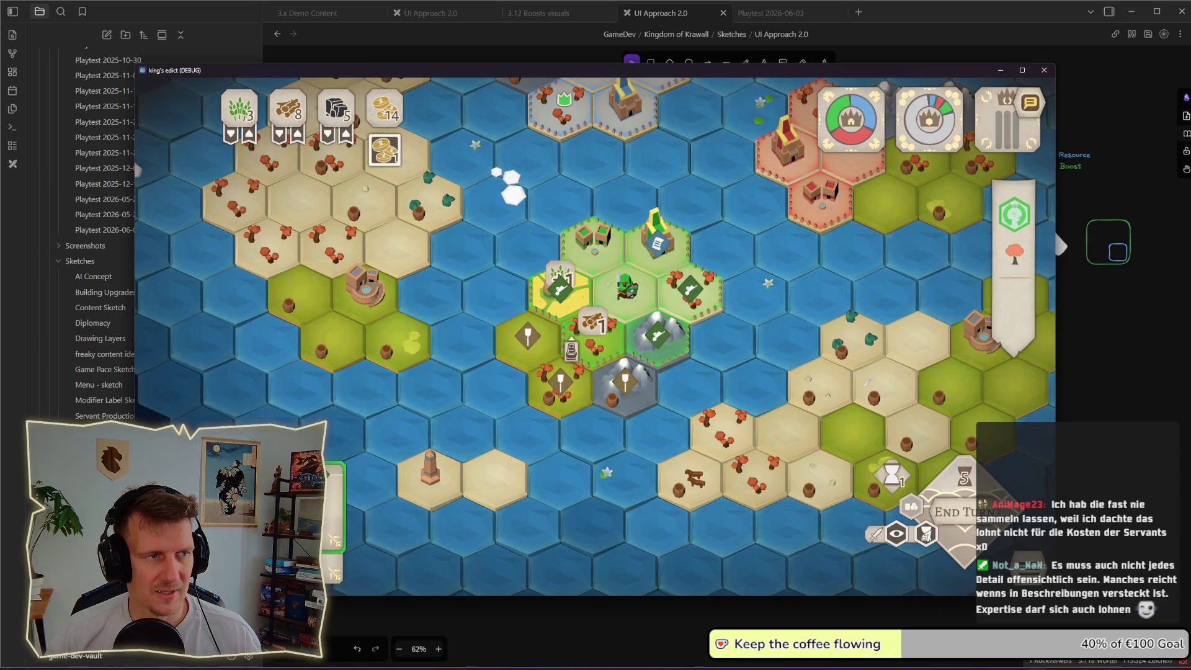
pyautogui.click(641, 362)
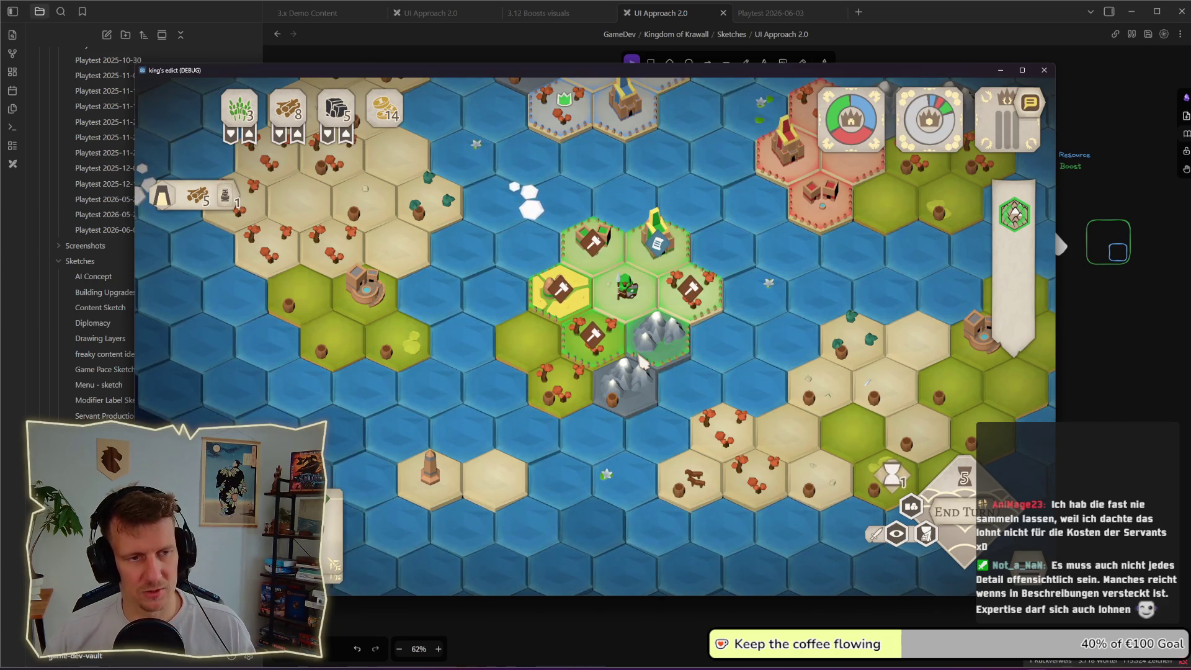
pyautogui.click(641, 362)
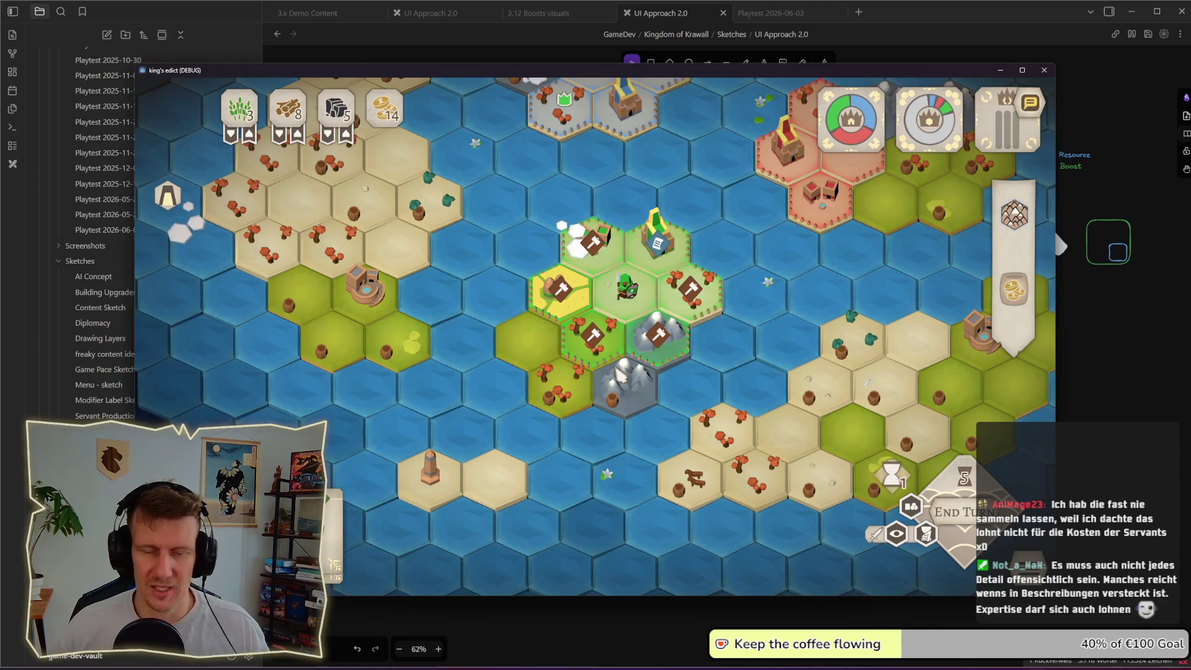
# - Try the build marker on several candidate tiles, ending on the lower-left forest tile's camp details
pyautogui.click(628, 330)
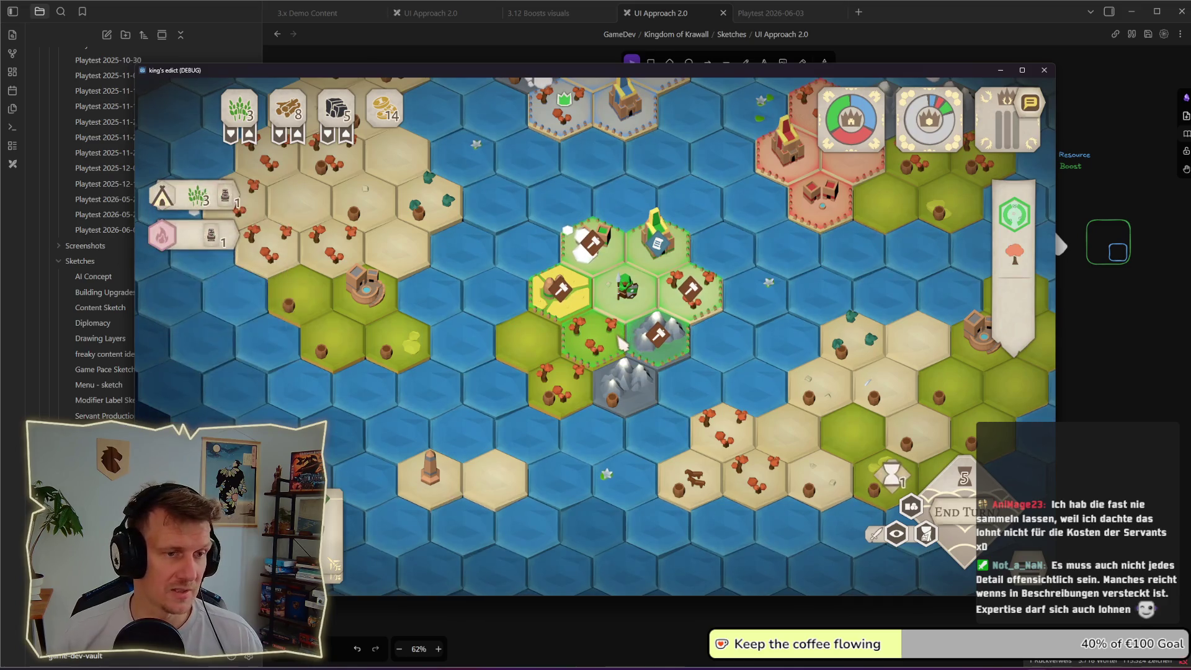
pyautogui.click(596, 264)
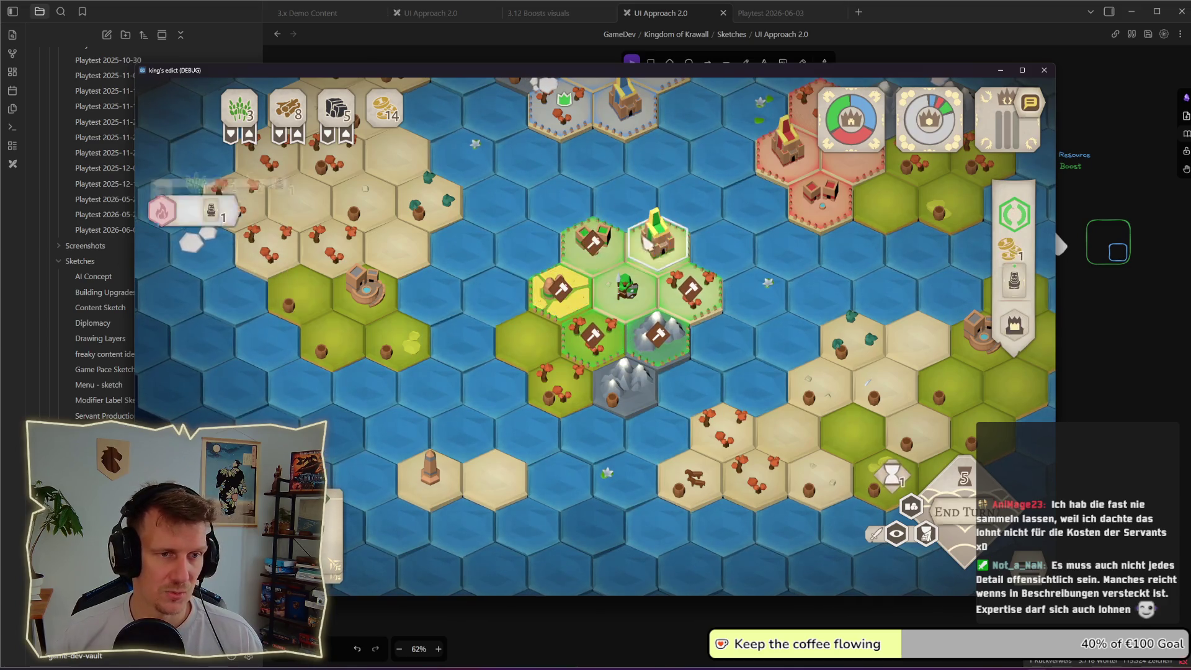
pyautogui.click(669, 334)
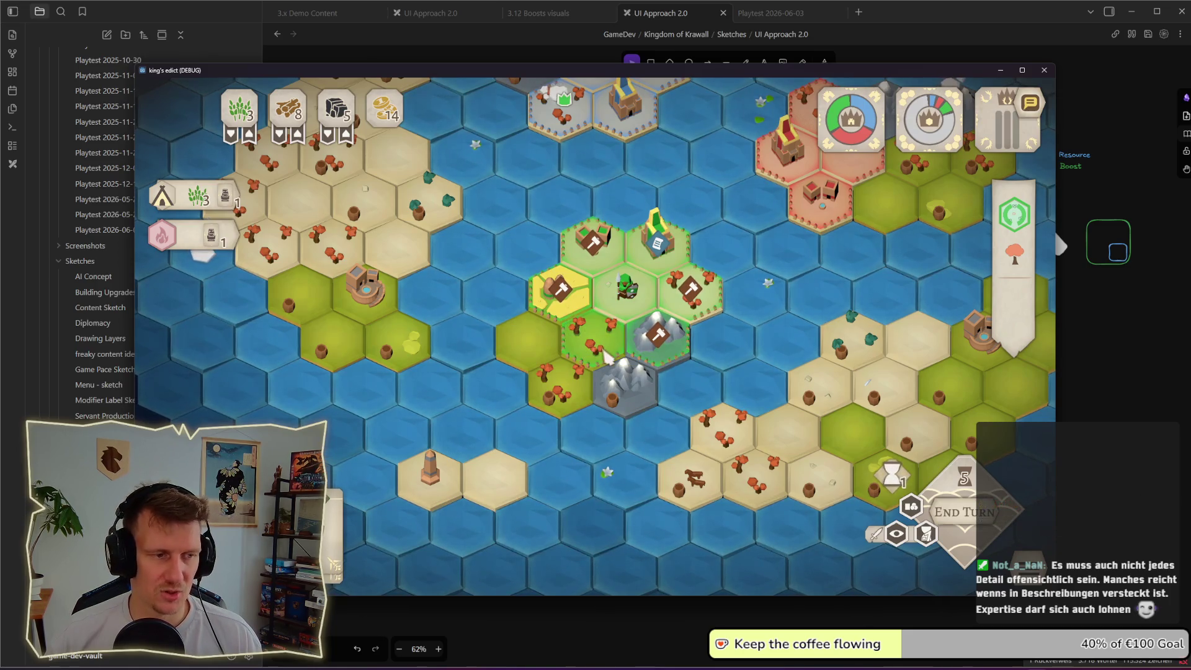
pyautogui.click(605, 355)
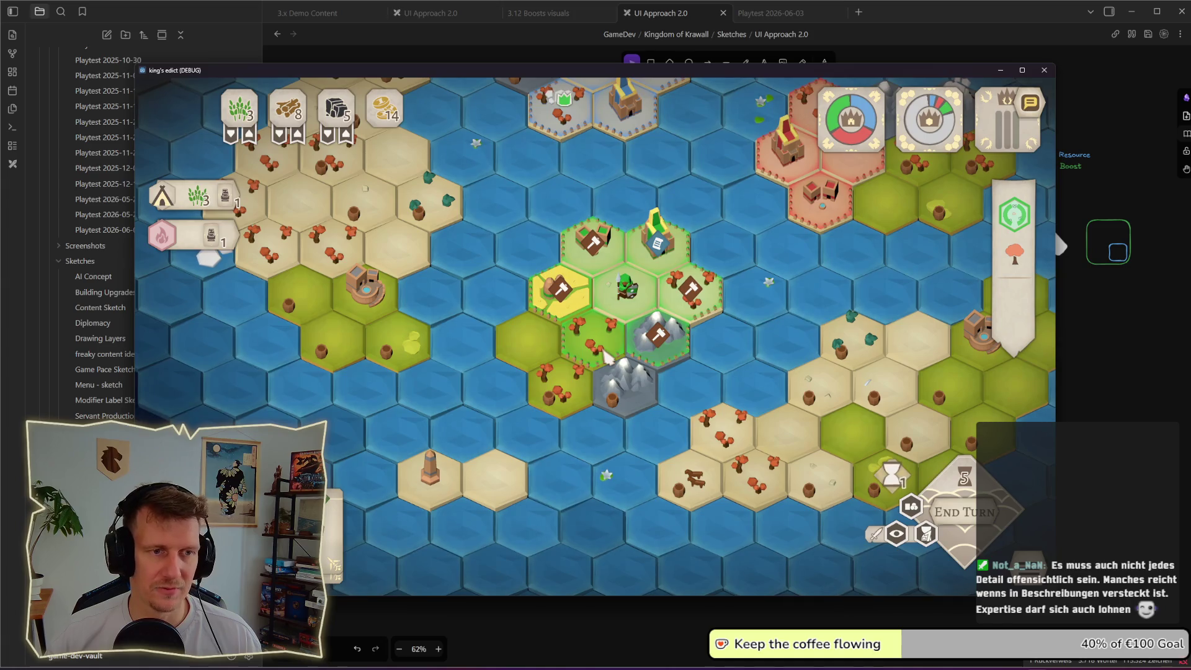
pyautogui.click(688, 297)
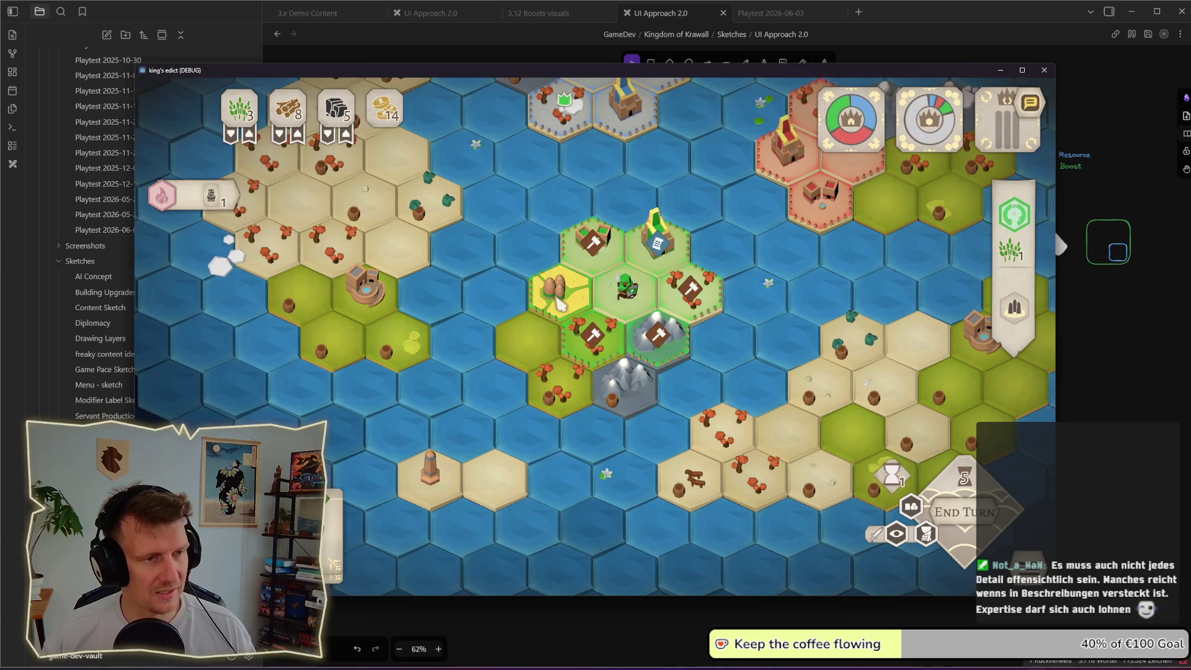
pyautogui.click(560, 304)
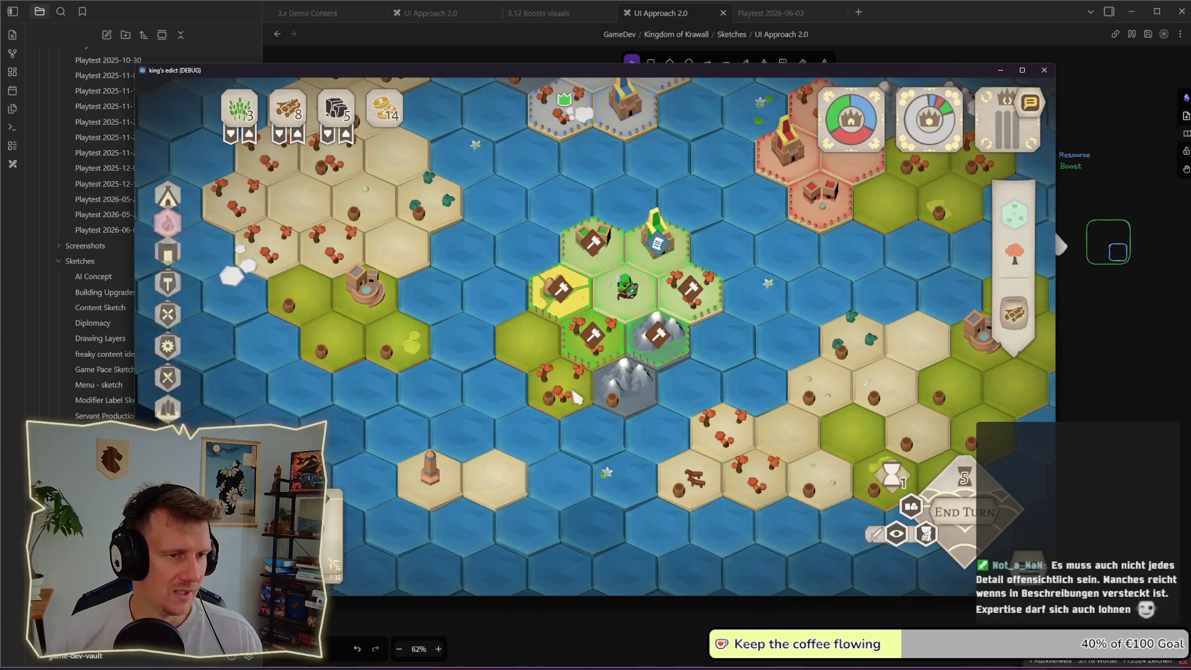
pyautogui.click(594, 351)
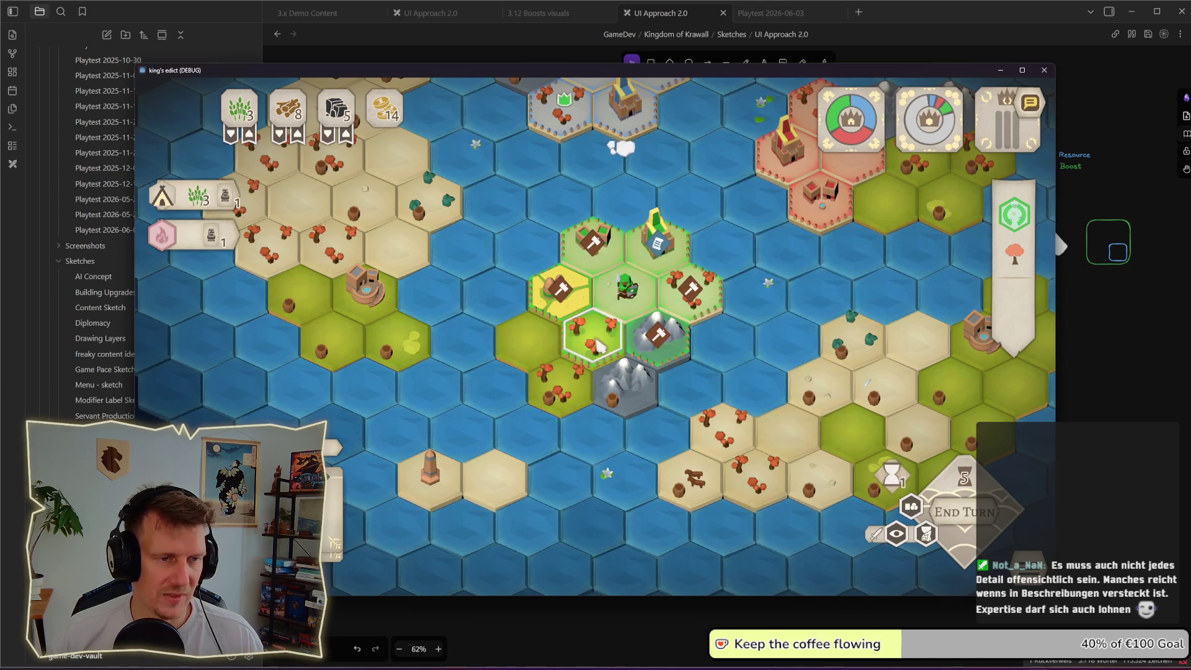
# - Confirm the Lumber Camp on that forest tile and return to the Excalidraw sketch
pyautogui.moveTo(208, 212)
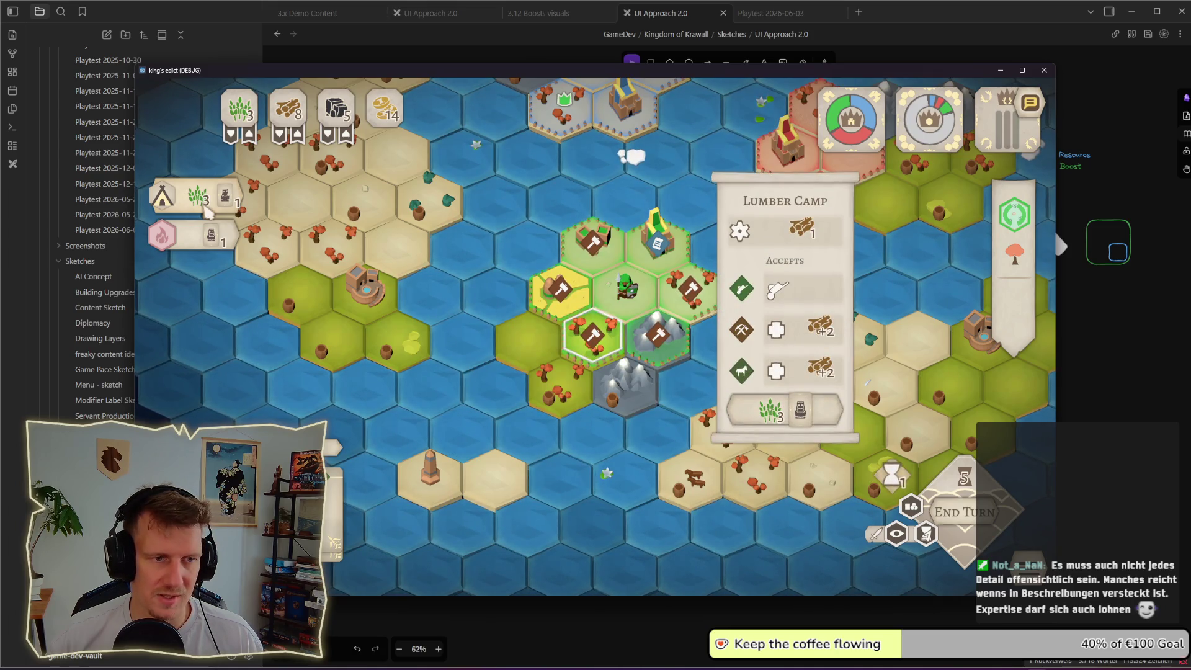
pyautogui.click(661, 332)
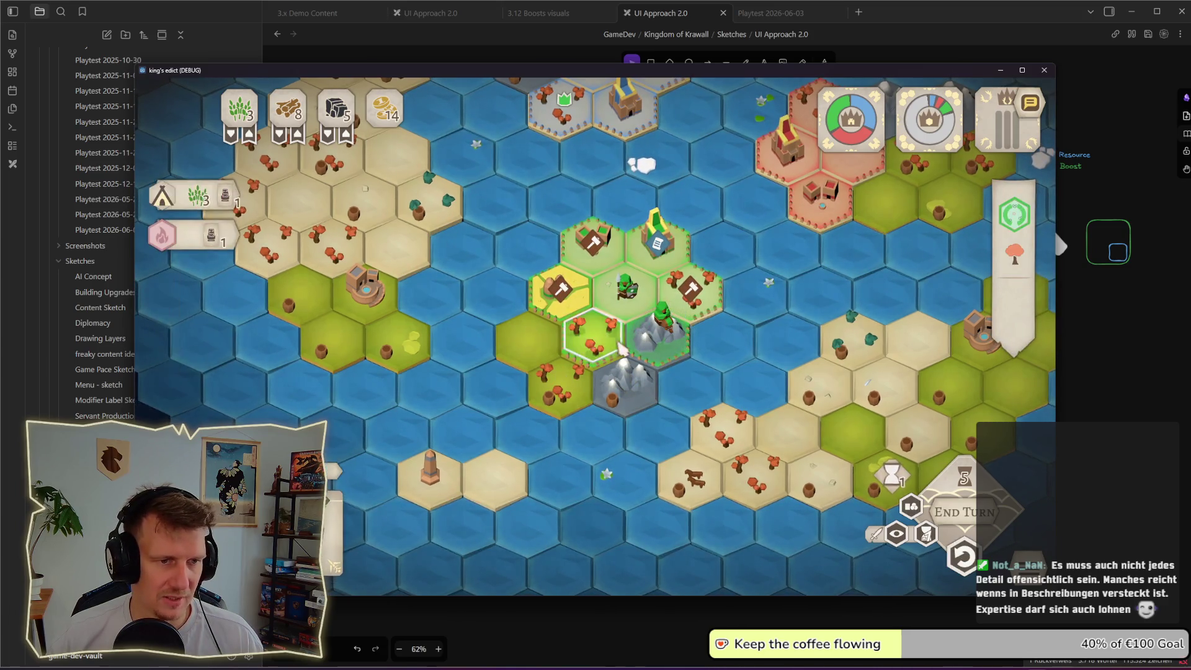
pyautogui.moveTo(211, 208)
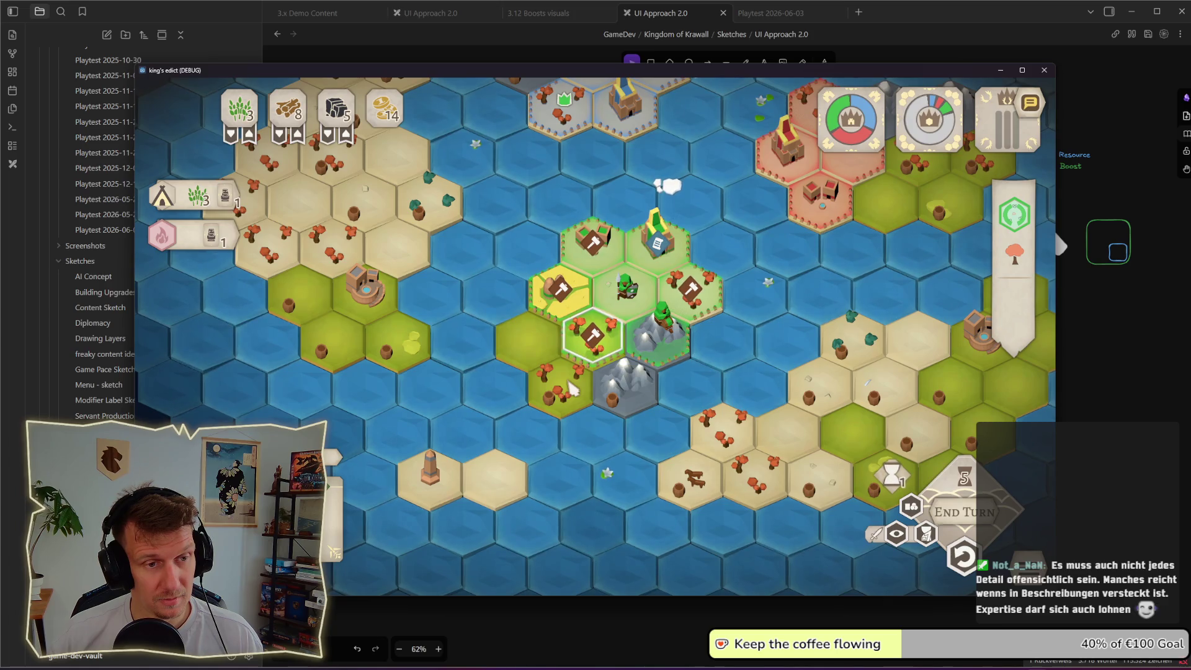
pyautogui.hotkey('alt', 'Tab')
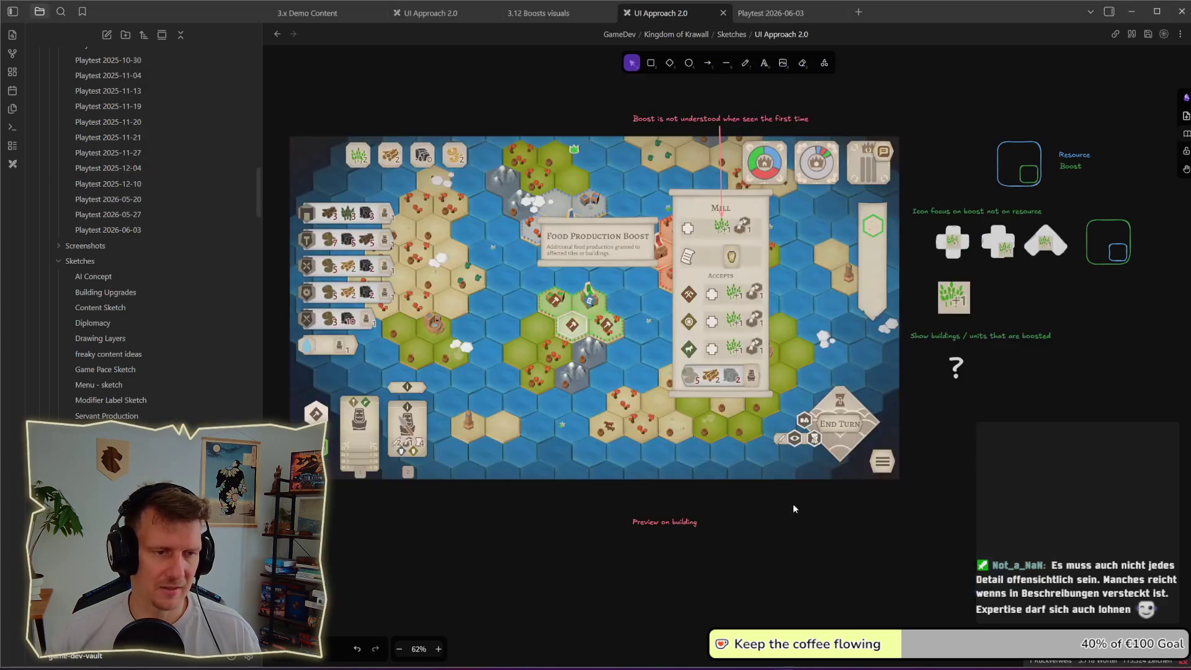
# - Duplicate the 'Preview on building' note and prefix the original with 'Production'
pyautogui.scroll(-3, 729, 431)
pyautogui.moveTo(682, 425); pyautogui.dragTo(682, 475)
pyautogui.scroll(3, 689, 471)
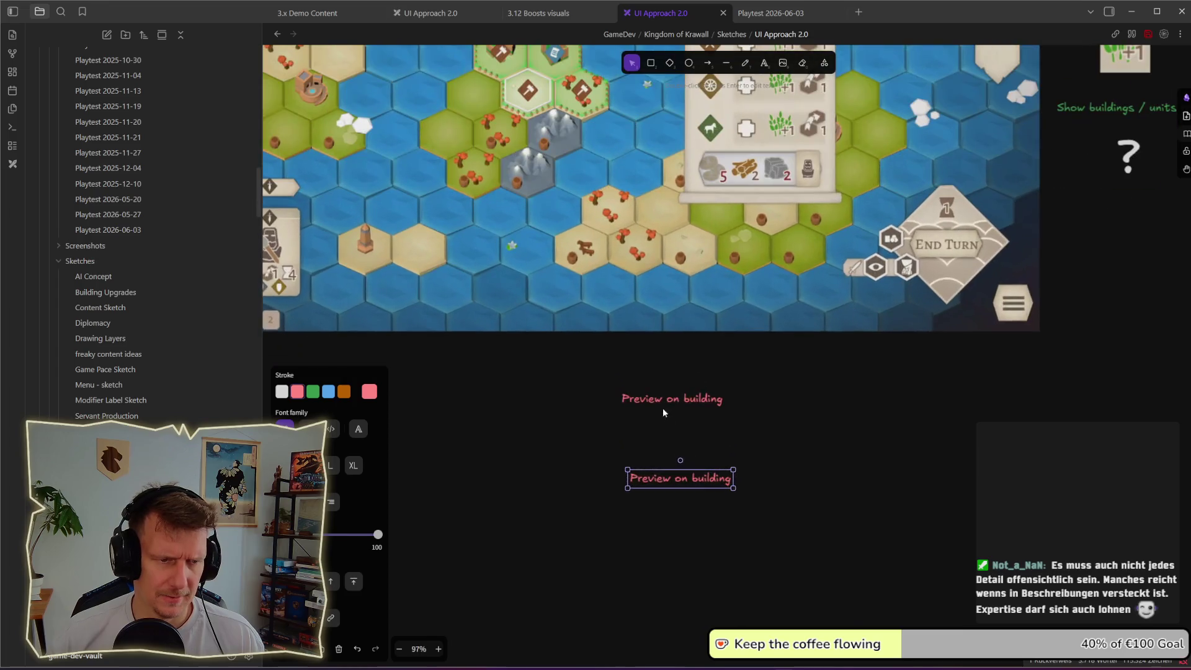
pyautogui.doubleClick(660, 404)
pyautogui.press('Home')
pyautogui.write('Productio')
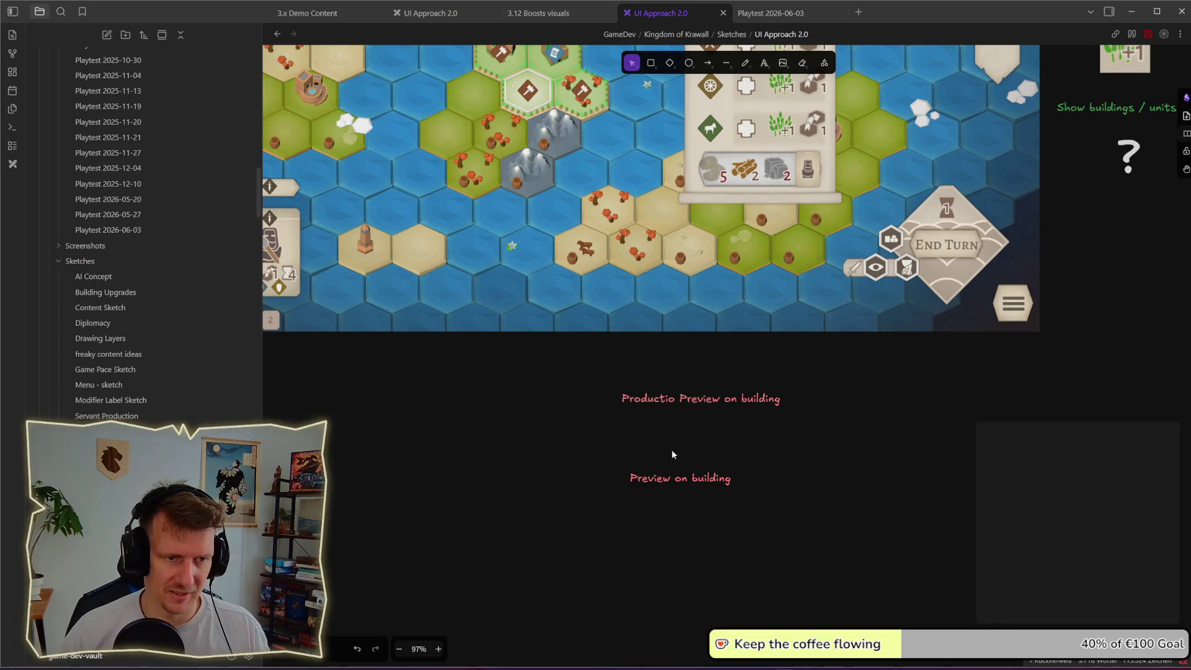
# - Change the copy to 'Warning on no production change' and nudge it slightly left
pyautogui.doubleClick(680, 478)
pyautogui.write('ing on')
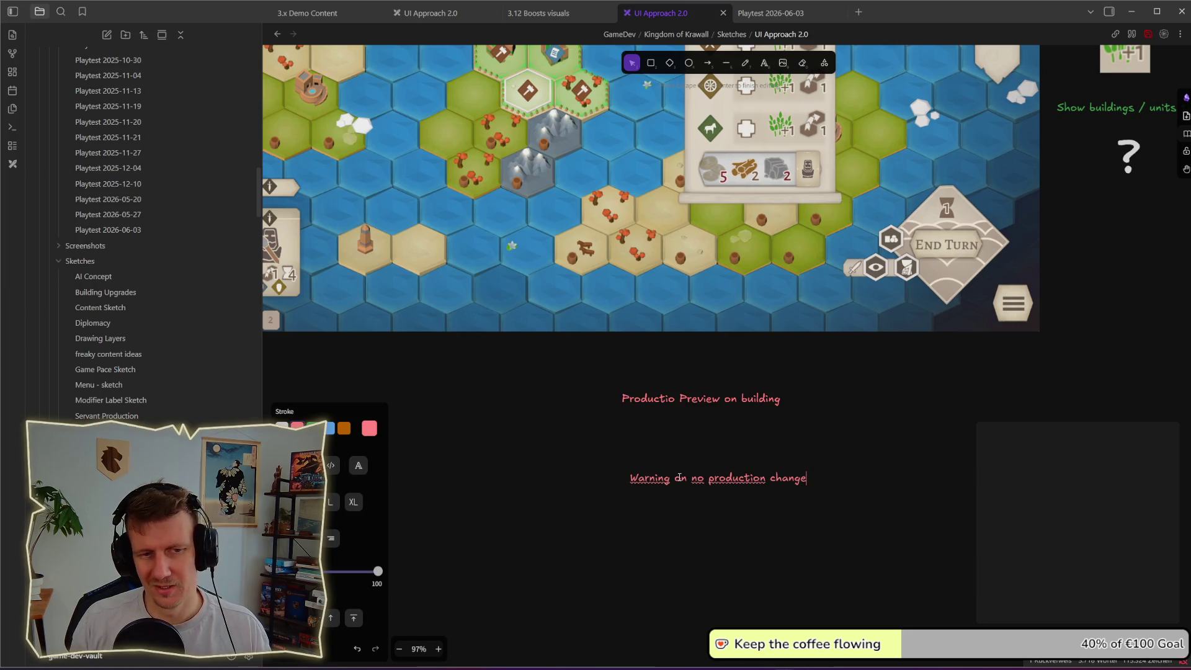
pyautogui.click(700, 499)
pyautogui.moveTo(705, 479); pyautogui.dragTo(695, 479)
pyautogui.click(870, 427)
pyautogui.scroll(2, 740, 476)
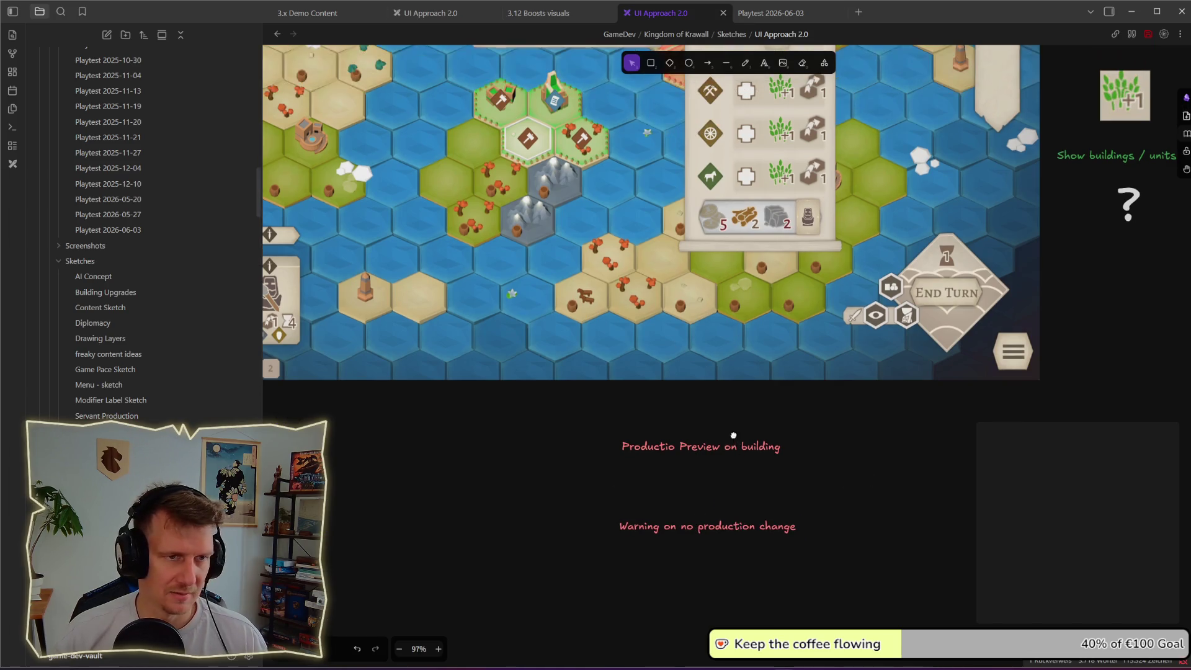
pyautogui.scroll(-3, 699, 393)
pyautogui.click(699, 394)
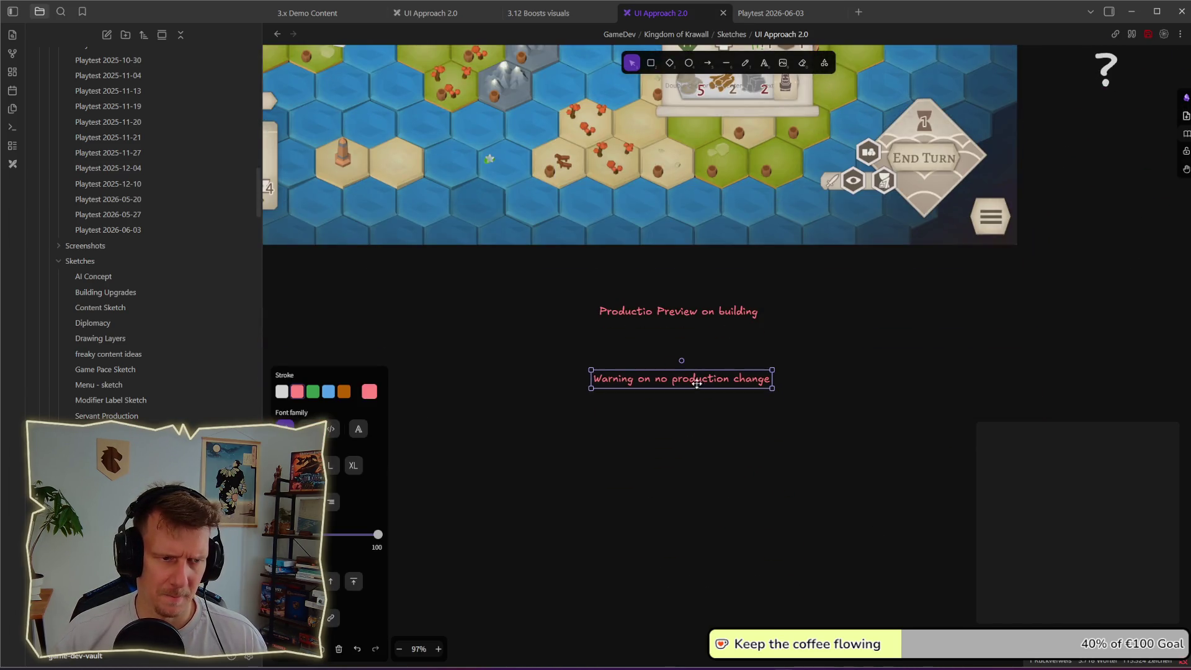
pyautogui.scroll(2, 705, 400)
pyautogui.click(675, 400)
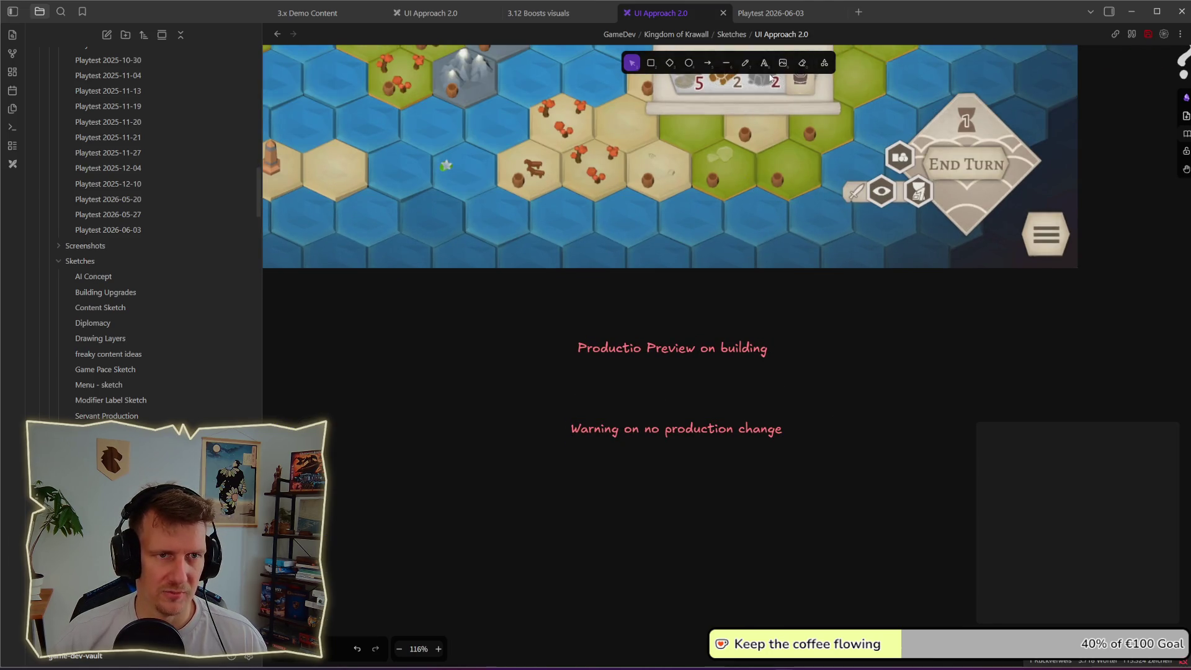
# - Draw an exclamation mark from a tall bar and dot, solid dark fill, white outline
pyautogui.click(746, 64)
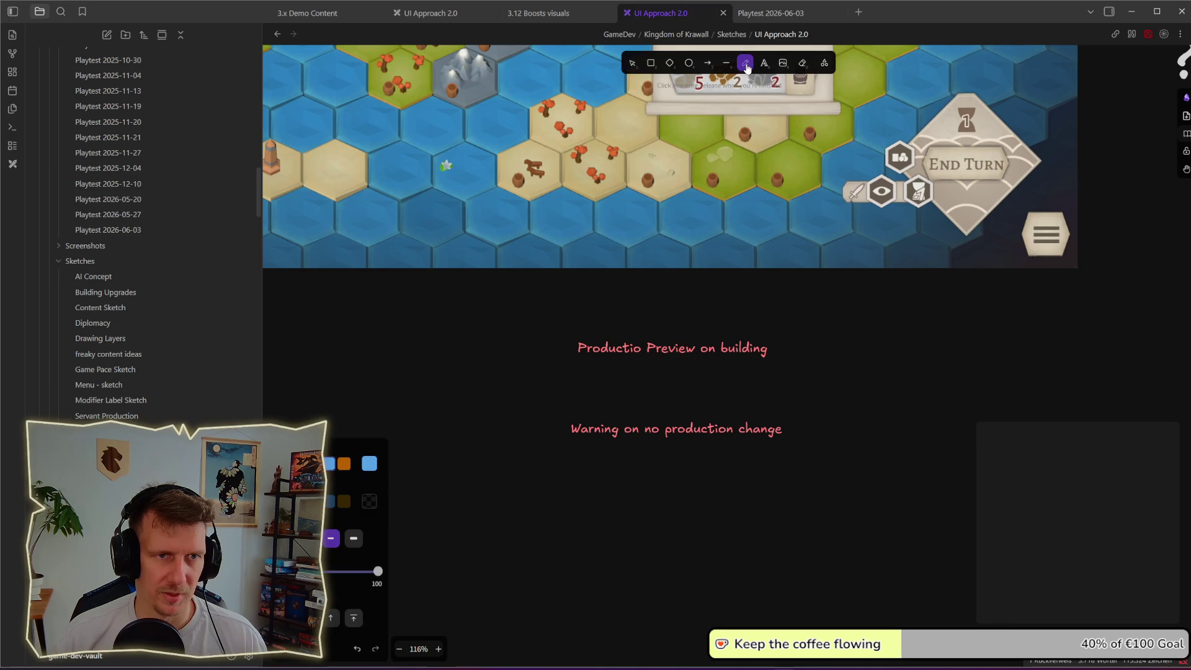
pyautogui.click(653, 63)
pyautogui.moveTo(820, 374)
pyautogui.mouseDown()
pyautogui.moveTo(832, 433)
pyautogui.moveTo(845, 436)
pyautogui.moveTo(832, 435)
pyautogui.moveTo(833, 470)
pyautogui.moveTo(840, 433)
pyautogui.mouseUp()
pyautogui.click(344, 355)
pyautogui.click(283, 281)
pyautogui.click(839, 410)
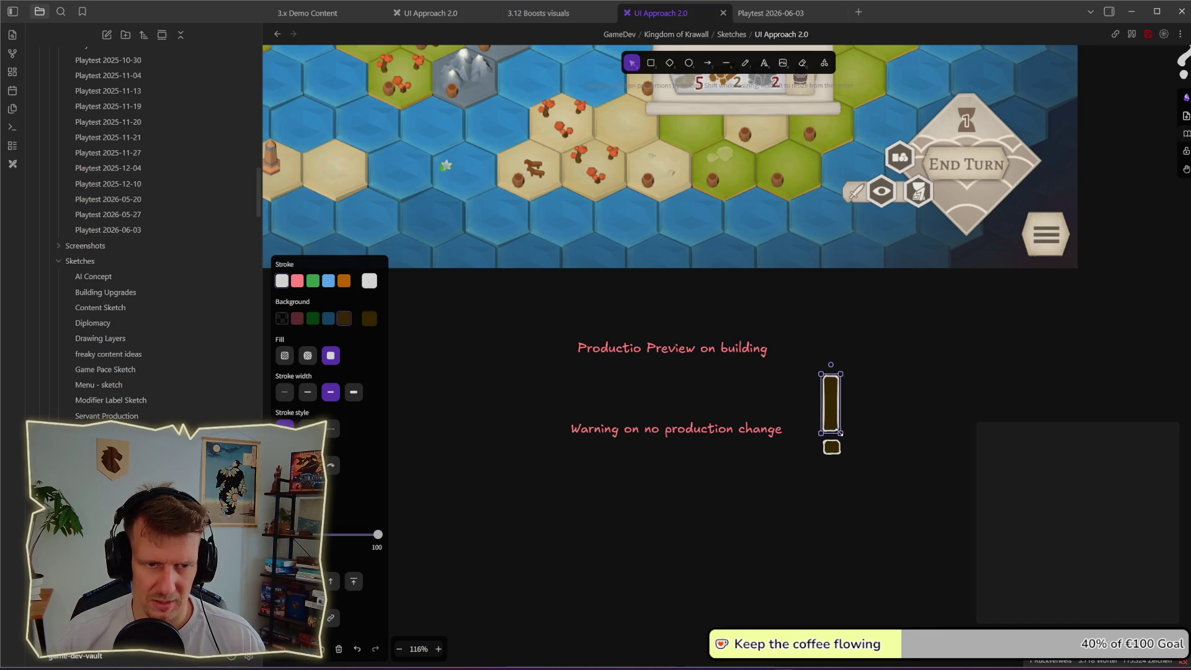
pyautogui.click(877, 455)
# - Move the exclamation mark beside the warning text, shrink it, and return to the game
pyautogui.moveTo(868, 478); pyautogui.dragTo(789, 333)
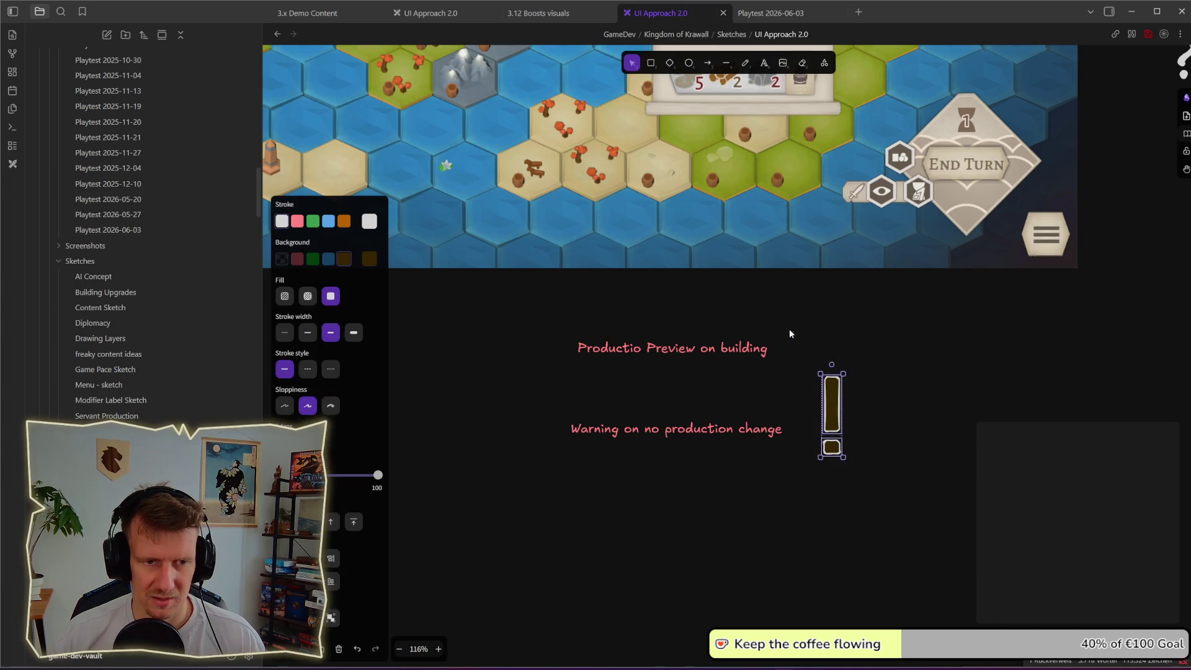
pyautogui.moveTo(830, 424); pyautogui.dragTo(812, 424)
pyautogui.moveTo(826, 464)
pyautogui.mouseDown()
pyautogui.moveTo(814, 426)
pyautogui.moveTo(815, 442)
pyautogui.mouseUp()
pyautogui.click(880, 466)
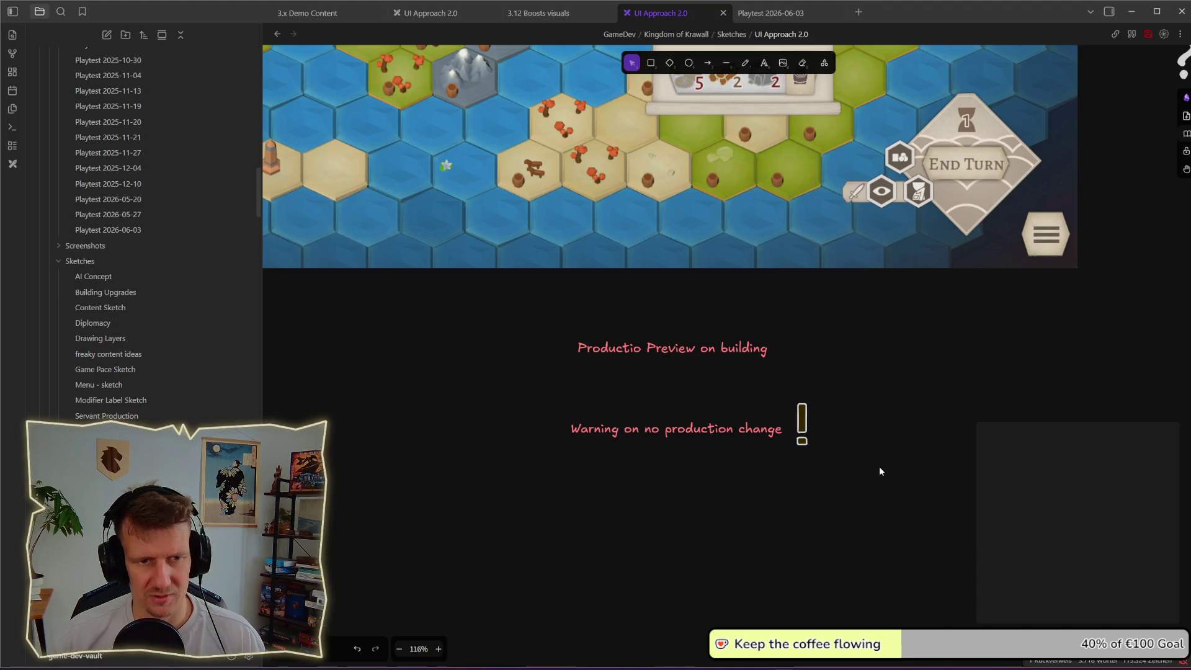
pyautogui.scroll(-3, 880, 466)
pyautogui.scroll(1, 886, 438)
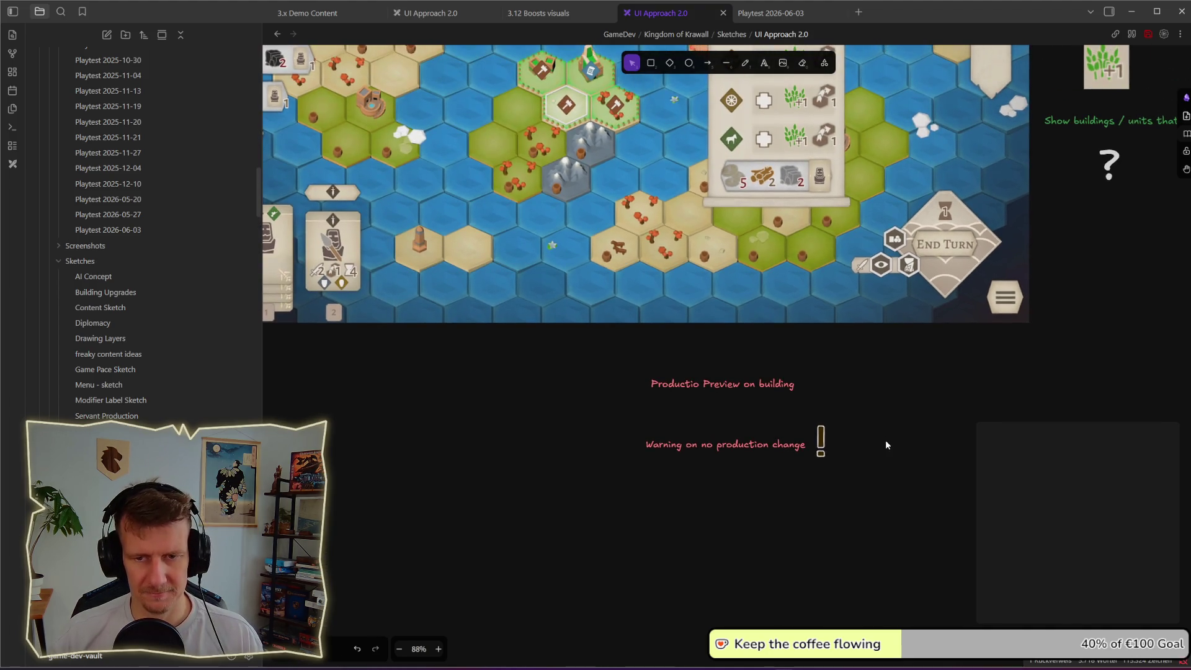
pyautogui.hotkey('alt', 'Tab')
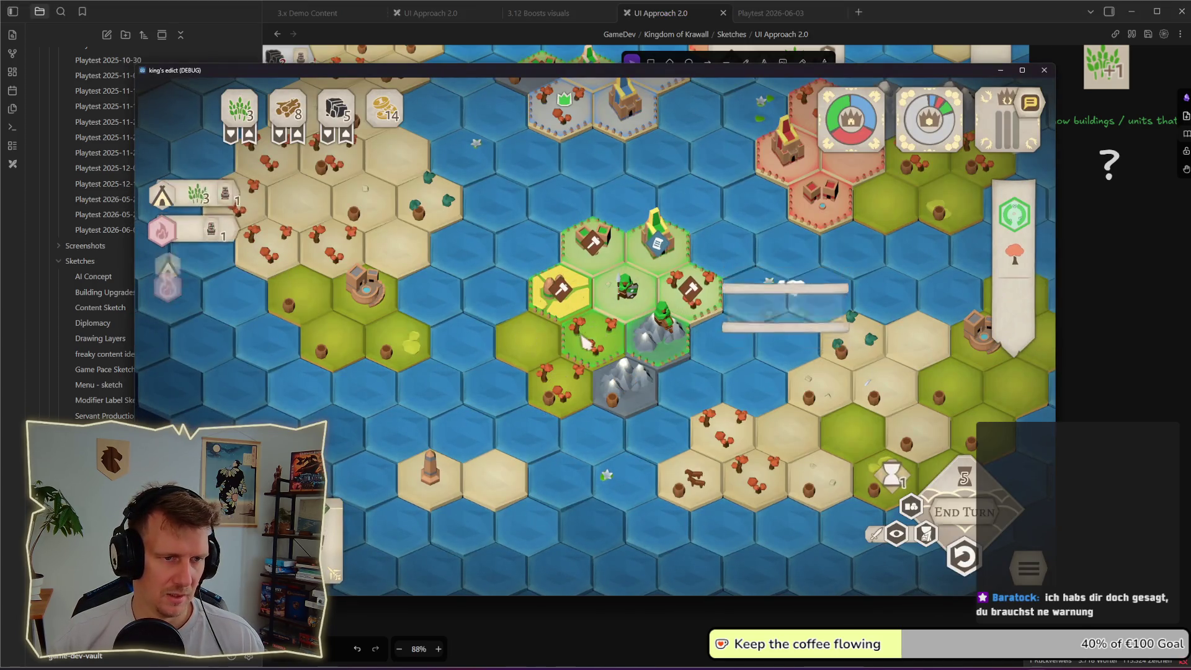
pyautogui.click(586, 342)
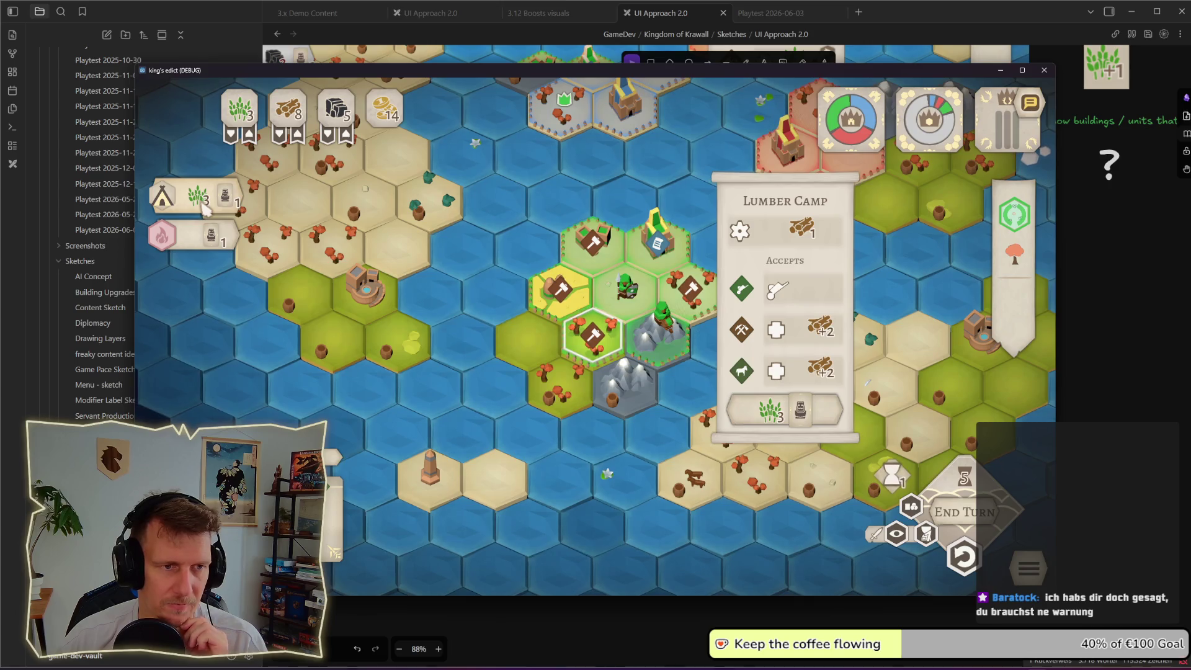
pyautogui.click(602, 266)
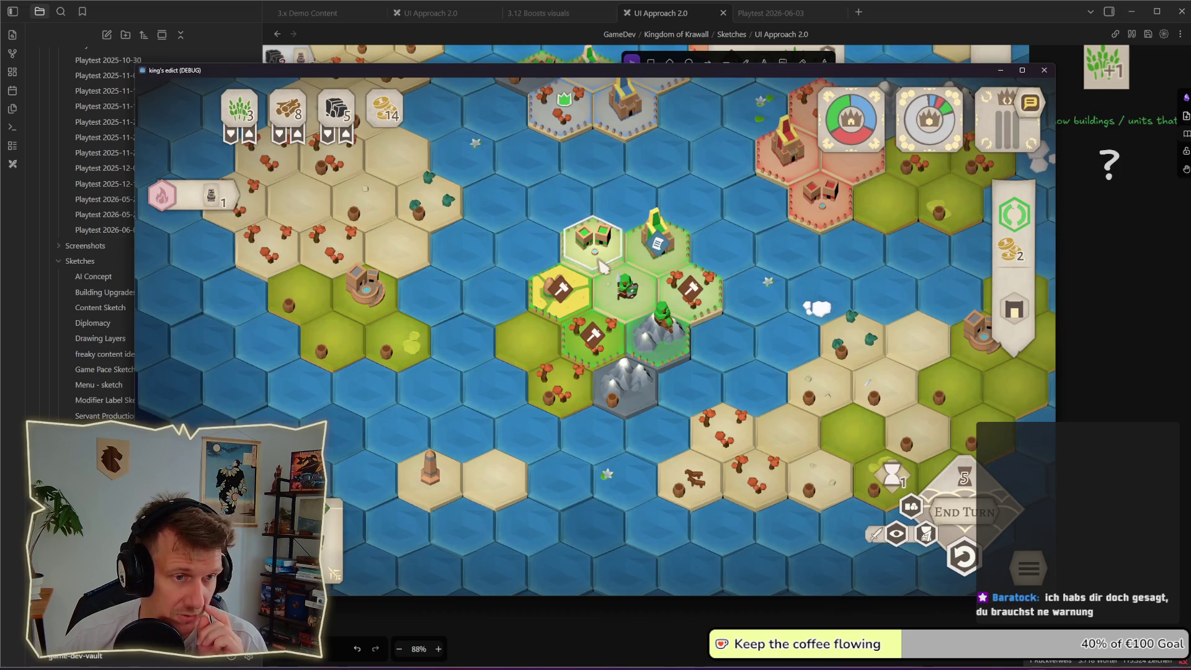
pyautogui.scroll(-1, 602, 265)
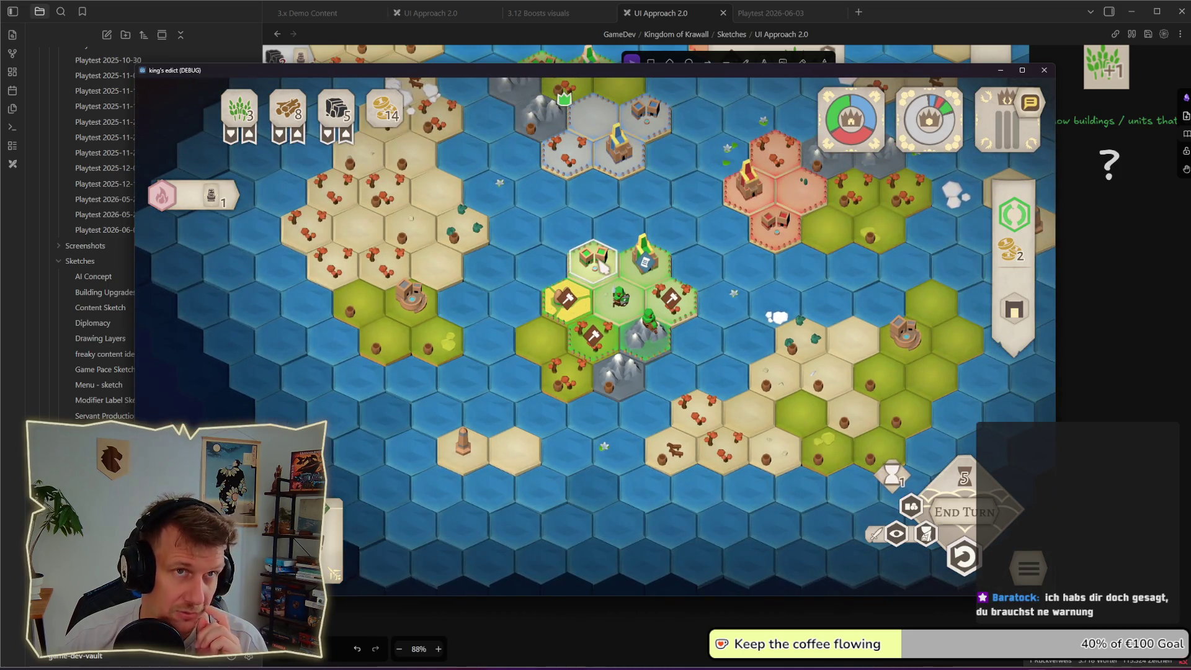
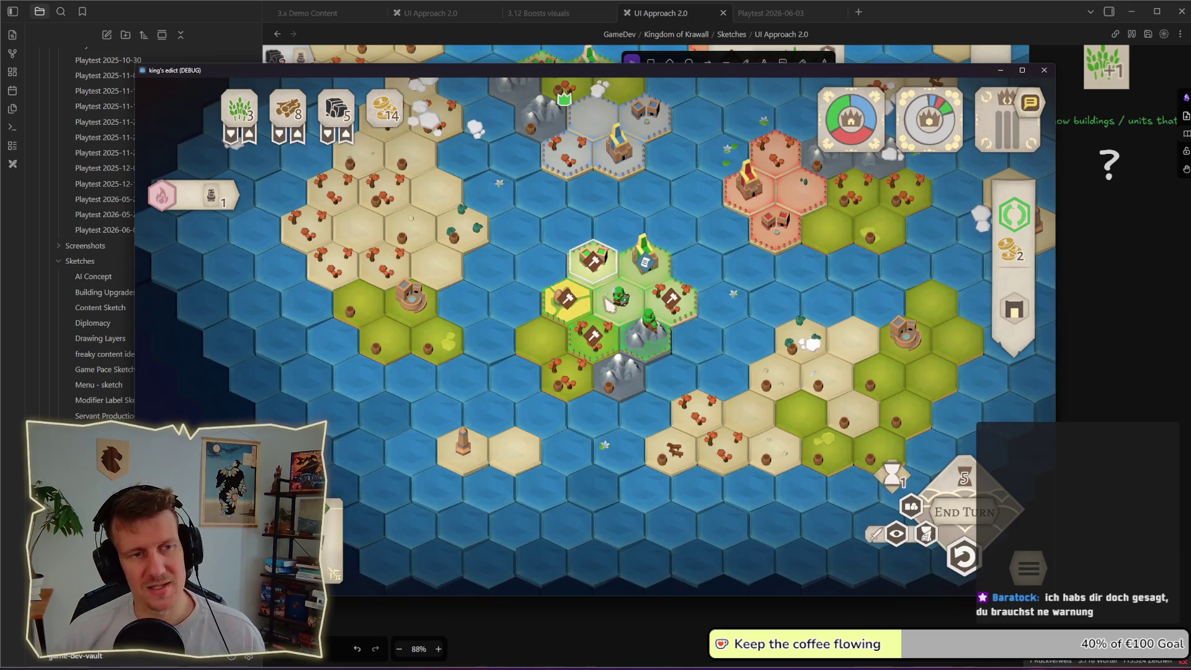
# - Back in the sketch board, reshape the exclamation mark drawing into a thin bar
pyautogui.hotkey('alt', 'Tab')
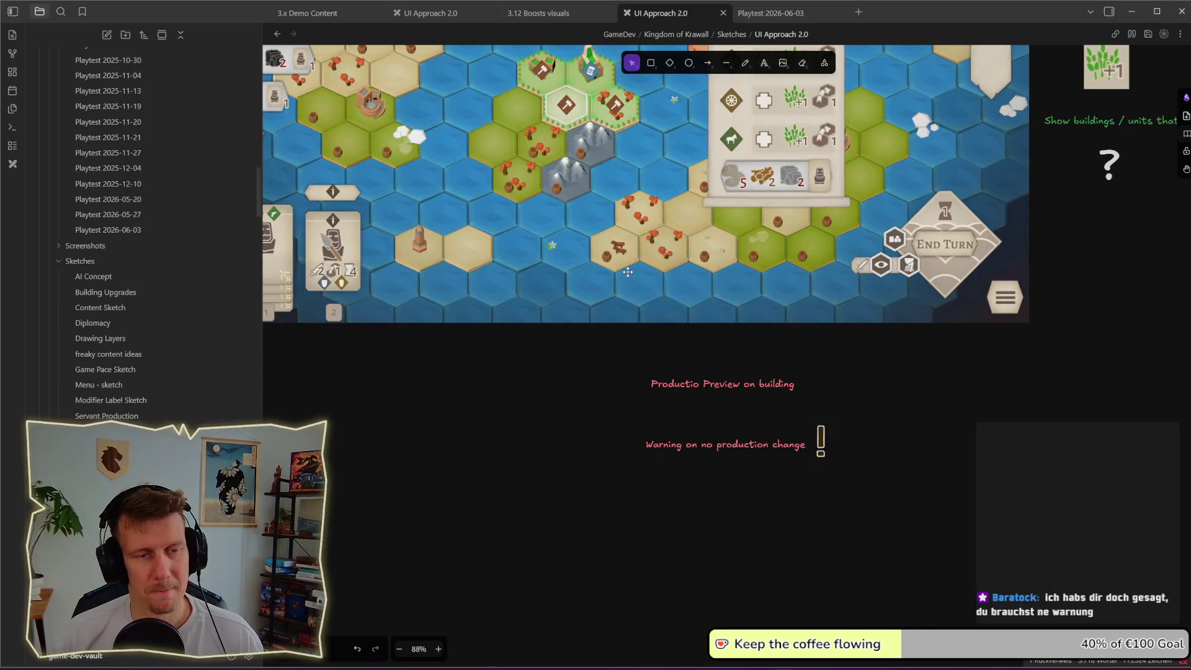
pyautogui.click(820, 437)
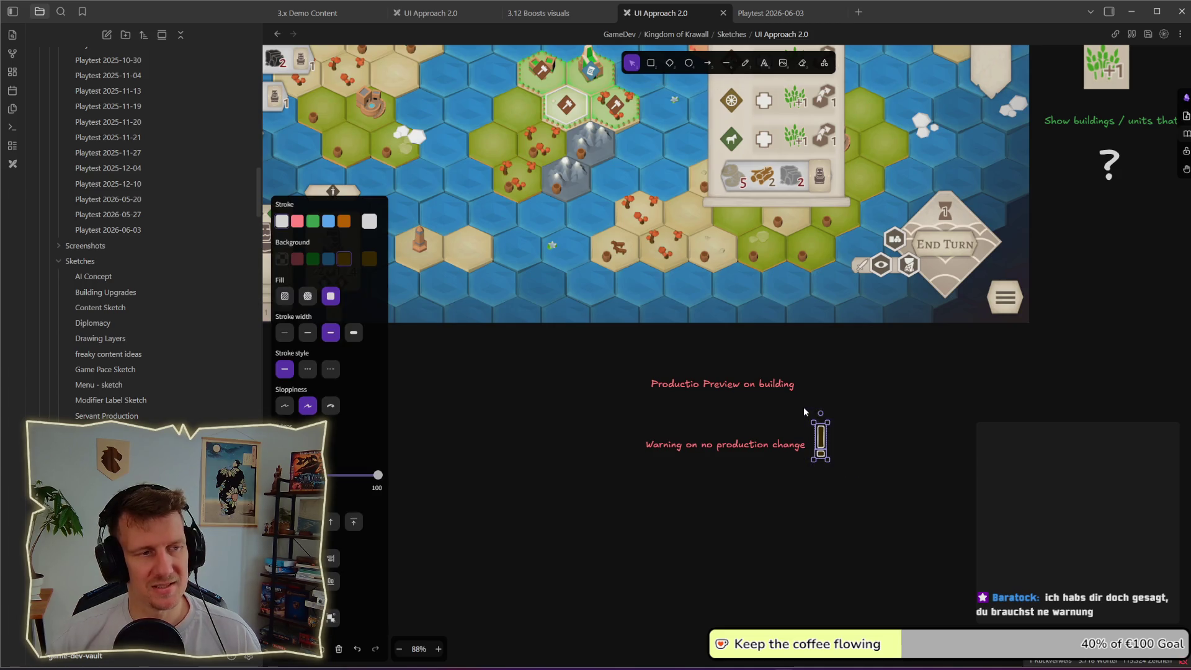
pyautogui.press('Escape')
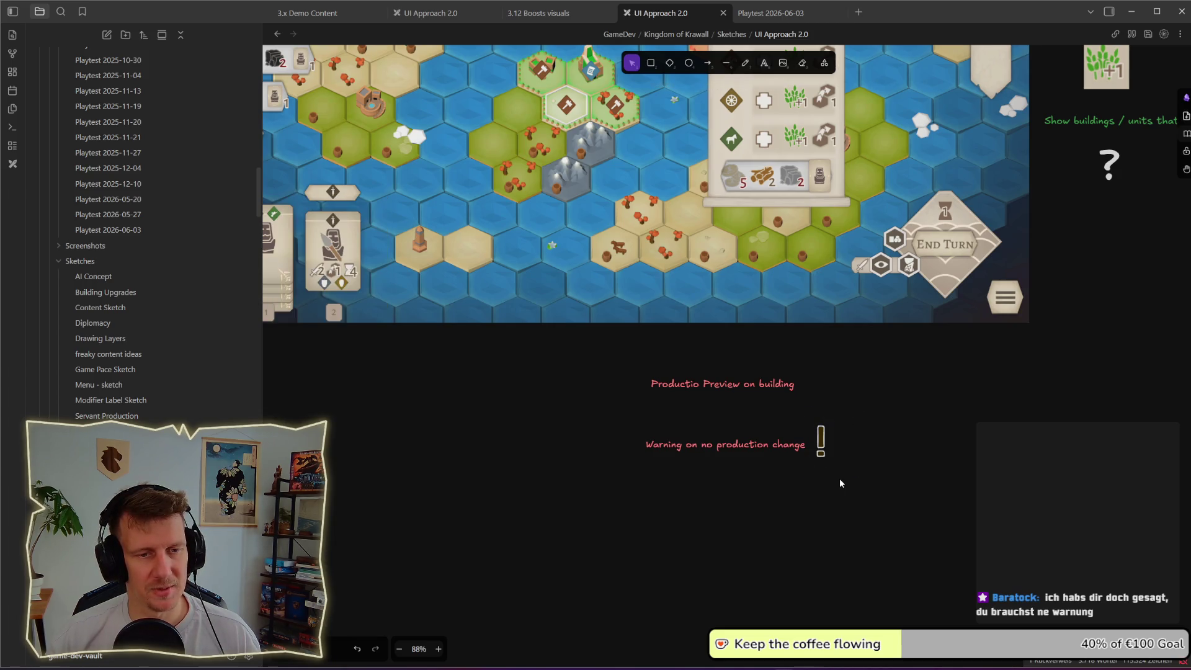
pyautogui.scroll(5, 825, 483)
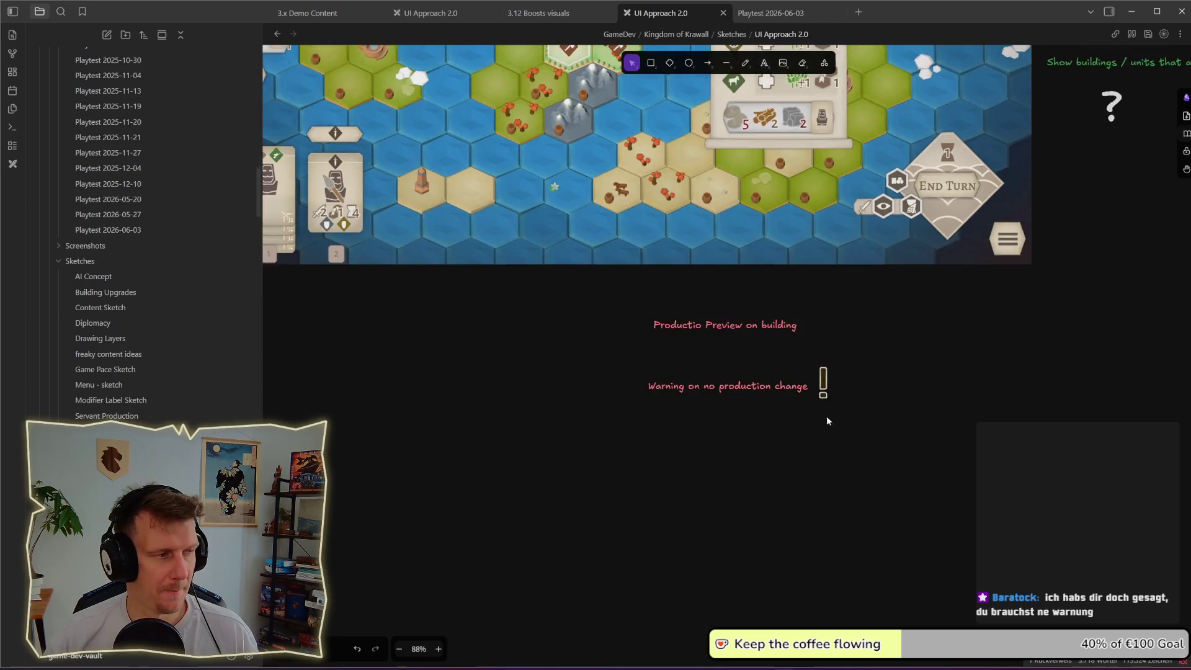
pyautogui.moveTo(834, 402)
pyautogui.mouseDown()
pyautogui.moveTo(799, 310)
pyautogui.moveTo(826, 479)
pyautogui.moveTo(826, 349)
pyautogui.moveTo(824, 491)
pyautogui.mouseUp()
pyautogui.click(859, 412)
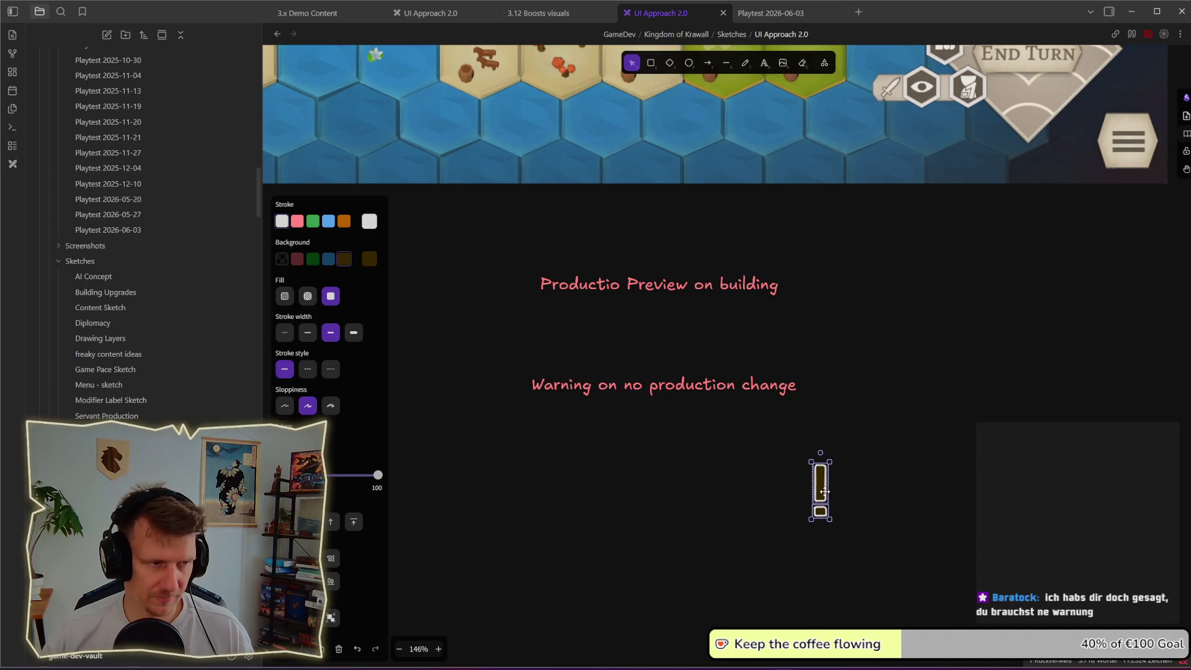
# - Copy the warning note into a green 'Warning' label placed above the exclamation mark
pyautogui.click(500, 439)
pyautogui.moveTo(702, 393); pyautogui.dragTo(839, 439)
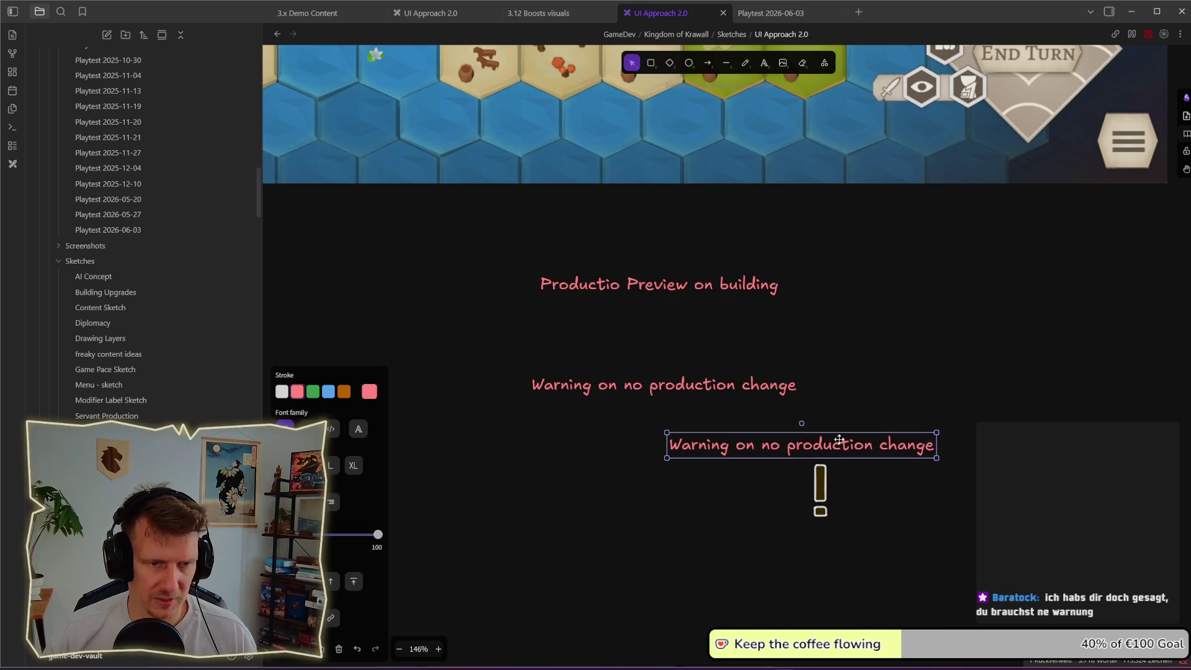
pyautogui.doubleClick(839, 439)
pyautogui.write('Warning')
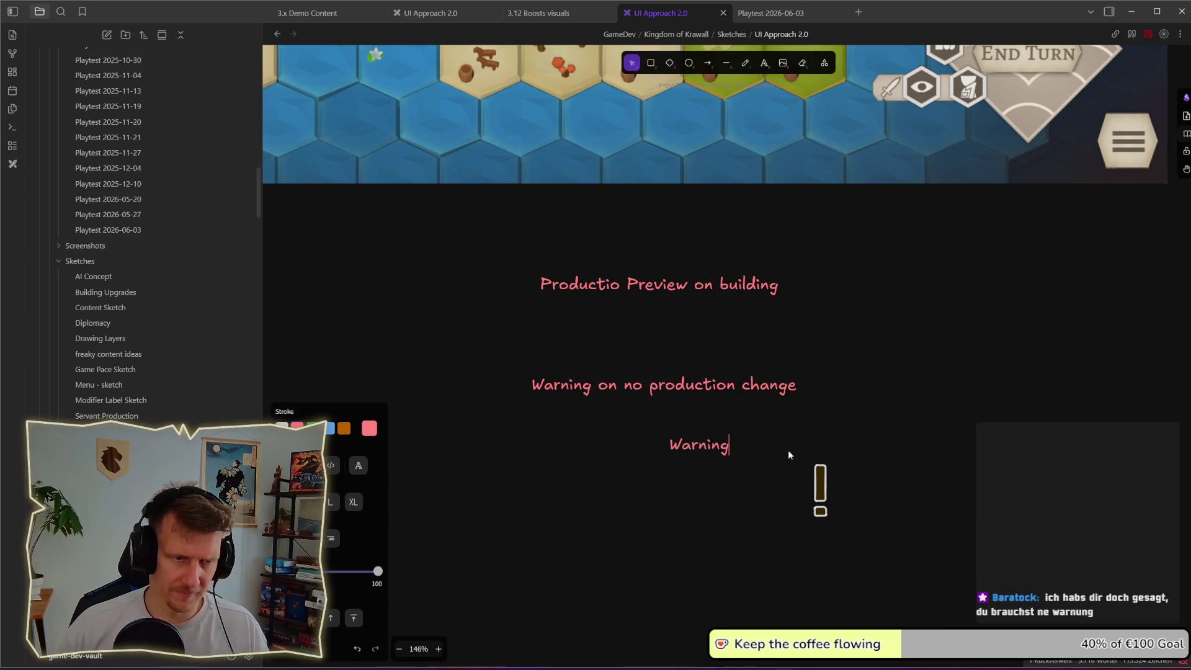
pyautogui.press('Escape')
pyautogui.moveTo(700, 445); pyautogui.dragTo(806, 443)
pyautogui.click(313, 391)
# - Correct 'Productio' to 'Production Preview on building', move it down-right and make it green
pyautogui.moveTo(634, 283); pyautogui.dragTo(748, 293)
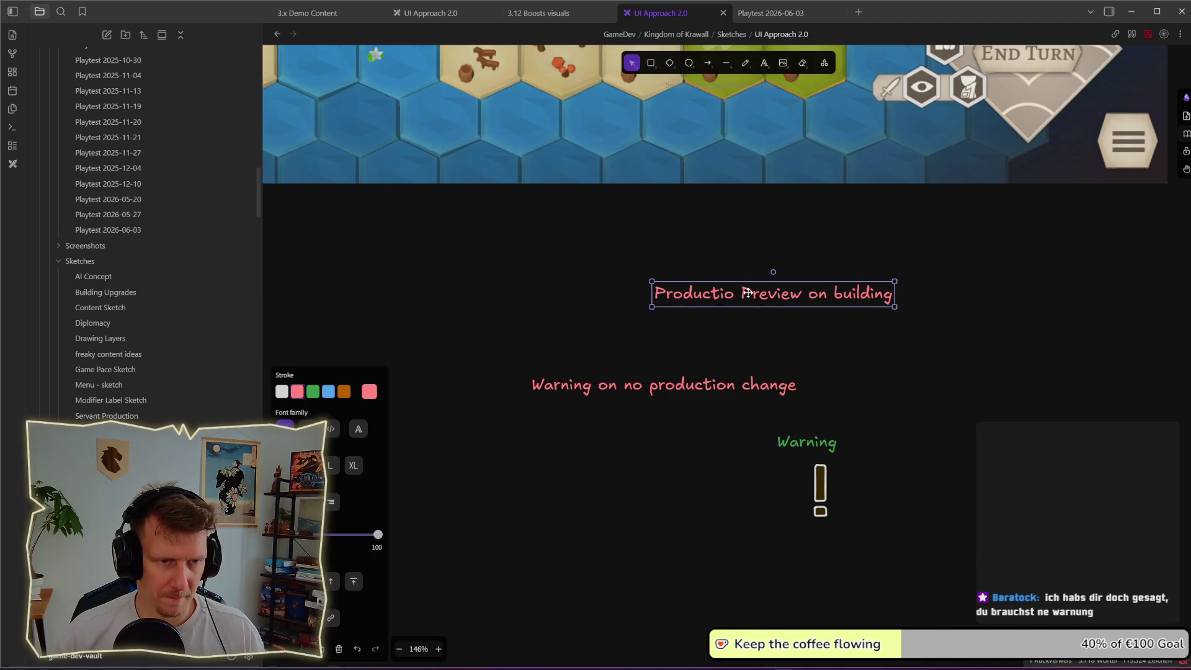
pyautogui.doubleClick(748, 293)
pyautogui.click(736, 297)
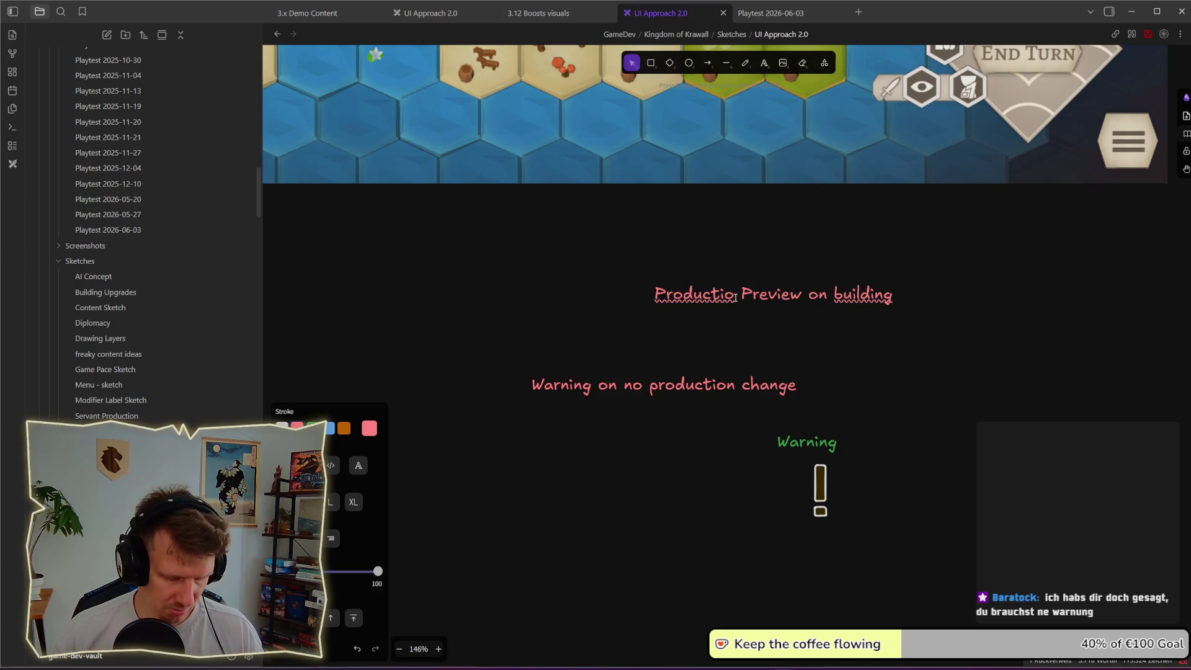
pyautogui.write('n')
pyautogui.press('Escape')
pyautogui.moveTo(735, 298); pyautogui.dragTo(952, 440)
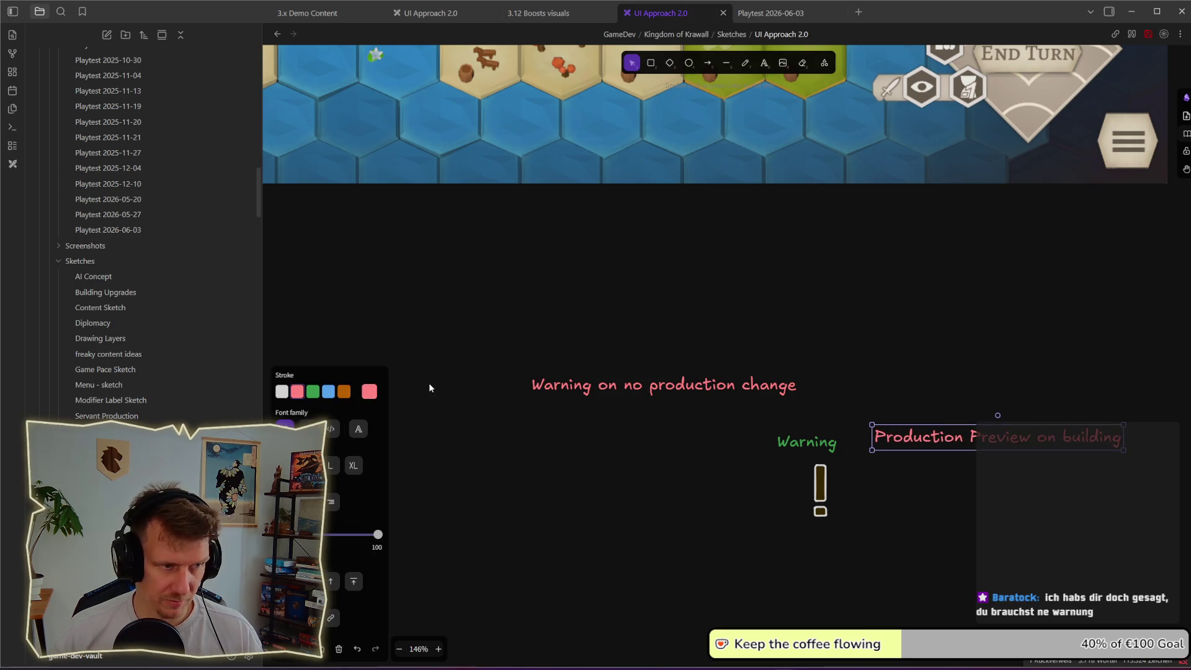
pyautogui.click(313, 391)
pyautogui.click(628, 463)
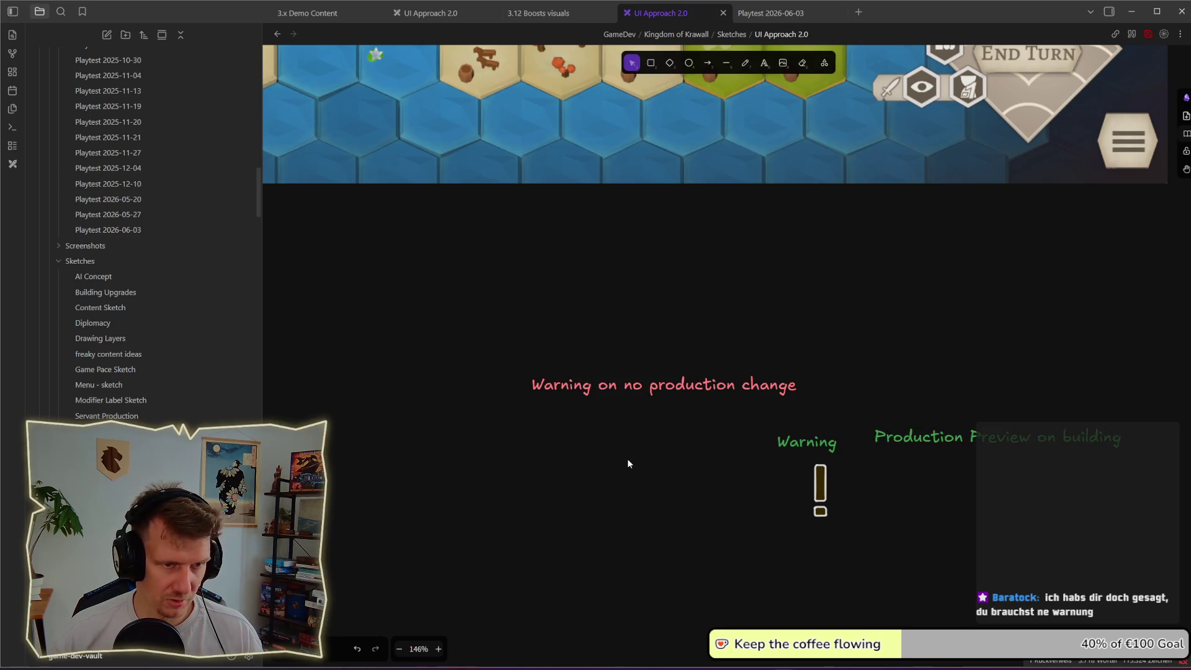
# - Recolour 'Warning on no production change' green and delete the redundant 'Warning' label
pyautogui.moveTo(686, 383); pyautogui.dragTo(676, 287)
pyautogui.click(704, 380)
pyautogui.click(731, 314)
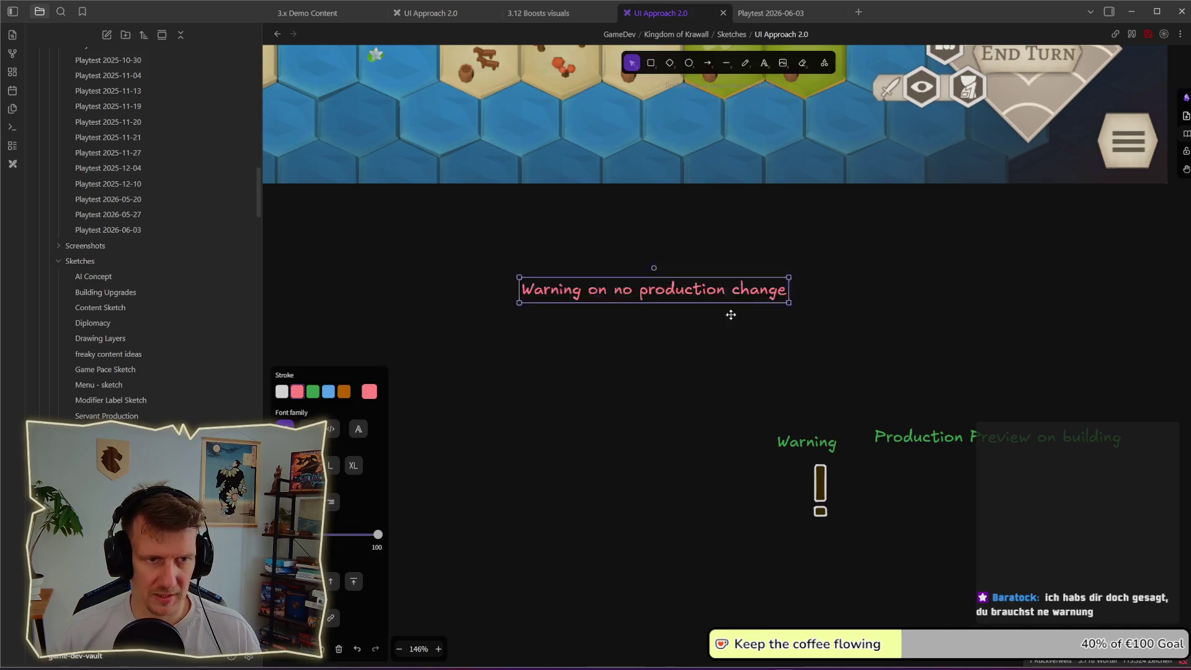
pyautogui.moveTo(731, 315); pyautogui.dragTo(746, 453)
pyautogui.click(313, 391)
pyautogui.click(763, 458)
pyautogui.click(827, 445)
pyautogui.press('Delete')
# - Line up both green notes above the exclamation mark and duplicate the Production note
pyautogui.moveTo(916, 440)
pyautogui.mouseDown()
pyautogui.moveTo(804, 415)
pyautogui.moveTo(614, 300)
pyautogui.mouseUp()
pyautogui.moveTo(629, 422); pyautogui.dragTo(795, 440)
pyautogui.moveTo(736, 307)
pyautogui.mouseDown()
pyautogui.moveTo(601, 454)
pyautogui.moveTo(575, 443)
pyautogui.moveTo(702, 304)
pyautogui.mouseUp()
pyautogui.hotkey('ctrl', 'd')
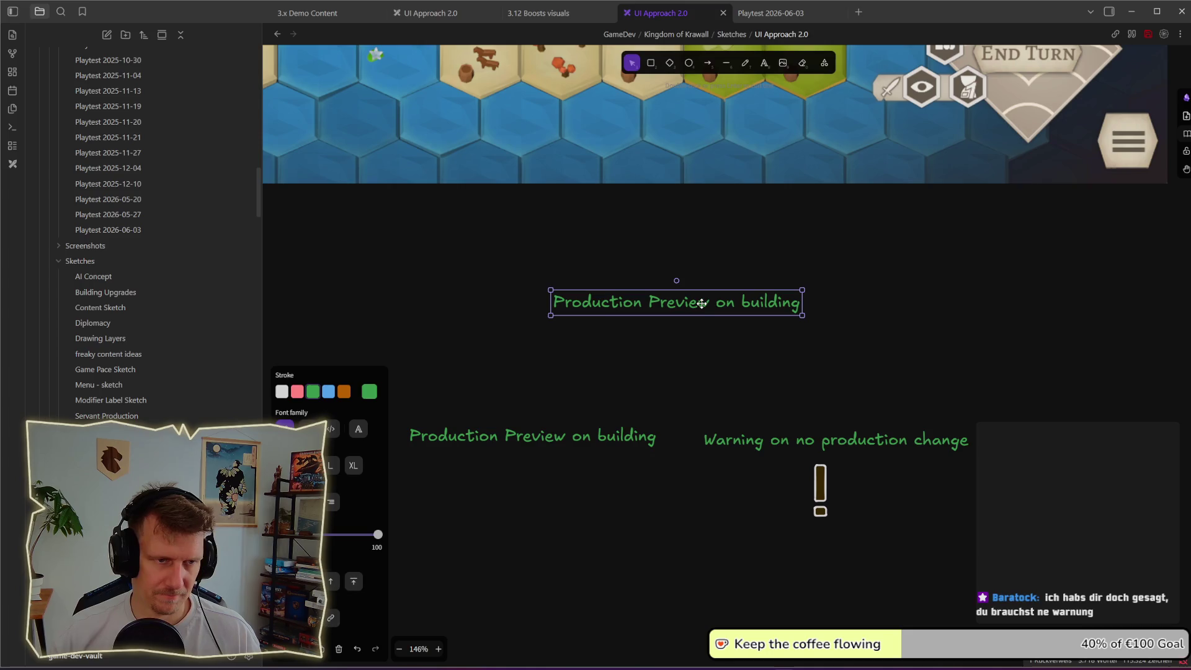
# - Rewrite the copy as 'Player does not understand what the build is producing' and colour it pink
pyautogui.doubleClick(702, 303)
pyautogui.write('Player ')
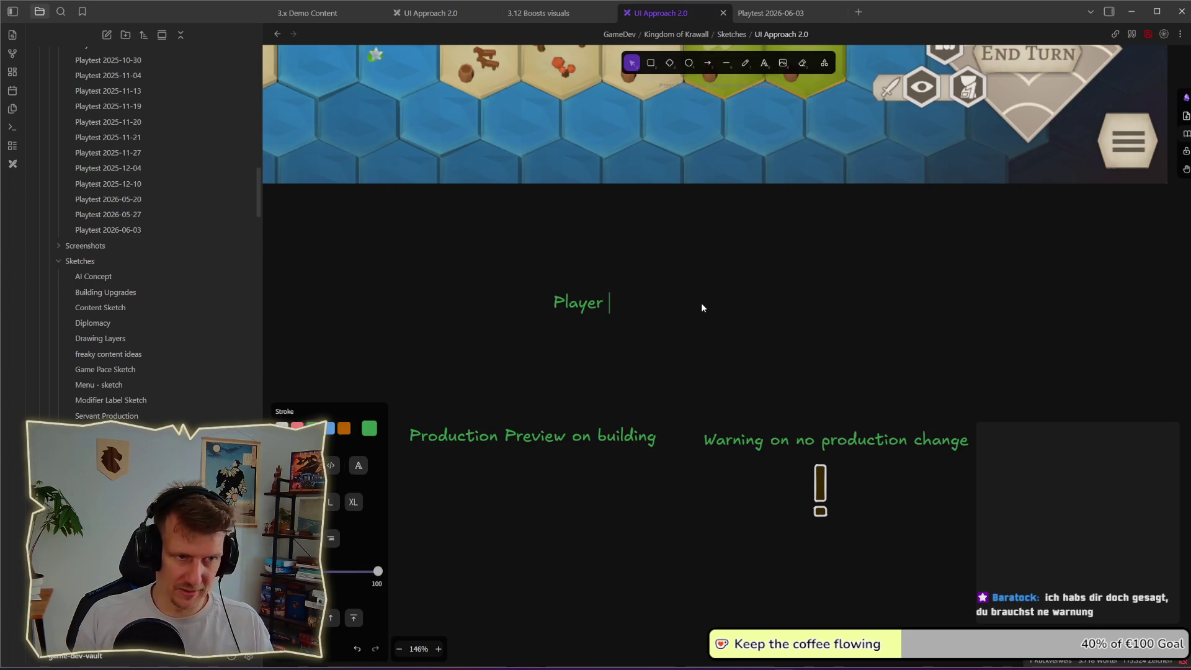
pyautogui.write('does no')
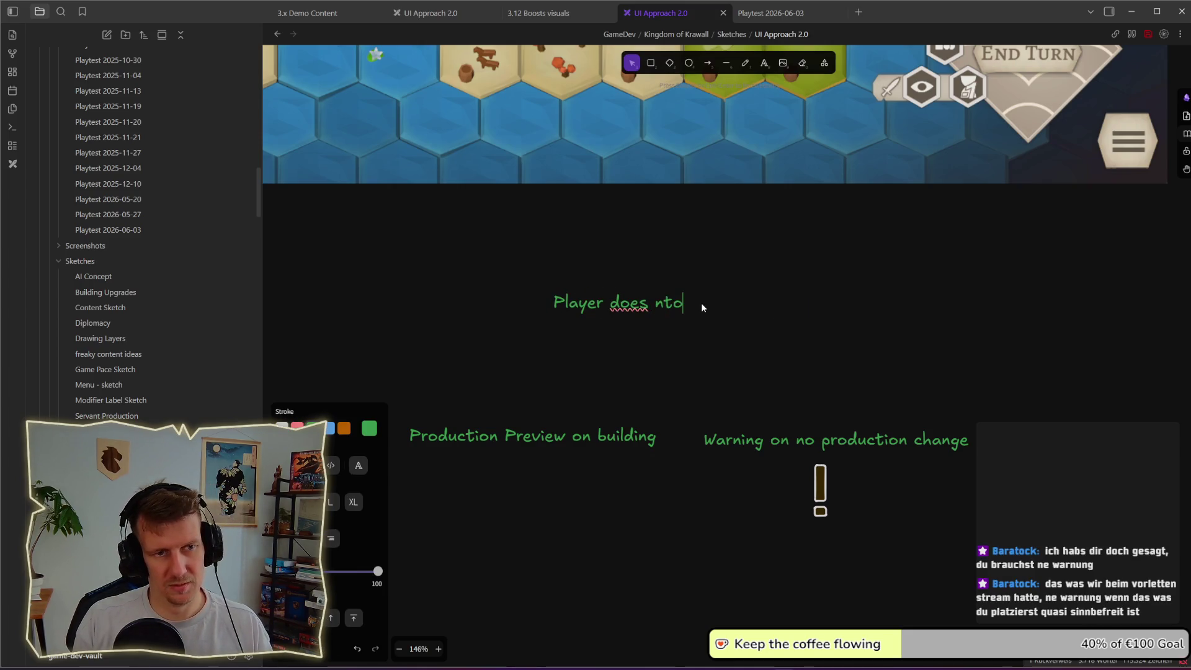
pyautogui.write('t understran')
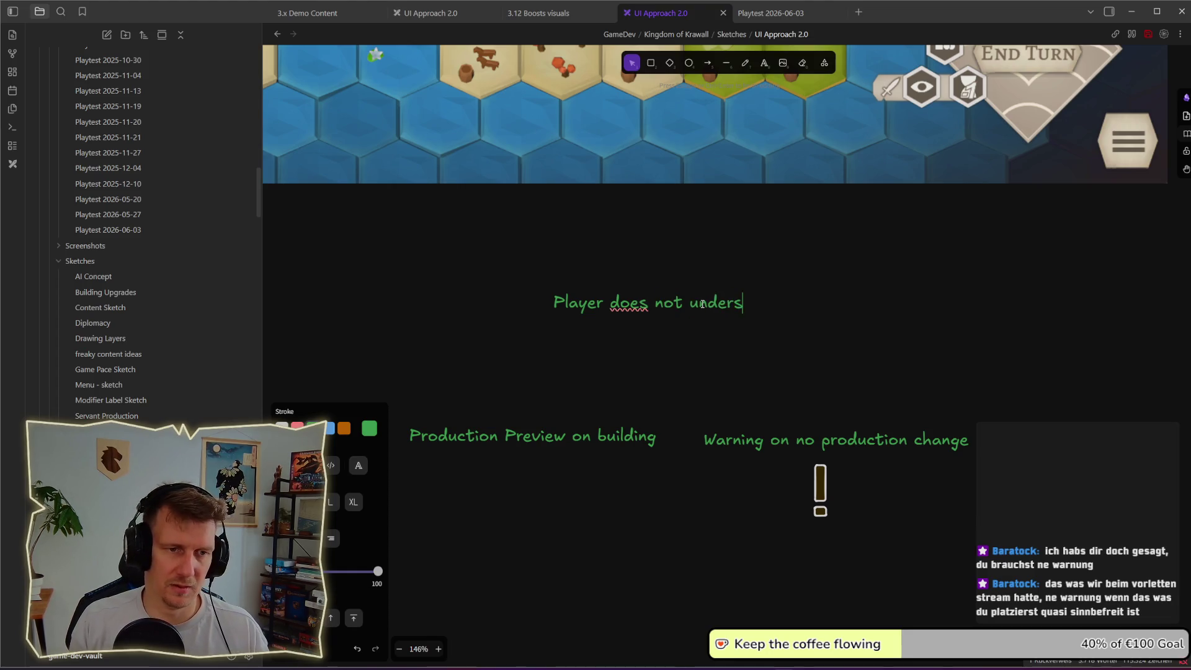
pyautogui.press('BackSpace')
pyautogui.press('BackSpace')
pyautogui.press('BackSpace')
pyautogui.write('and ')
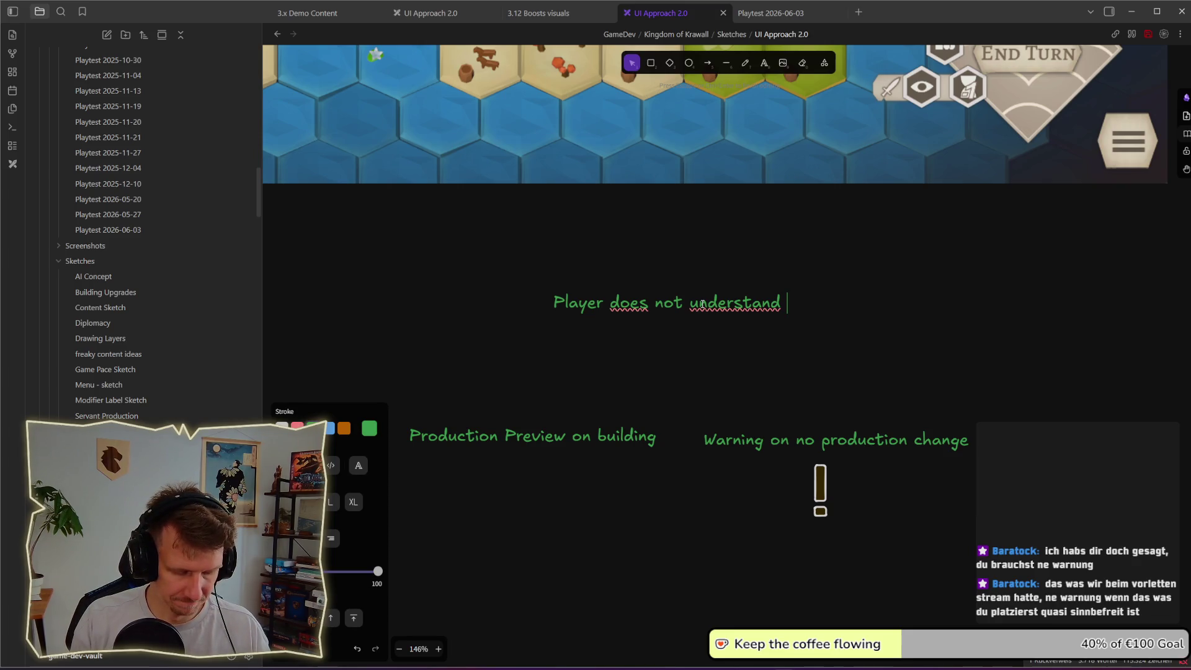
pyautogui.write('what the b')
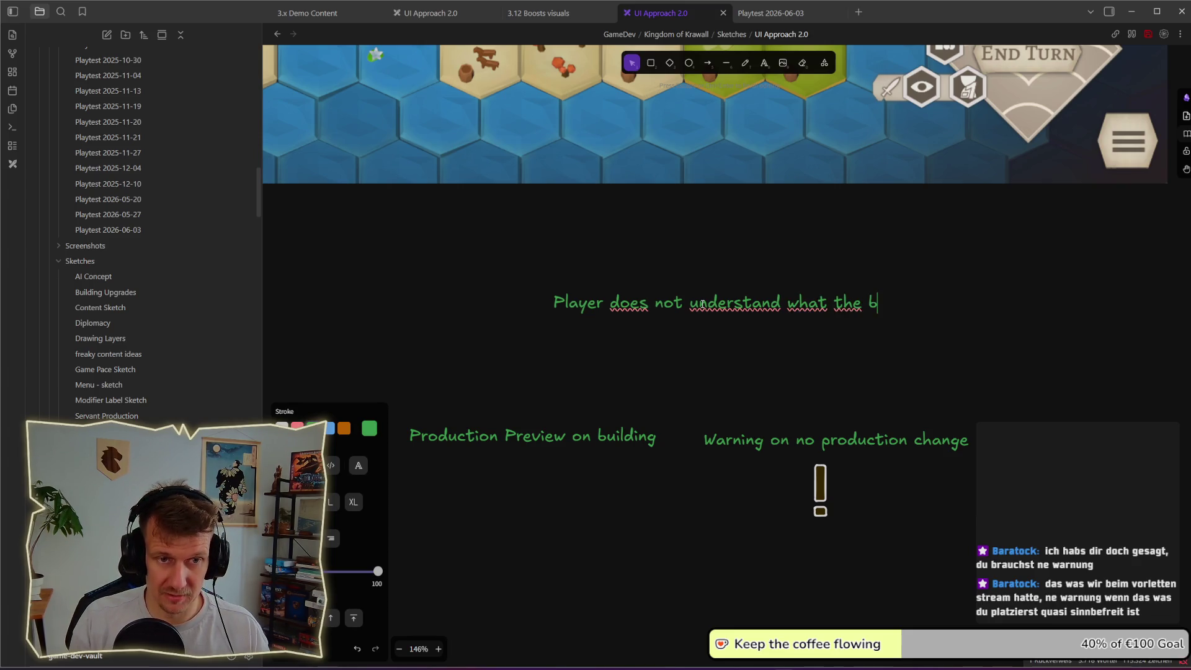
pyautogui.write('uild is pord')
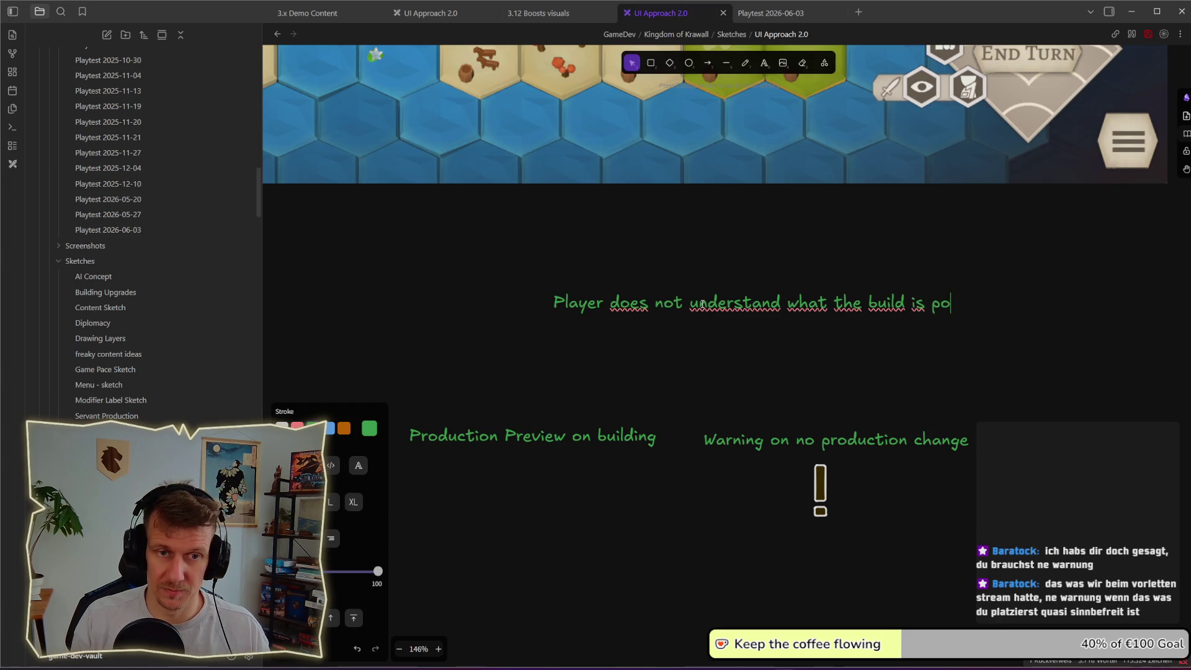
pyautogui.press('BackSpace')
pyautogui.press('BackSpace')
pyautogui.press('BackSpace')
pyautogui.write('roduc')
pyautogui.press('BackSpace')
pyautogui.press('BackSpace')
pyautogui.press('BackSpace')
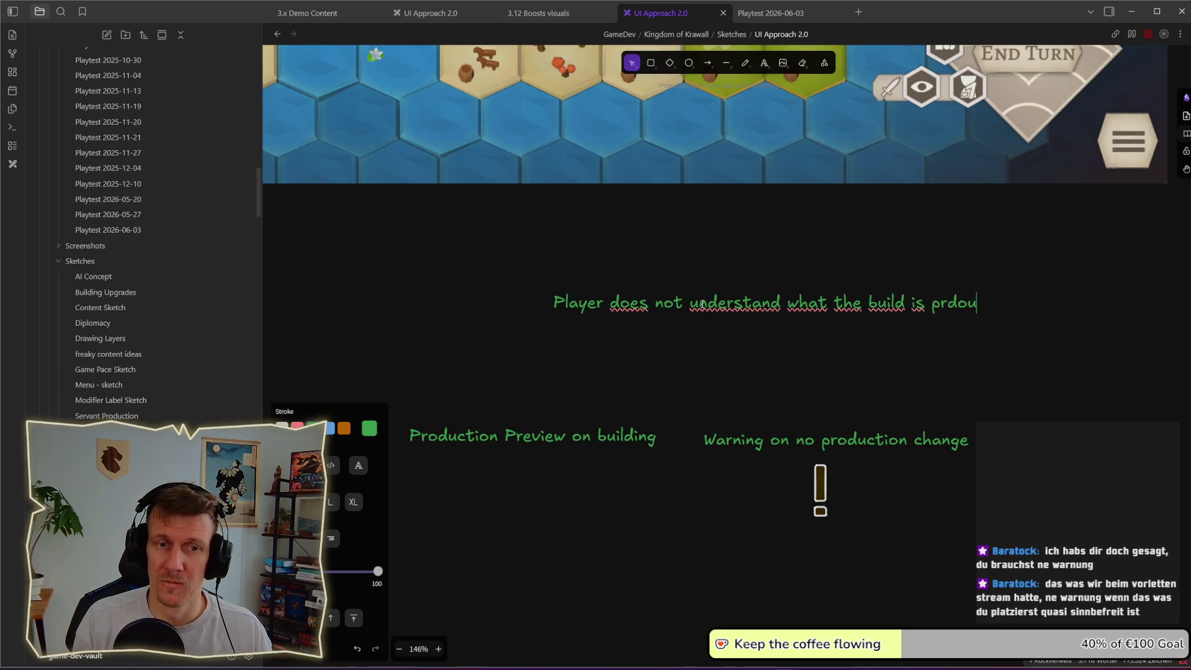
pyautogui.write('oduc')
pyautogui.press('BackSpace')
pyautogui.press('BackSpace')
pyautogui.write('ucing')
pyautogui.press('Escape')
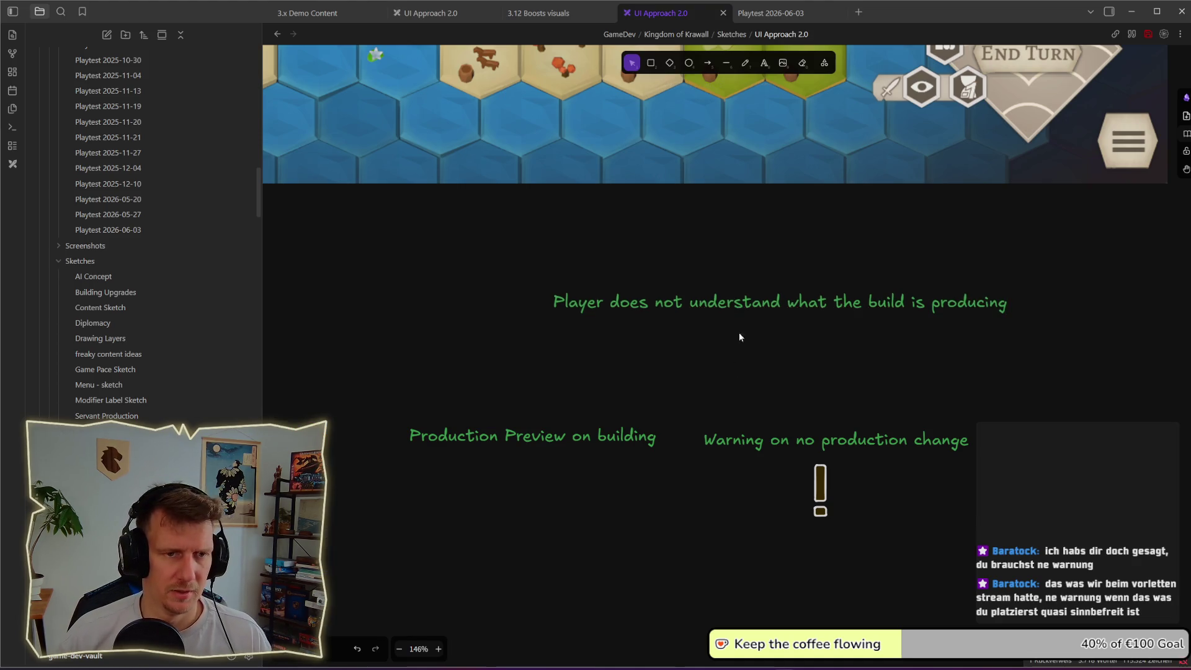
pyautogui.click(298, 392)
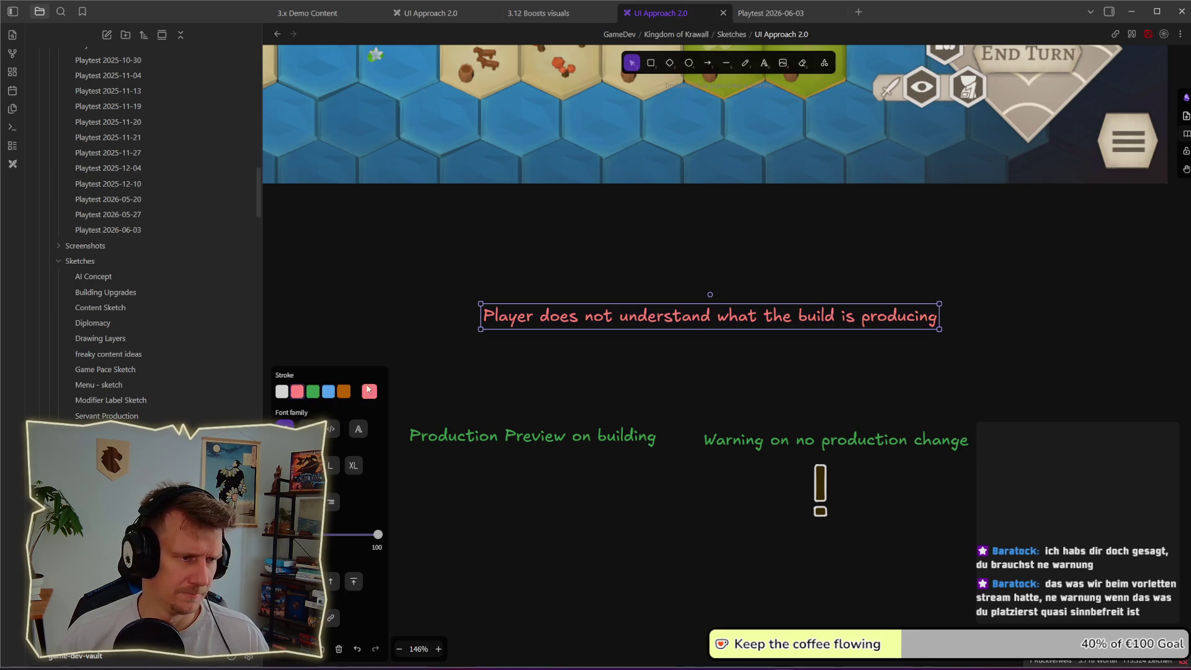
pyautogui.click(629, 358)
pyautogui.scroll(-5, 629, 359)
# - Pan and zoom the canvas from 55% to 85% onto the lower Booster/Boosted hex sketch
pyautogui.click(634, 350)
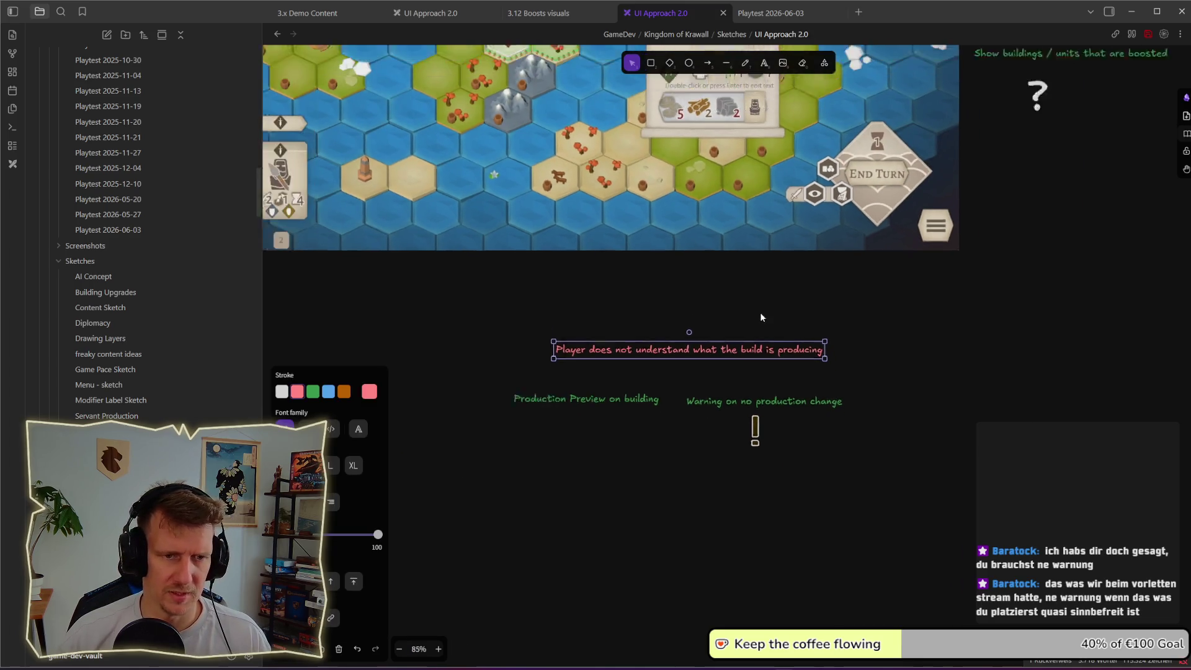
pyautogui.scroll(-5, 904, 337)
pyautogui.scroll(-5, 729, 406)
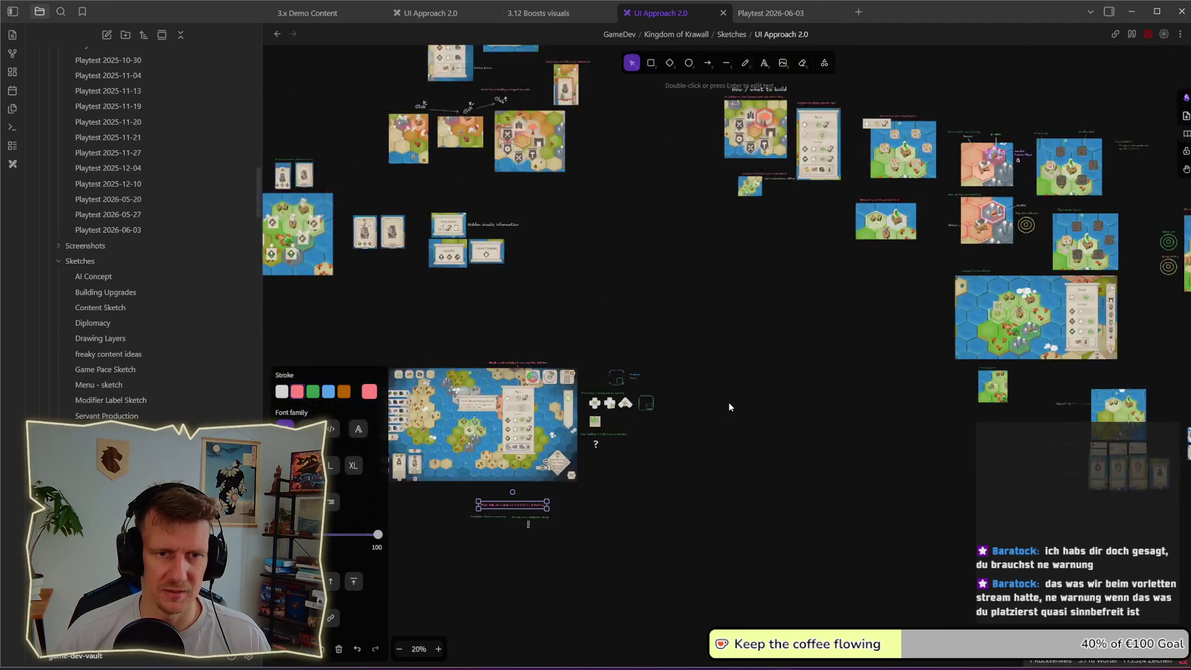
pyautogui.scroll(5, 746, 341)
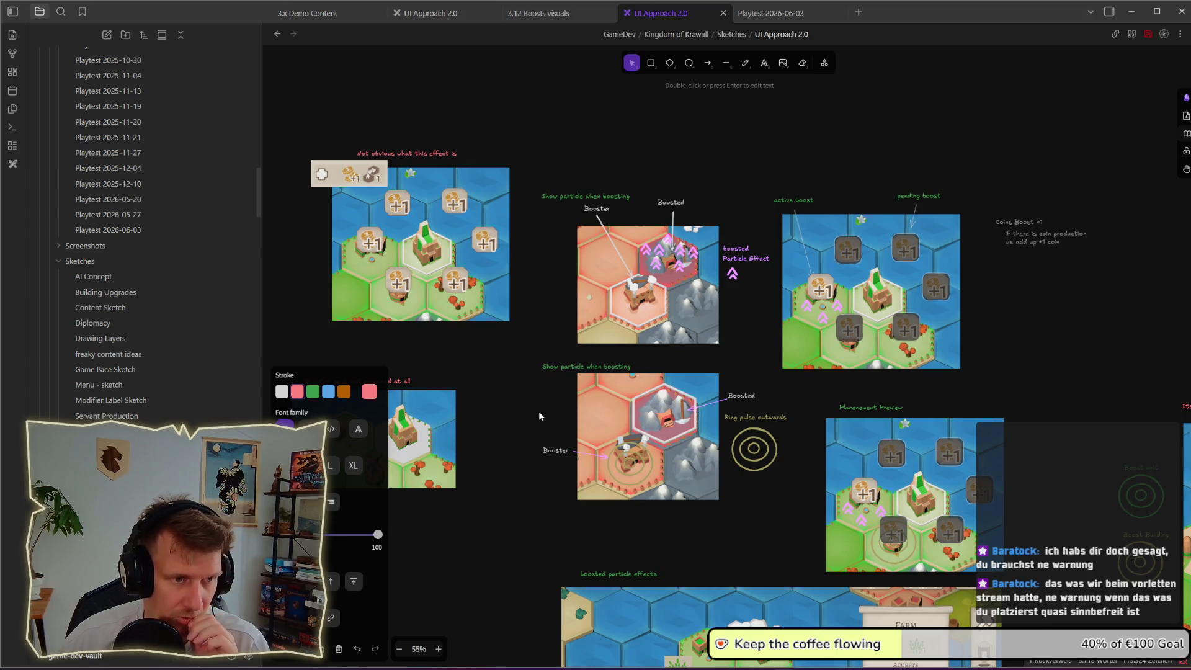
pyautogui.scroll(-1, 537, 385)
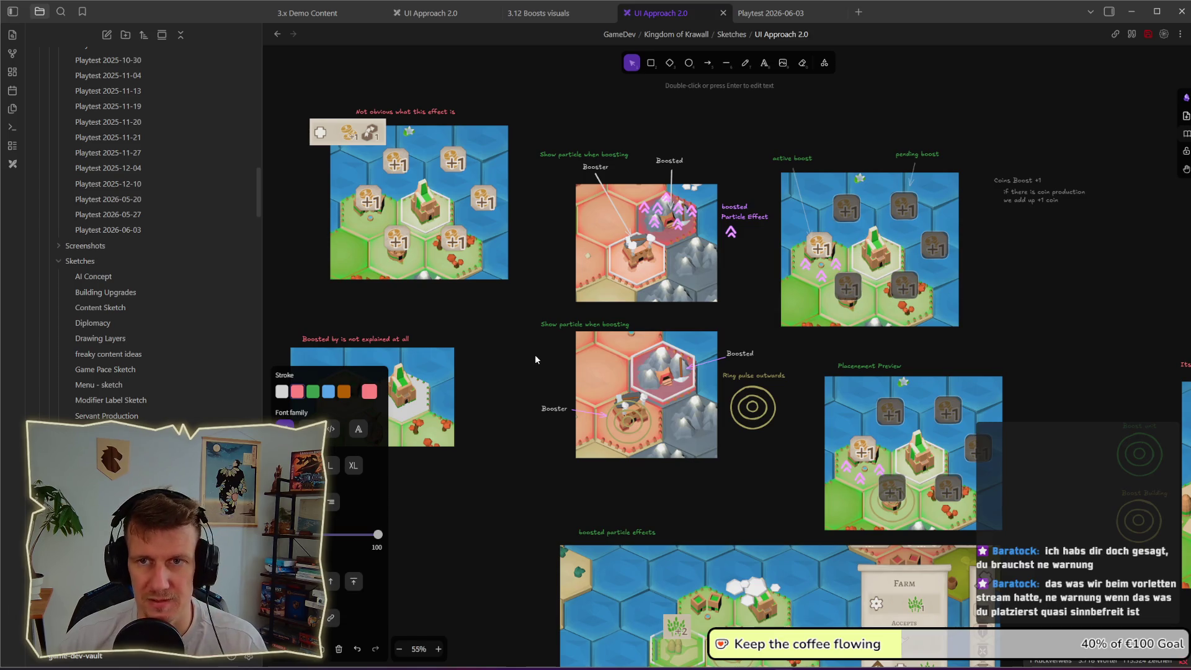
pyautogui.moveTo(529, 345)
pyautogui.mouseDown()
pyautogui.moveTo(537, 297)
pyautogui.moveTo(576, 296)
pyautogui.mouseUp()
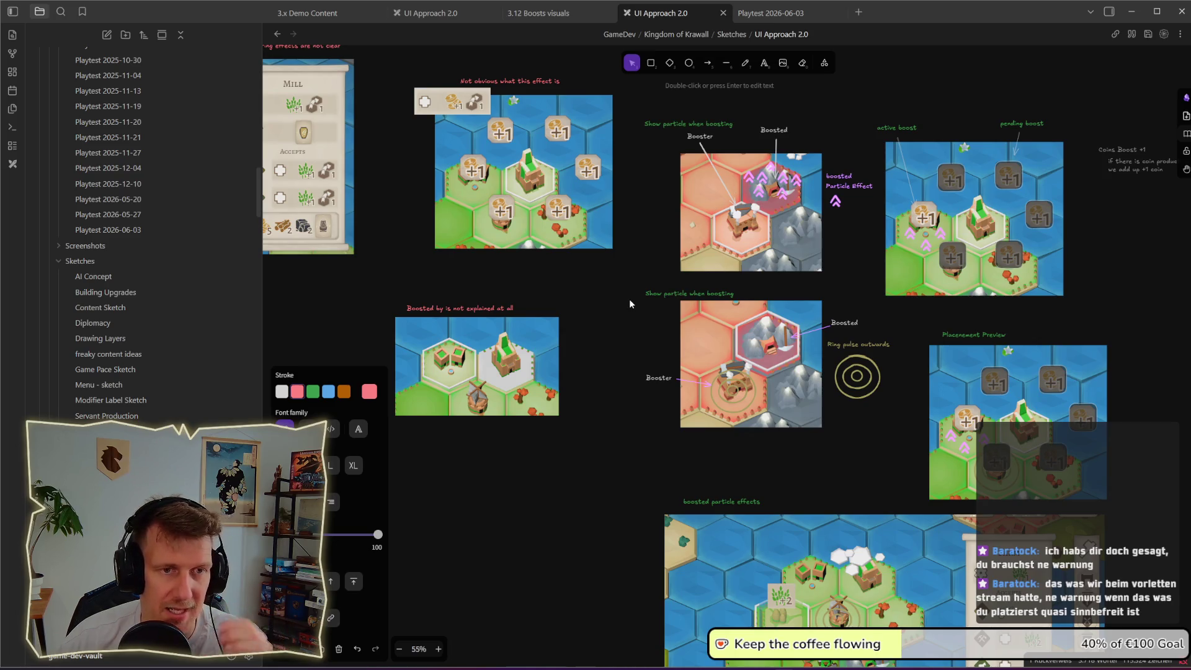
pyautogui.scroll(2, 633, 291)
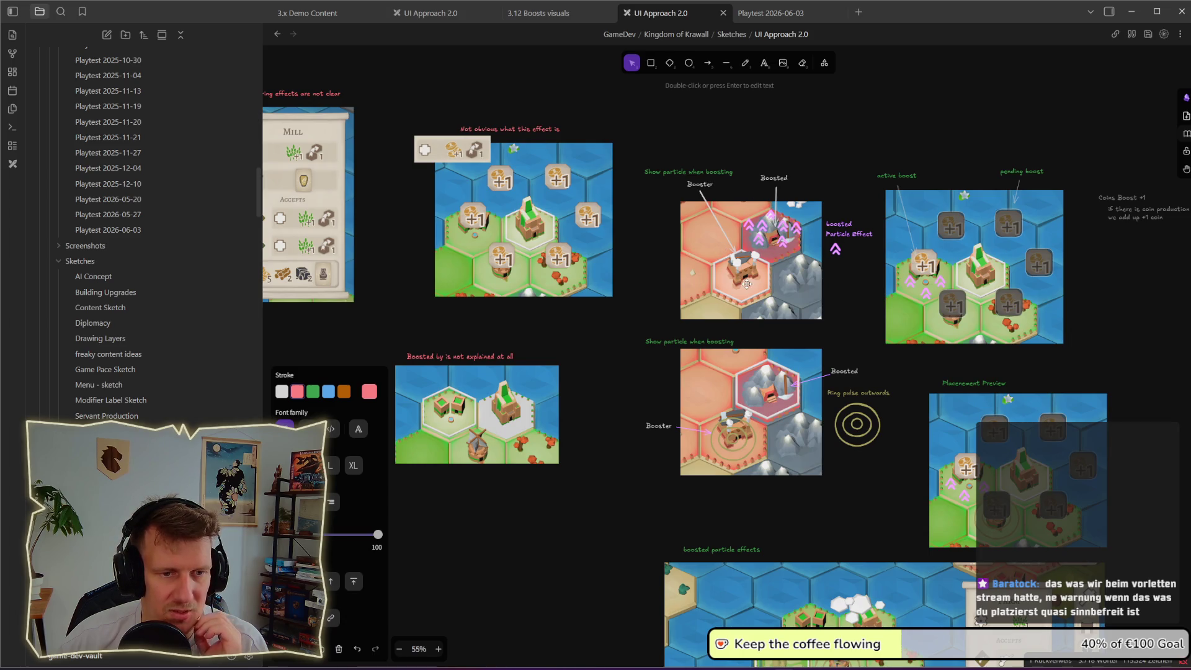
pyautogui.press('Escape')
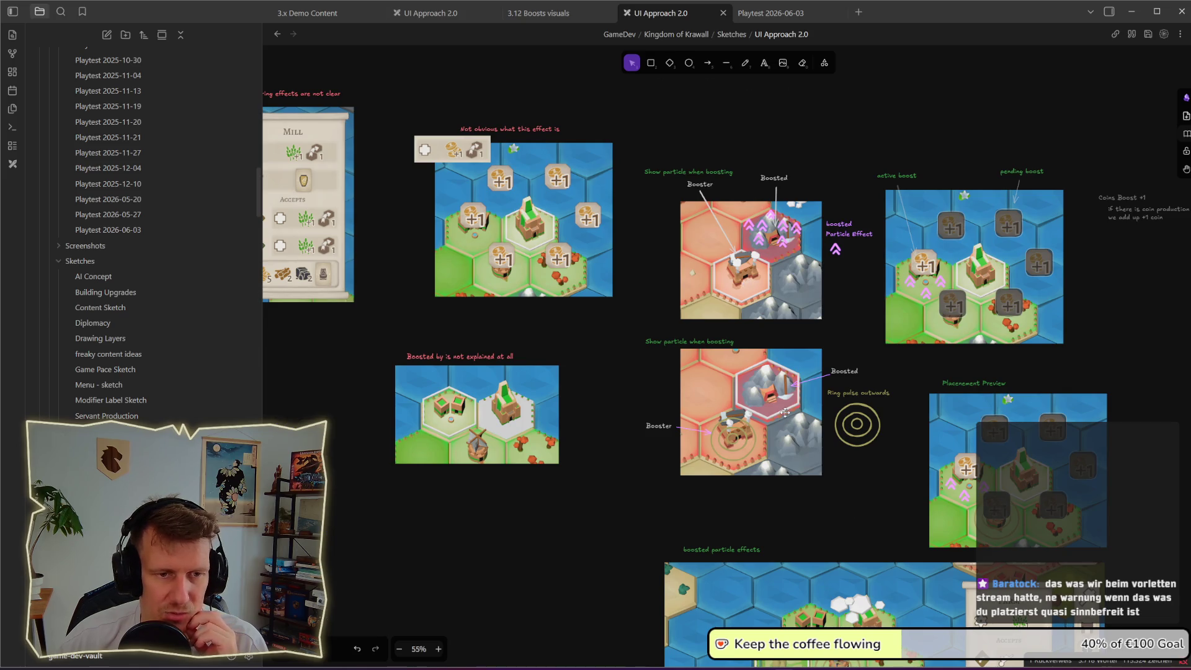
pyautogui.moveTo(785, 413); pyautogui.dragTo(776, 353)
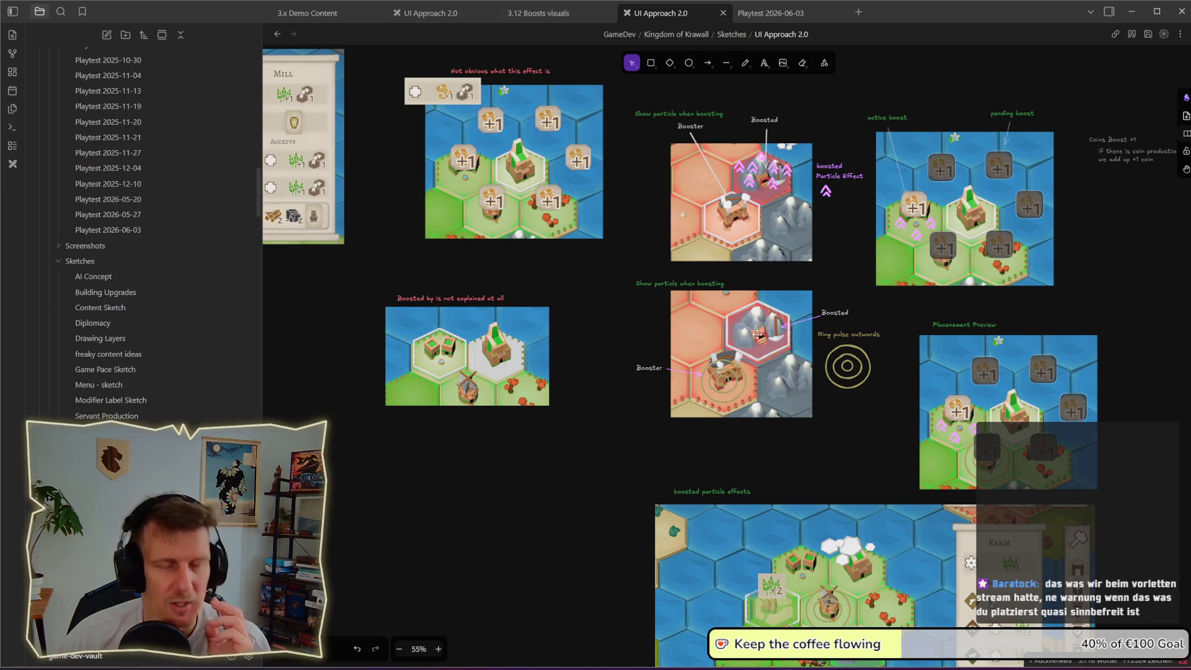
pyautogui.scroll(-1, 823, 345)
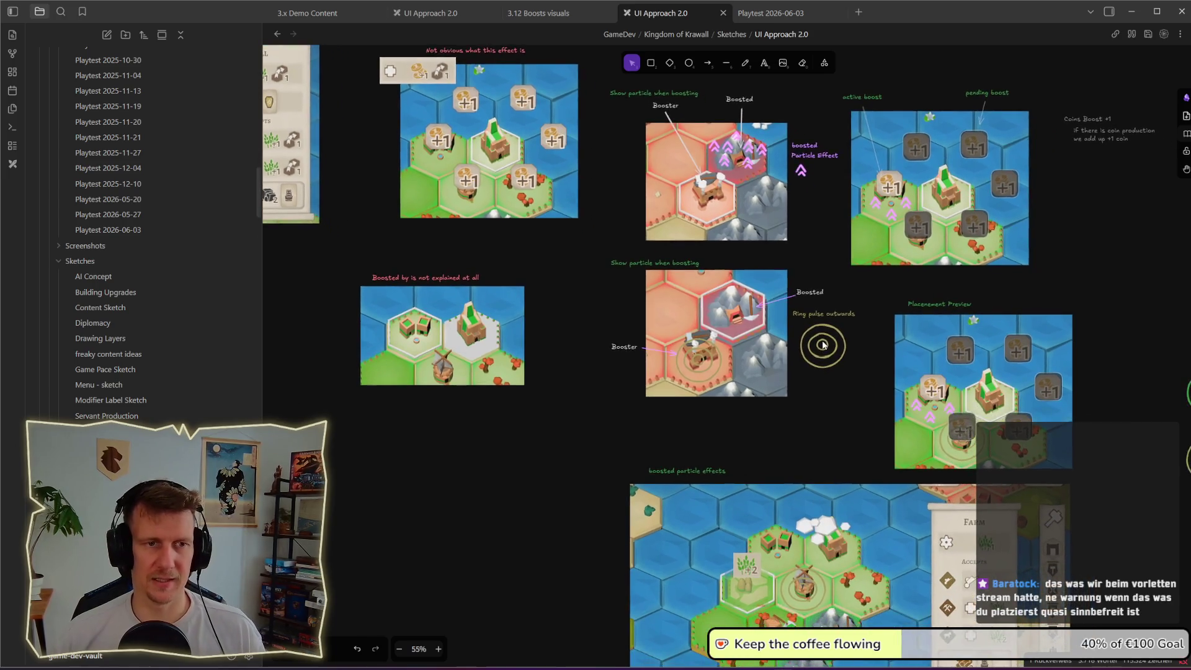
pyautogui.scroll(4, 823, 345)
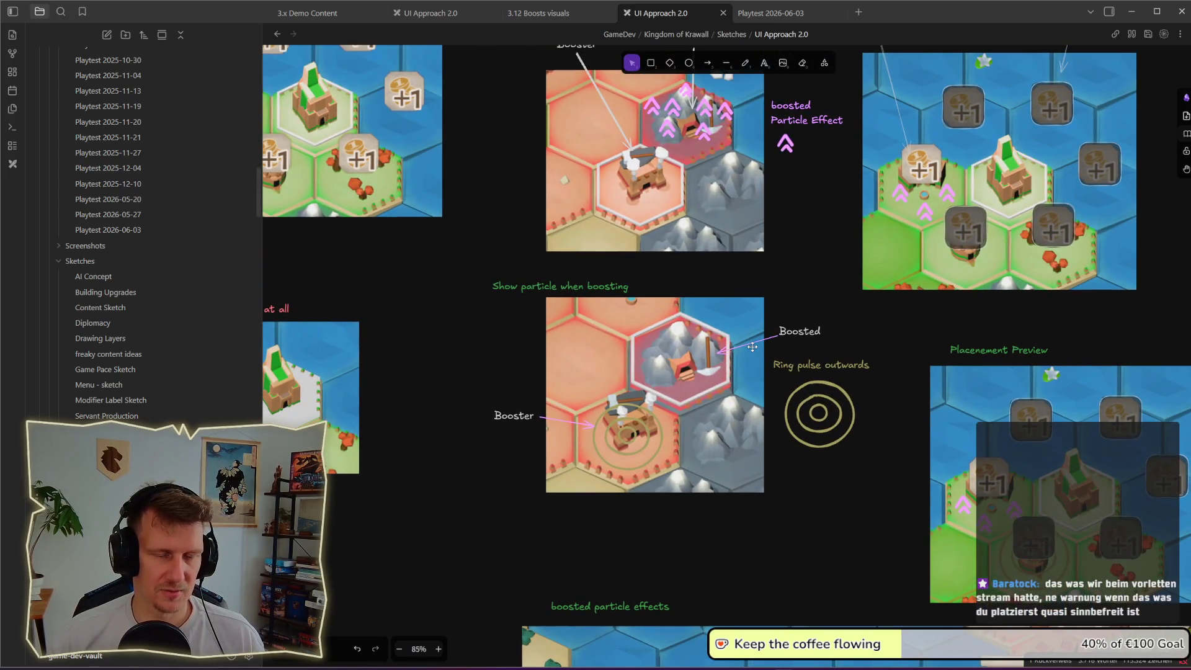
pyautogui.scroll(1, 750, 345)
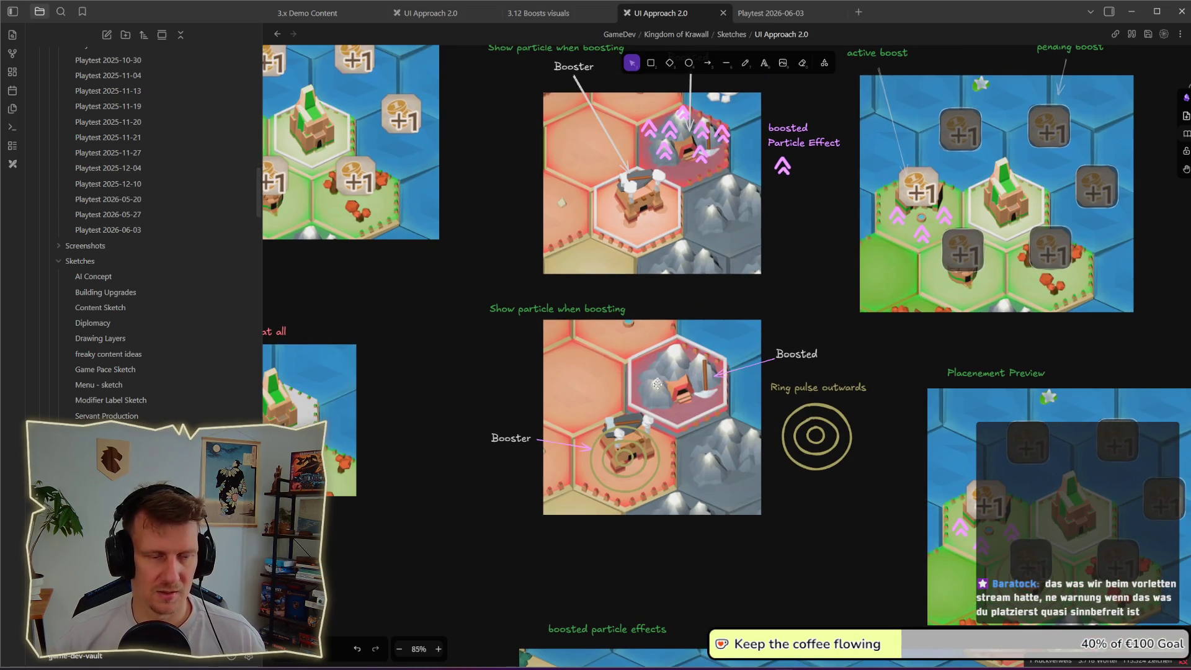
pyautogui.click(744, 66)
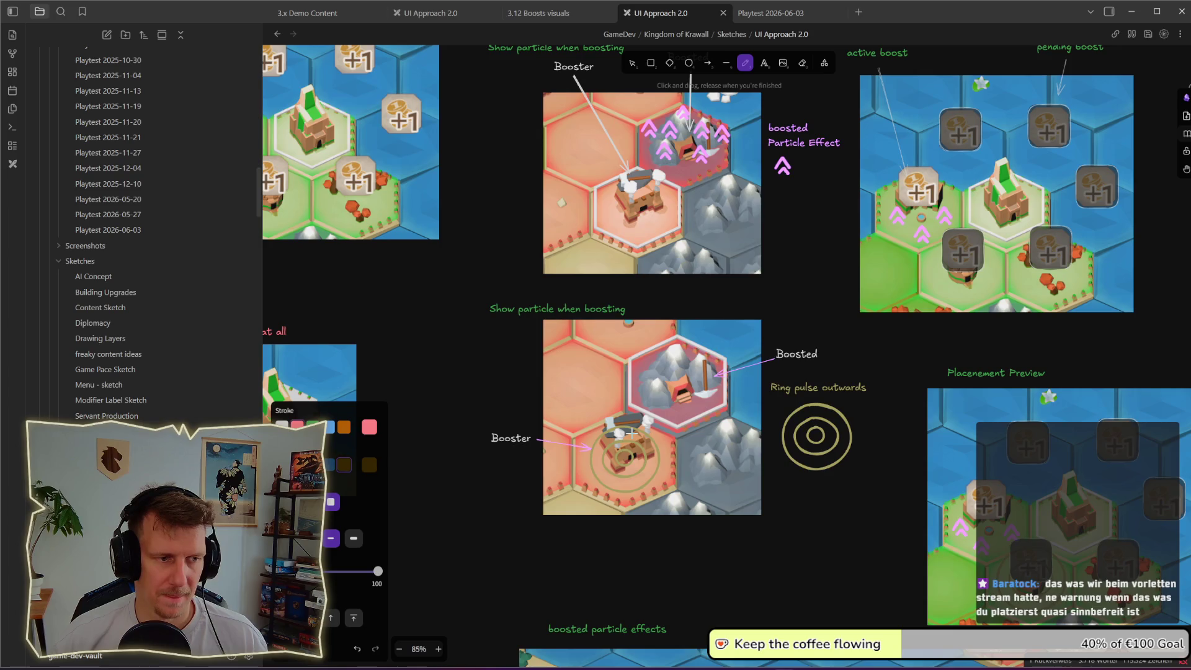
# - Draw blue chevron arrows from the Booster building to the Boosted tile, replacing the pink attempt
pyautogui.moveTo(632, 432); pyautogui.dragTo(659, 385)
pyautogui.hotkey('ctrl', 'z')
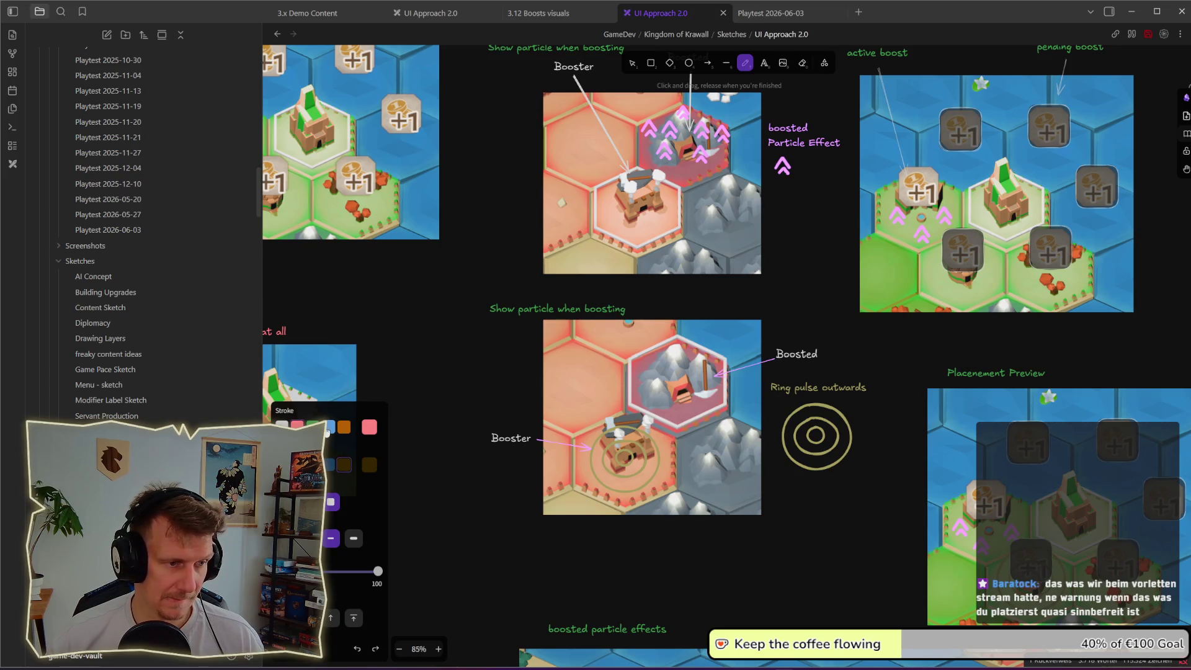
pyautogui.moveTo(617, 412)
pyautogui.mouseDown()
pyautogui.moveTo(640, 437)
pyautogui.moveTo(642, 396)
pyautogui.moveTo(662, 410)
pyautogui.moveTo(670, 376)
pyautogui.moveTo(673, 400)
pyautogui.mouseUp()
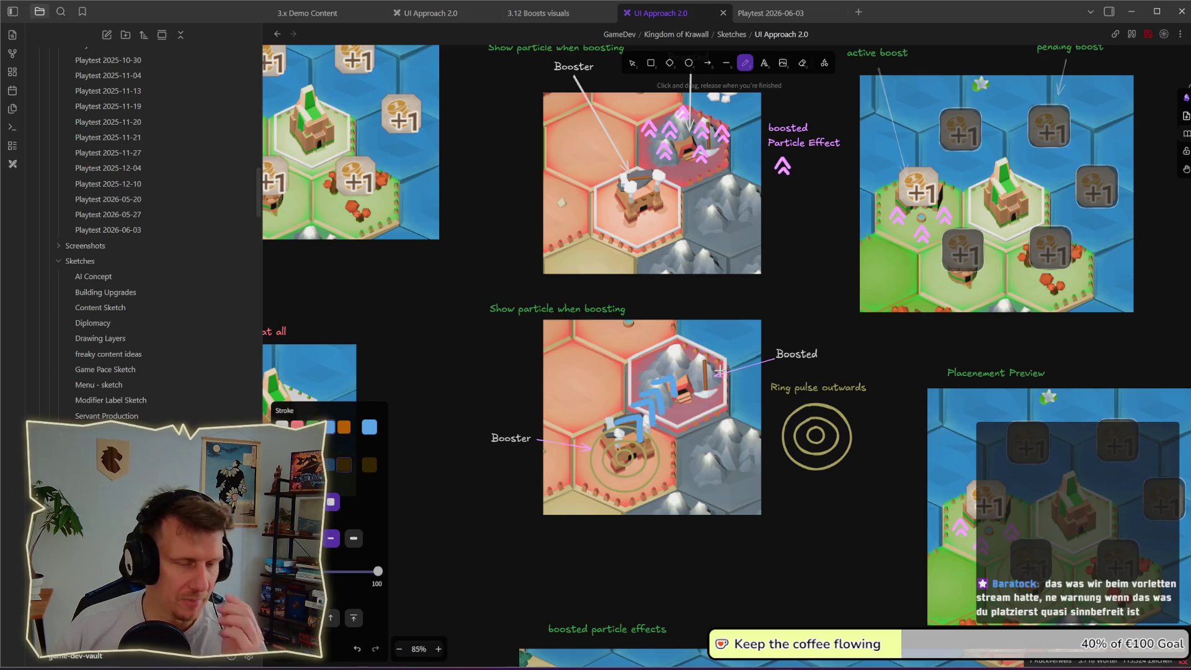
pyautogui.scroll(1, 520, 378)
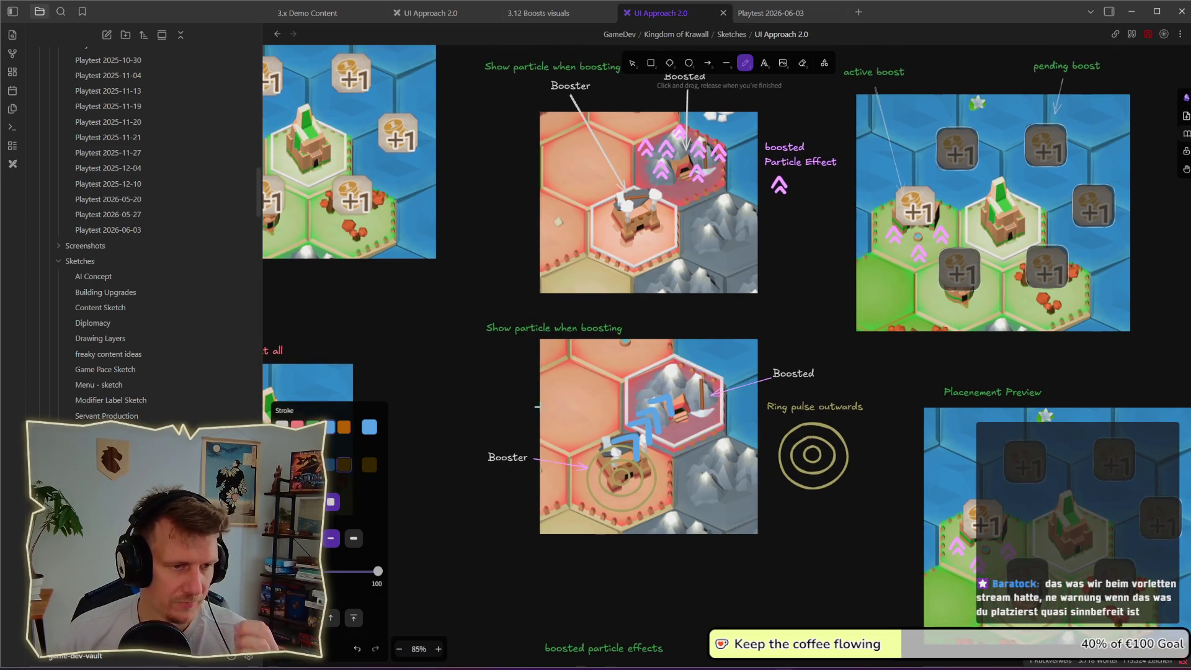
# - Select the blue arrow strokes together with the ring ellipse around the Booster
pyautogui.click(632, 62)
pyautogui.moveTo(689, 567)
pyautogui.mouseDown()
pyautogui.moveTo(620, 532)
pyautogui.moveTo(614, 383)
pyautogui.mouseUp()
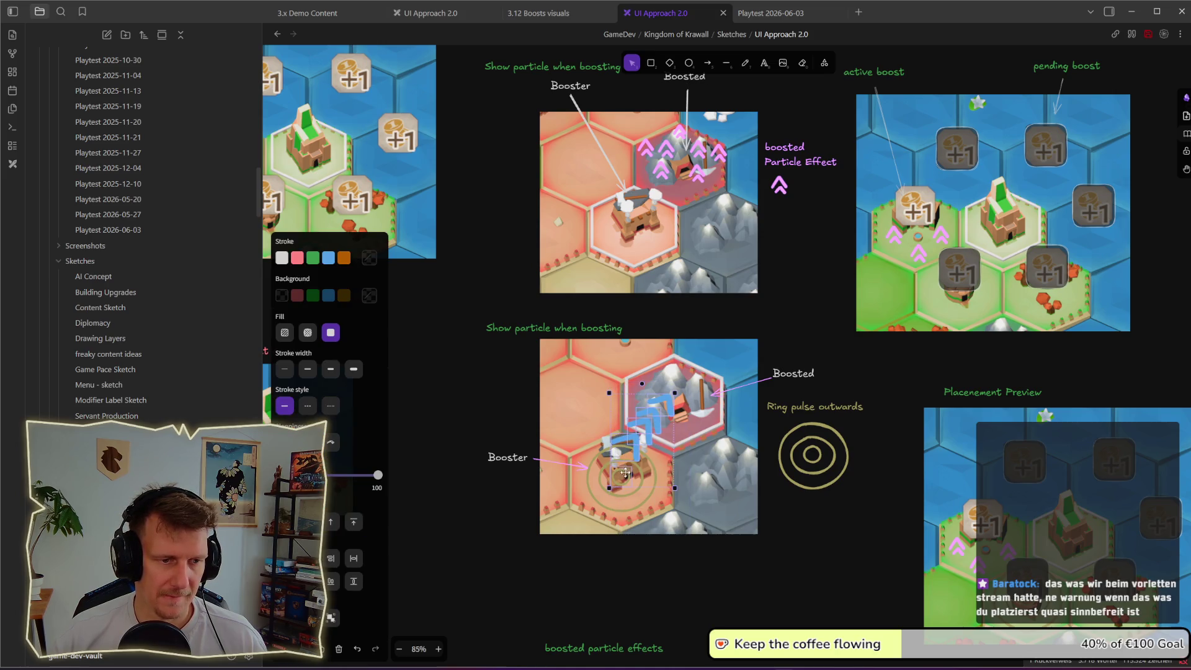
pyautogui.moveTo(678, 561); pyautogui.dragTo(583, 439)
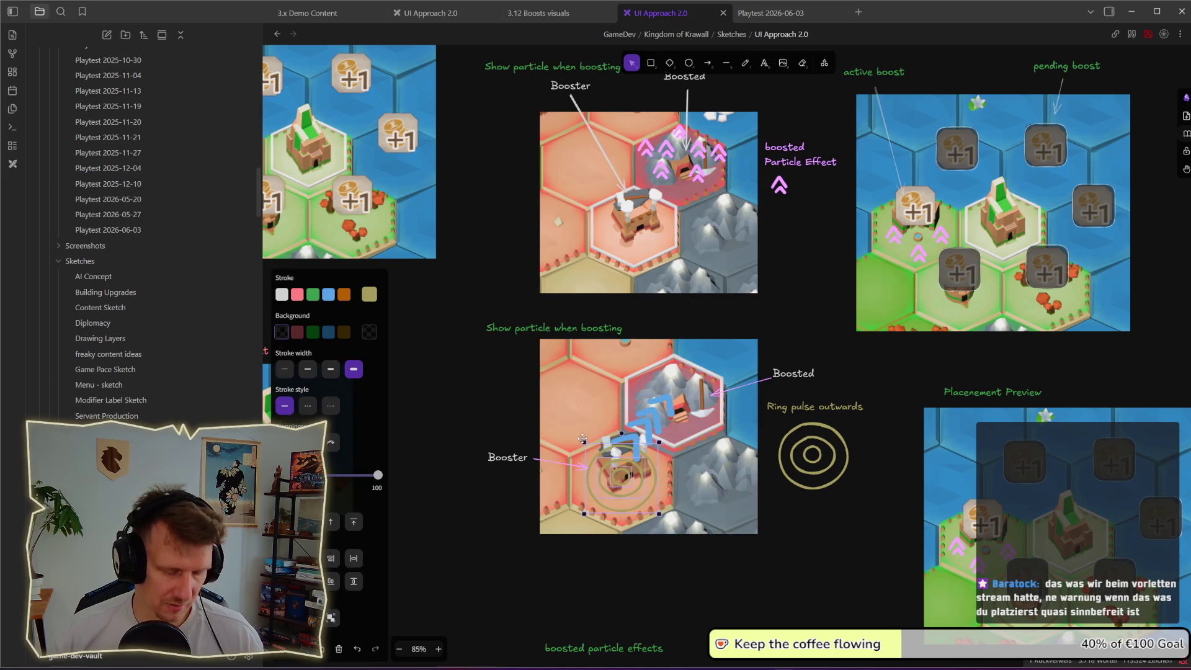
pyautogui.moveTo(701, 593); pyautogui.dragTo(614, 378)
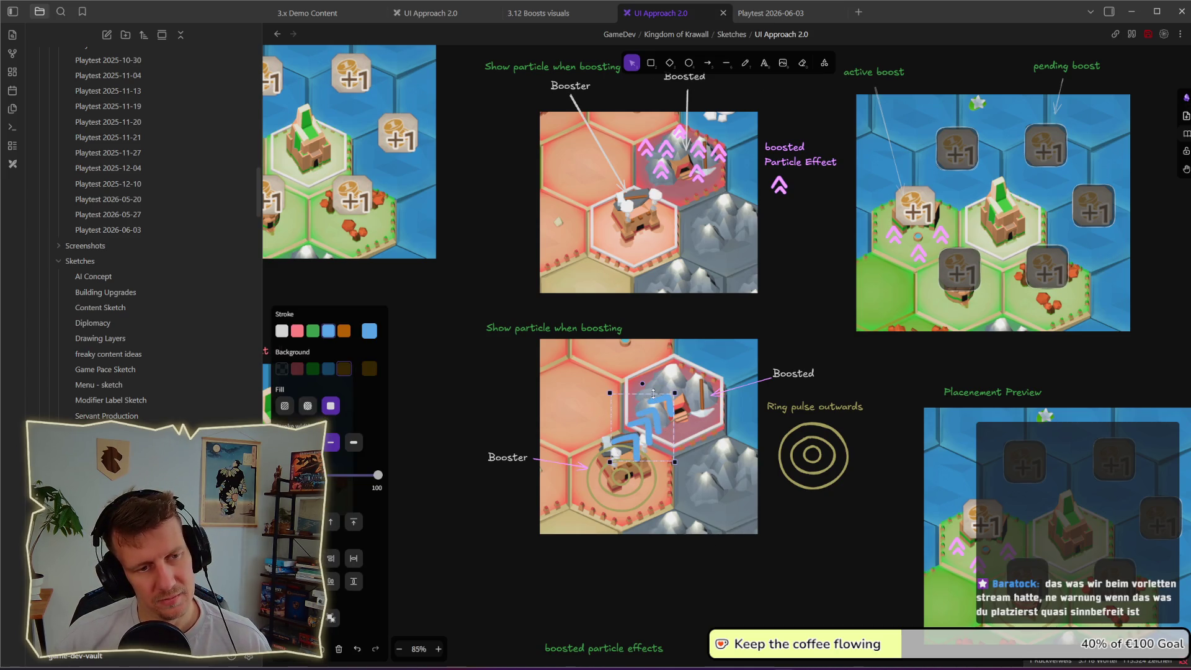
pyautogui.press('Escape')
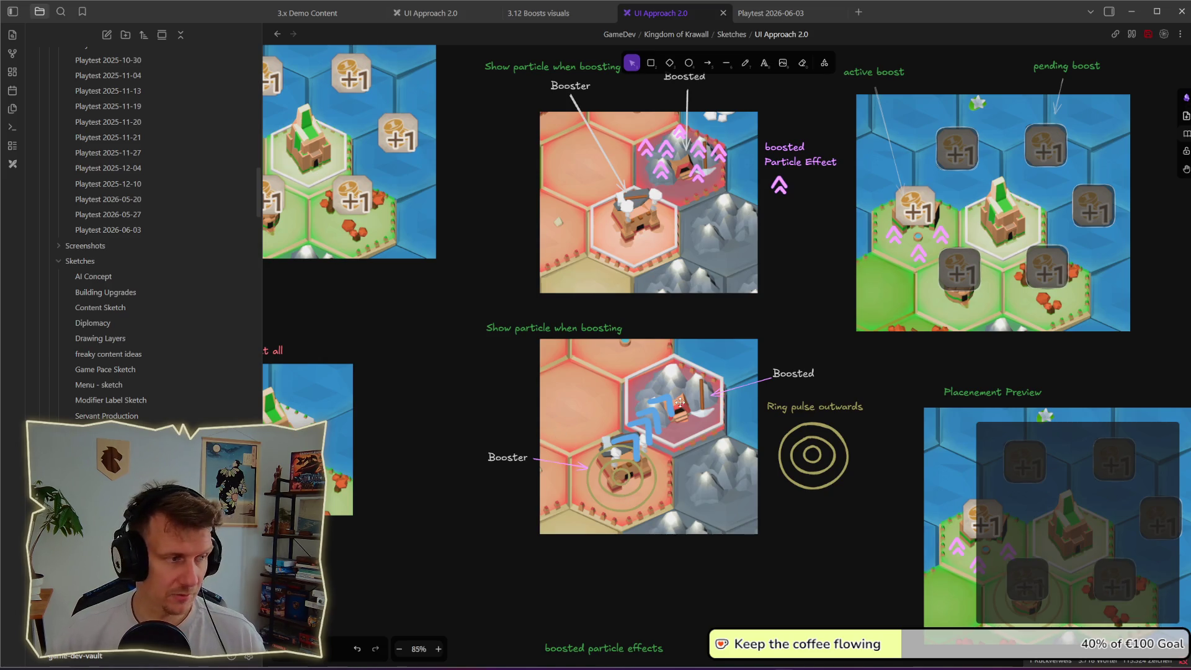
pyautogui.moveTo(743, 457); pyautogui.dragTo(732, 449)
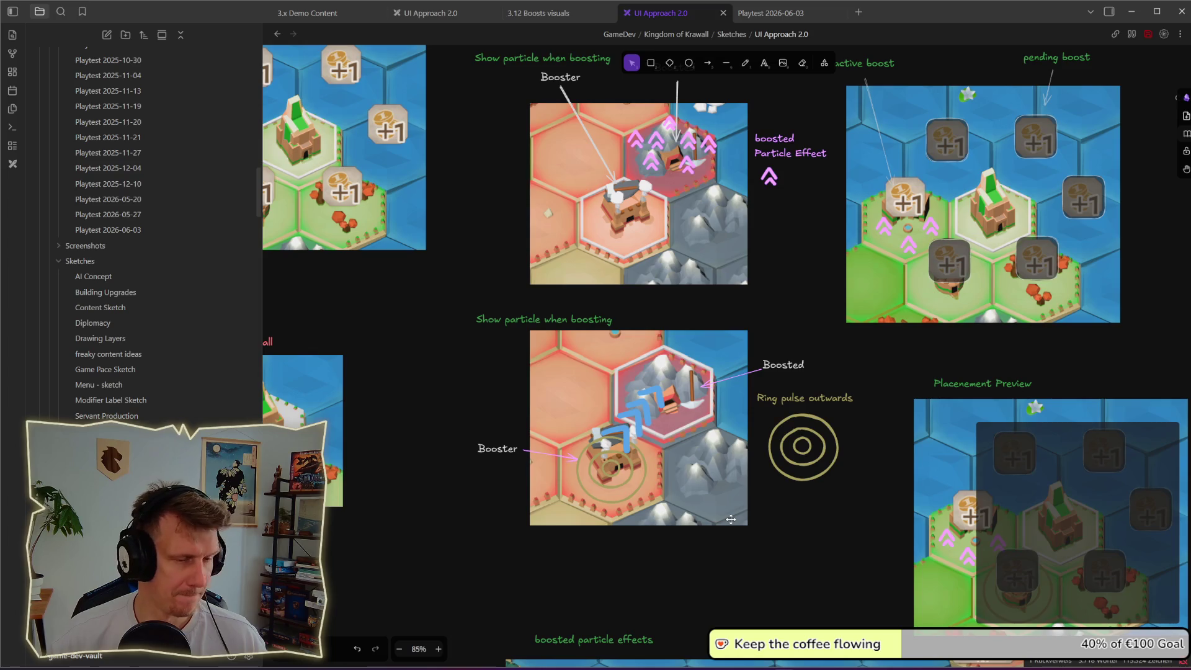
# - Test the chevron arrows in white, then restore them to blue
pyautogui.click(673, 439)
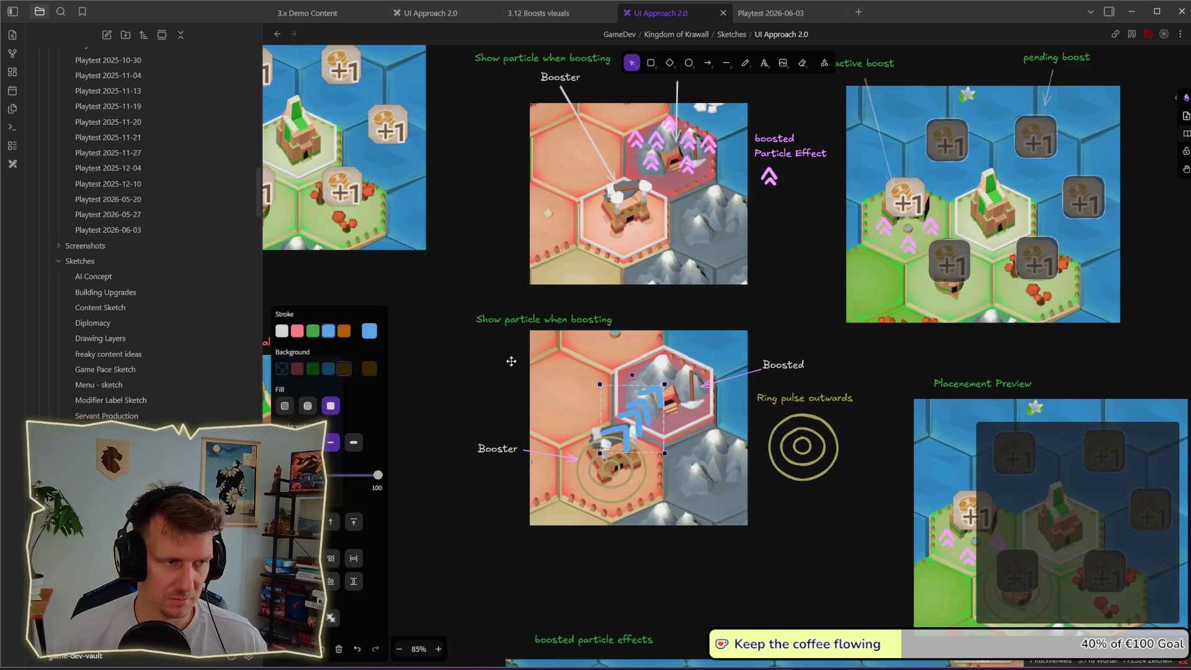
pyautogui.click(281, 332)
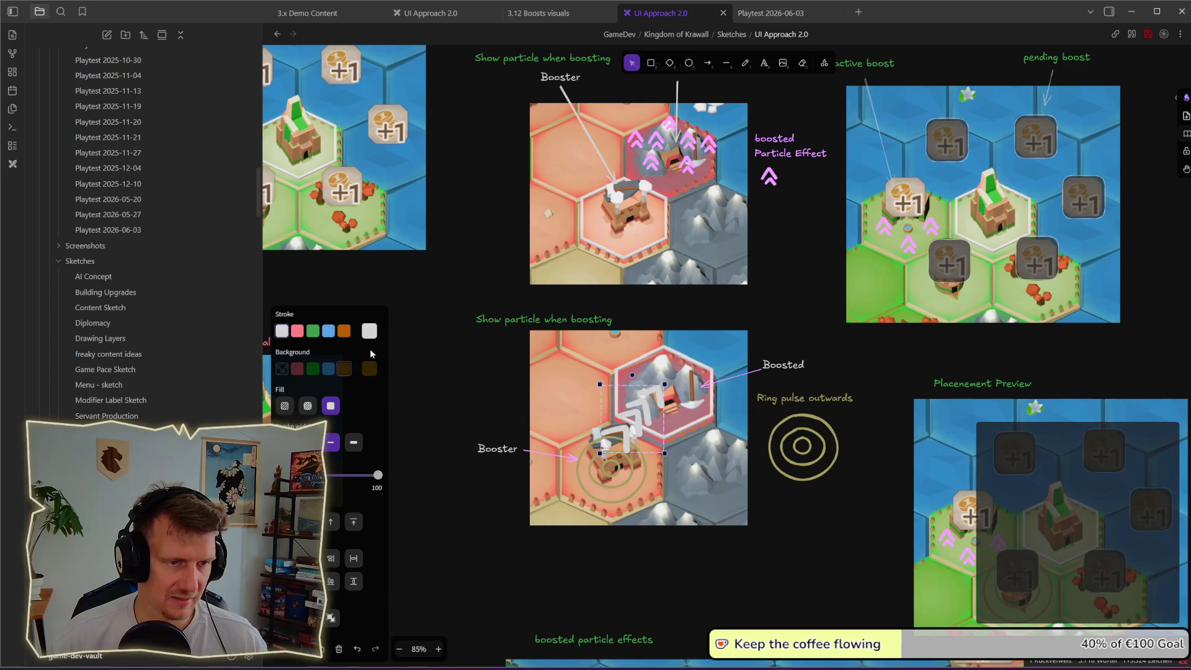
pyautogui.moveTo(640, 424); pyautogui.dragTo(638, 421)
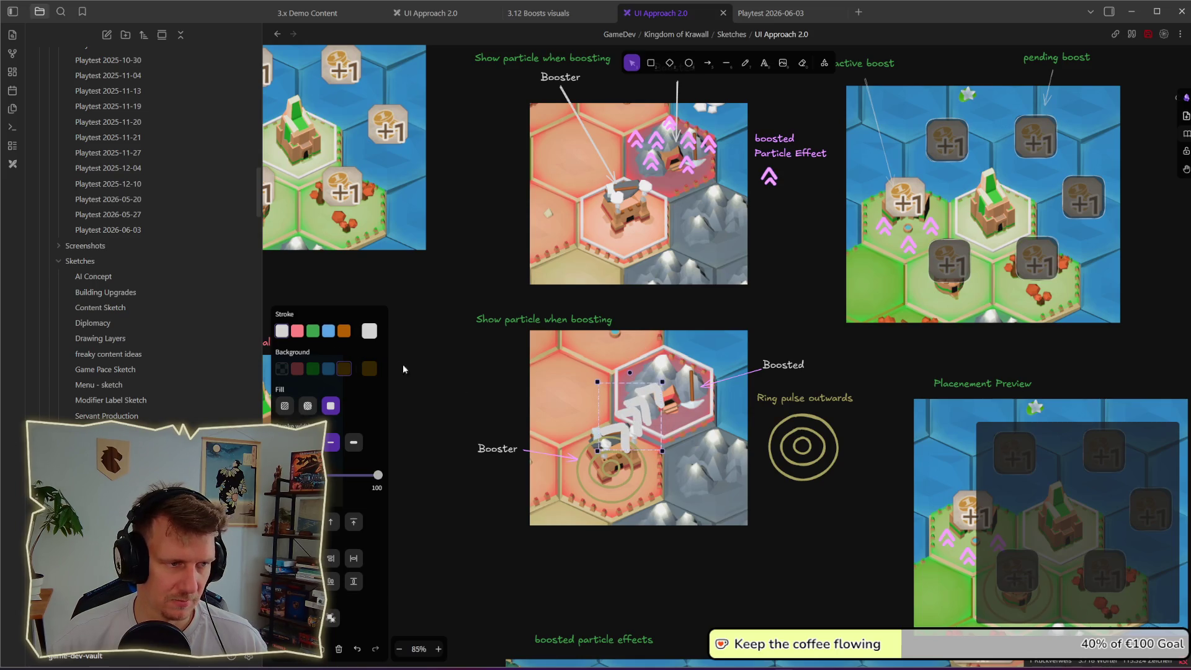
pyautogui.click(328, 331)
pyautogui.click(749, 576)
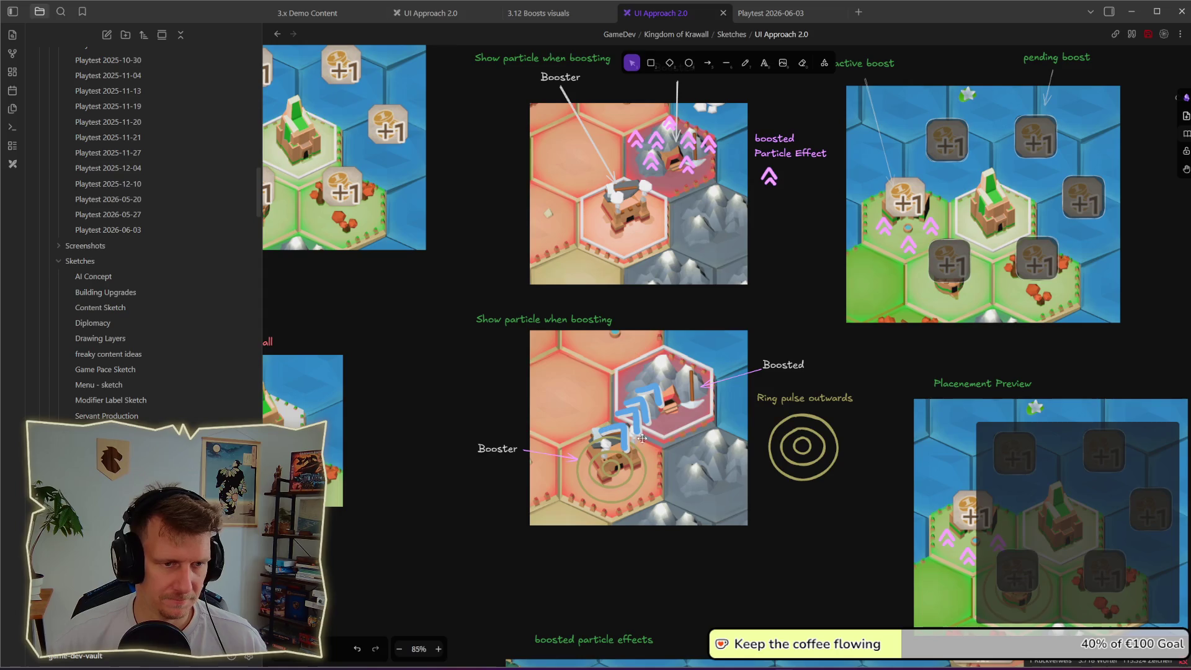
pyautogui.moveTo(472, 348)
pyautogui.mouseDown()
pyautogui.moveTo(670, 456)
pyautogui.moveTo(659, 438)
pyautogui.mouseUp()
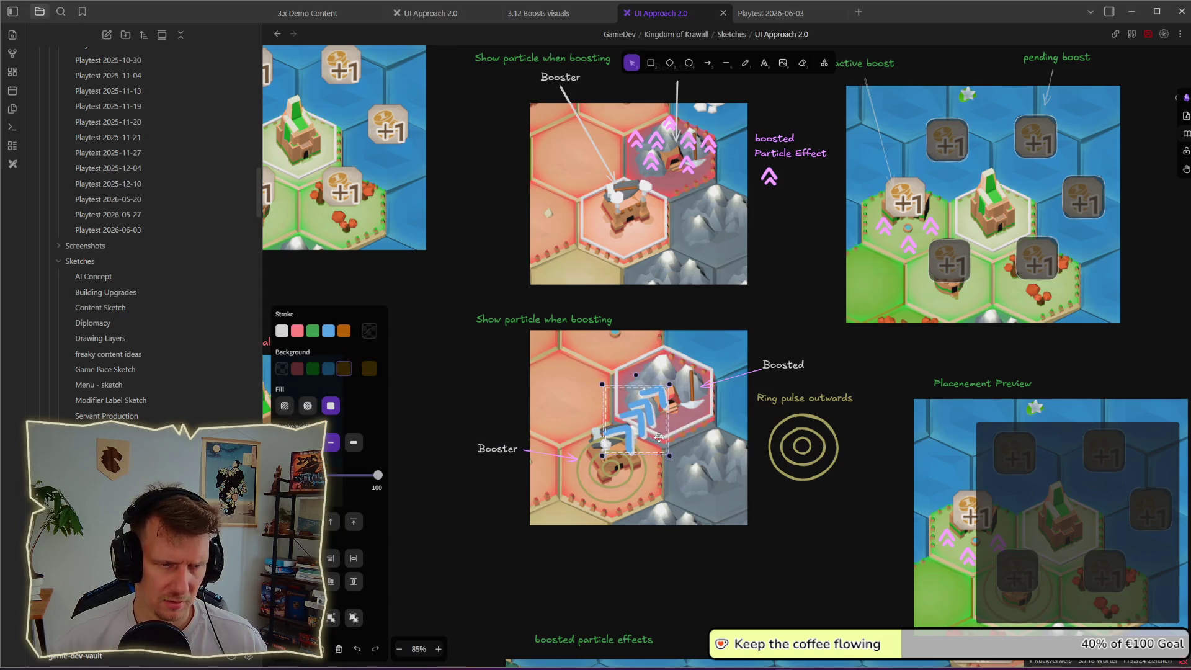
pyautogui.click(761, 514)
pyautogui.scroll(1, 761, 514)
pyautogui.scroll(1, 657, 429)
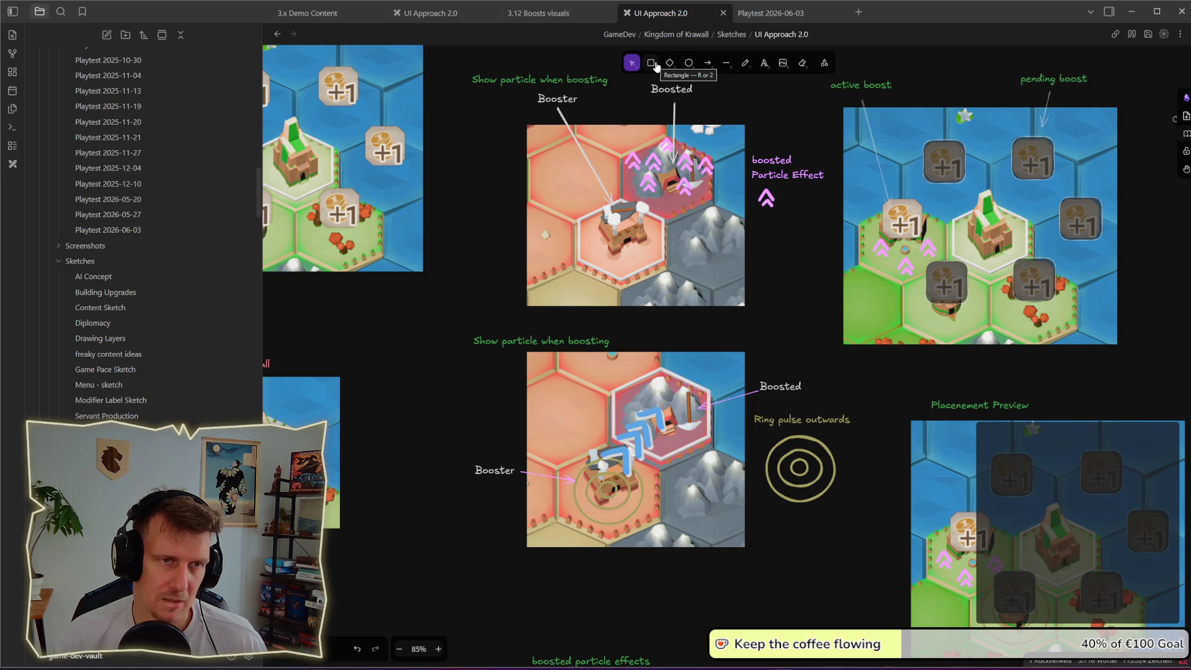
# - Carry the second boost icon from beside the map screenshot onto the Booster image, slightly smaller
pyautogui.scroll(-5, 641, 247)
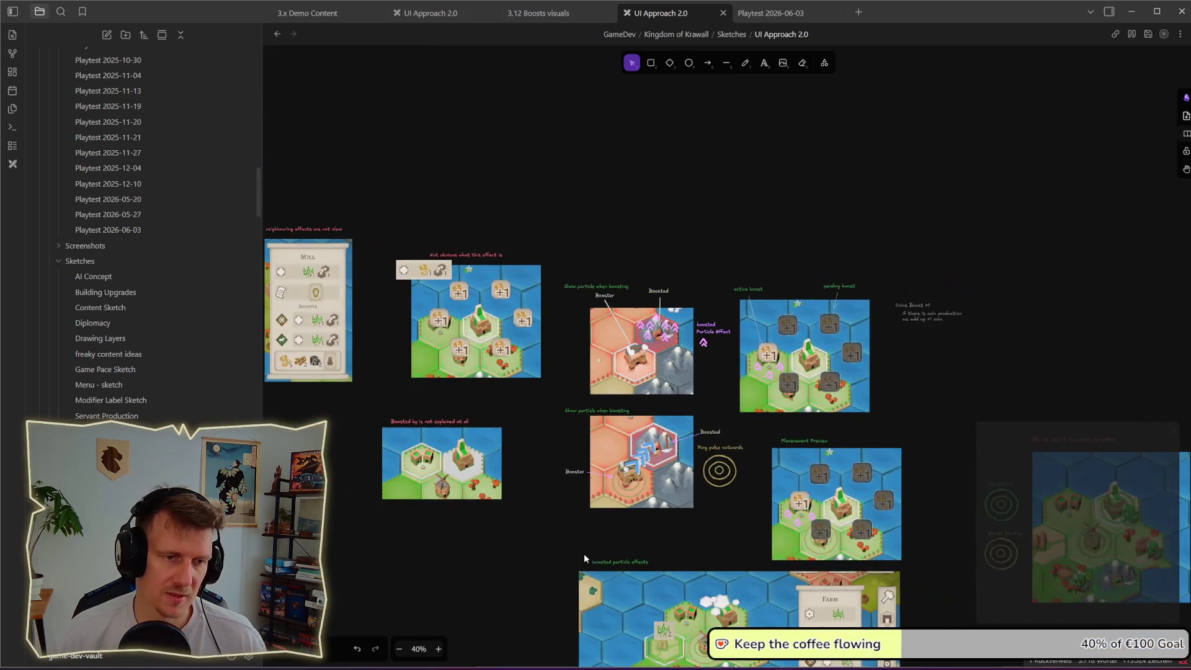
pyautogui.hscroll(5, 583, 434)
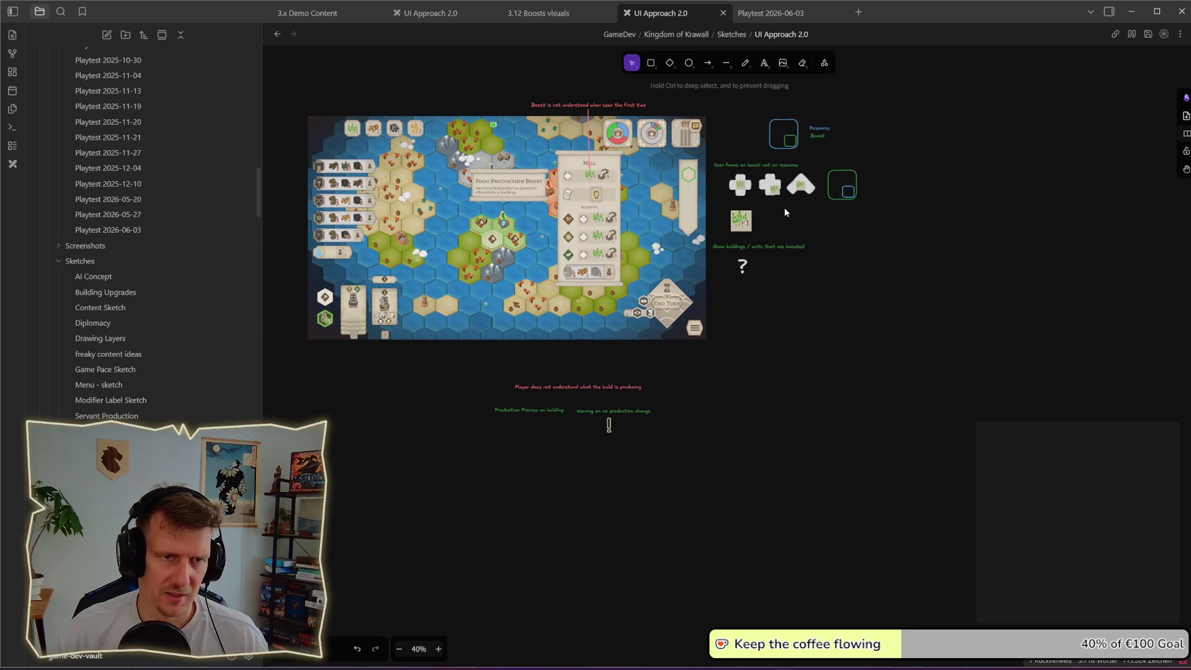
pyautogui.click(773, 189)
pyautogui.moveTo(758, 166)
pyautogui.mouseDown()
pyautogui.moveTo(1046, 83)
pyautogui.moveTo(965, 181)
pyautogui.moveTo(506, 391)
pyautogui.moveTo(807, 211)
pyautogui.mouseUp()
pyautogui.hscroll(5, 965, 181)
pyautogui.scroll(5, 807, 211)
pyautogui.hscroll(5, 806, 211)
pyautogui.scroll(5, 739, 326)
pyautogui.moveTo(668, 352)
pyautogui.mouseDown()
pyautogui.moveTo(740, 325)
pyautogui.moveTo(741, 356)
pyautogui.moveTo(728, 341)
pyautogui.moveTo(747, 223)
pyautogui.mouseUp()
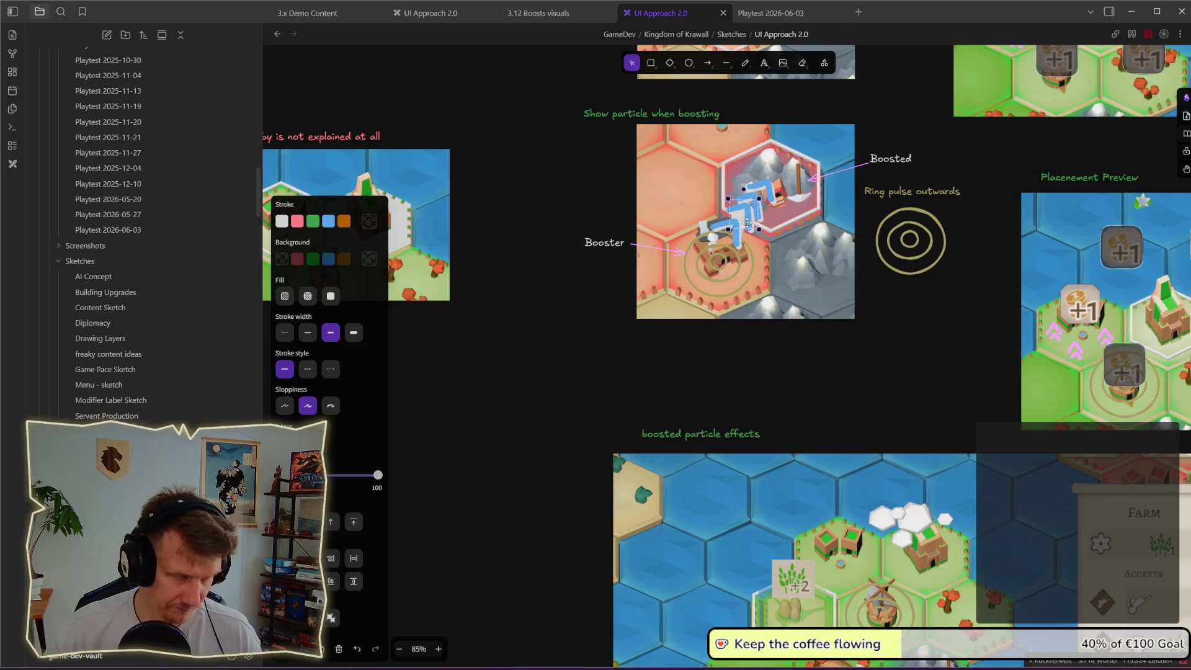
# - Bring the boost icon to the front, in front of the hex image
pyautogui.rightClick(747, 223)
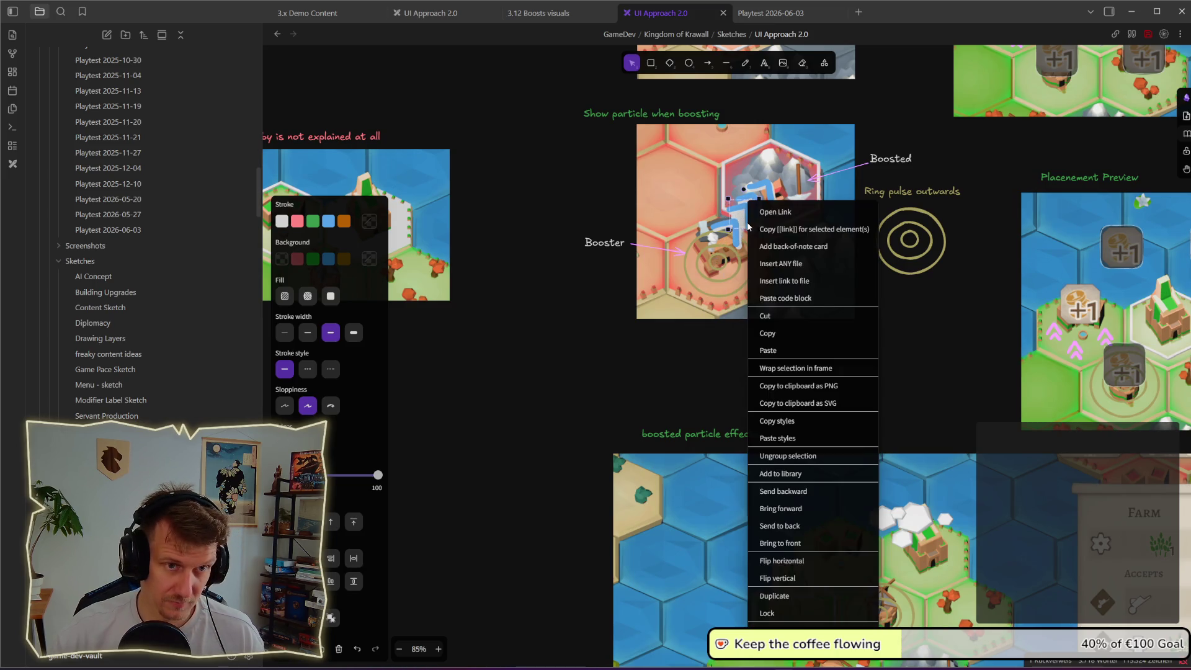
pyautogui.click(792, 544)
pyautogui.click(935, 338)
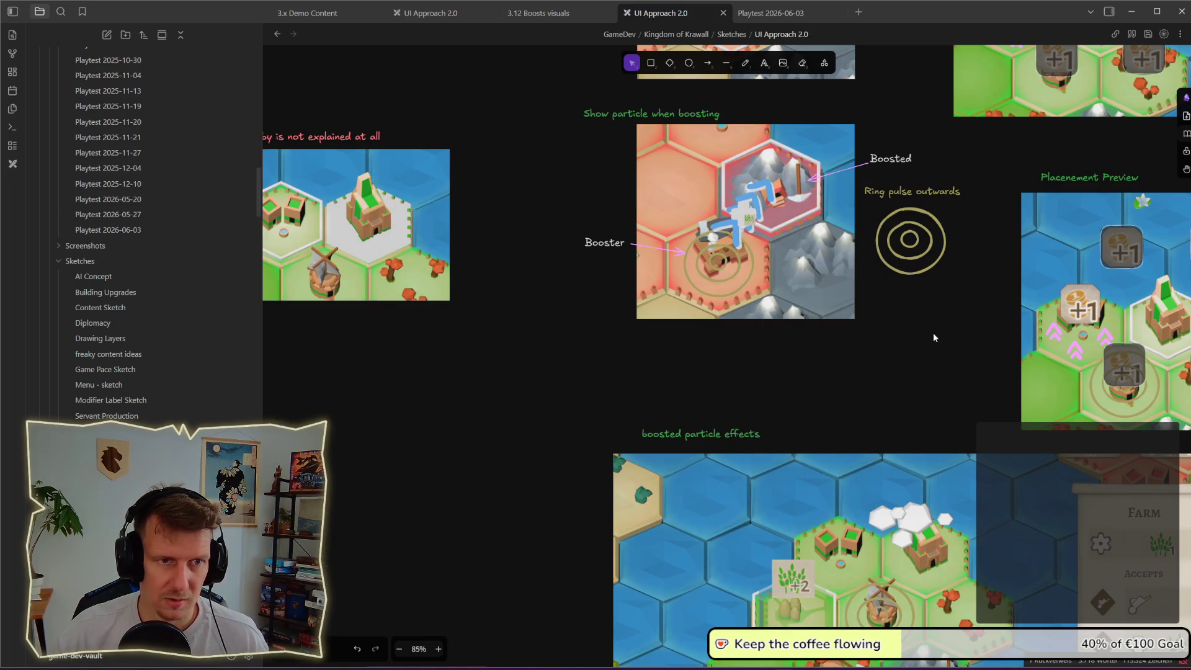
pyautogui.click(752, 219)
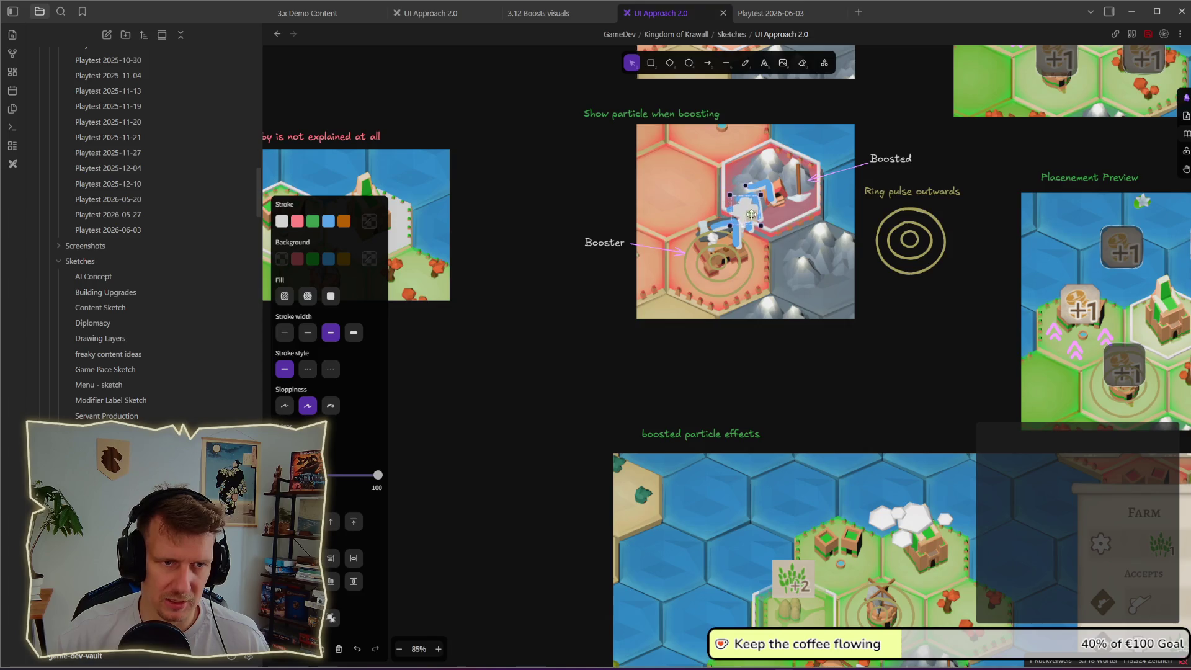
pyautogui.click(894, 335)
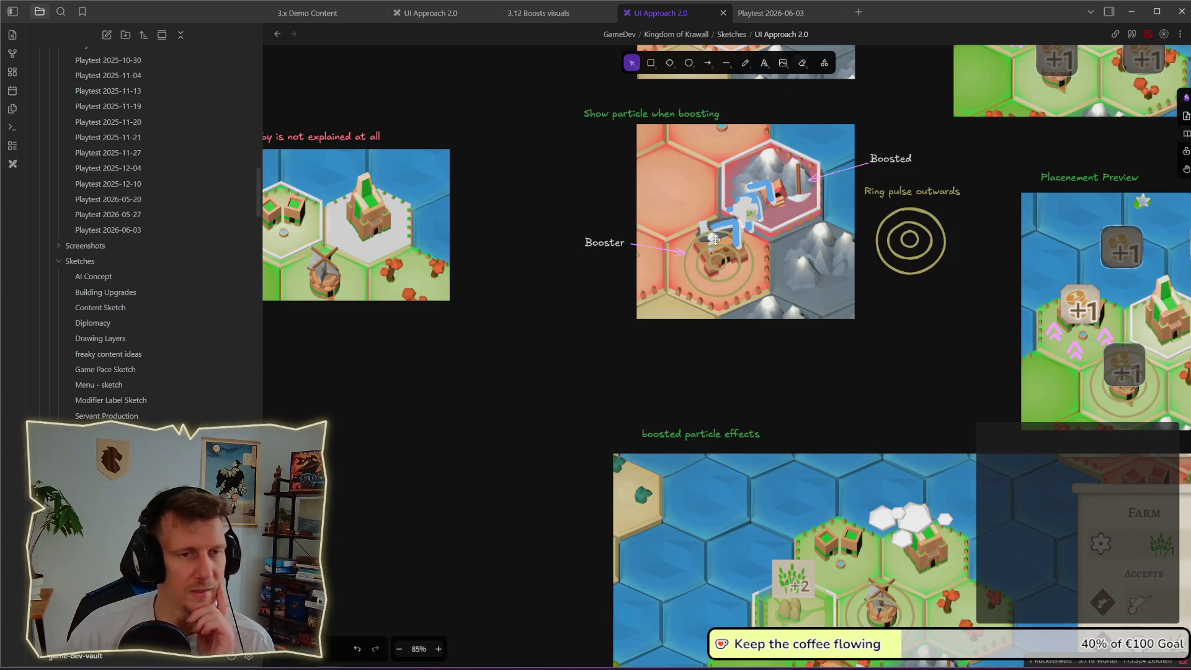
# - Move the boost icon onto empty canvas just below the Booster image
pyautogui.moveTo(773, 217); pyautogui.dragTo(706, 310)
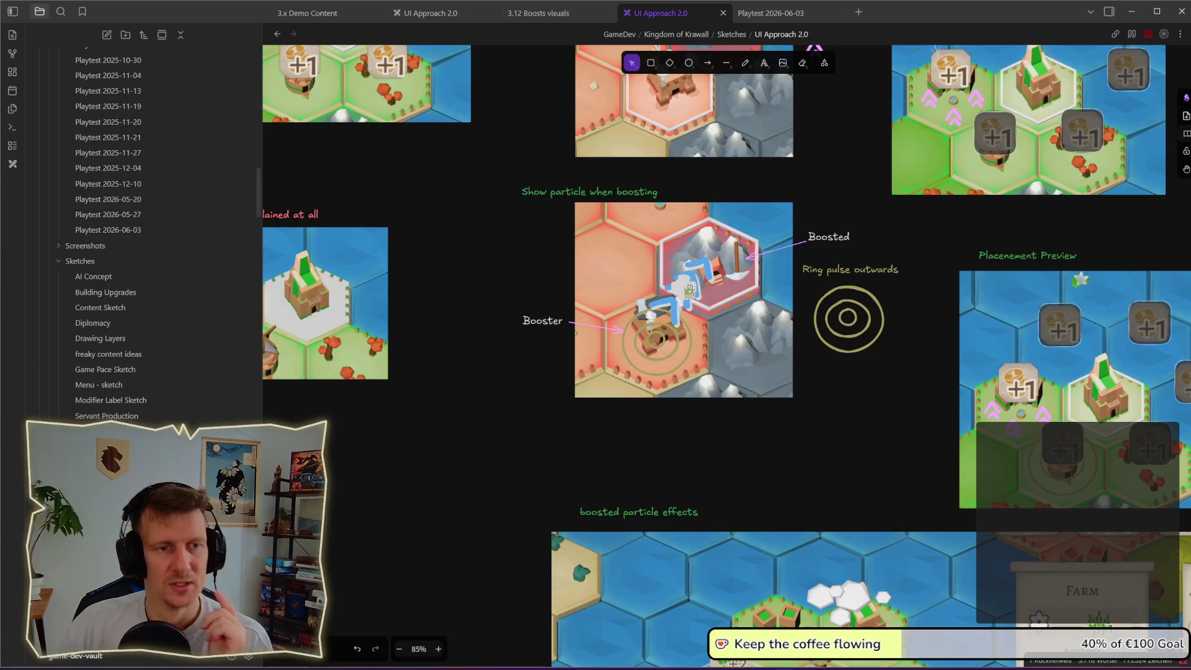
pyautogui.click(690, 289)
pyautogui.moveTo(689, 290); pyautogui.dragTo(685, 440)
pyautogui.scroll(5, 674, 434)
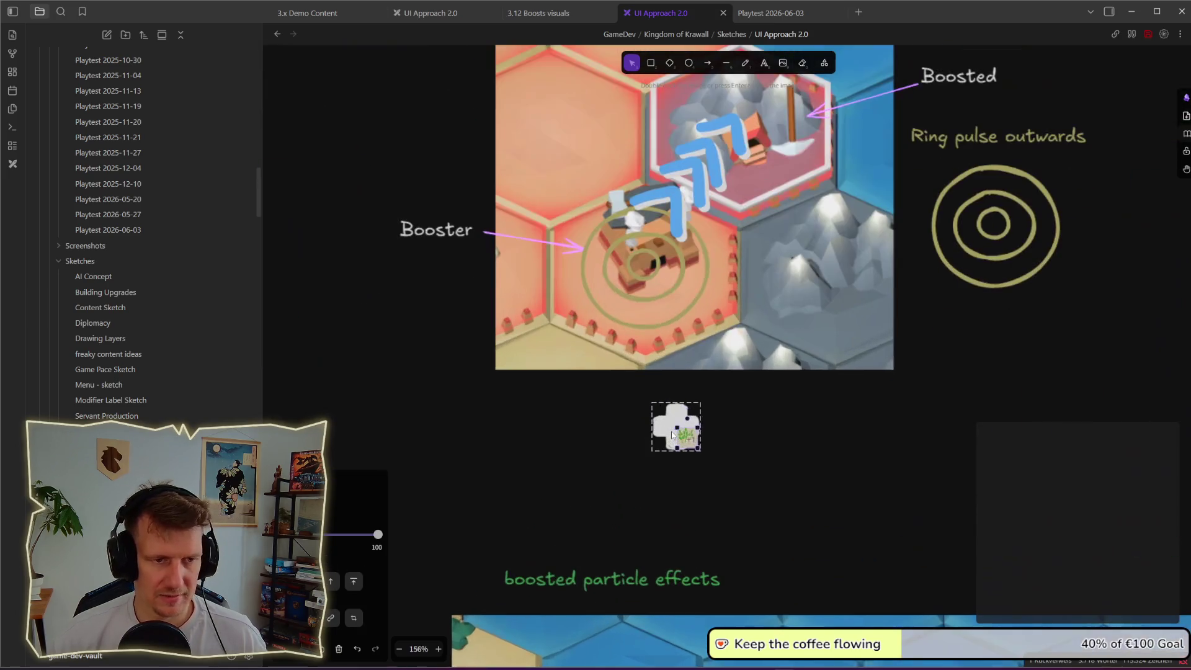
# - Style the boost cross with a blue outline and a light blue fill
pyautogui.moveTo(668, 443); pyautogui.dragTo(673, 427)
pyautogui.click(328, 221)
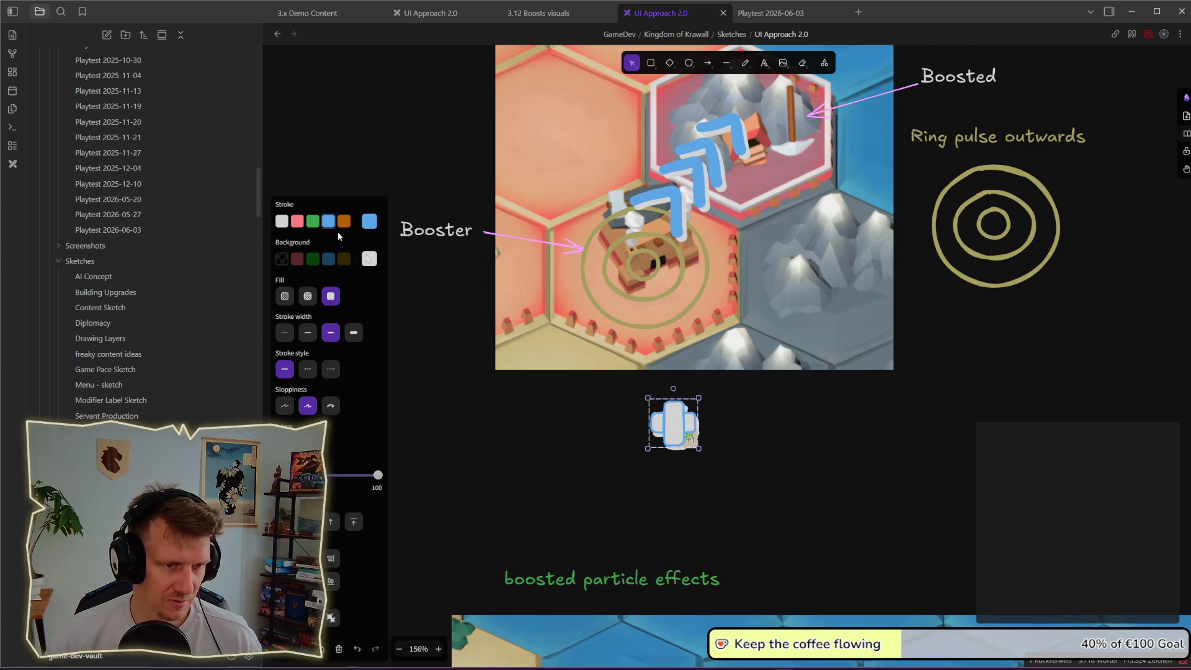
pyautogui.click(329, 262)
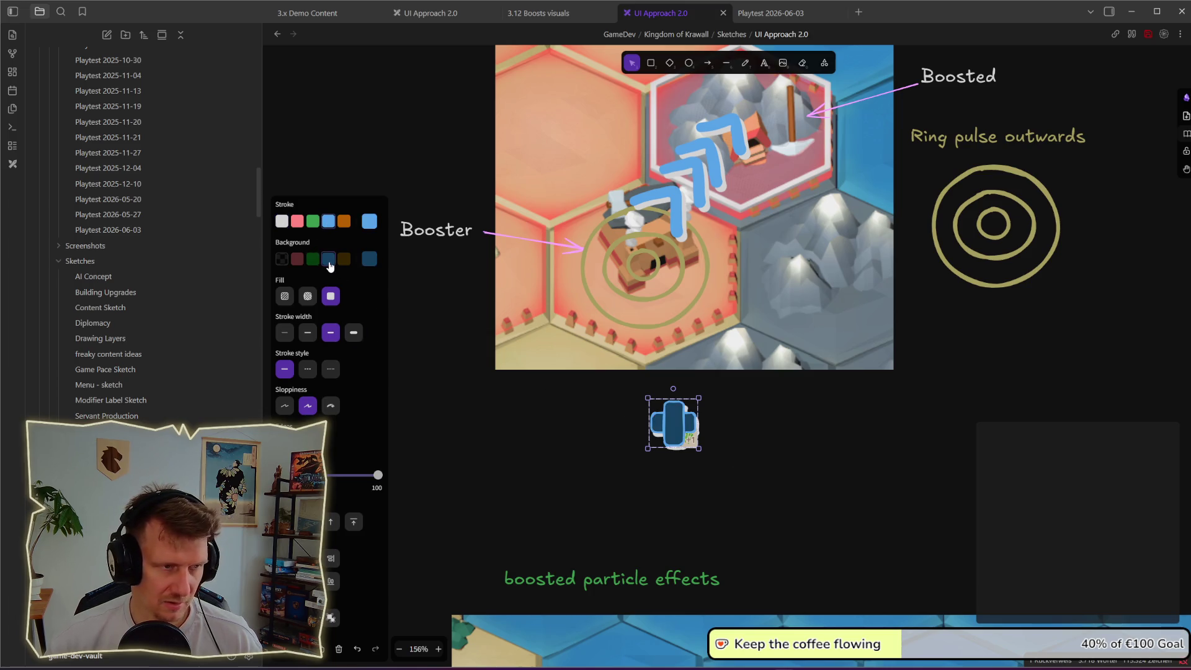
pyautogui.click(282, 222)
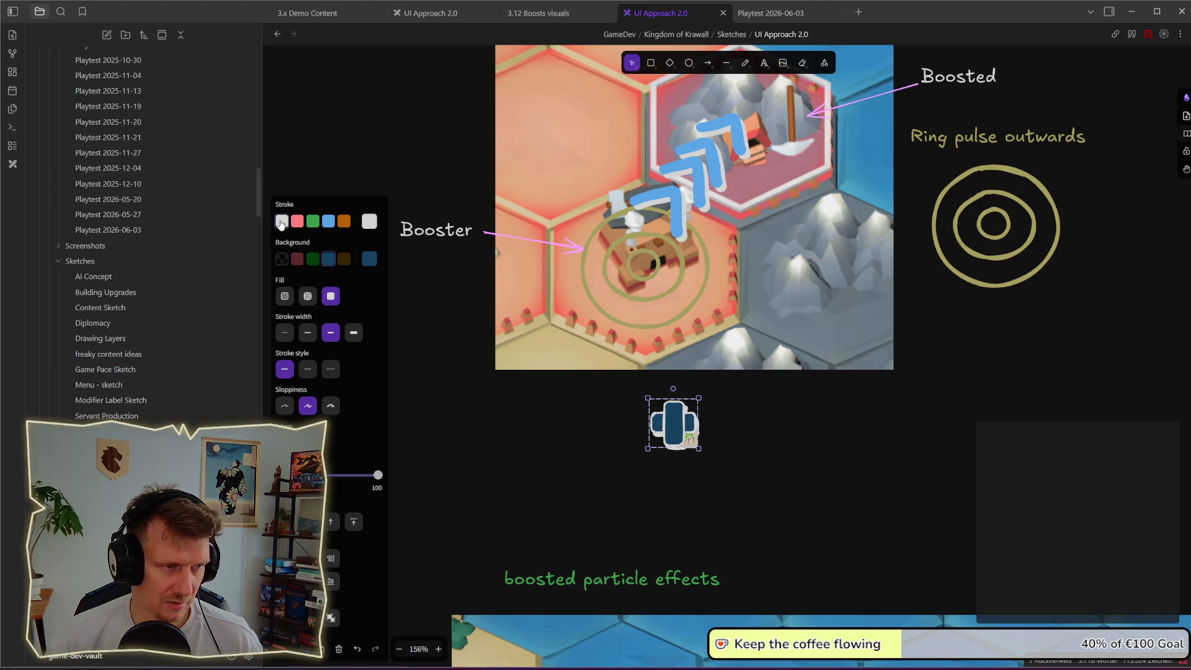
pyautogui.click(374, 264)
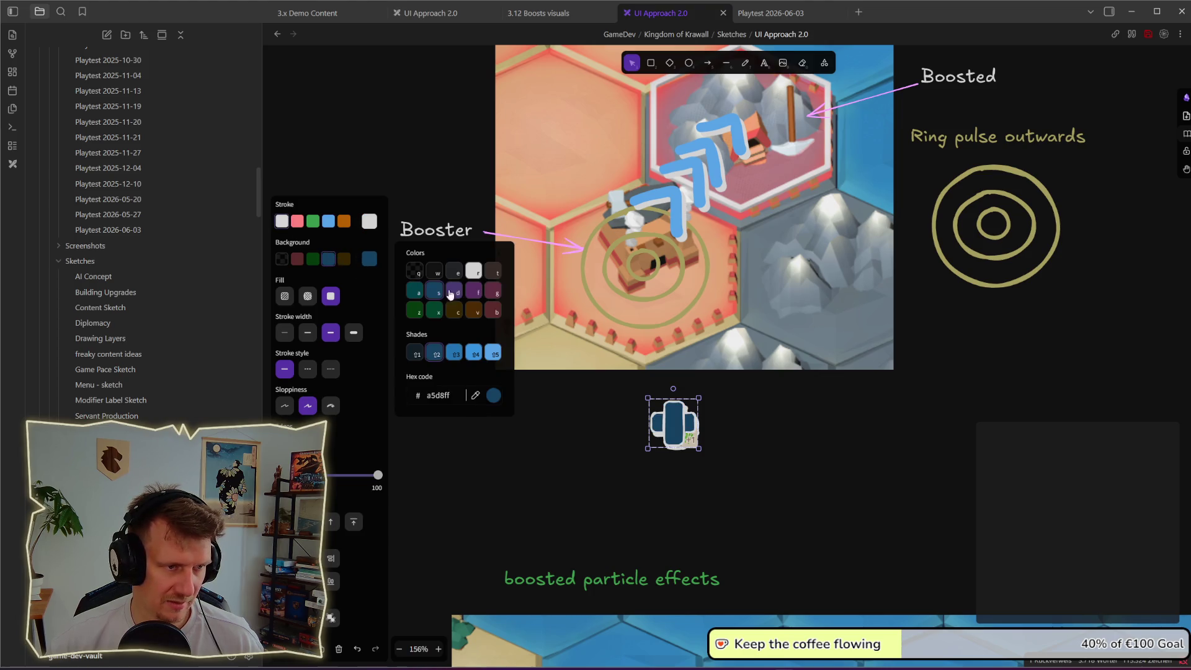
pyautogui.click(489, 355)
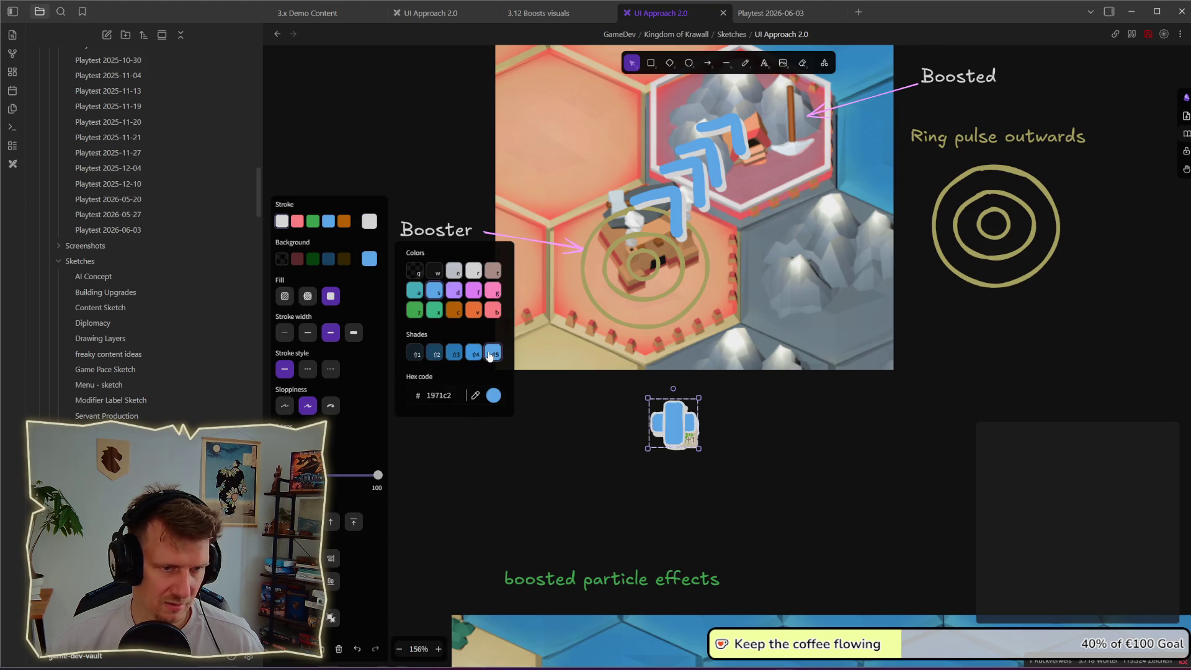
pyautogui.click(329, 224)
pyautogui.click(808, 452)
# - Separate the blue cross from the small image lying beneath it
pyautogui.click(694, 444)
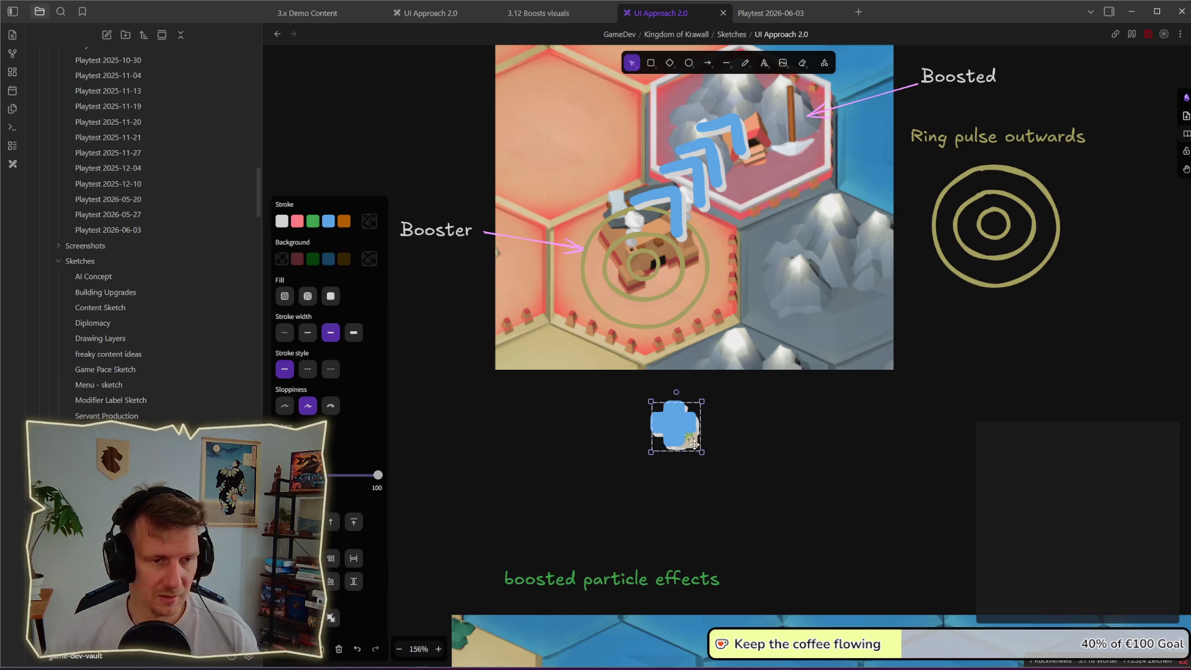
pyautogui.rightClick(697, 449)
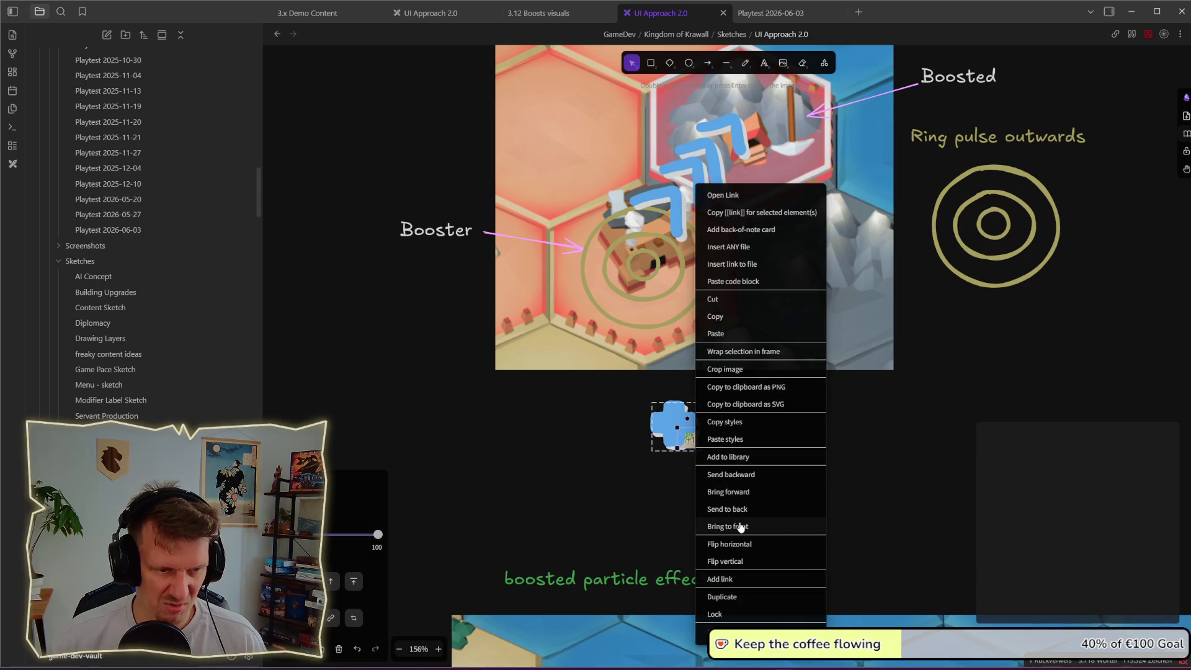
pyautogui.click(739, 522)
pyautogui.click(676, 428)
pyautogui.moveTo(676, 429)
pyautogui.mouseDown()
pyautogui.moveTo(629, 428)
pyautogui.moveTo(674, 425)
pyautogui.mouseUp()
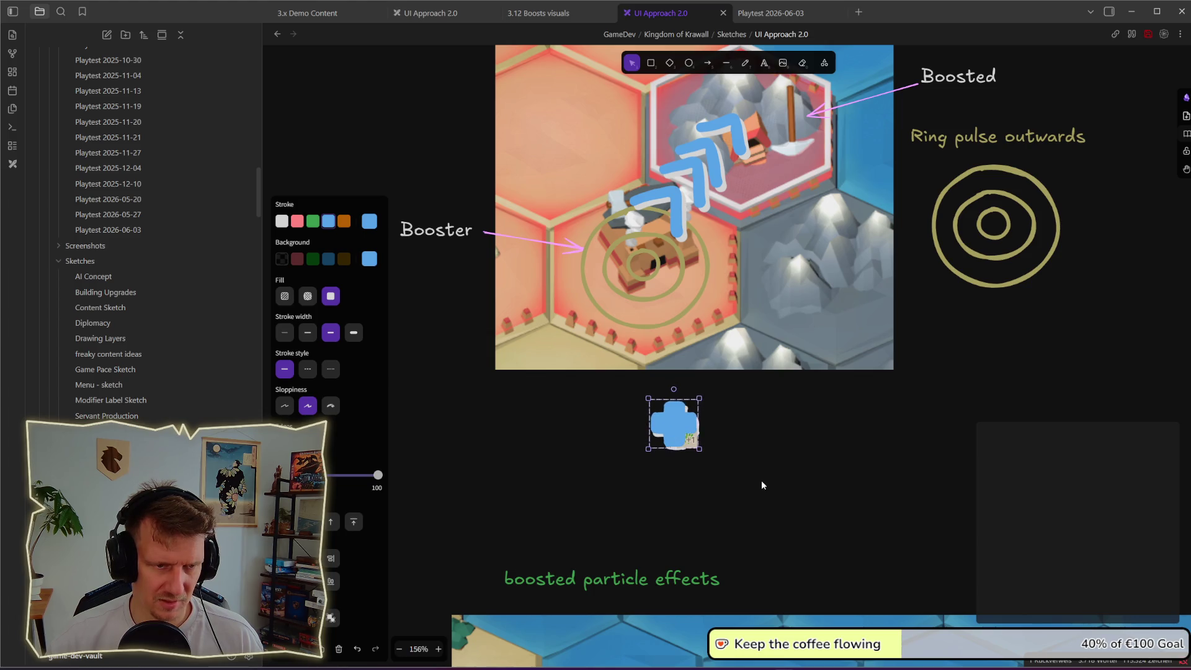
pyautogui.moveTo(759, 480); pyautogui.dragTo(621, 386)
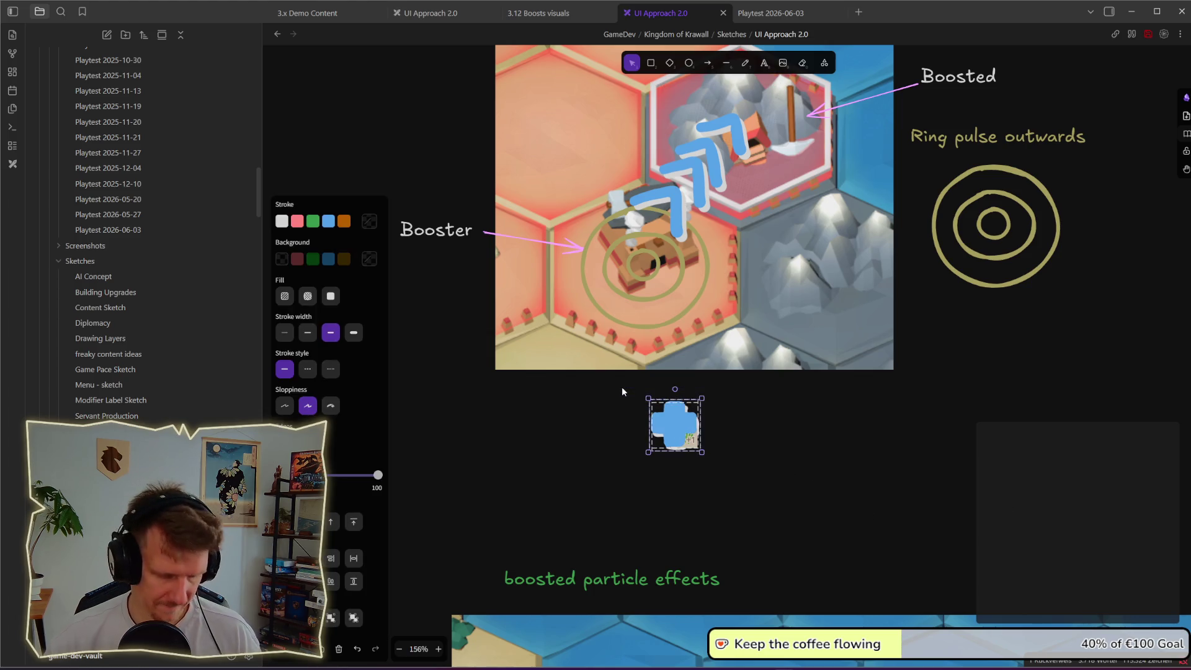
pyautogui.click(733, 457)
# - Place the small white image over the blue cross and bring it to front
pyautogui.click(695, 442)
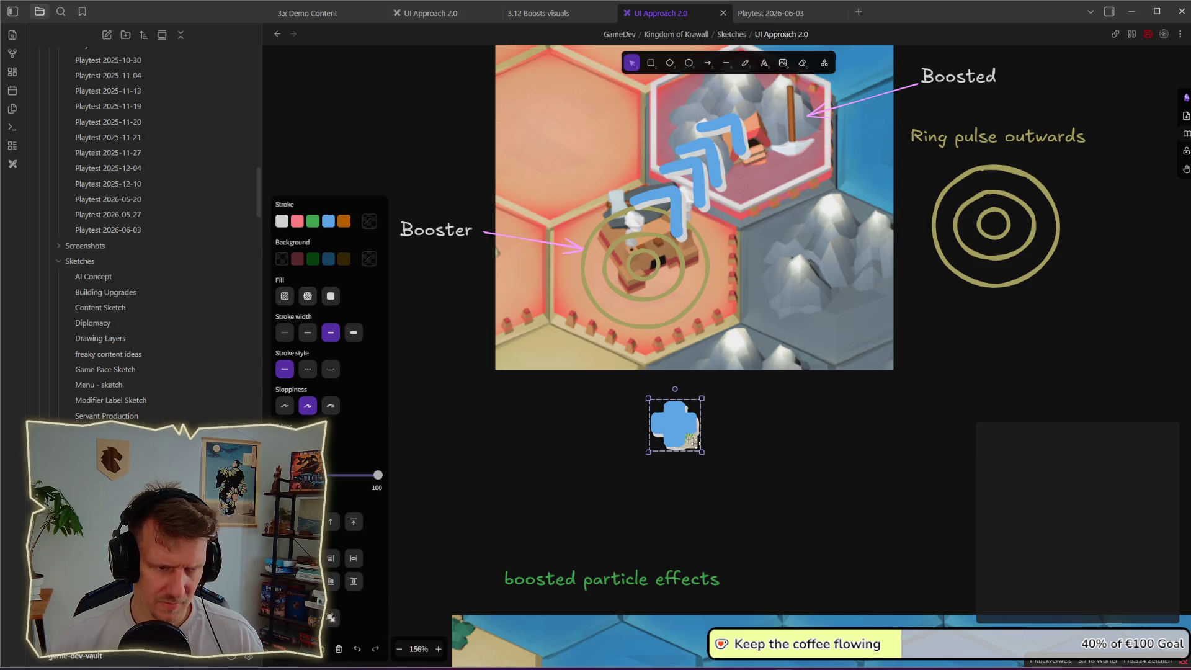
pyautogui.moveTo(695, 446); pyautogui.dragTo(753, 464)
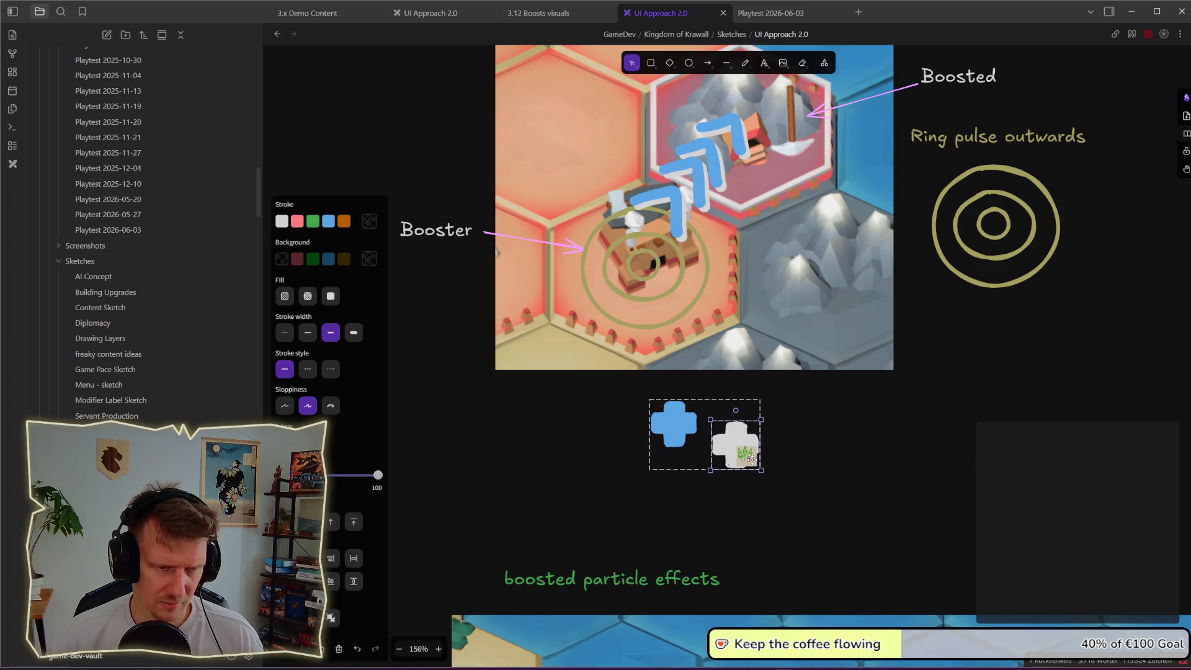
pyautogui.rightClick(753, 465)
pyautogui.click(721, 429)
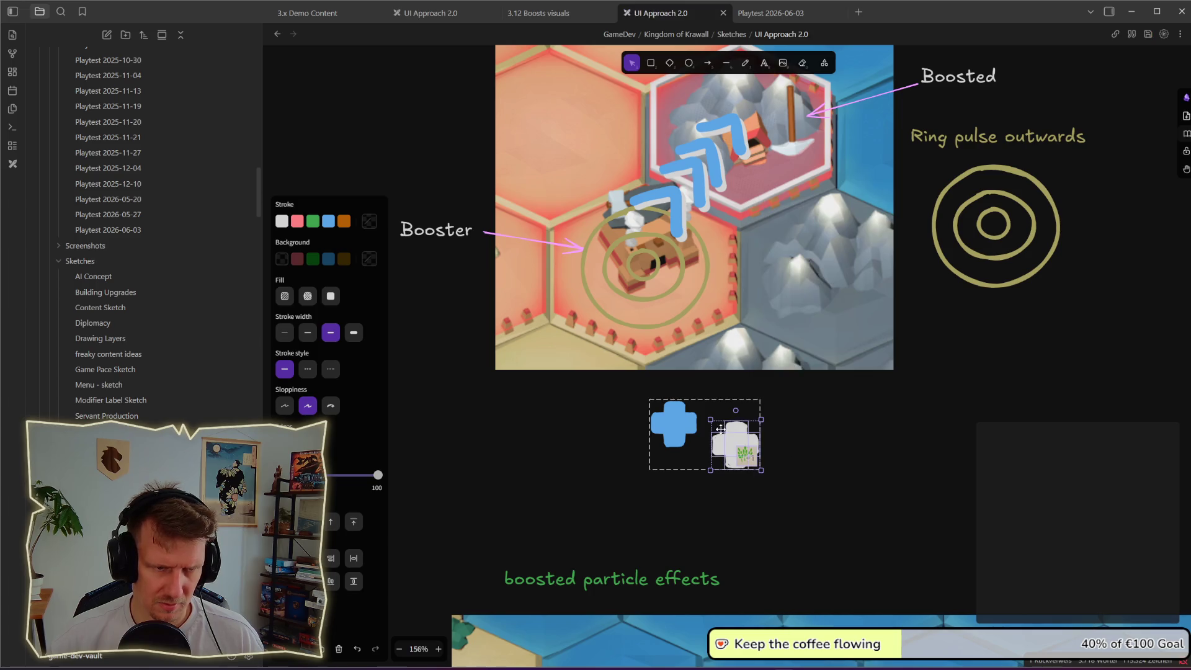
pyautogui.moveTo(743, 445); pyautogui.dragTo(684, 428)
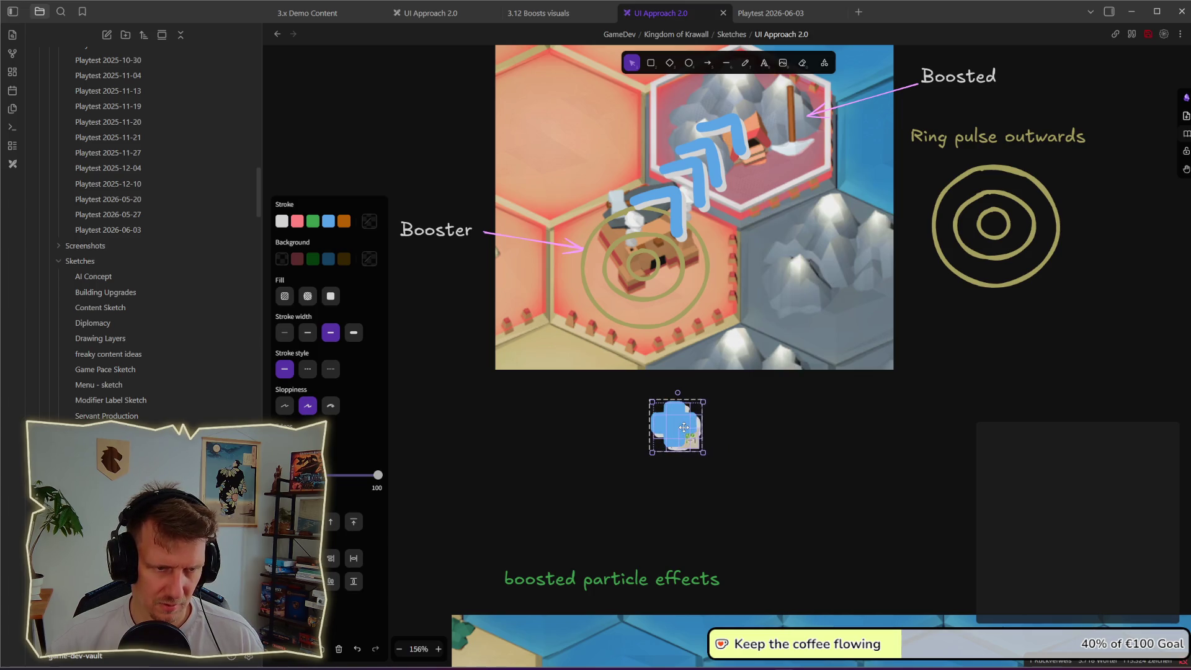
pyautogui.click(713, 459)
pyautogui.click(700, 447)
pyautogui.click(698, 448)
pyautogui.rightClick(697, 447)
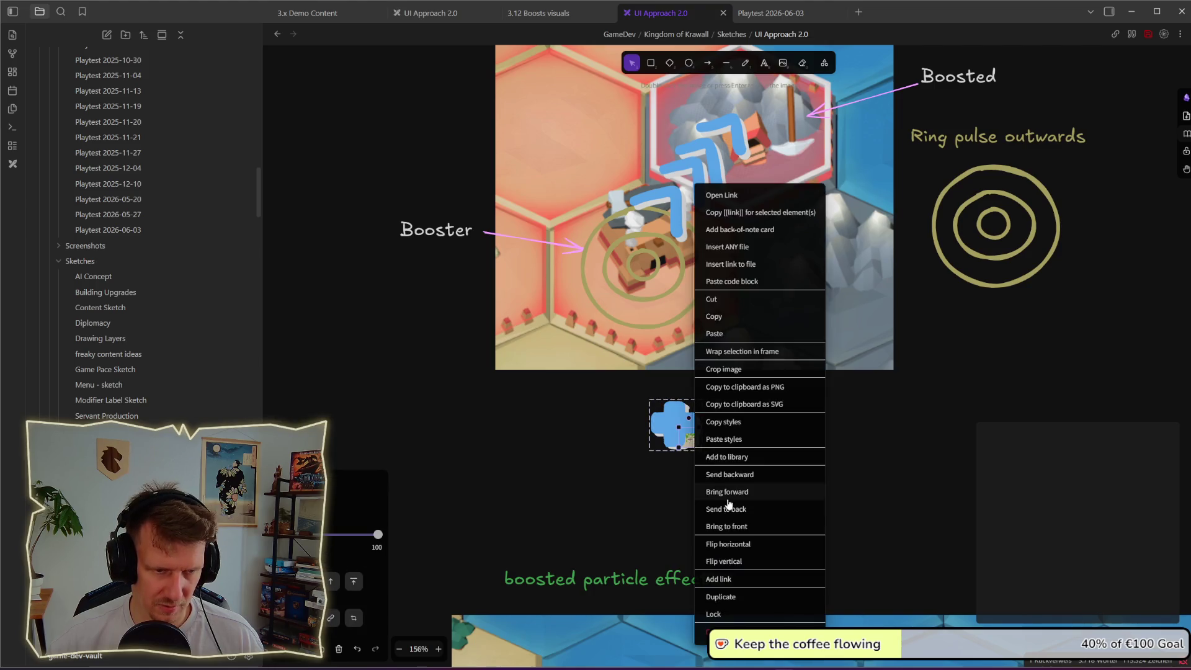
pyautogui.click(739, 522)
# - Move the icon group onto the Boosted hex and nudge the green icon up-left
pyautogui.click(683, 435)
pyautogui.click(682, 434)
pyautogui.moveTo(683, 434)
pyautogui.mouseDown()
pyautogui.moveTo(716, 178)
pyautogui.moveTo(704, 166)
pyautogui.mouseUp()
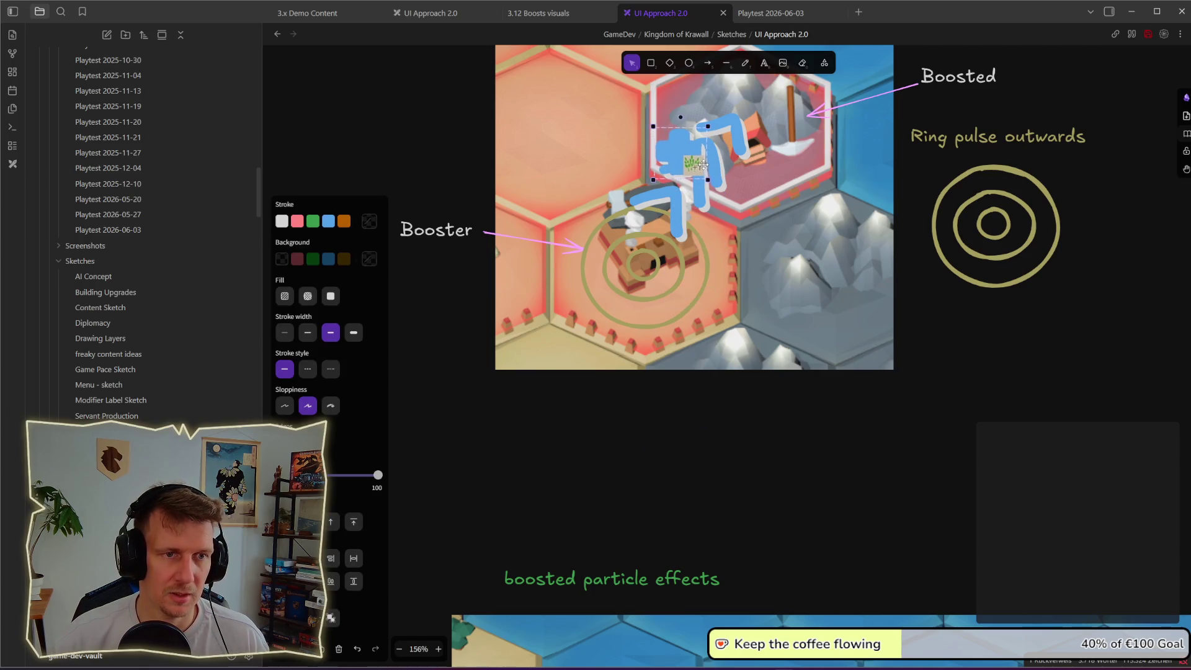
pyautogui.scroll(-5, 713, 180)
pyautogui.click(875, 284)
pyautogui.click(698, 165)
pyautogui.click(698, 164)
pyautogui.moveTo(698, 164); pyautogui.dragTo(691, 155)
pyautogui.click(898, 294)
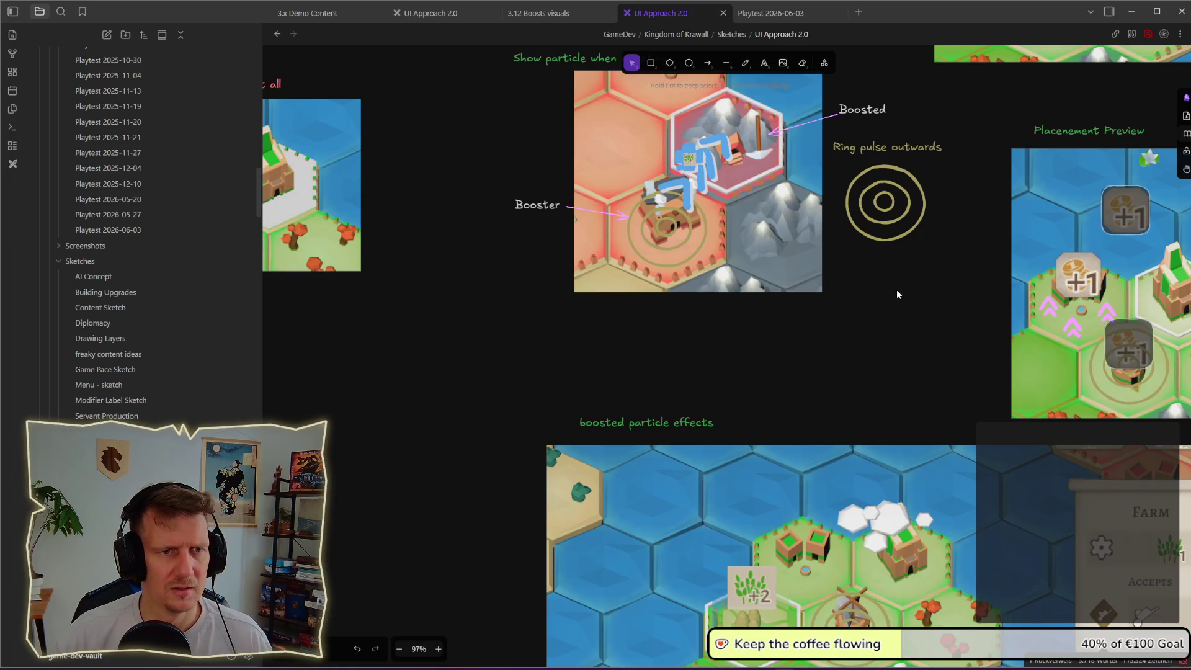
pyautogui.scroll(9, 686, 151)
pyautogui.click(692, 165)
# - Nudge the blue icon group, then delete the +1 icon and restore it with undo
pyautogui.moveTo(675, 154)
pyautogui.mouseDown()
pyautogui.moveTo(651, 248)
pyautogui.moveTo(741, 163)
pyautogui.moveTo(646, 257)
pyautogui.moveTo(677, 202)
pyautogui.moveTo(761, 160)
pyautogui.moveTo(658, 258)
pyautogui.moveTo(754, 163)
pyautogui.moveTo(678, 261)
pyautogui.moveTo(657, 261)
pyautogui.moveTo(735, 175)
pyautogui.moveTo(754, 178)
pyautogui.moveTo(665, 274)
pyautogui.moveTo(758, 169)
pyautogui.moveTo(651, 282)
pyautogui.moveTo(740, 179)
pyautogui.mouseUp()
pyautogui.press('Delete')
pyautogui.moveTo(670, 263); pyautogui.dragTo(753, 169)
pyautogui.hotkey('ctrl', 'z')
pyautogui.hotkey('ctrl', 'z')
pyautogui.press('Escape')
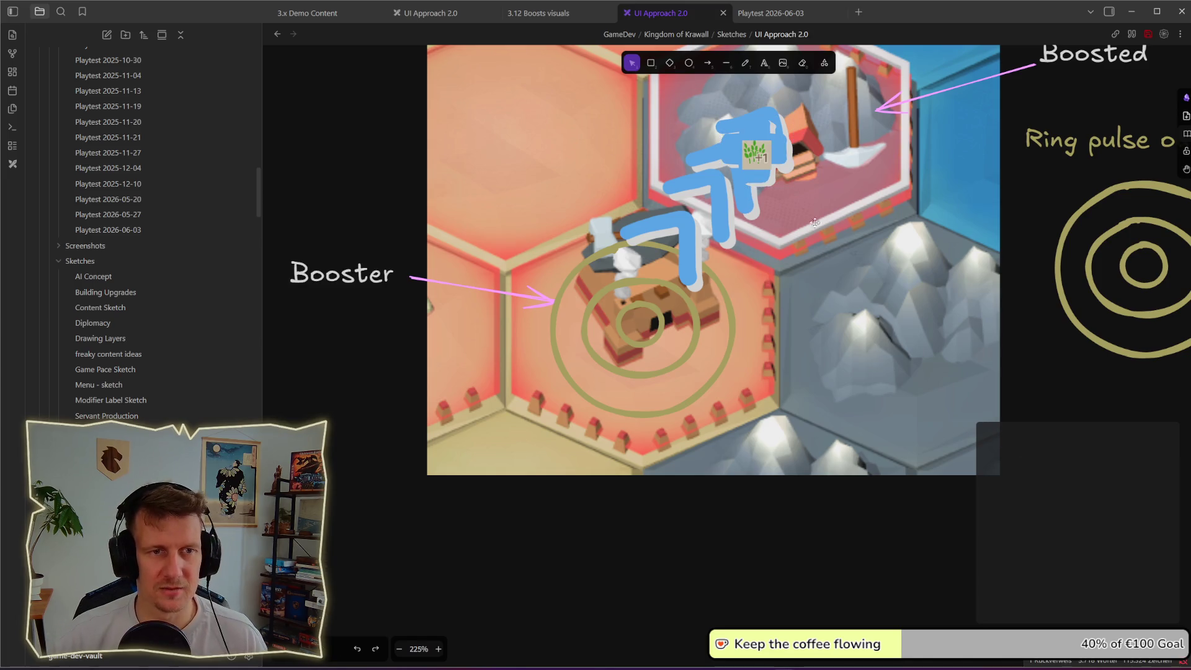
# - Place the blue boost icon just below the Booster screenshot and survey neighbouring sketches
pyautogui.moveTo(758, 161)
pyautogui.mouseDown()
pyautogui.moveTo(789, 389)
pyautogui.moveTo(744, 549)
pyautogui.mouseUp()
pyautogui.scroll(-5, 745, 550)
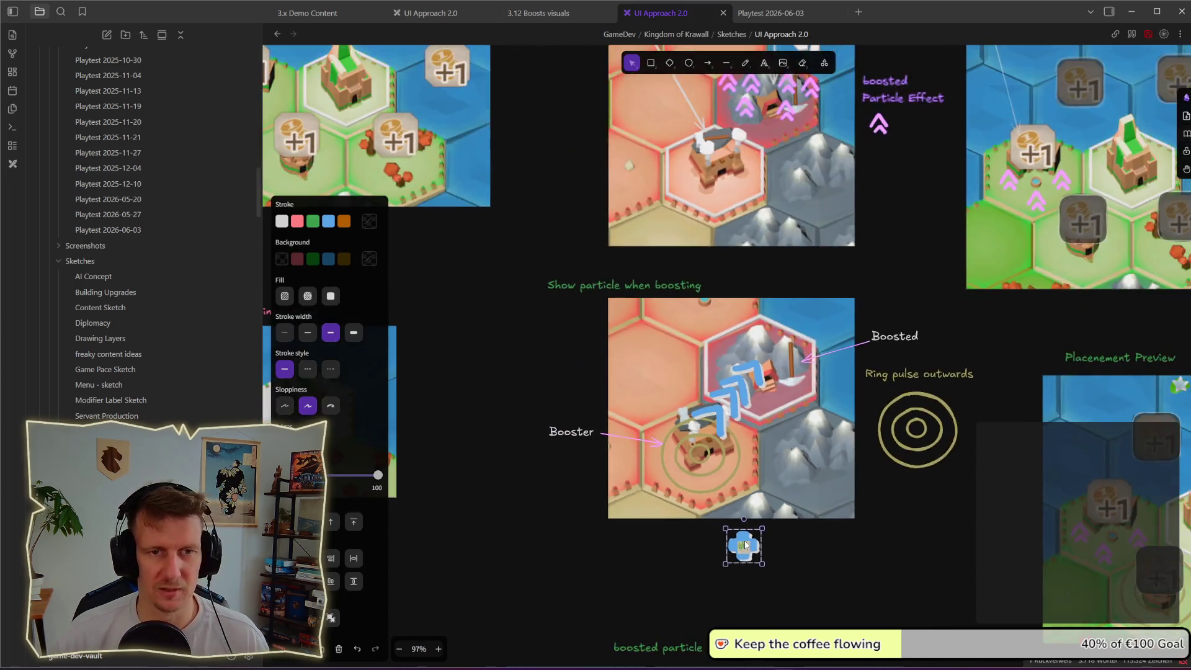
pyautogui.moveTo(813, 499); pyautogui.dragTo(680, 408)
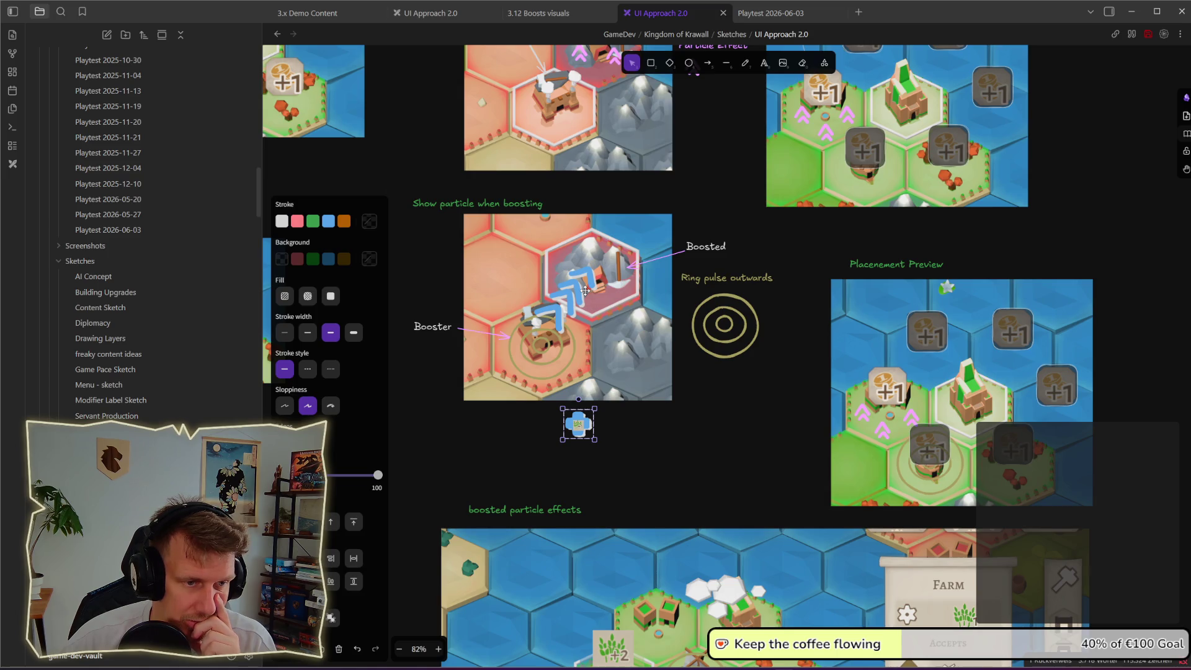
pyautogui.scroll(-1, 586, 291)
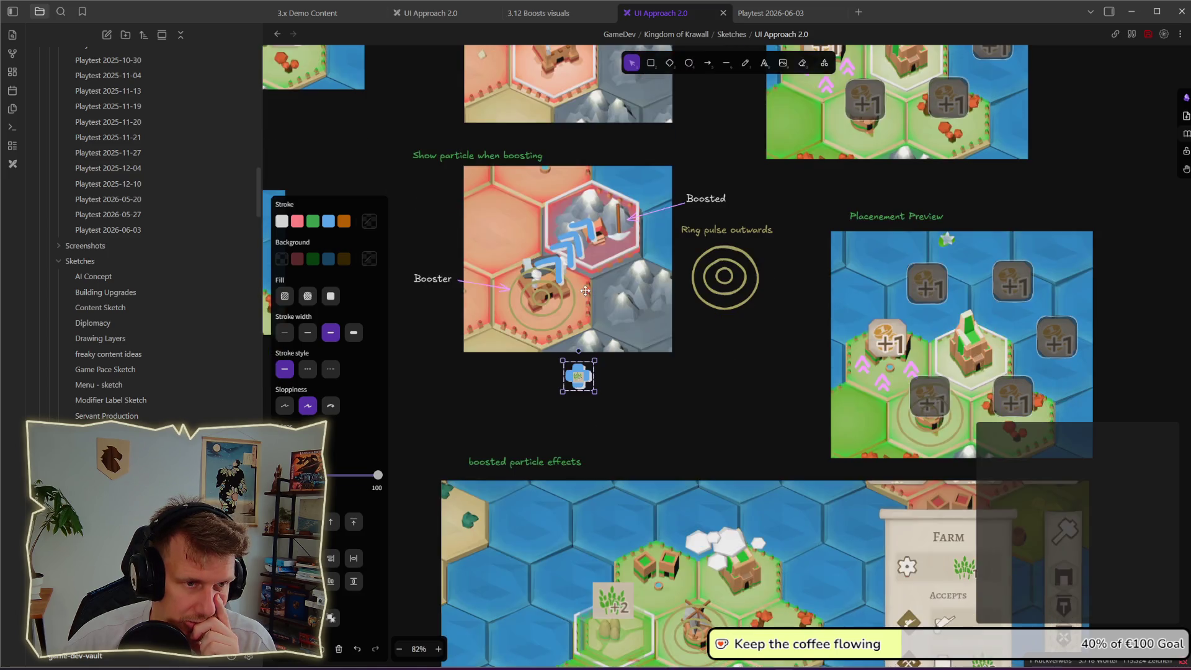
pyautogui.scroll(4, 848, 319)
pyautogui.press('Escape')
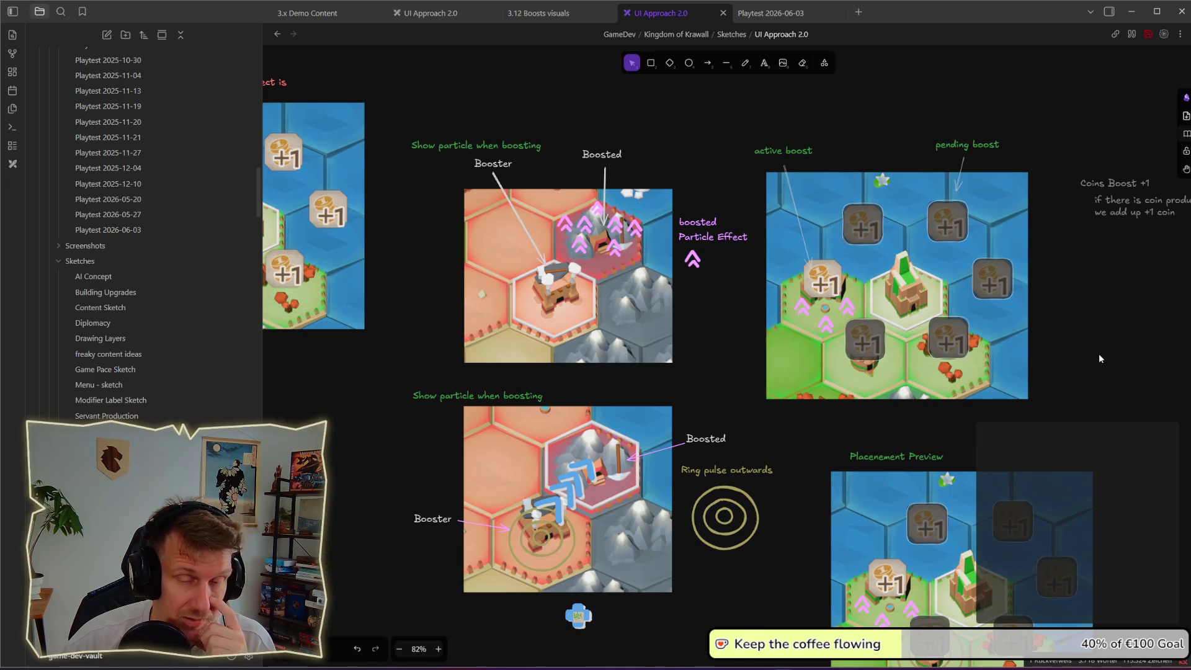
pyautogui.hscroll(3, 993, 319)
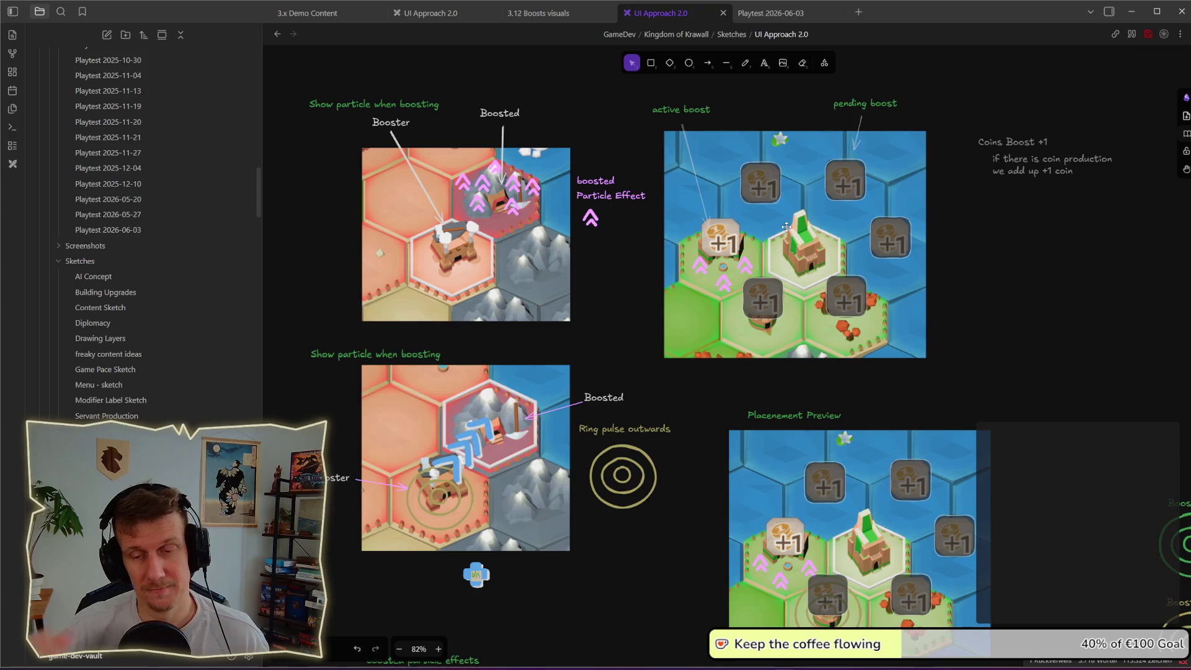
pyautogui.hotkey('alt', 'Tab')
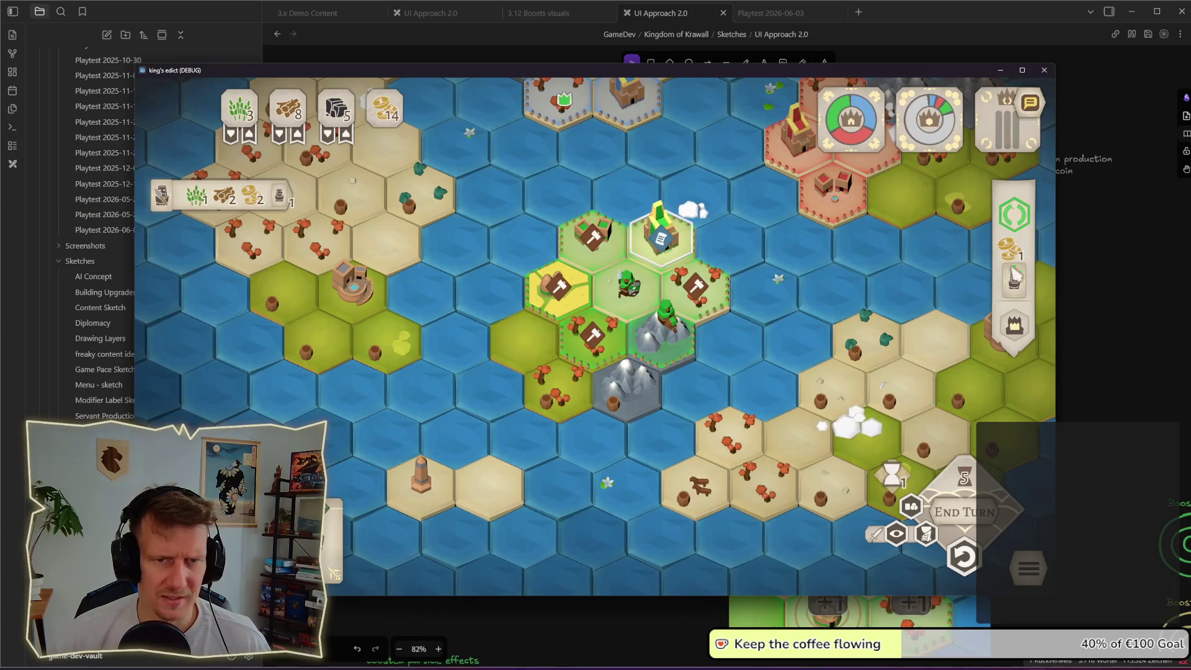
# - Open the Palace panel in King's Edict to inspect its +1 coin boosts
pyautogui.click(1014, 324)
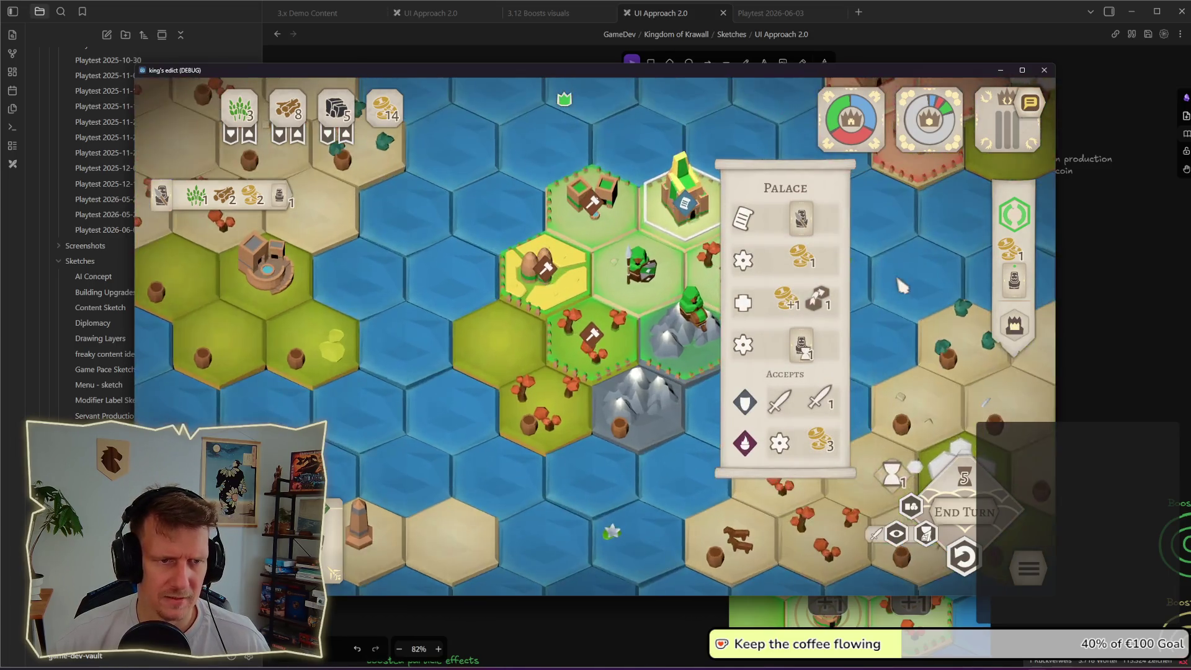
pyautogui.moveTo(904, 280); pyautogui.dragTo(718, 364)
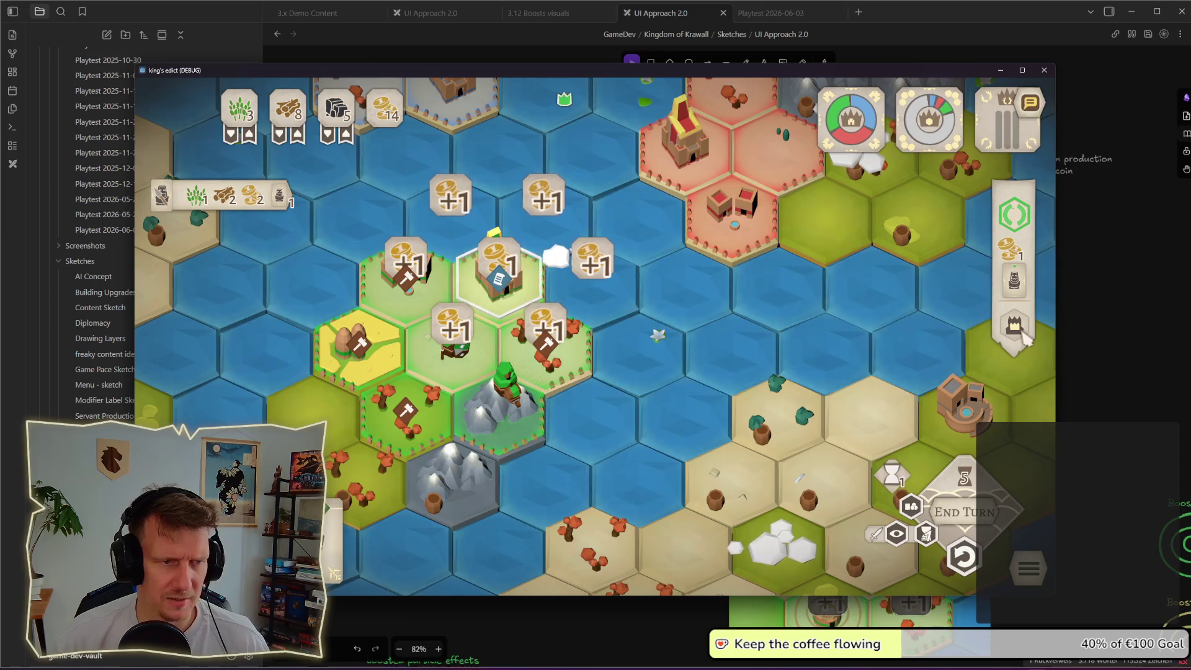
pyautogui.click(1022, 337)
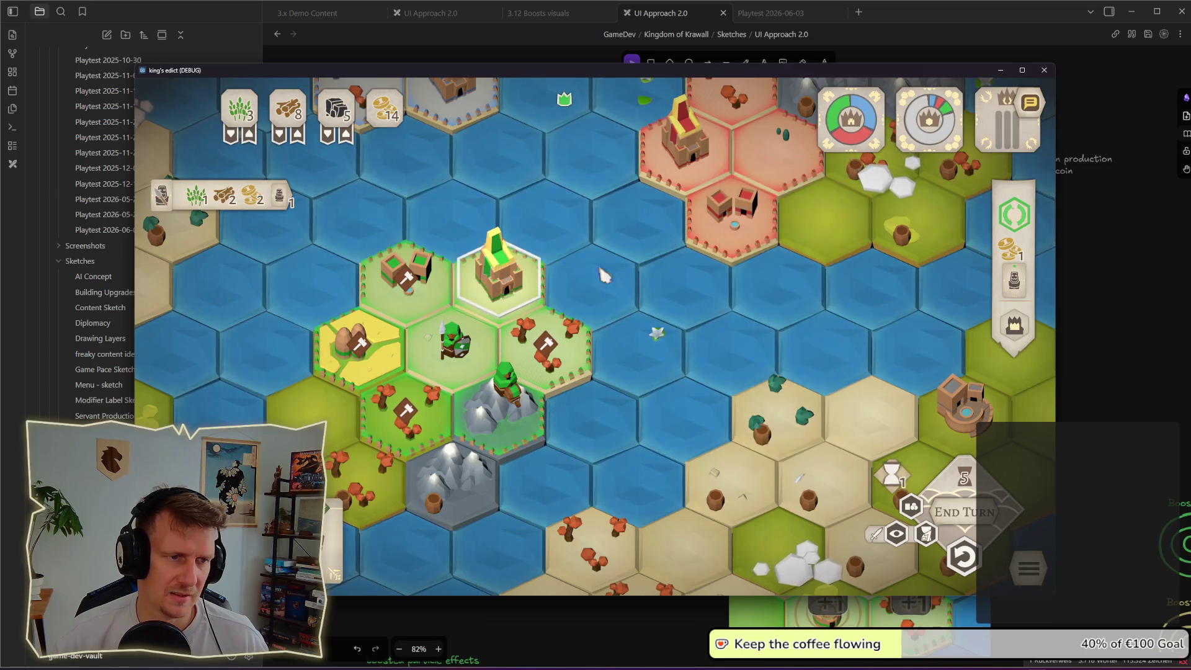
pyautogui.moveTo(1027, 338)
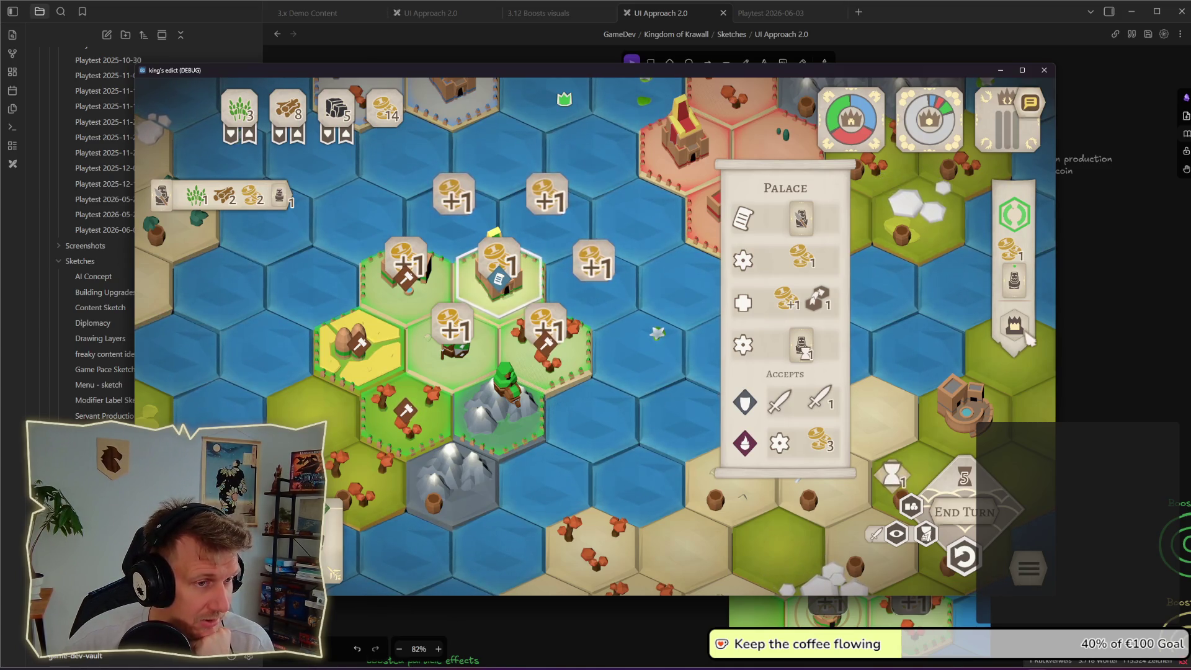
pyautogui.scroll(-2, 1027, 338)
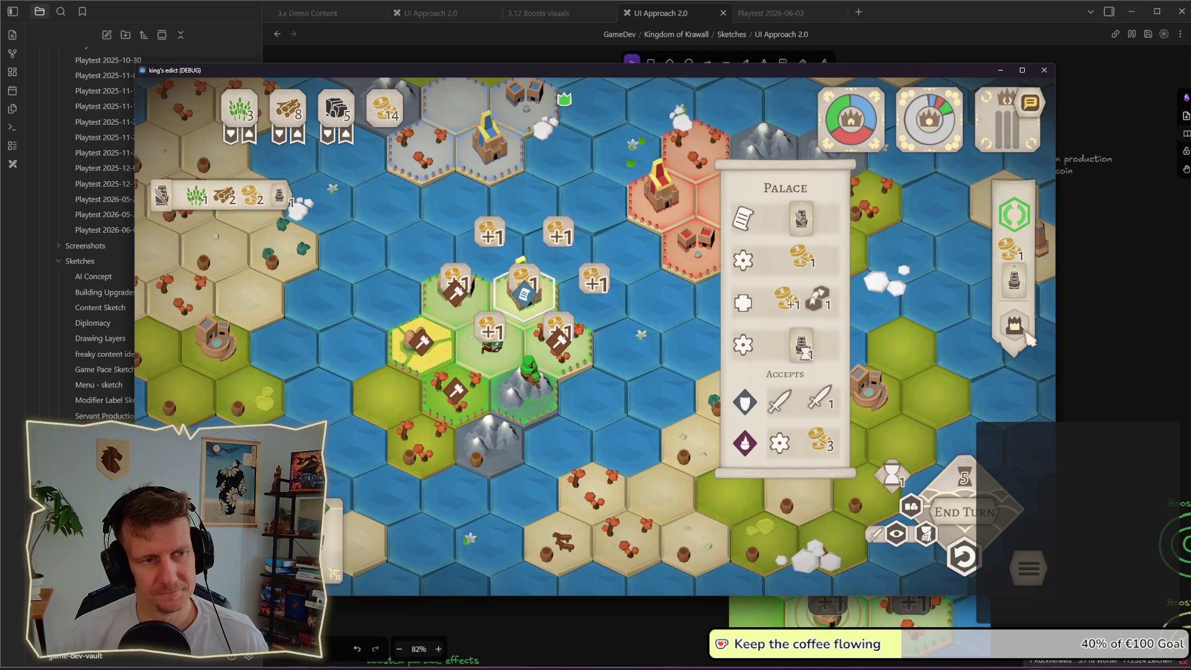
# - Recheck the Palace's +1 yields, close its panel, and select the green hex beside it
pyautogui.hotkey('alt', 'Tab')
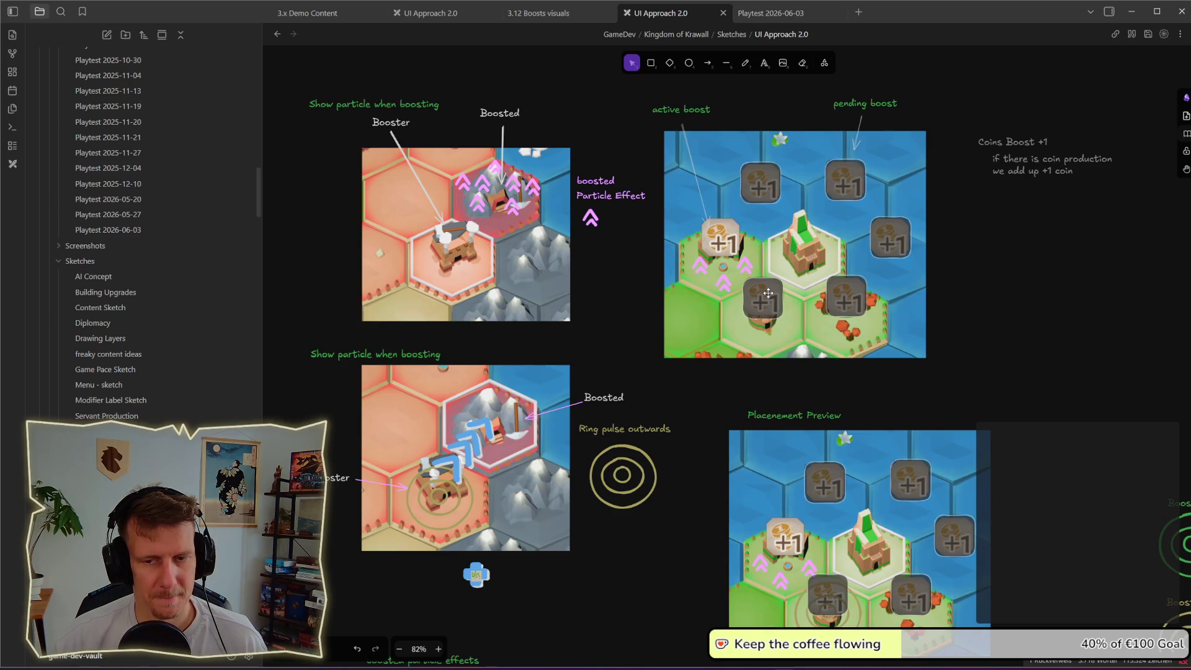
pyautogui.hotkey('alt', 'Tab')
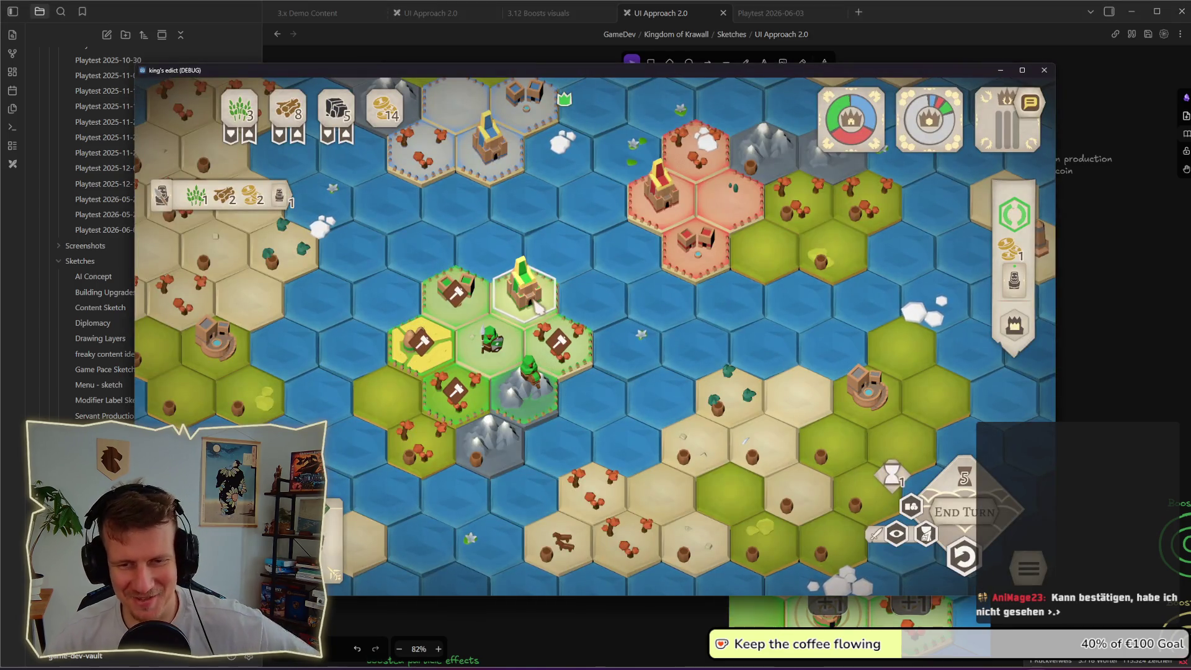
pyautogui.click(1010, 332)
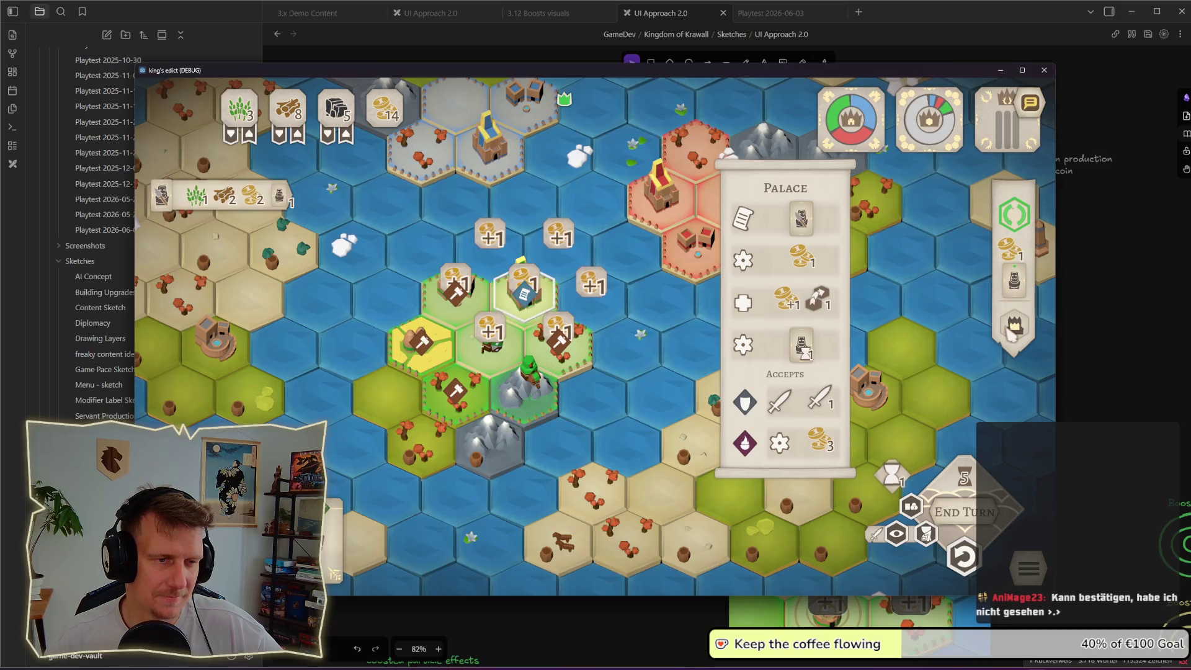
pyautogui.click(1009, 335)
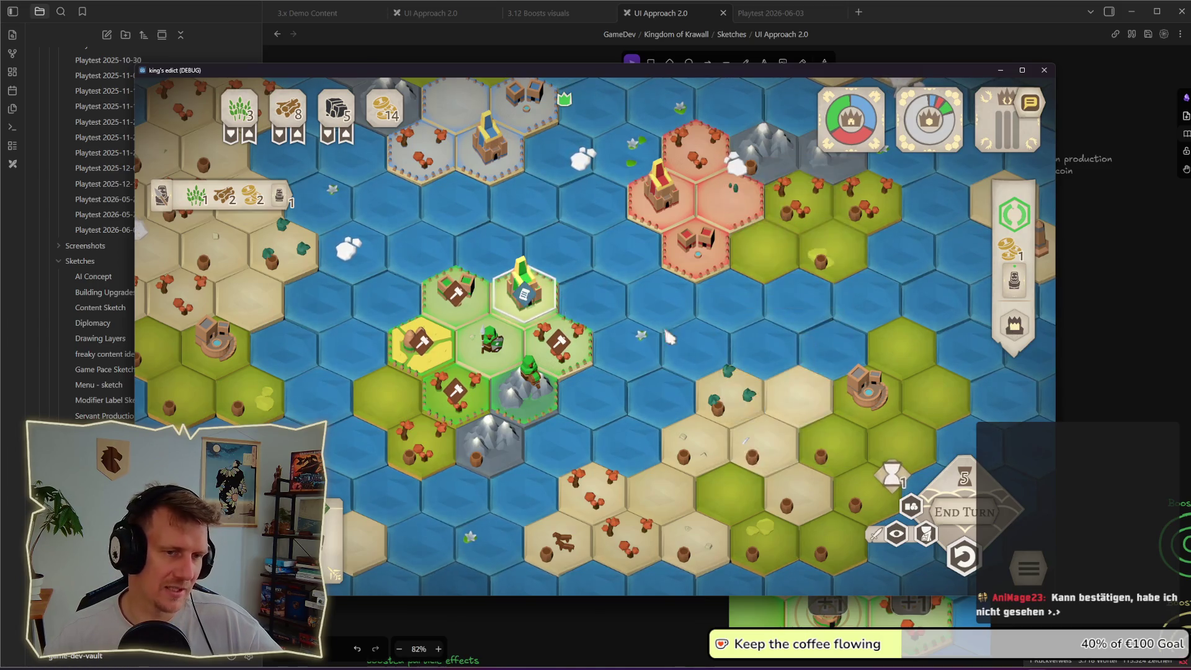
pyautogui.click(1015, 335)
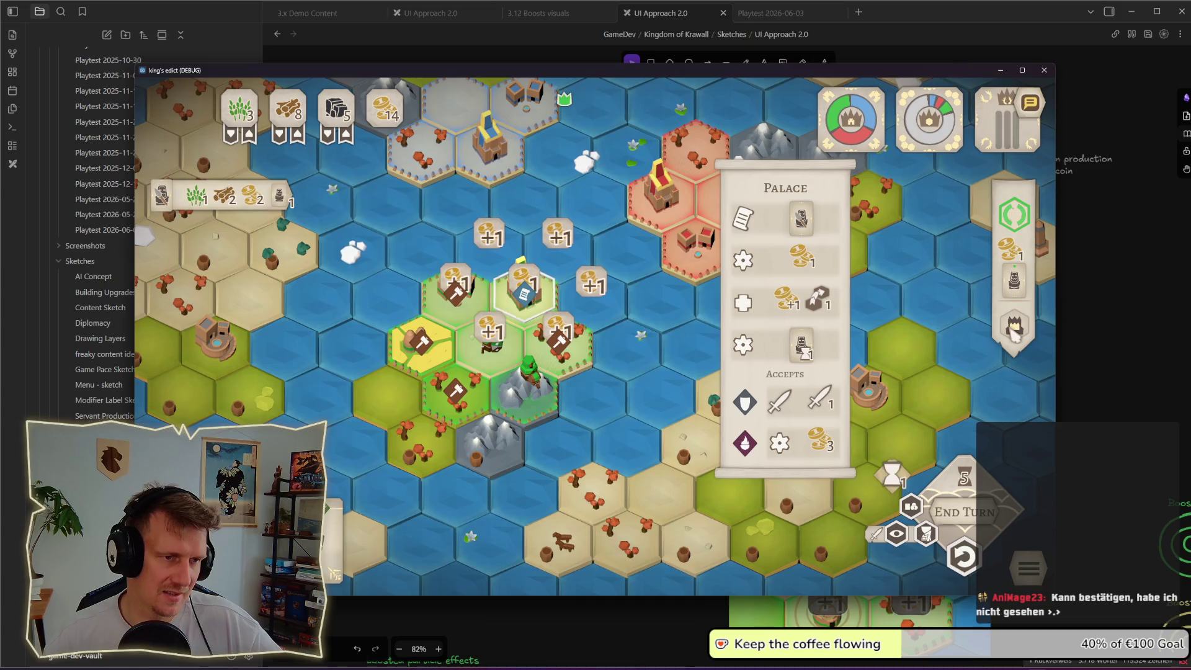
pyautogui.click(506, 302)
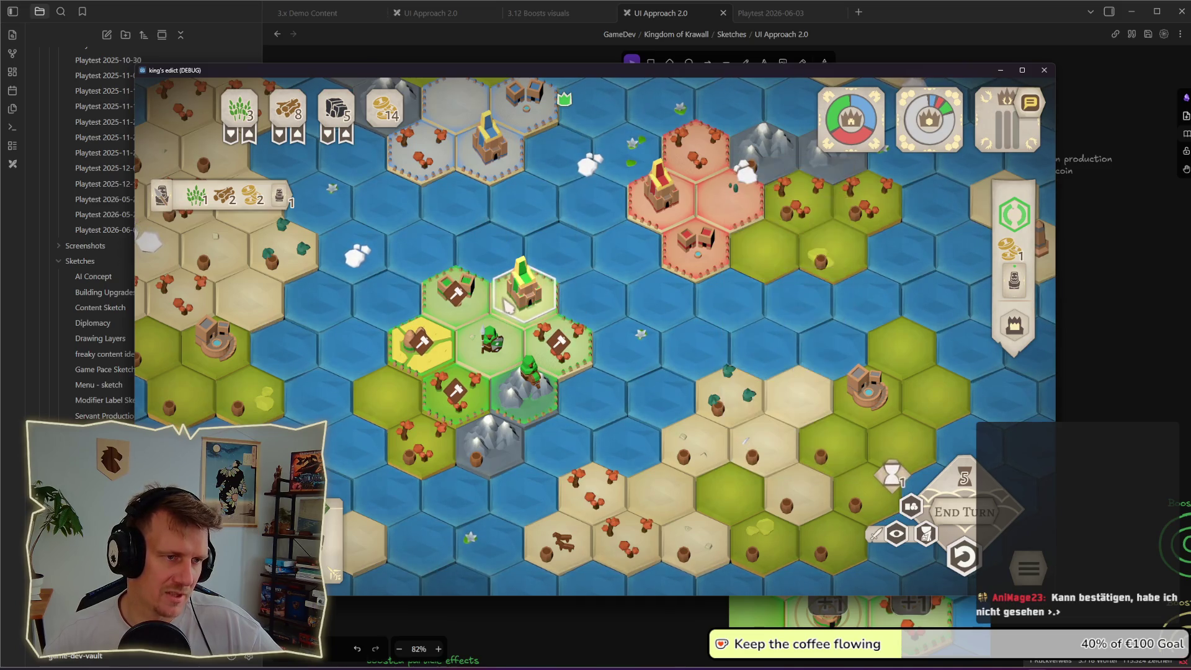
pyautogui.click(445, 304)
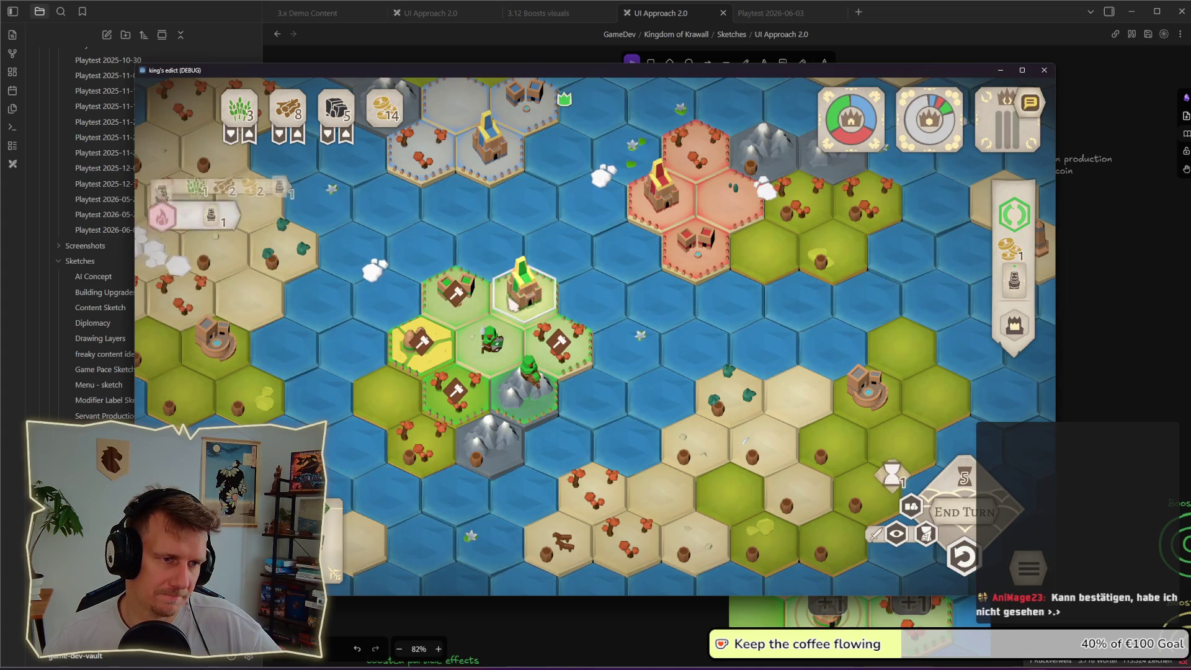
# - Start a building on the forest hex east of the palace and end the turn
pyautogui.click(1013, 327)
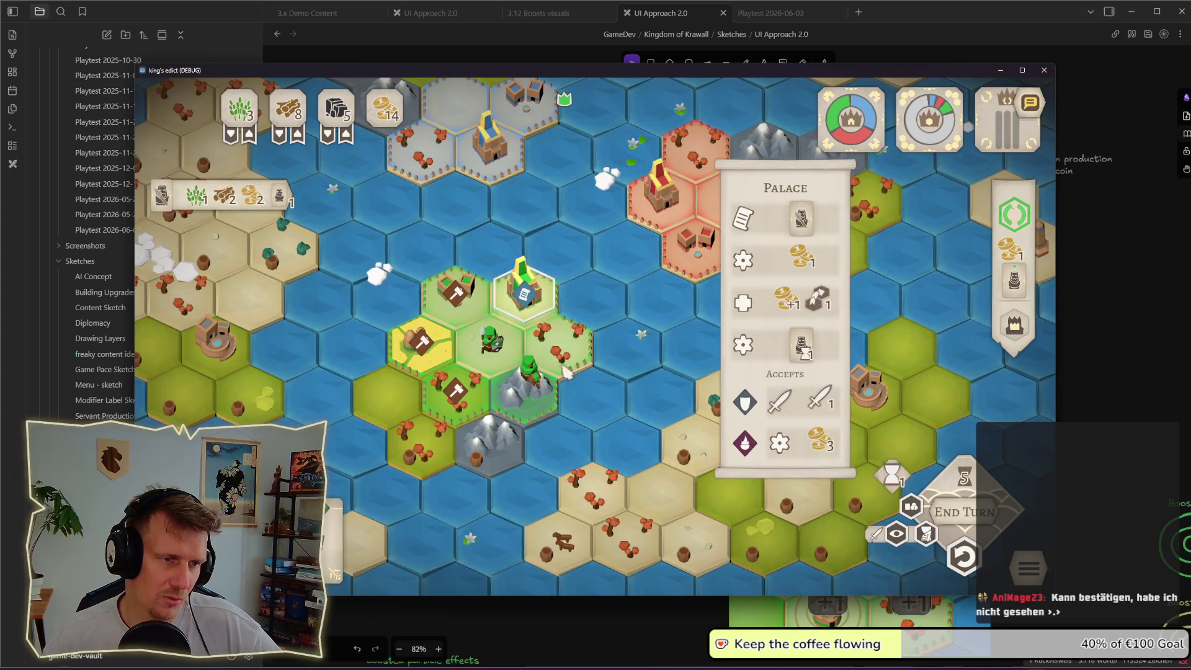
pyautogui.press('Escape')
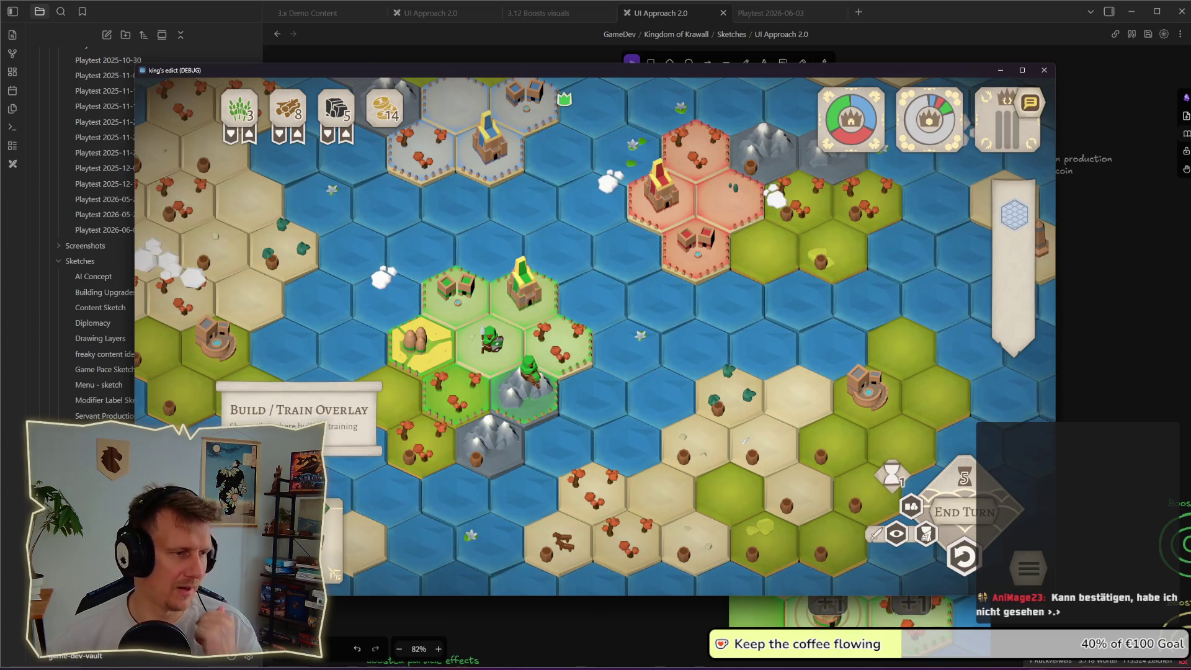
pyautogui.click(578, 357)
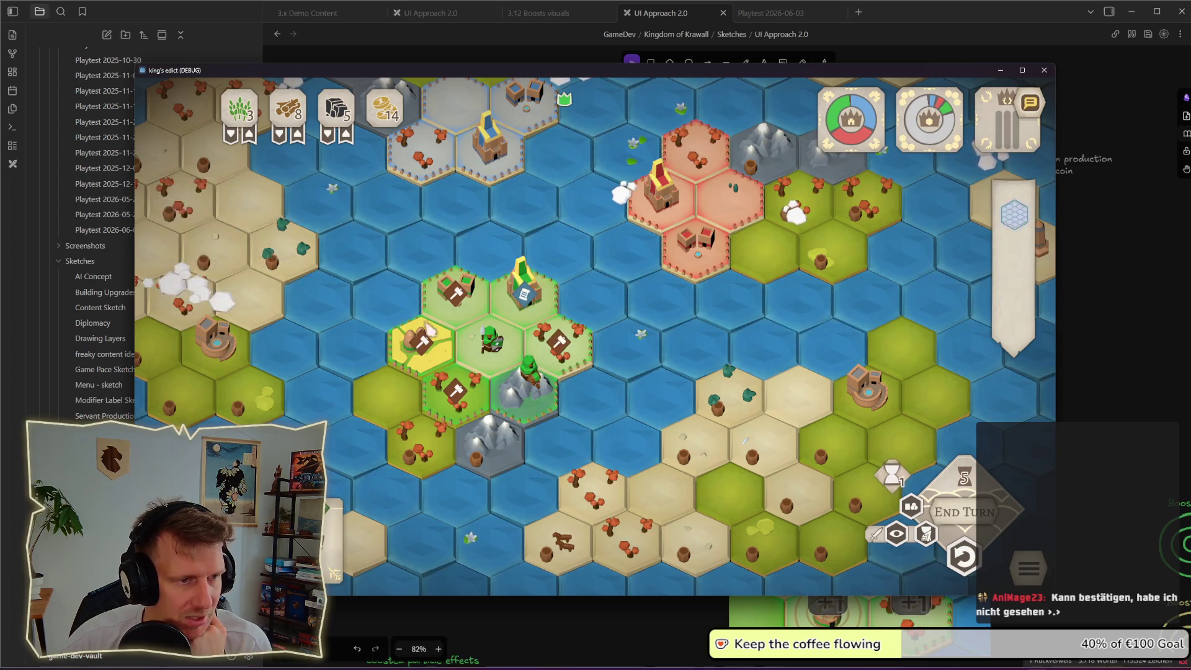
pyautogui.click(578, 321)
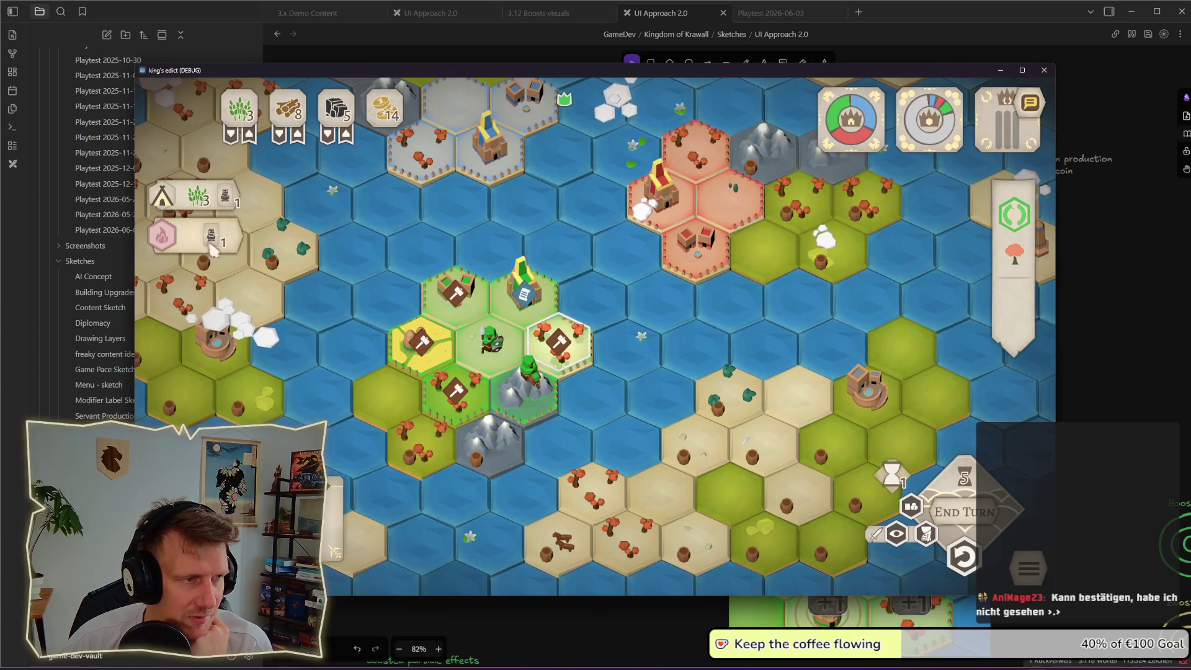
pyautogui.press('Return')
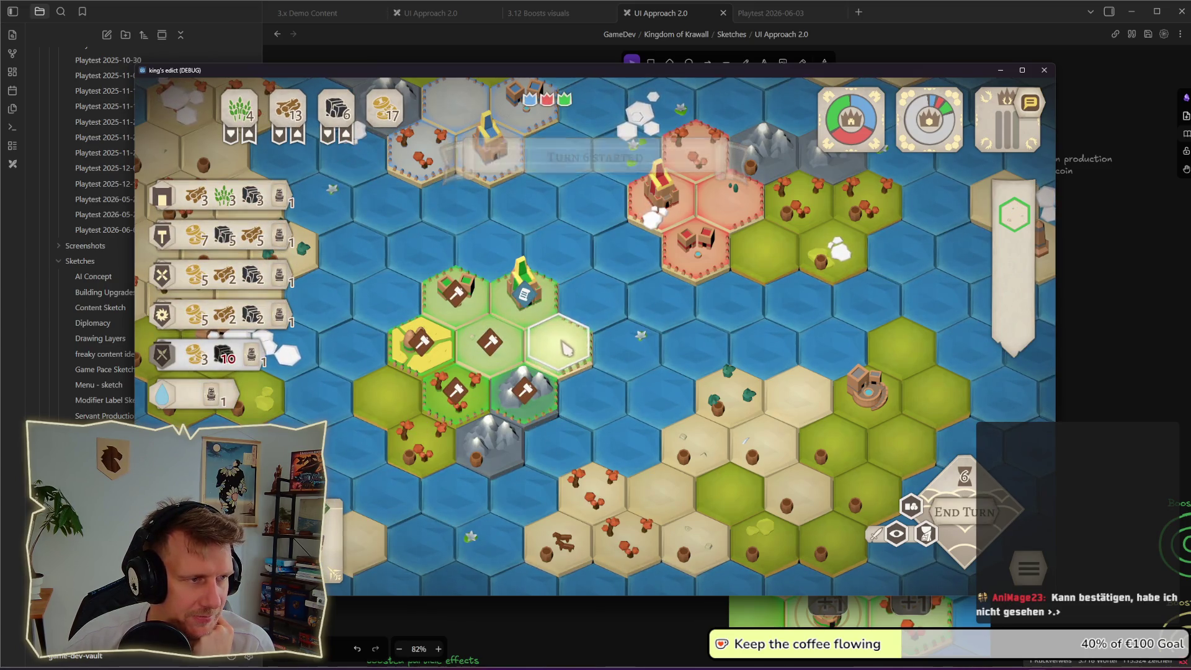
# - Queue a House on the empty green hex
pyautogui.click(558, 347)
pyautogui.moveTo(193, 211)
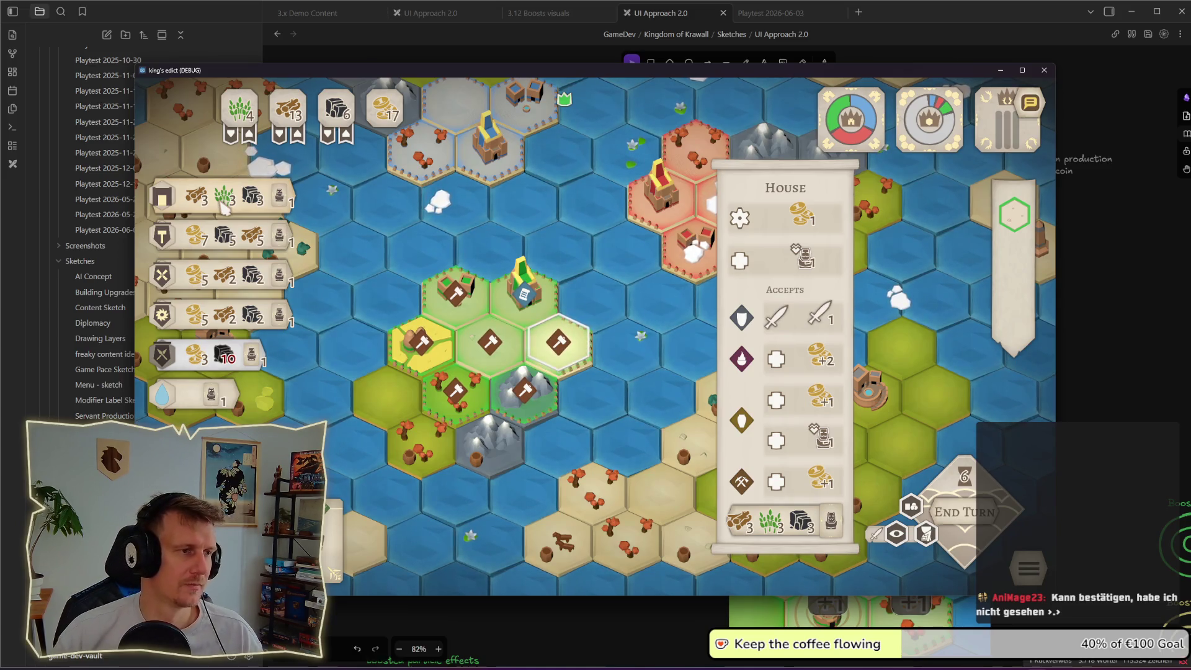
pyautogui.click(431, 341)
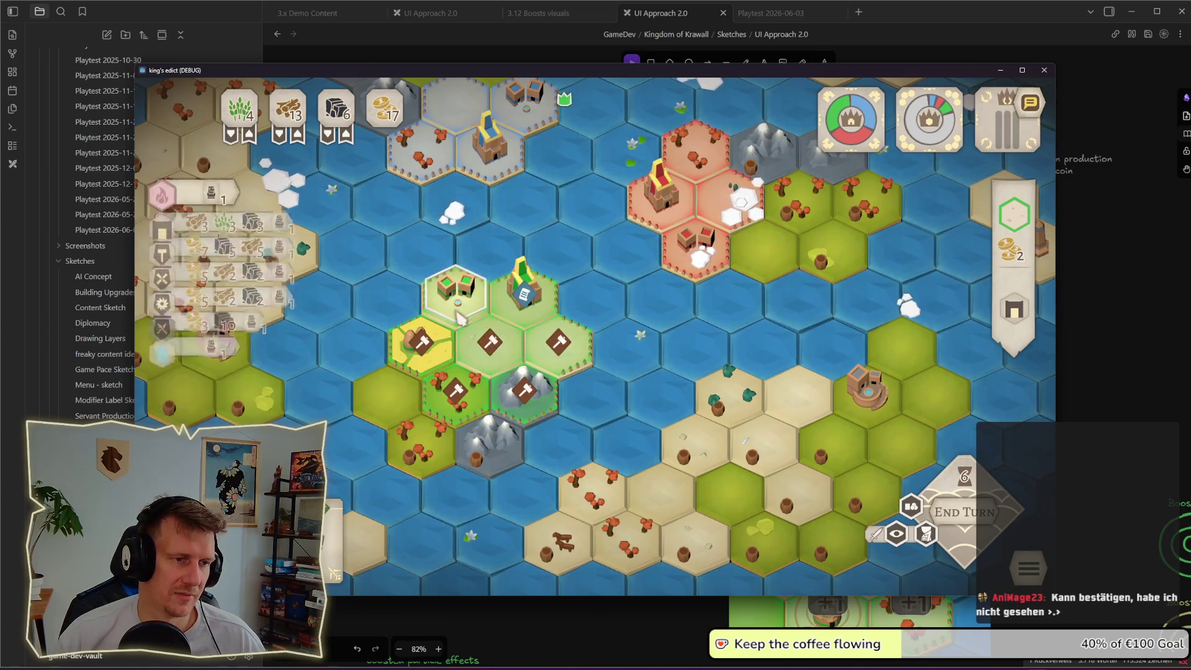
# - Check the Mill card, buy a servant for food beside the yellow tile, and return to Obsidian
pyautogui.click(474, 365)
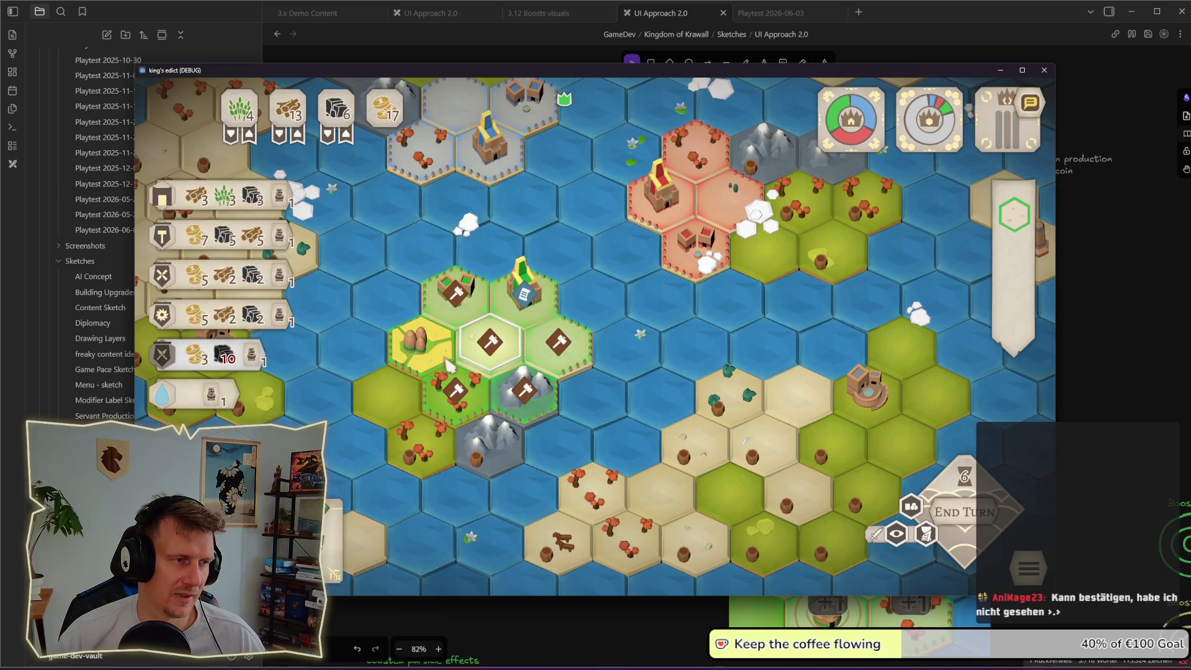
pyautogui.moveTo(210, 287)
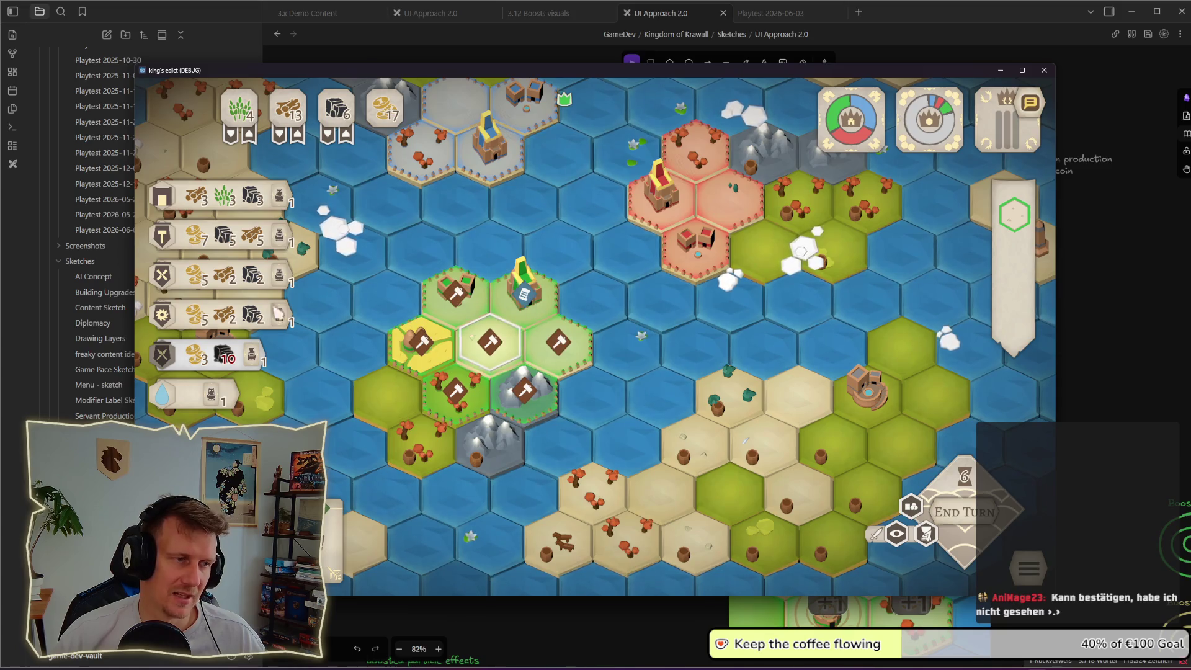
pyautogui.moveTo(184, 314)
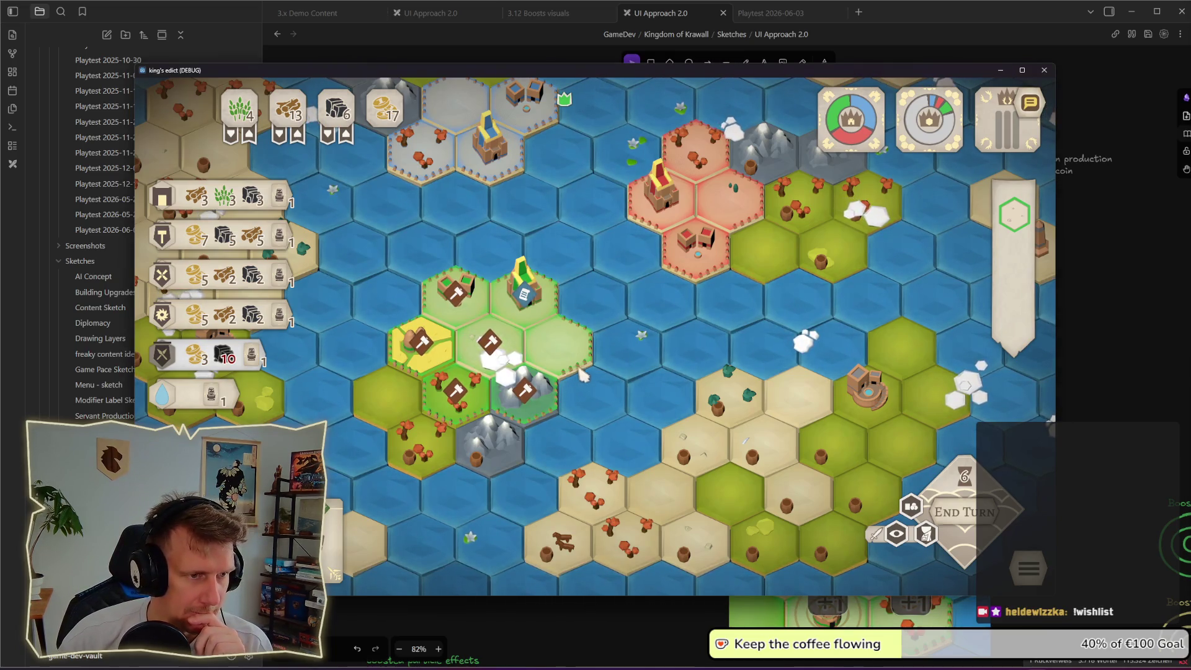
pyautogui.scroll(-2, 581, 373)
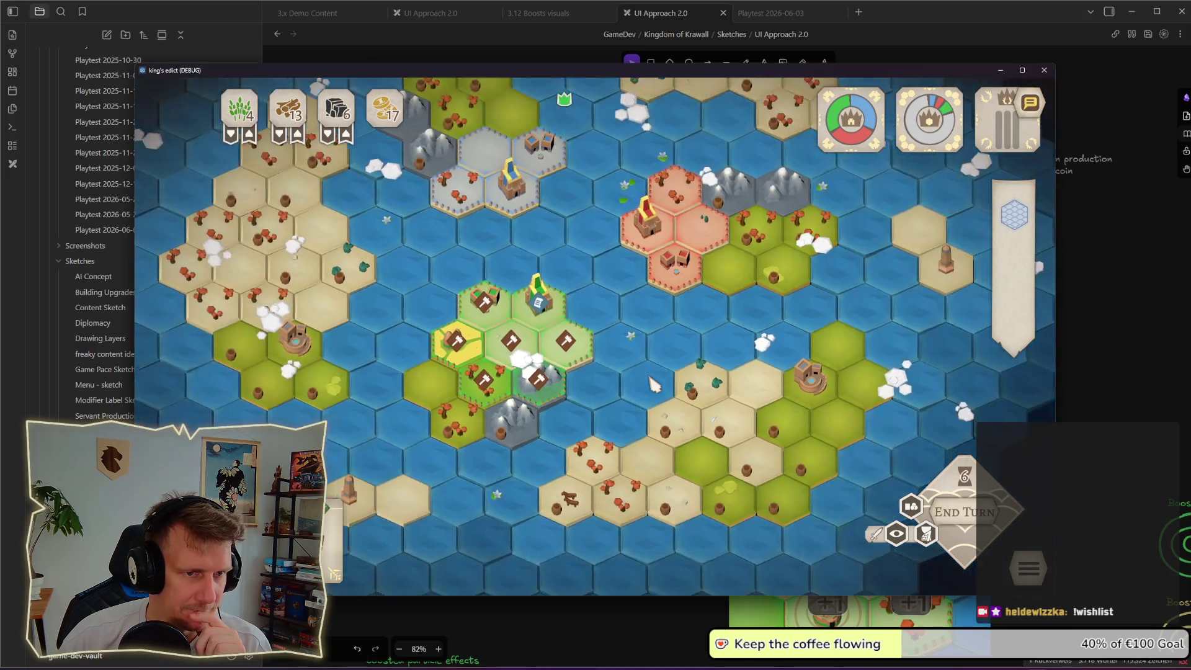
pyautogui.scroll(2, 529, 381)
pyautogui.click(530, 381)
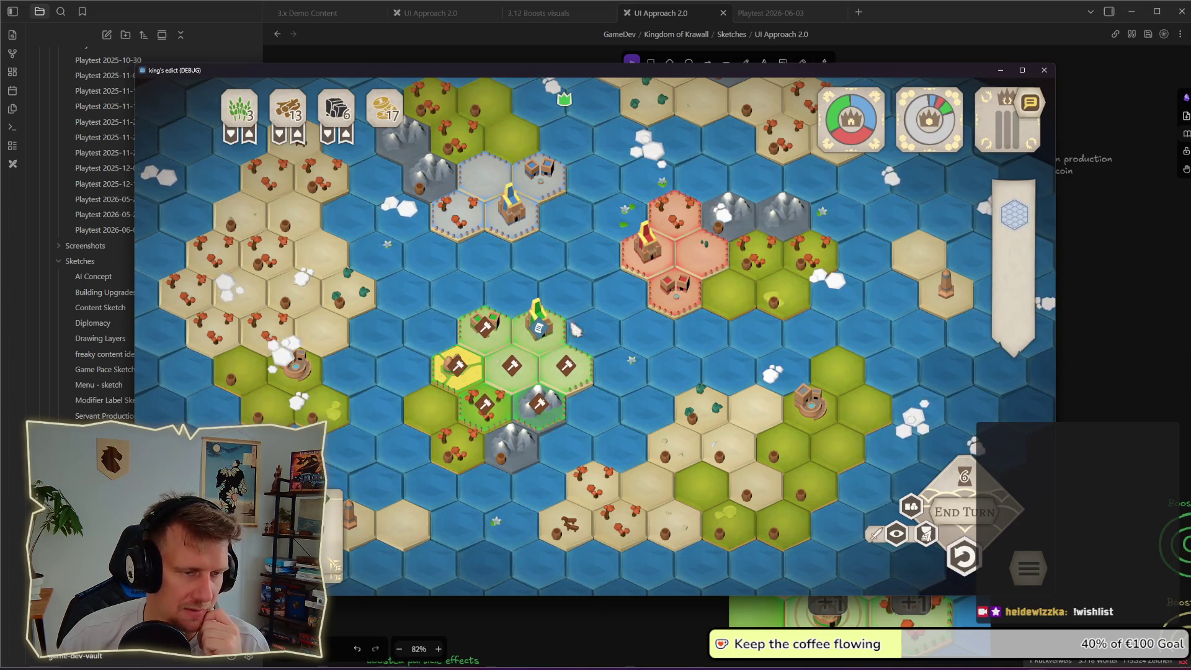
pyautogui.click(1095, 455)
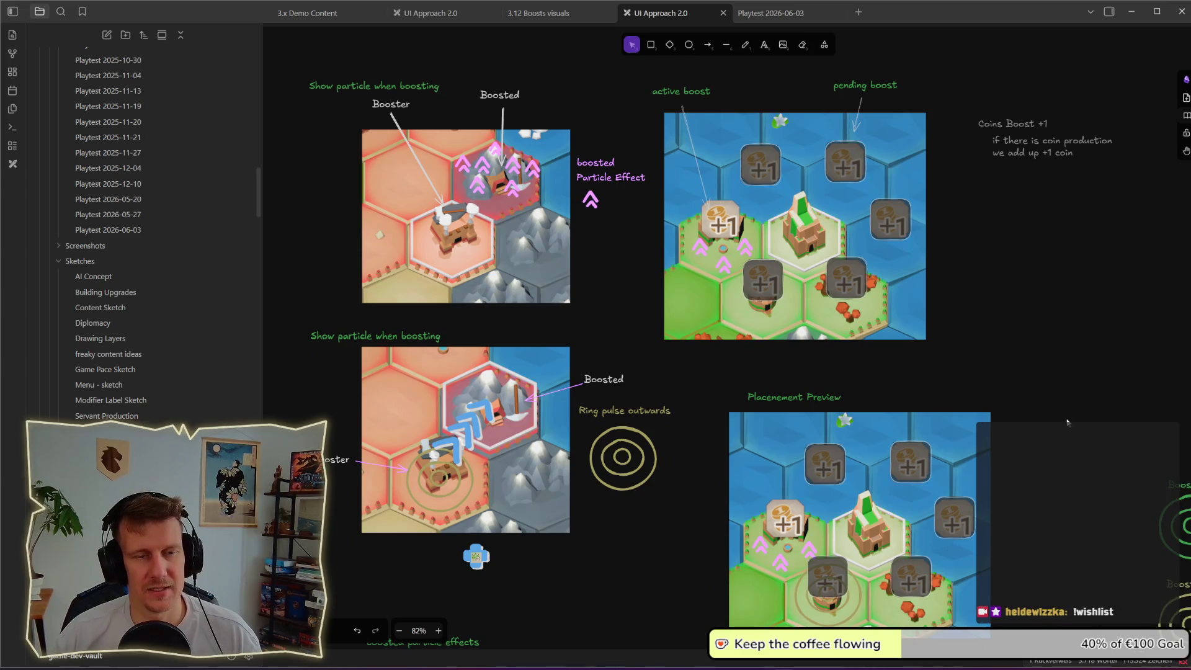
# - Pan and zoom the board to the Mill screenshot and the production notes beneath it
pyautogui.moveTo(1067, 422); pyautogui.dragTo(854, 420)
pyautogui.scroll(-2, 823, 381)
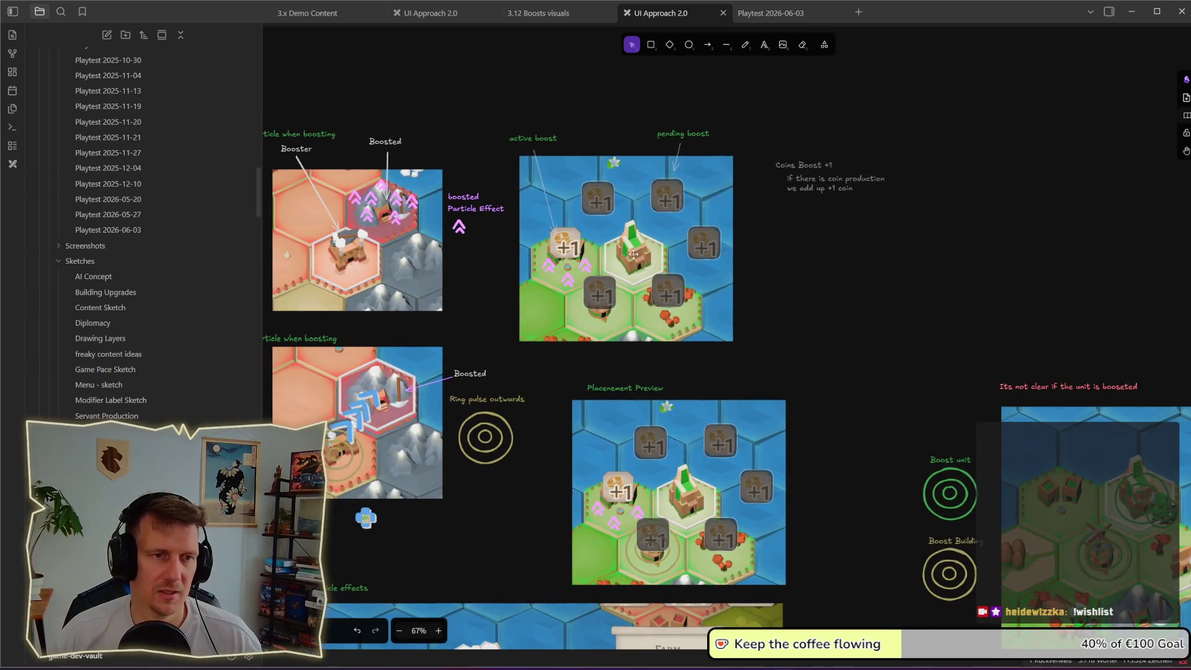
pyautogui.scroll(-5, 721, 353)
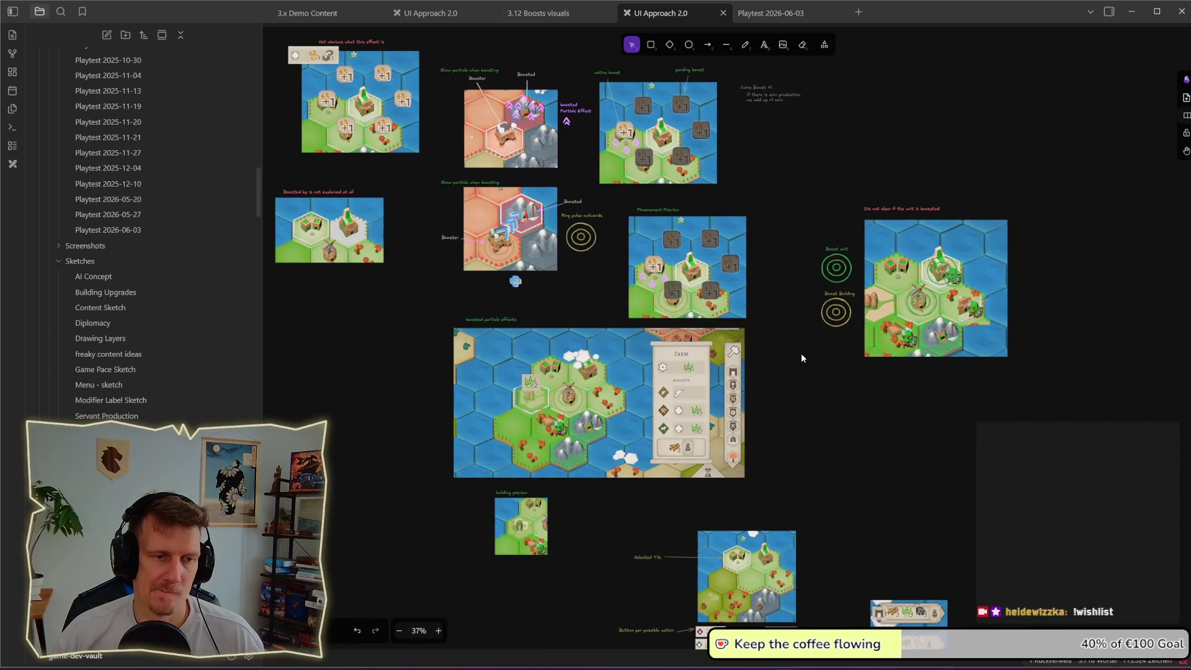
pyautogui.scroll(-3, 802, 353)
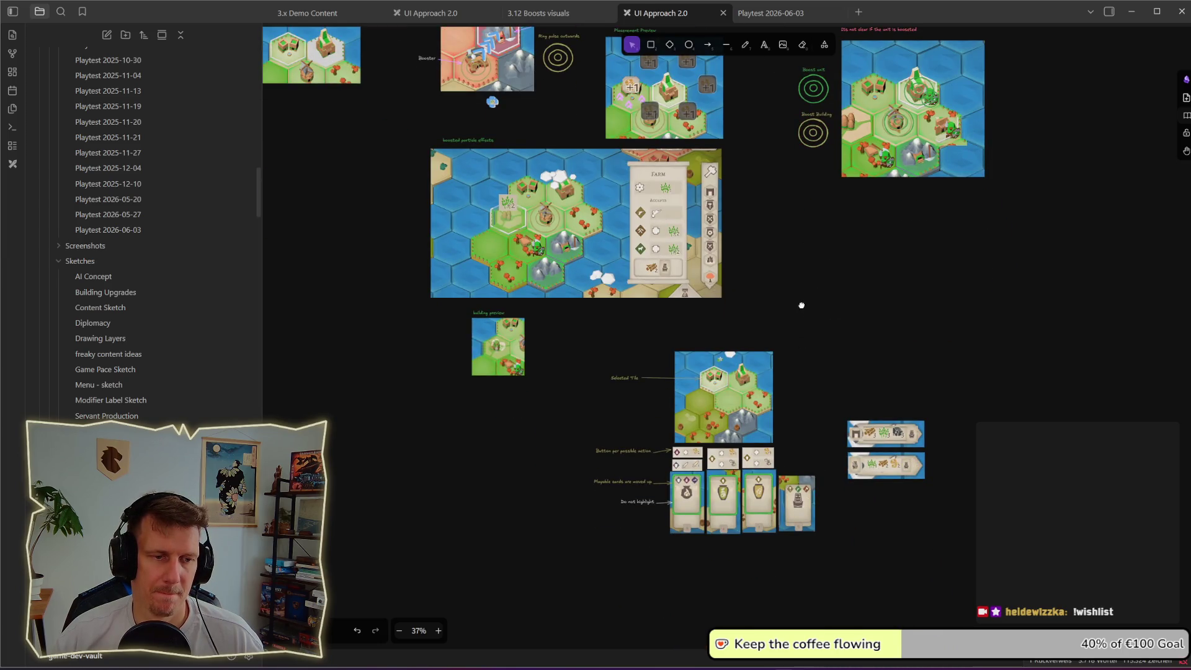
pyautogui.scroll(2, 802, 305)
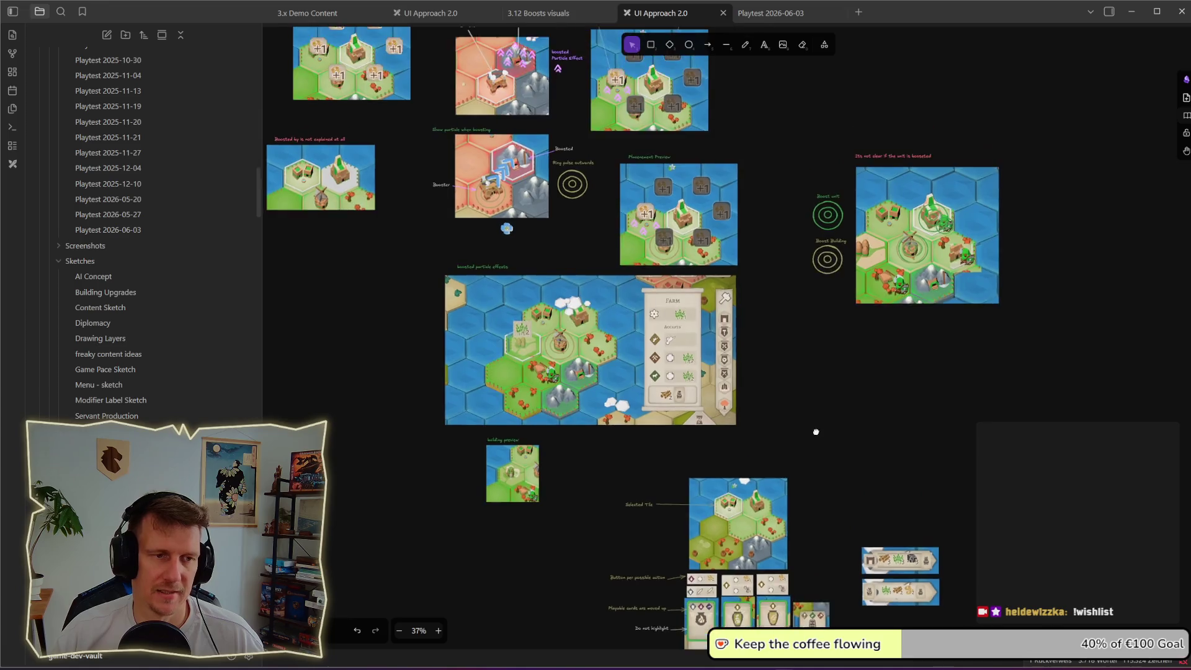
pyautogui.scroll(-3, 745, 307)
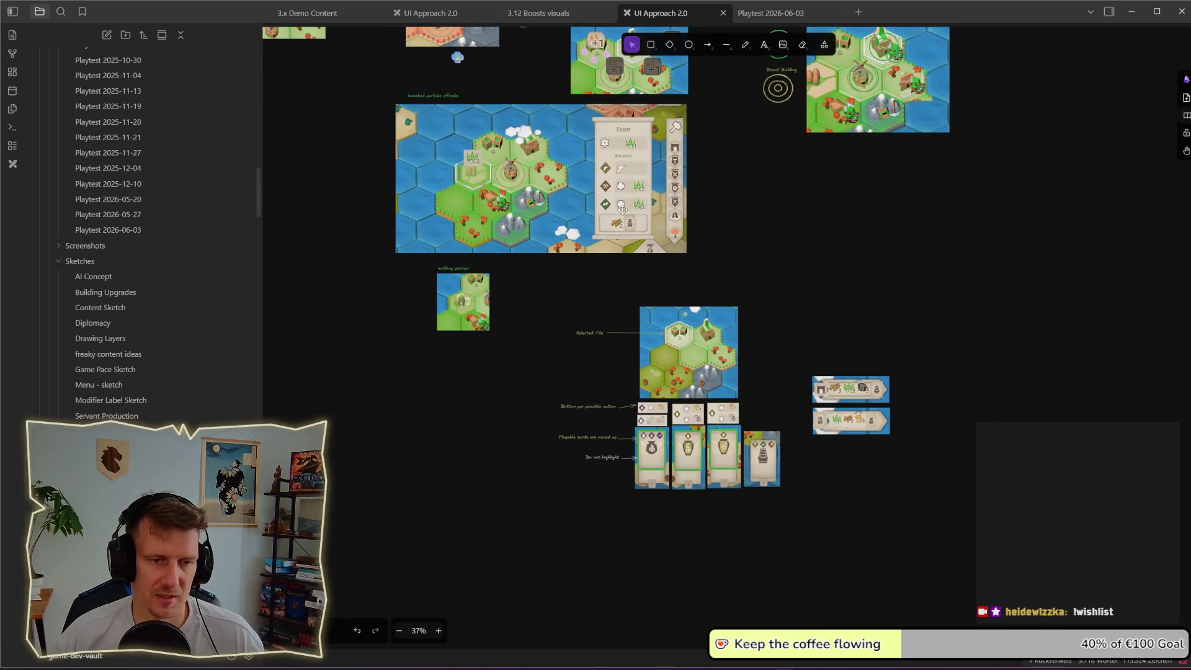
pyautogui.scroll(2, 609, 220)
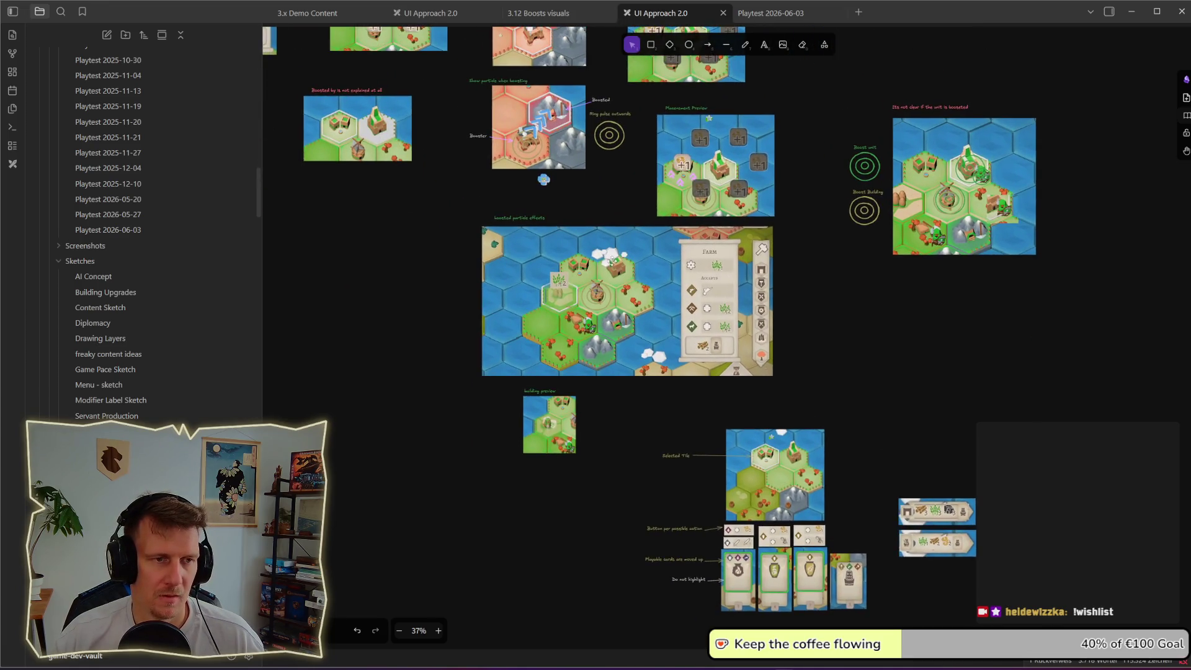
pyautogui.scroll(3, 639, 199)
pyautogui.hscroll(-4, 798, 398)
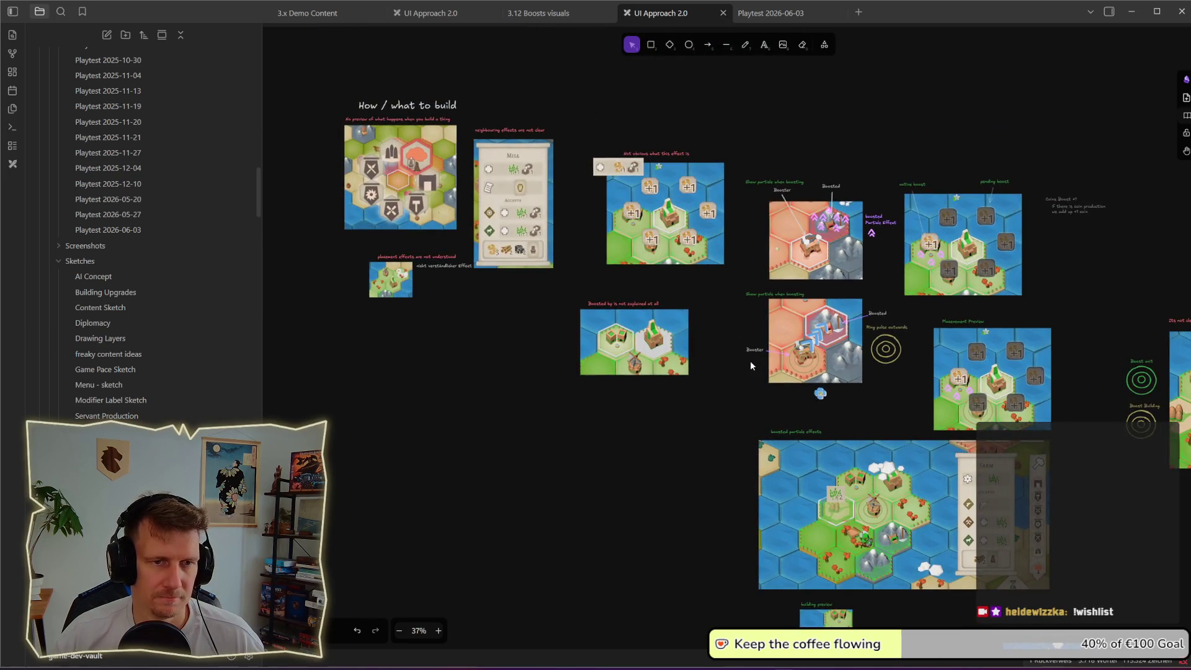
pyautogui.hscroll(5, 649, 456)
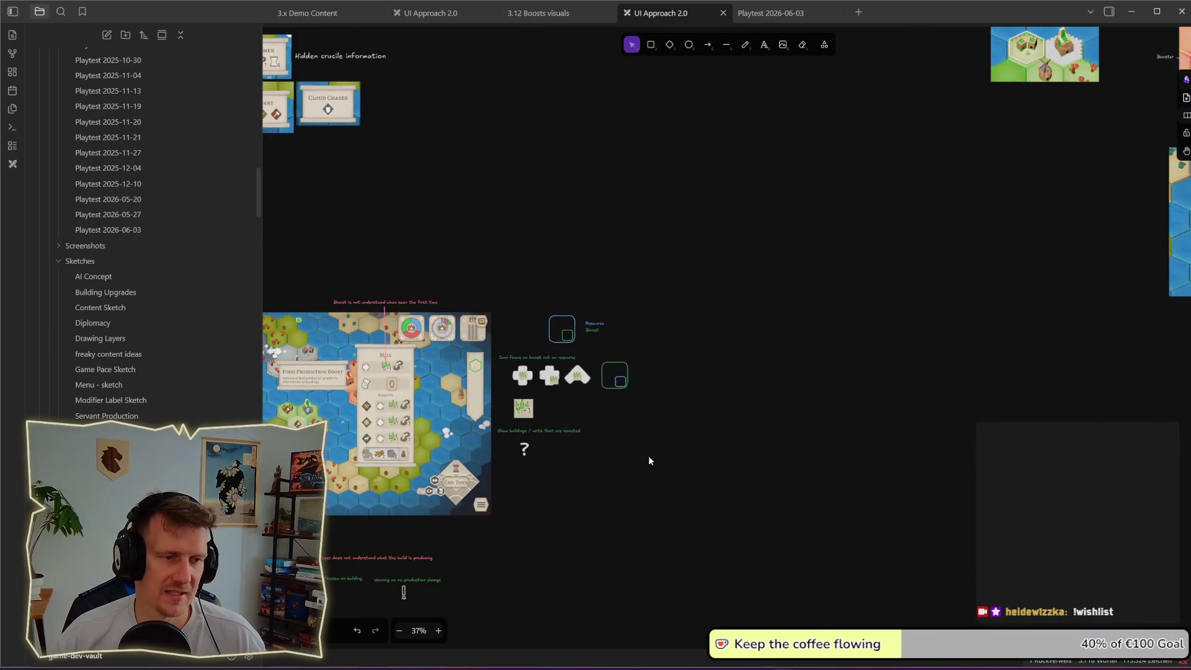
pyautogui.scroll(5, 649, 455)
pyautogui.hscroll(-2, 815, 315)
pyautogui.scroll(1, 815, 314)
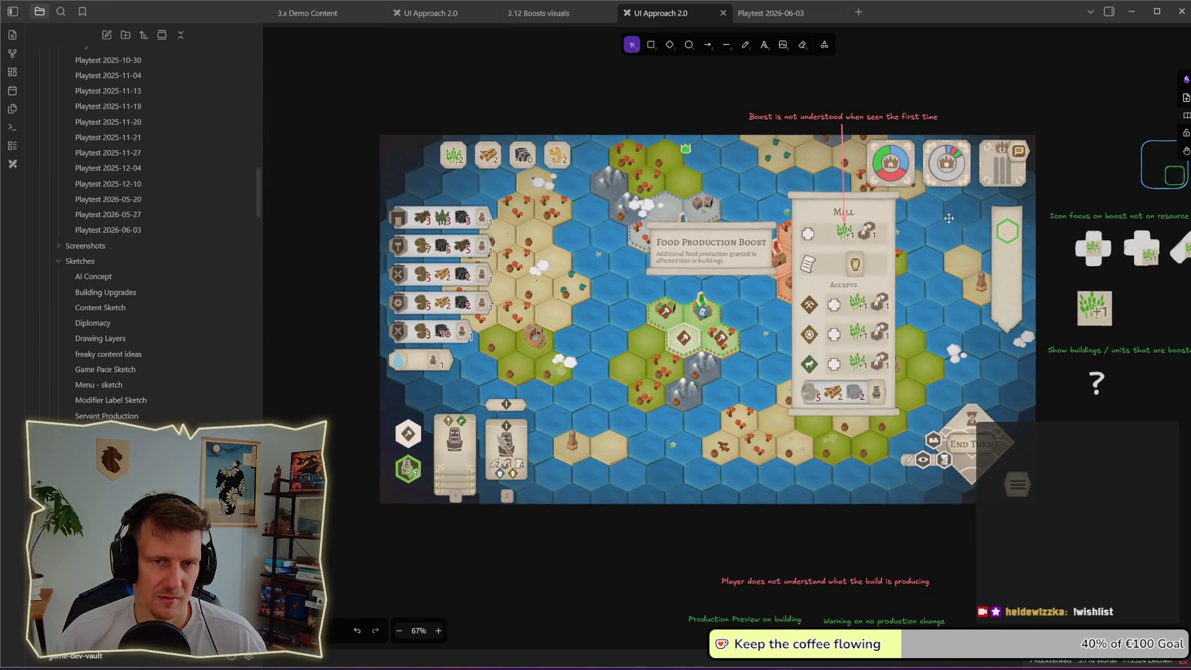
pyautogui.hscroll(2, 903, 261)
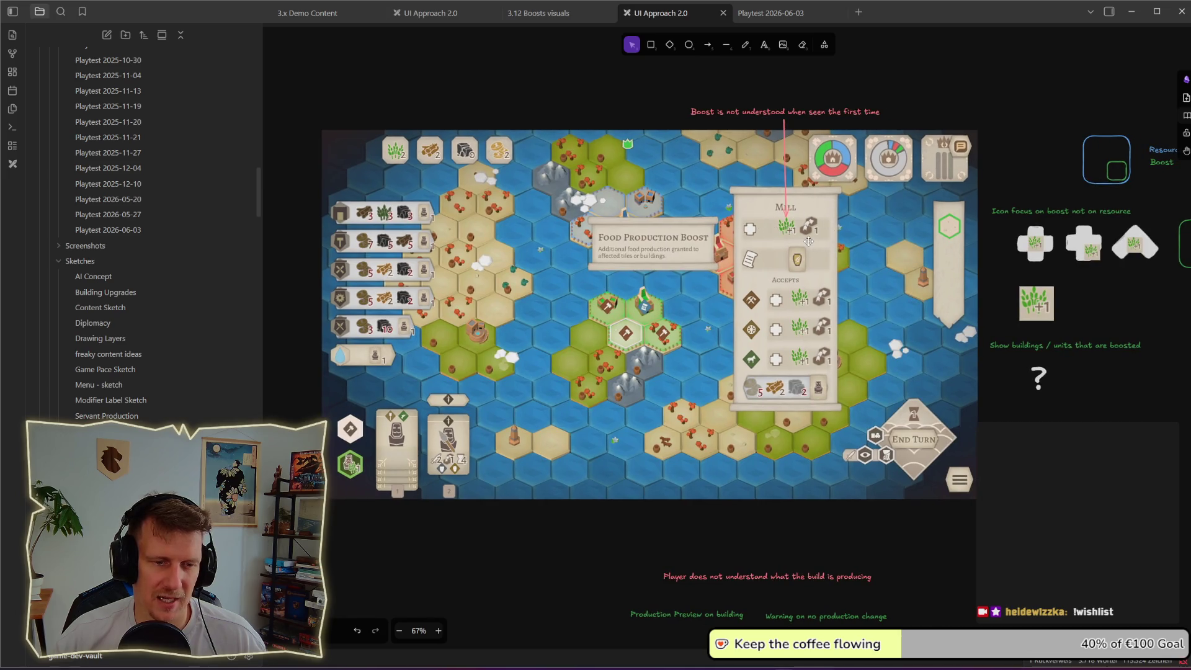
pyautogui.scroll(-5, 815, 477)
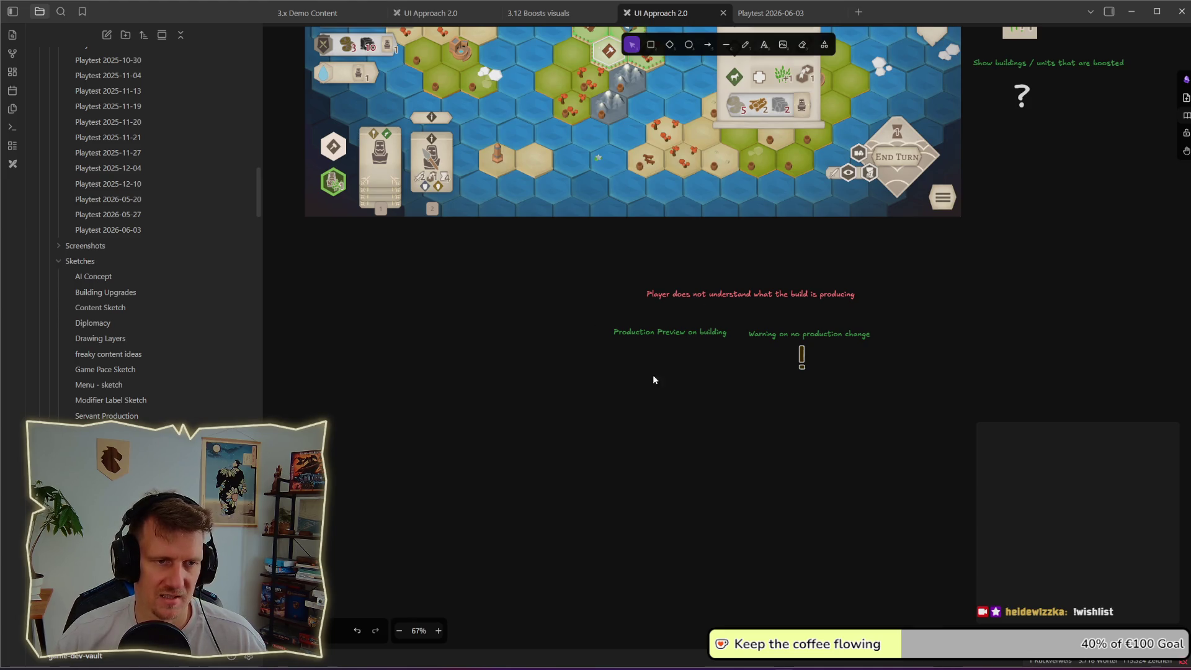
pyautogui.scroll(-2, 678, 343)
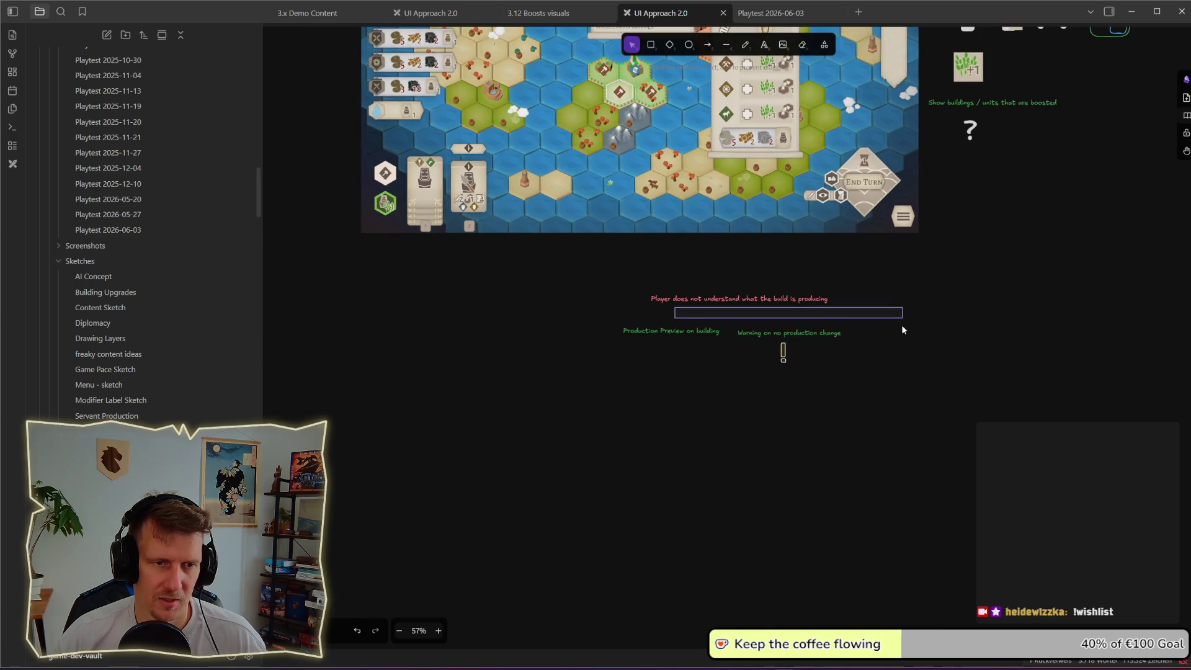
# - Move the green 'Production Preview on building' note slightly lower and deselect it
pyautogui.click(684, 334)
pyautogui.moveTo(685, 317)
pyautogui.mouseDown()
pyautogui.moveTo(727, 381)
pyautogui.moveTo(684, 323)
pyautogui.moveTo(683, 365)
pyautogui.moveTo(673, 339)
pyautogui.mouseUp()
pyautogui.click(684, 322)
pyautogui.click(676, 330)
pyautogui.click(691, 399)
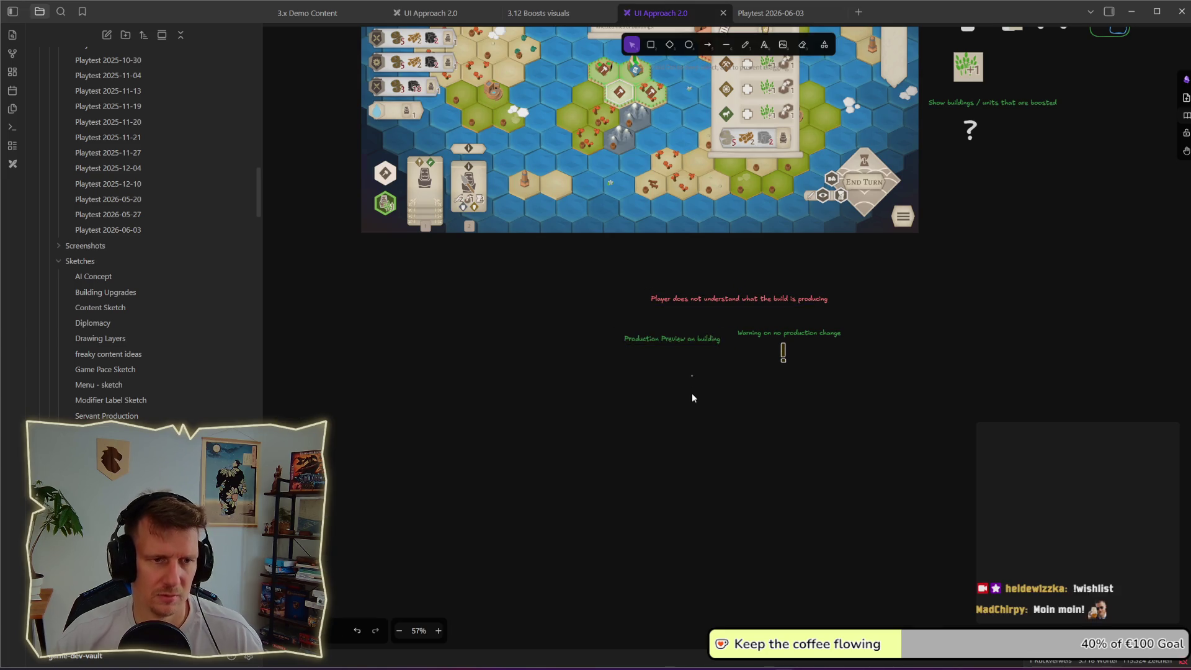
pyautogui.click(656, 393)
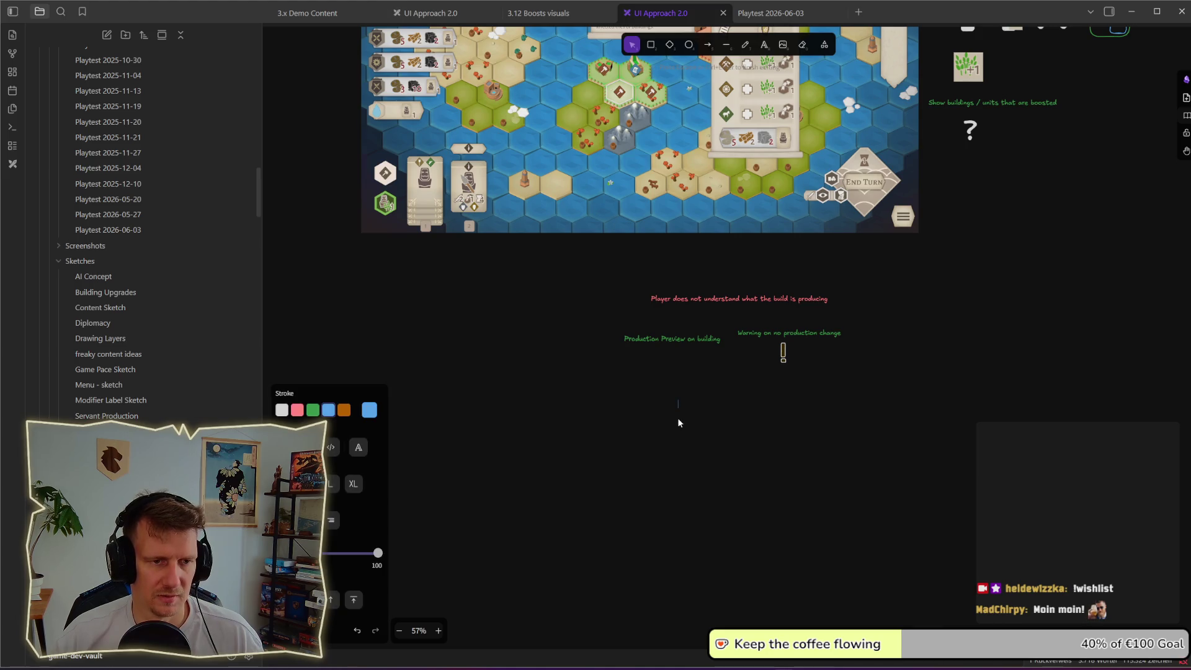
# - Zoom in around the green note, then switch to the Playtest 2026-06-03 note
pyautogui.rightClick(760, 423)
pyautogui.click(654, 398)
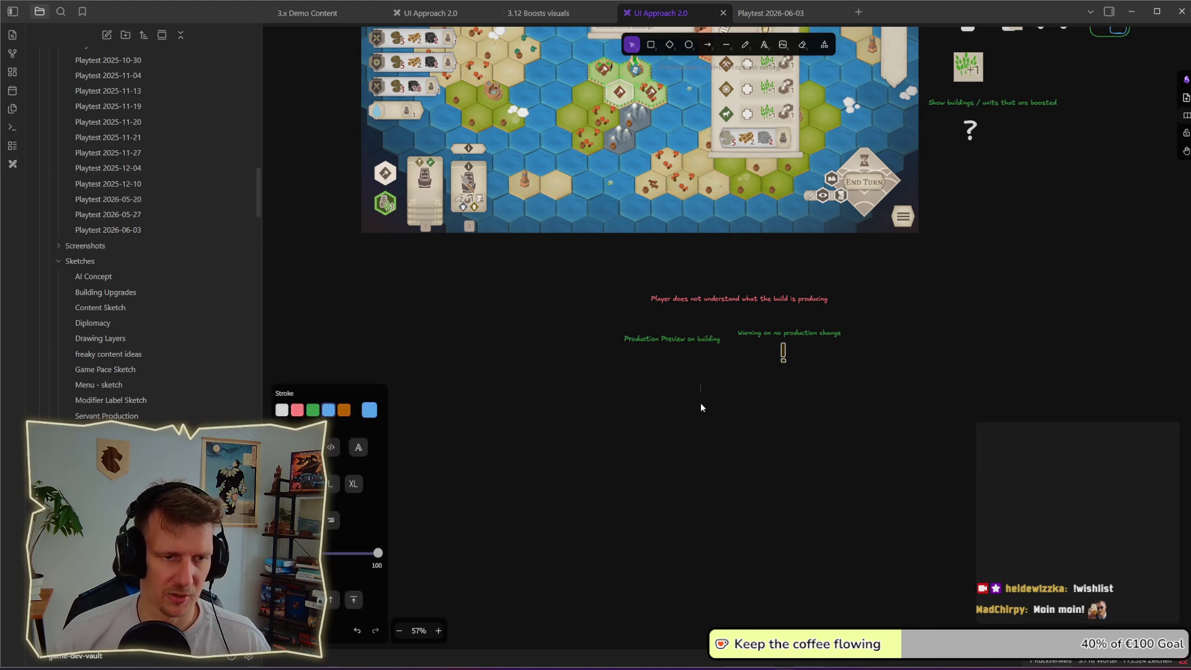
pyautogui.scroll(2, 704, 397)
pyautogui.scroll(1, 710, 387)
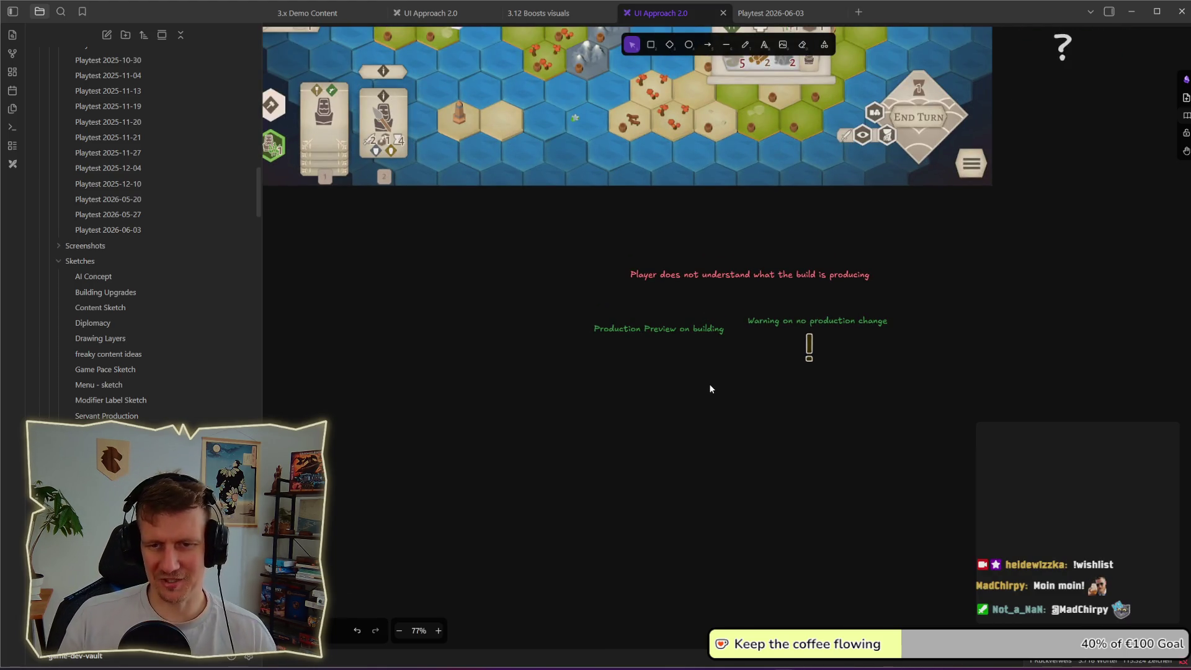
pyautogui.moveTo(600, 276)
pyautogui.mouseDown()
pyautogui.moveTo(743, 359)
pyautogui.moveTo(730, 368)
pyautogui.mouseUp()
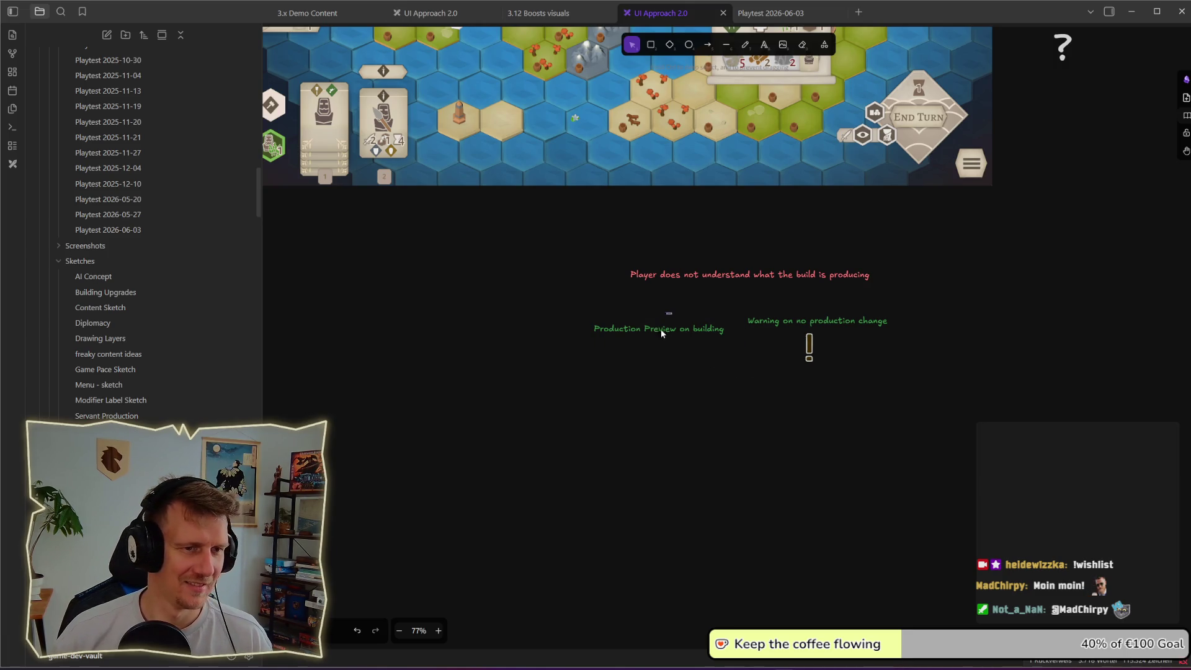
pyautogui.click(777, 13)
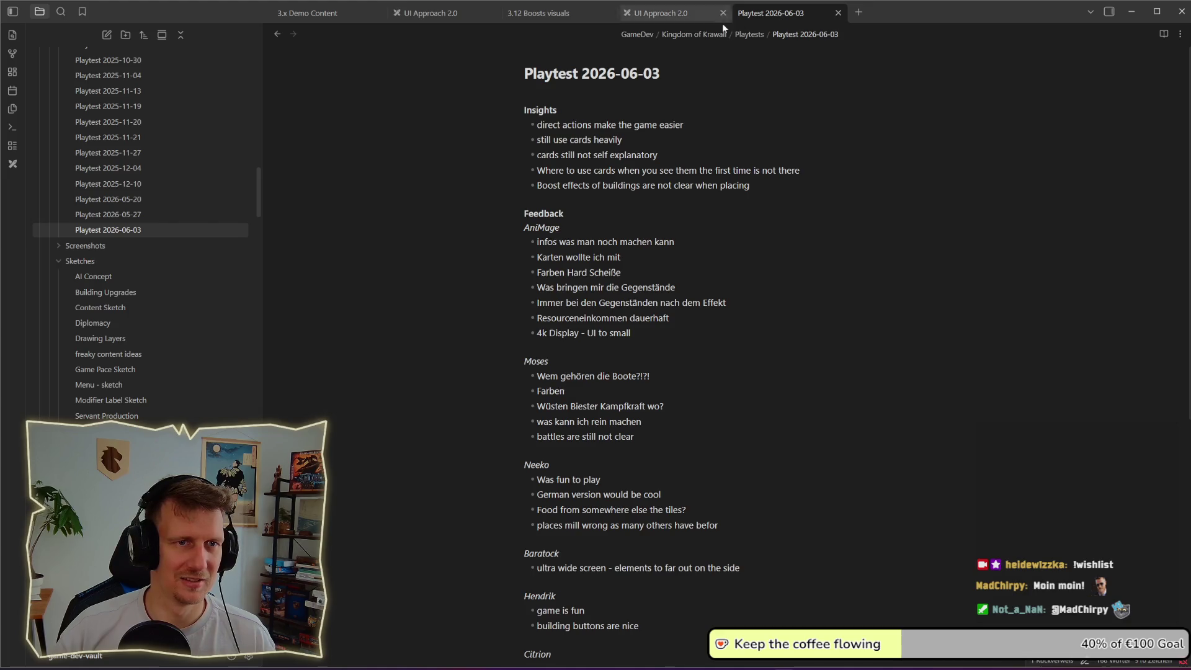
# - Close the UI Approach 2.0 sketch and reopen it with Ctrl+Shift+T
pyautogui.click(690, 23)
pyautogui.click(816, 15)
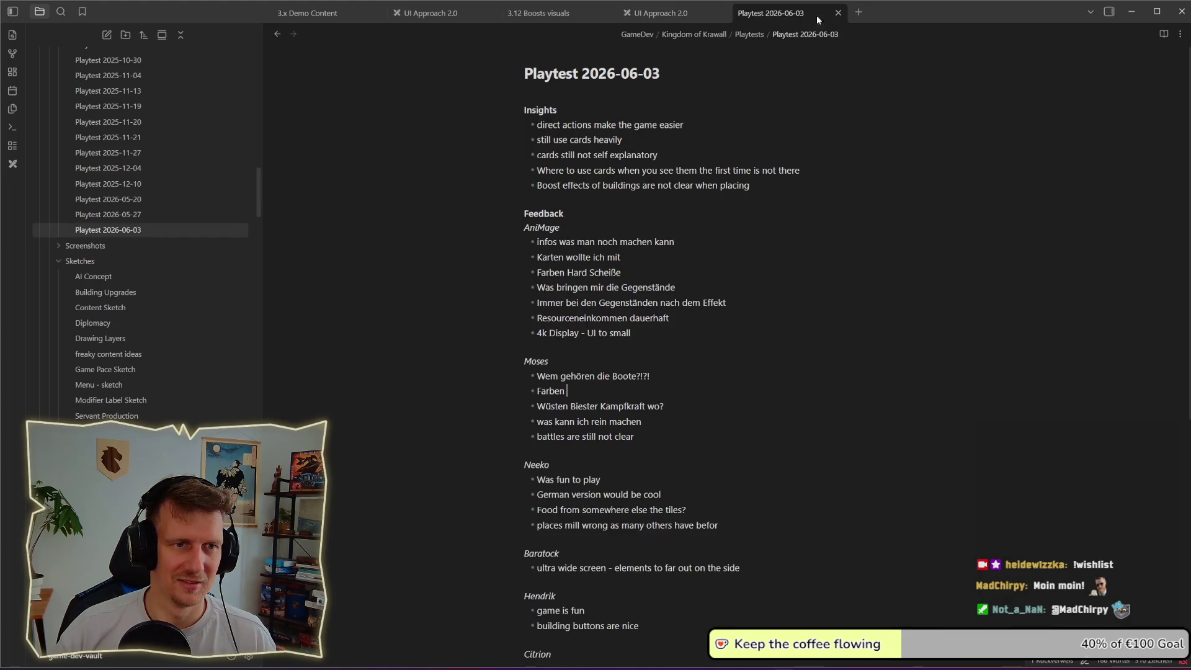
pyautogui.click(681, 14)
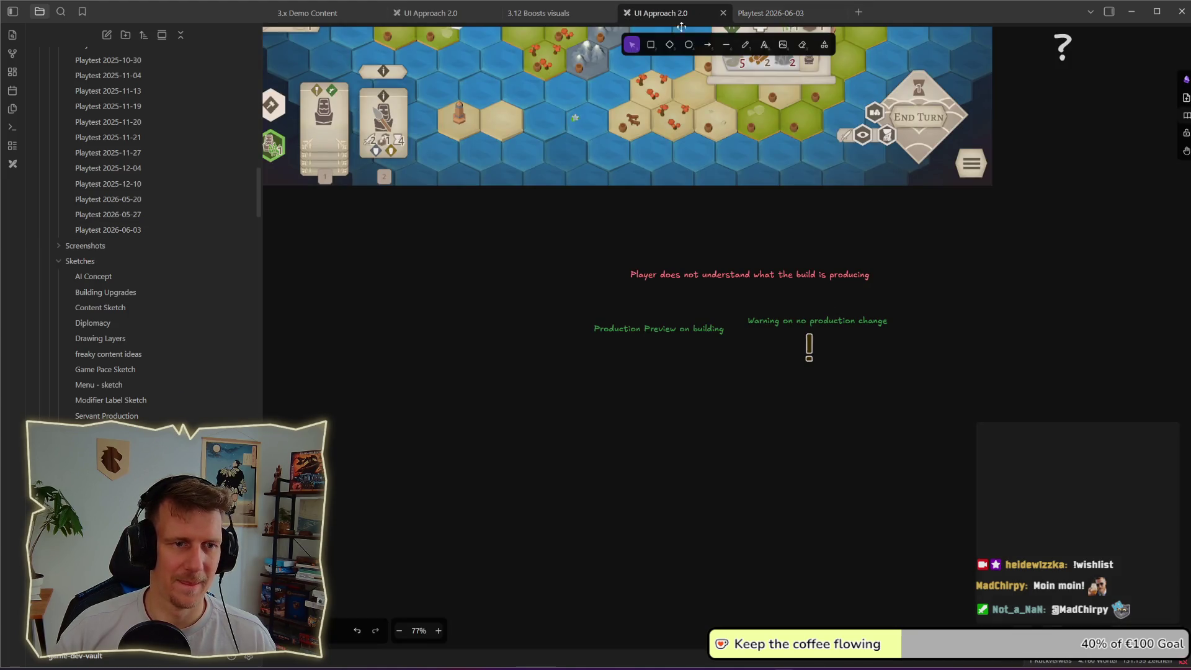
pyautogui.click(724, 14)
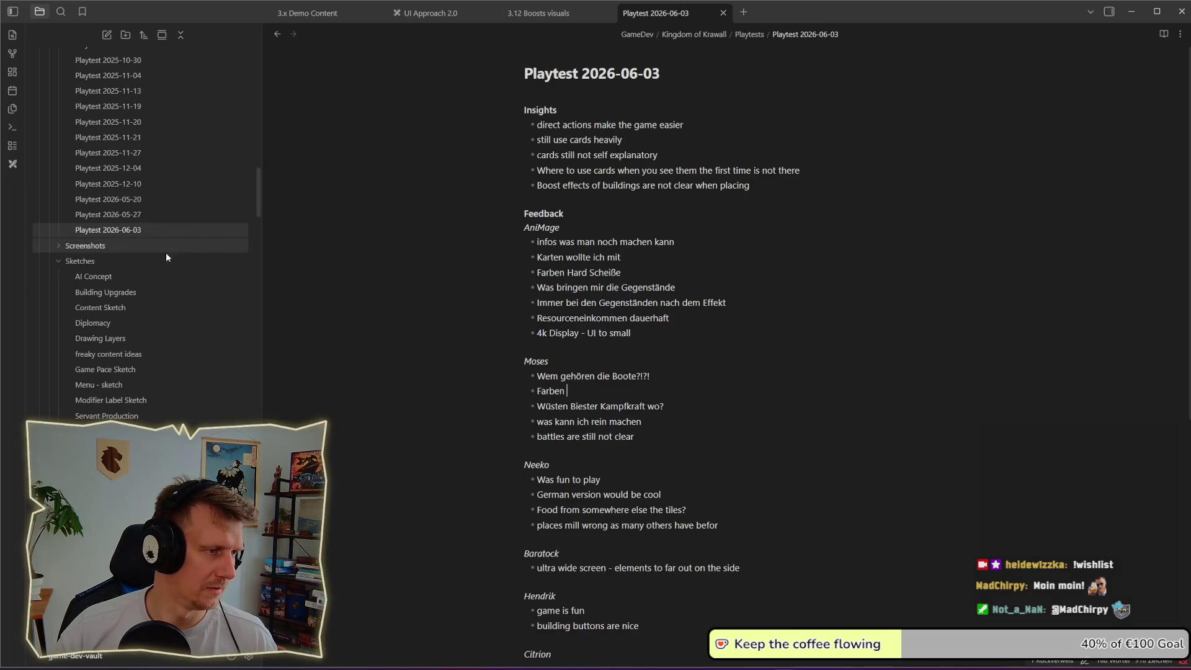
pyautogui.click(743, 12)
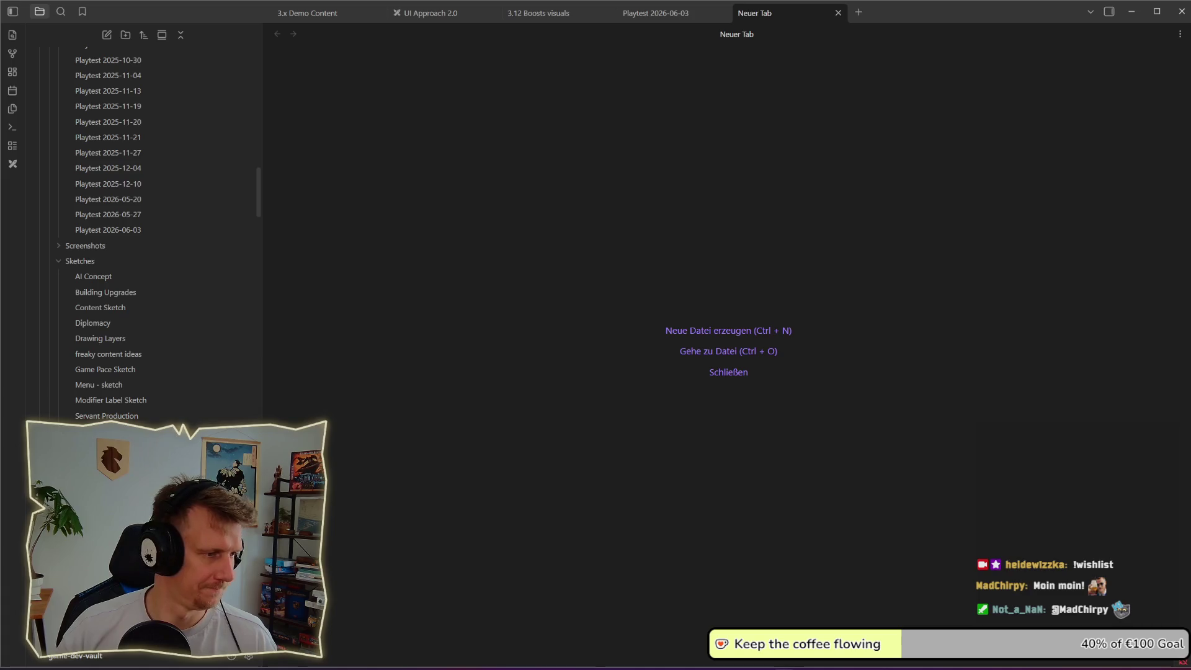
pyautogui.hotkey('ctrl', 'shift', 't')
# - Nudge the board screenshot slightly upward and deselect it
pyautogui.scroll(-5, 654, 322)
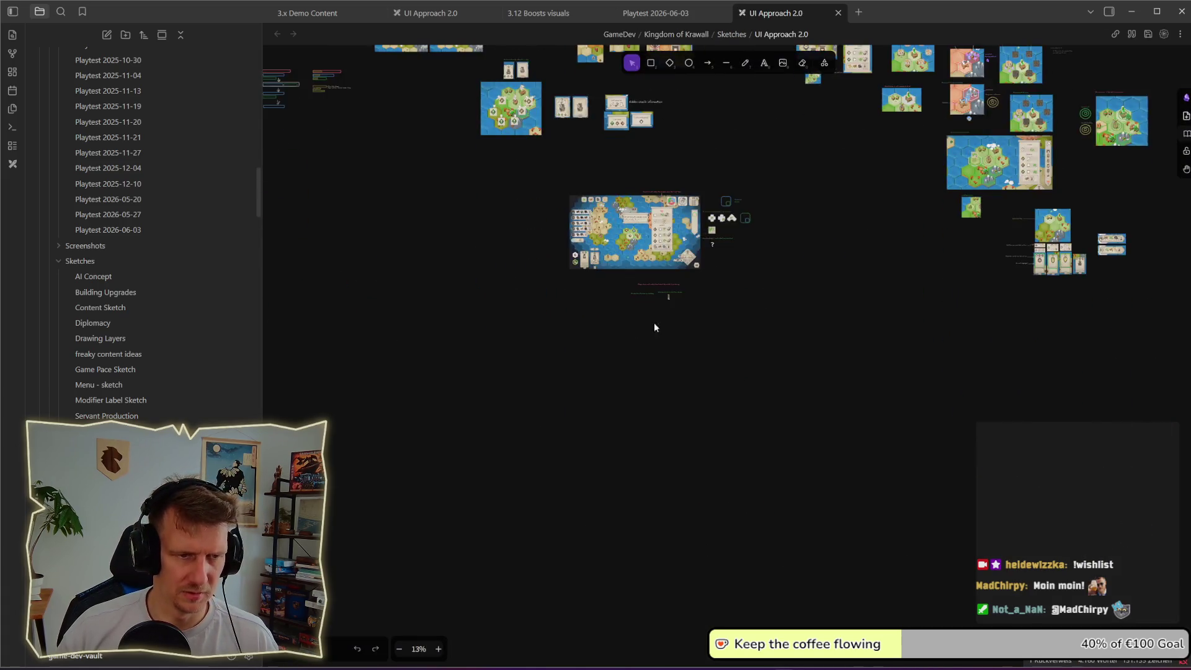
pyautogui.scroll(3, 698, 310)
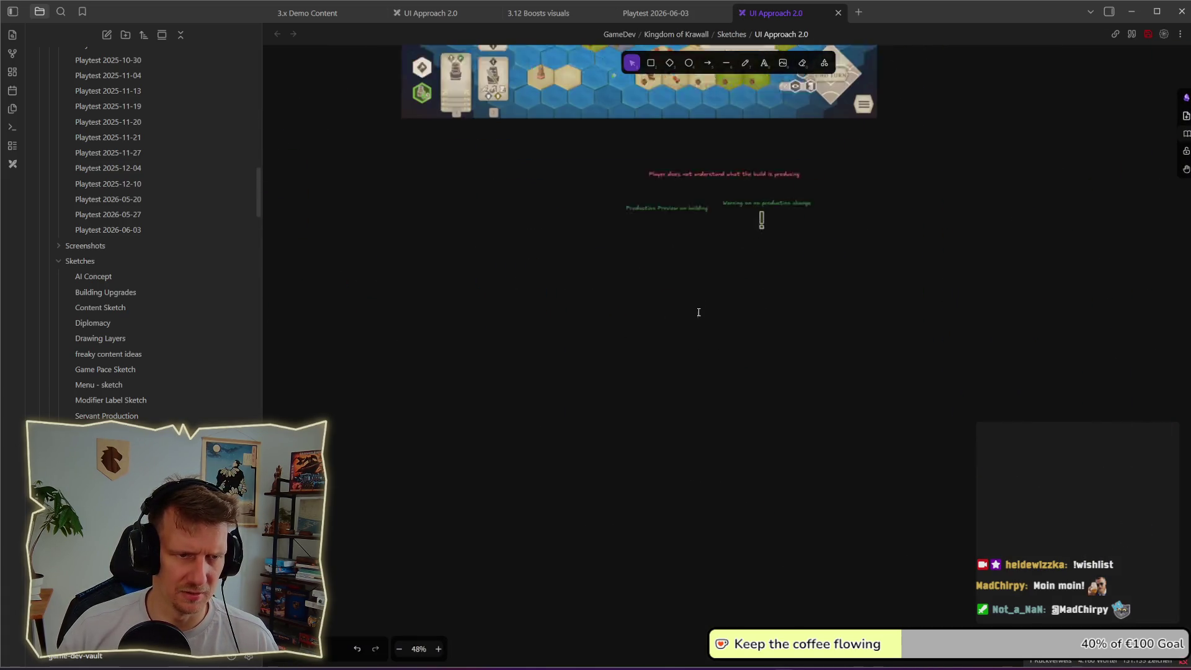
pyautogui.scroll(4, 687, 260)
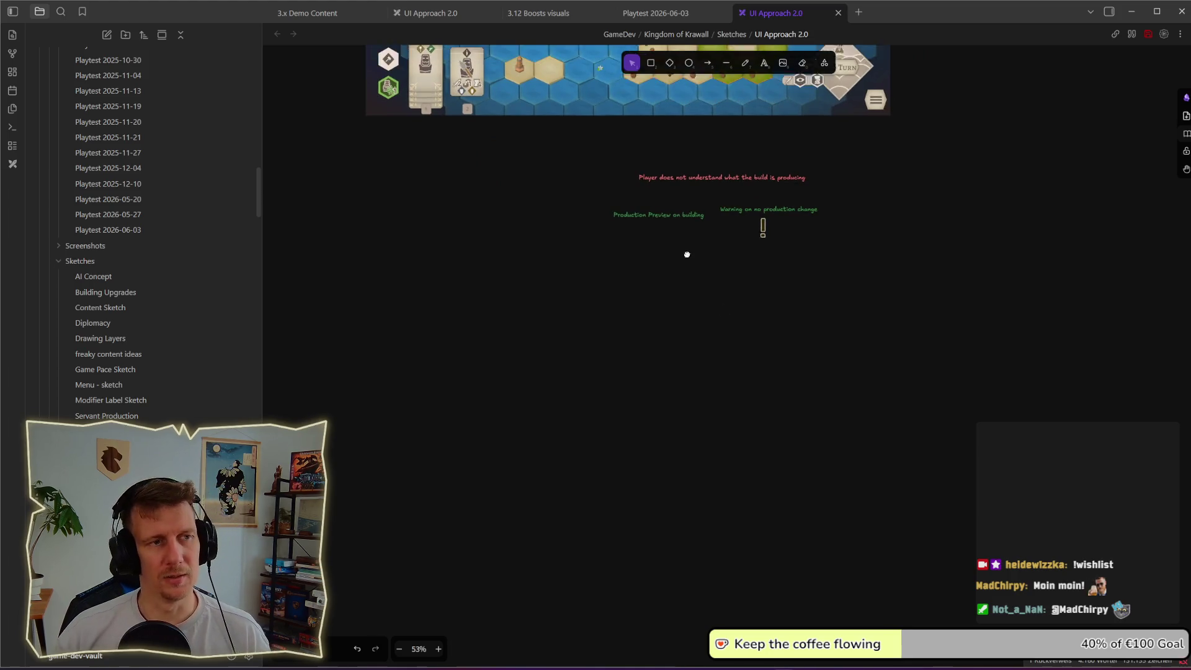
pyautogui.scroll(6, 659, 302)
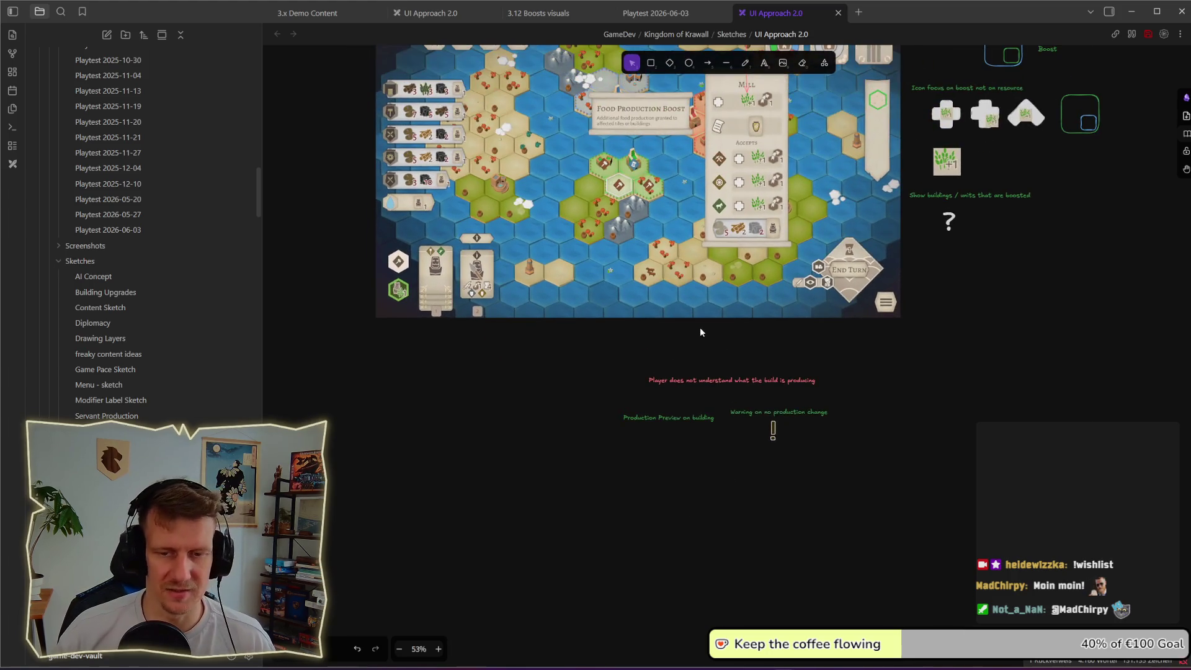
pyautogui.moveTo(365, 89)
pyautogui.mouseDown()
pyautogui.moveTo(484, 203)
pyautogui.moveTo(880, 405)
pyautogui.mouseUp()
pyautogui.click(922, 416)
pyautogui.moveTo(749, 312); pyautogui.dragTo(748, 309)
pyautogui.click(749, 308)
pyautogui.press('Escape')
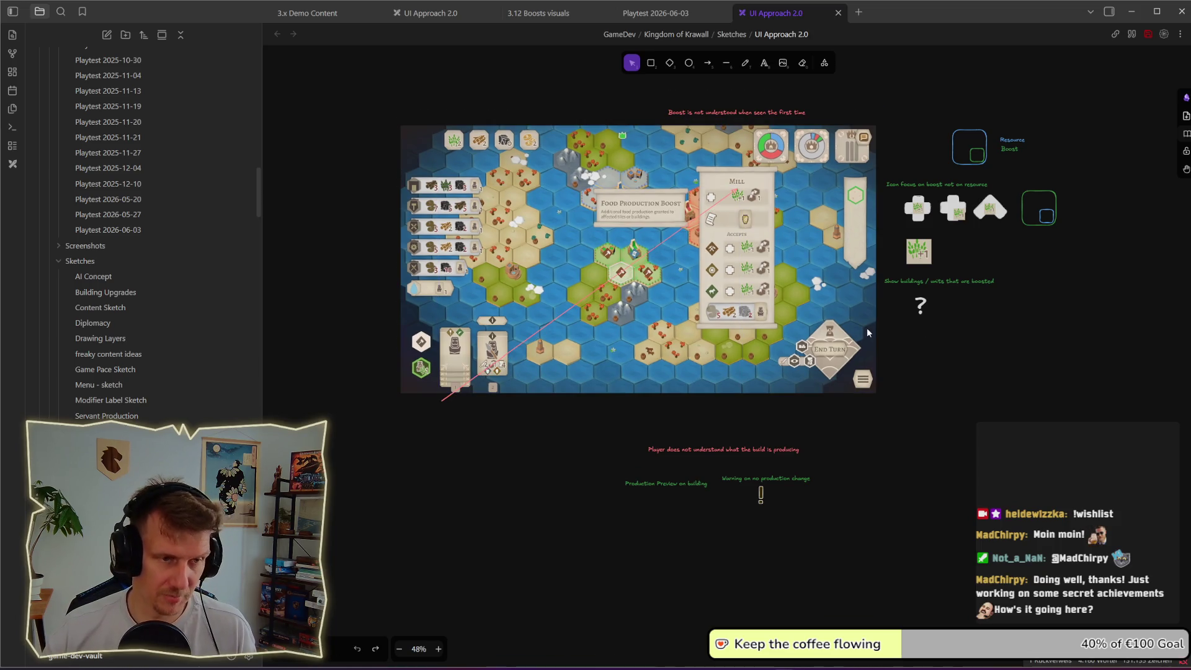
# - Extend the pink line's end to the 'Boost is not understood' note
pyautogui.click(437, 401)
pyautogui.moveTo(440, 402)
pyautogui.mouseDown()
pyautogui.moveTo(780, 101)
pyautogui.moveTo(736, 121)
pyautogui.mouseUp()
pyautogui.press('Escape')
pyautogui.hotkey('alt', 'Tab')
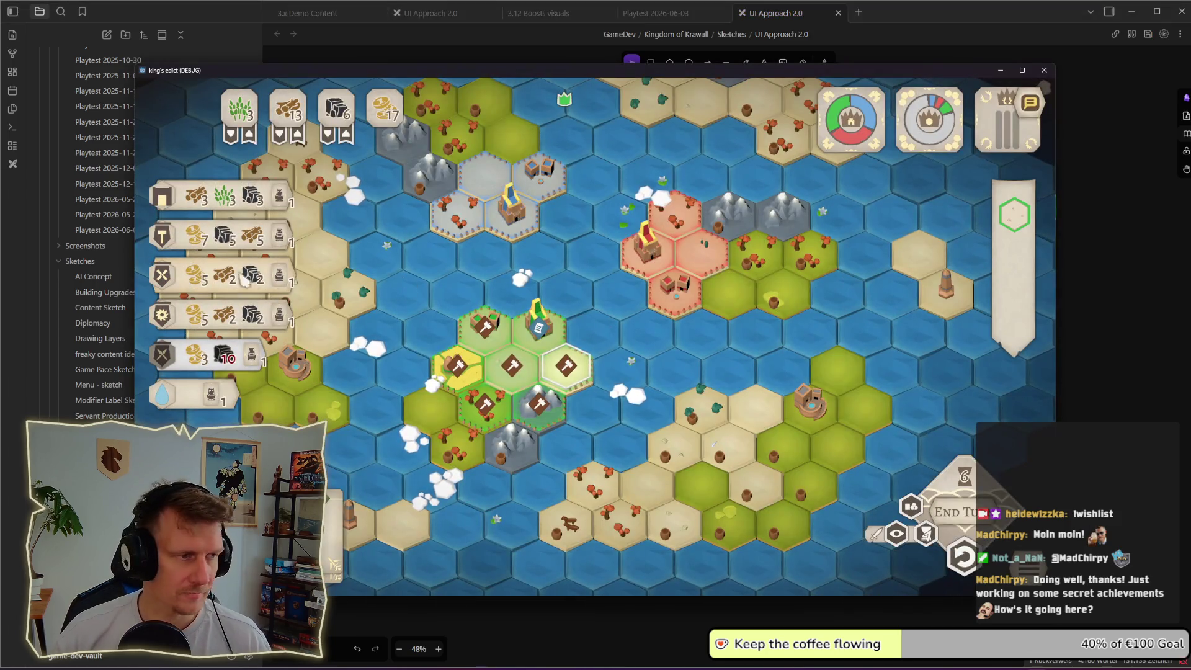
# - Snip a screenshot of the Mill and Supplies info cards with Win+Shift+S
pyautogui.moveTo(176, 329)
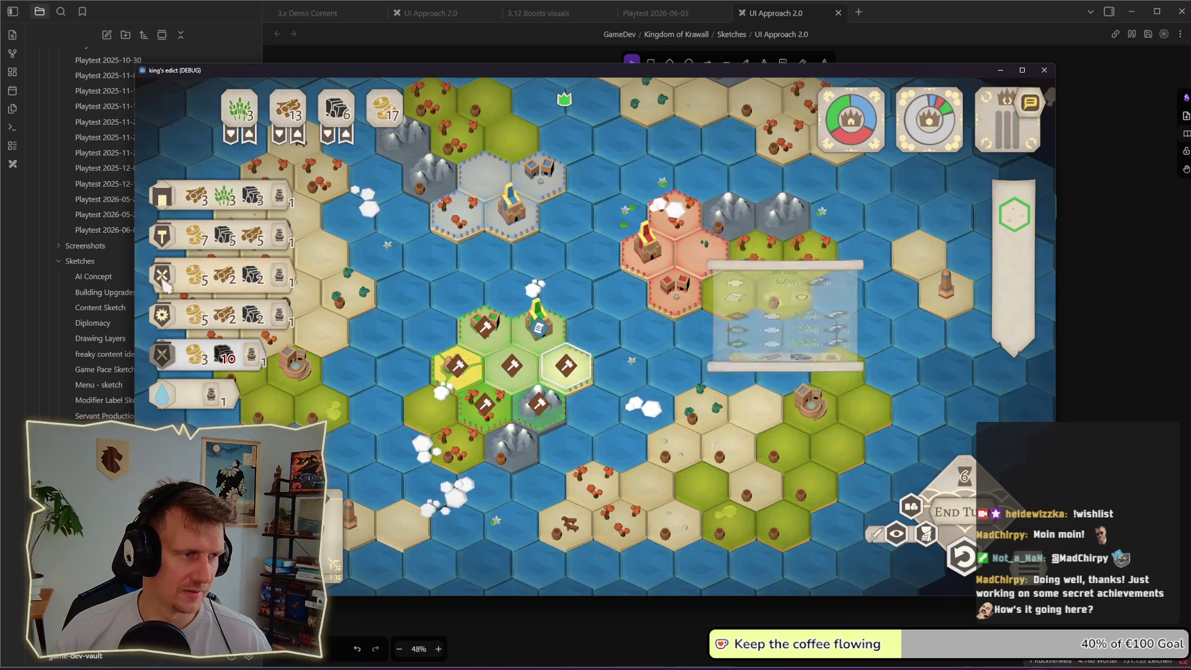
pyautogui.moveTo(807, 270)
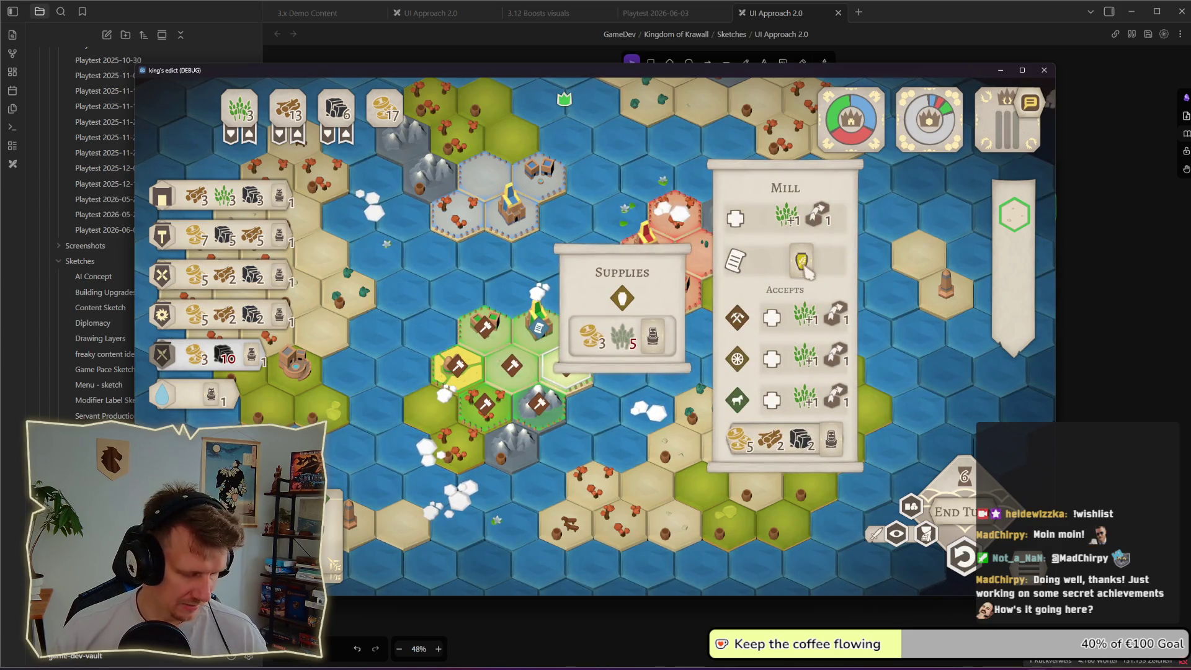
pyautogui.press('super+shift+s')
pyautogui.moveTo(540, 144)
pyautogui.mouseDown()
pyautogui.moveTo(923, 435)
pyautogui.moveTo(887, 488)
pyautogui.mouseUp()
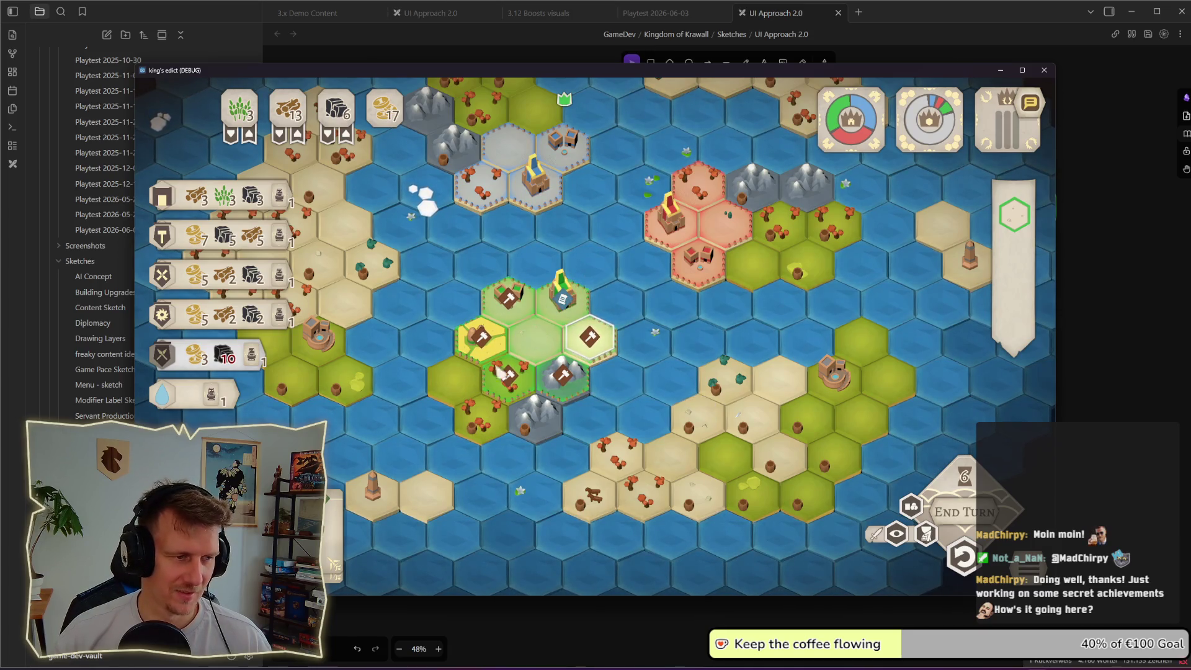
# - Select another island hex, pan the map up, and shift the game window right
pyautogui.click(646, 400)
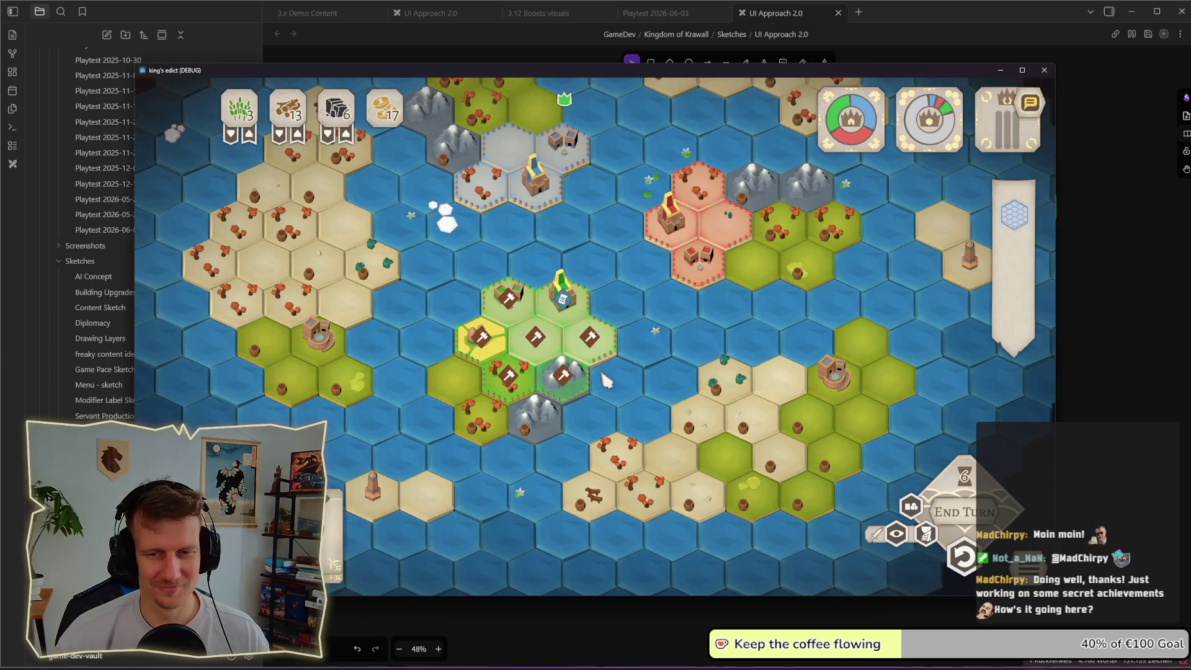
pyautogui.moveTo(559, 460); pyautogui.dragTo(580, 393)
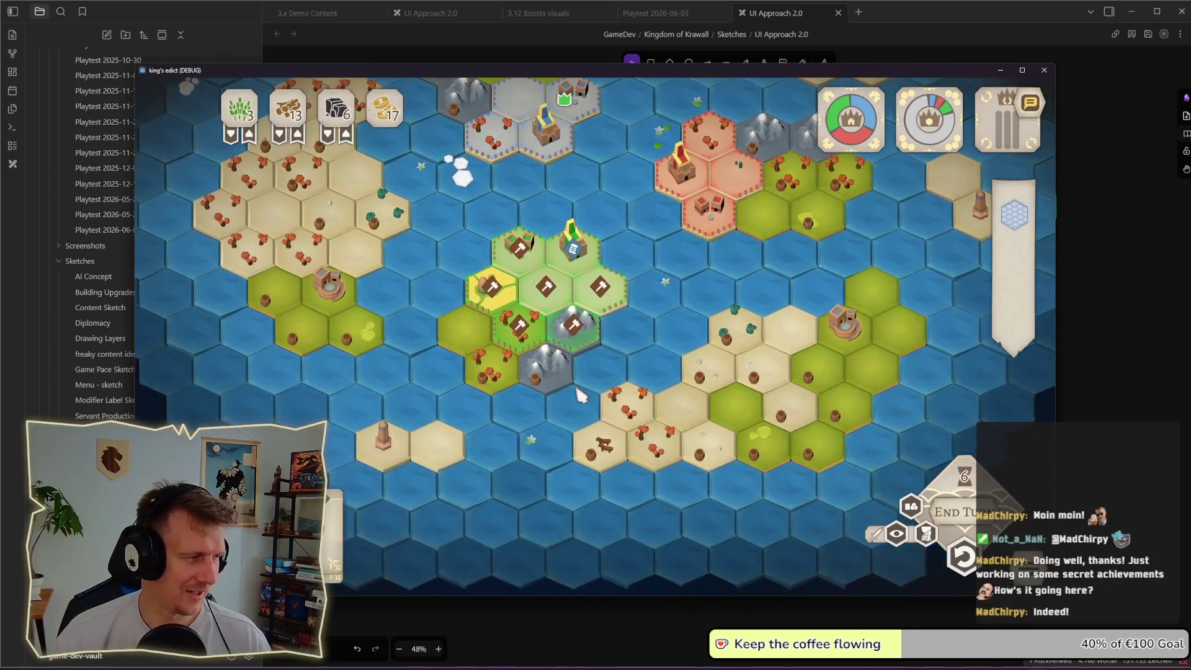
pyautogui.moveTo(248, 70)
pyautogui.mouseDown()
pyautogui.moveTo(481, 63)
pyautogui.moveTo(437, 63)
pyautogui.mouseUp()
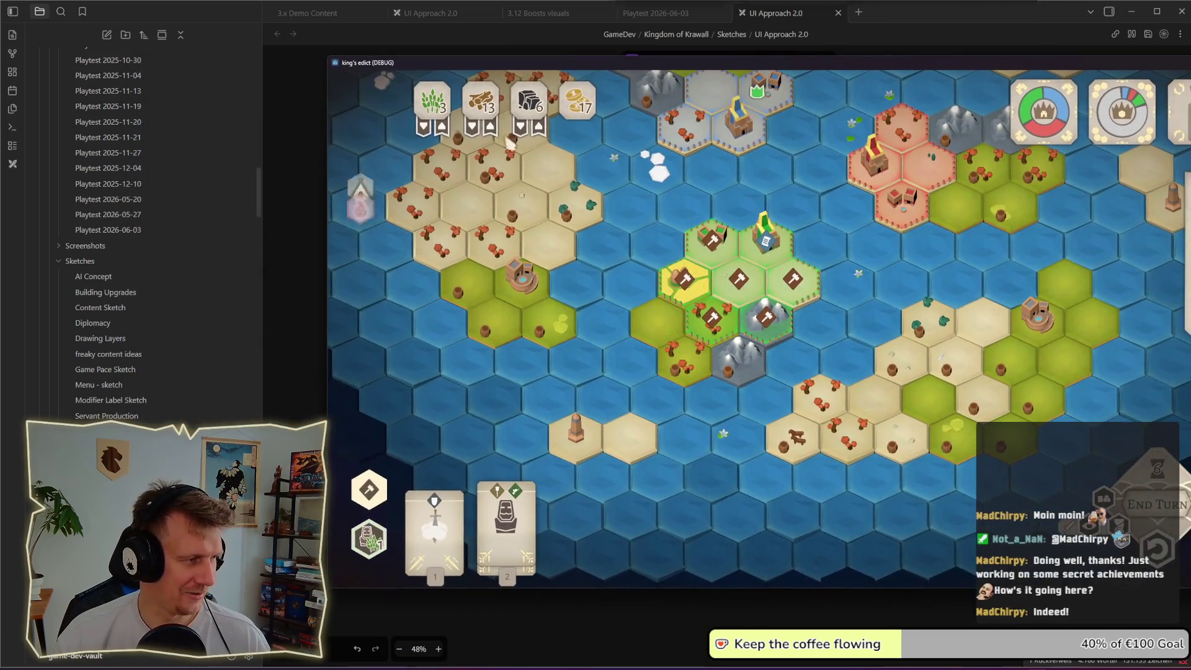
# - Preview the Cloud Chaser card's placement options and toggle the tool column with Tab
pyautogui.click(461, 544)
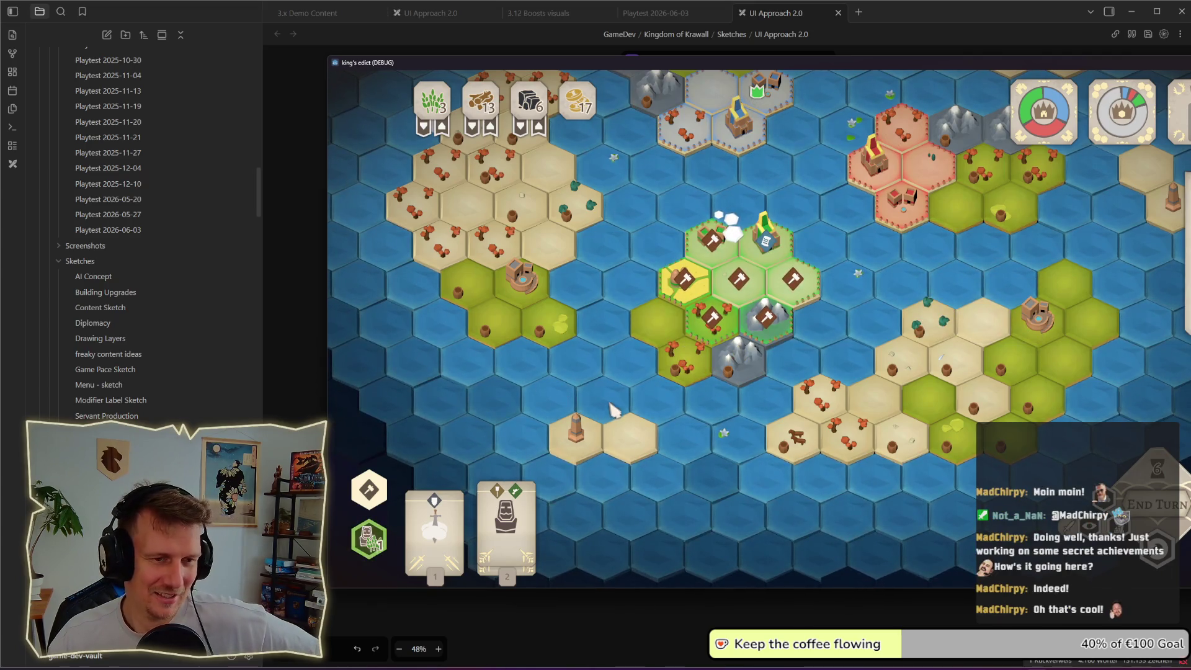
pyautogui.moveTo(680, 390); pyautogui.dragTo(674, 419)
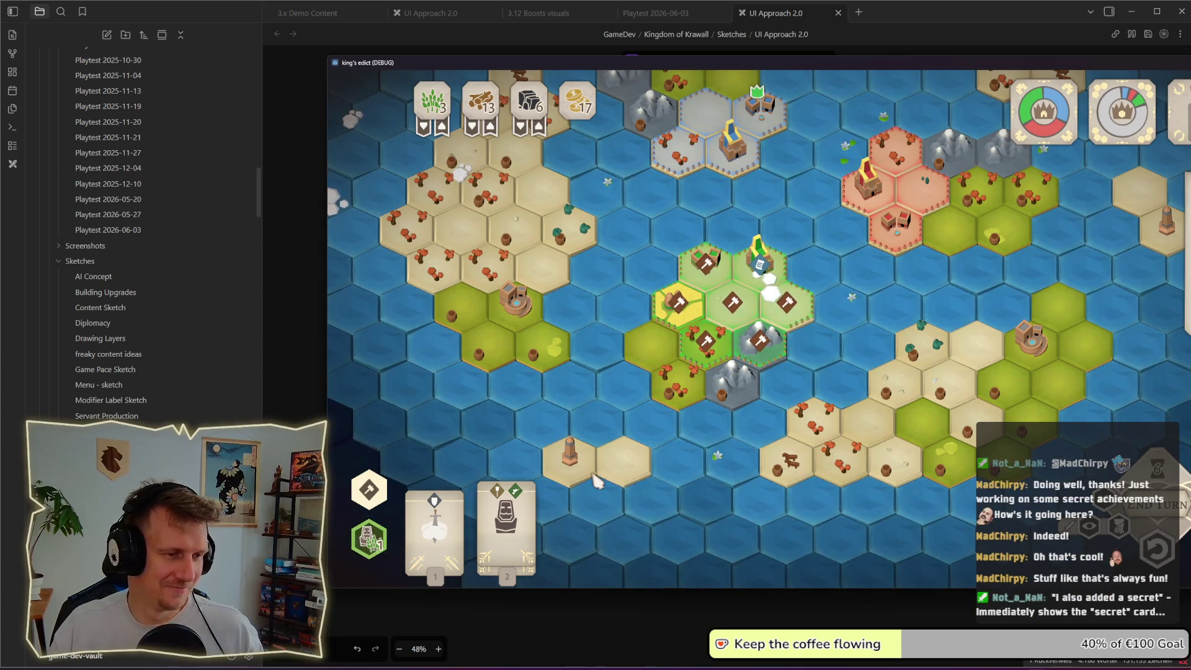
pyautogui.press('Tab')
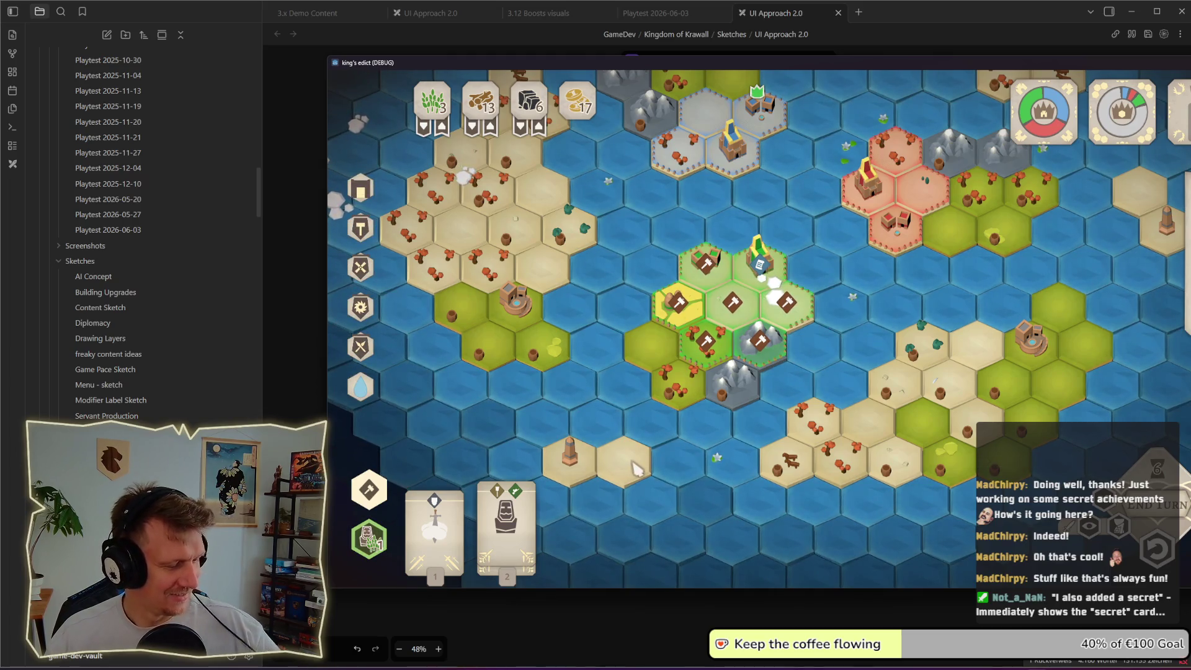
pyautogui.press('Tab')
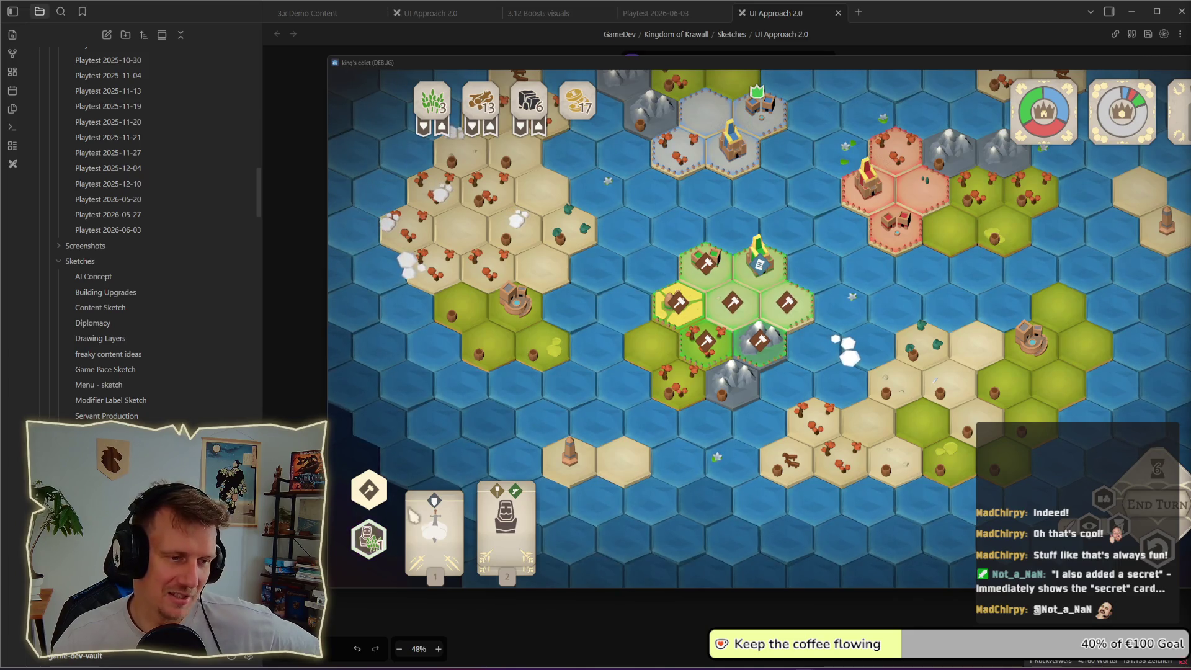
# - Pan the map slightly and move the game window back left
pyautogui.moveTo(430, 546)
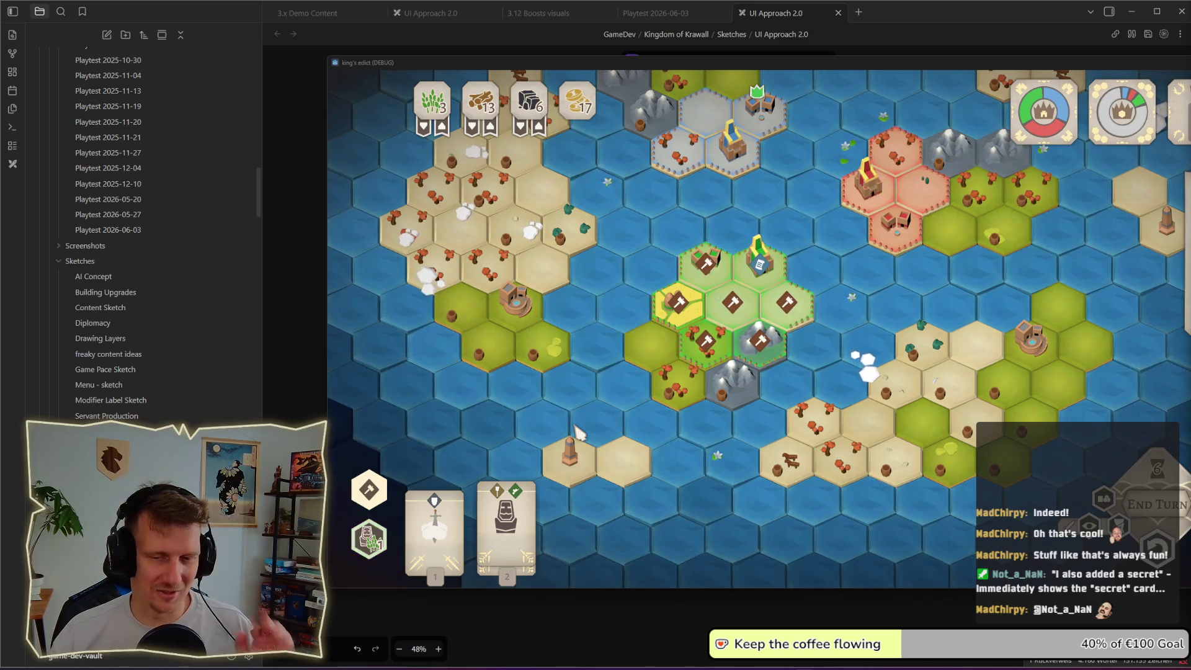
pyautogui.moveTo(603, 420); pyautogui.dragTo(614, 410)
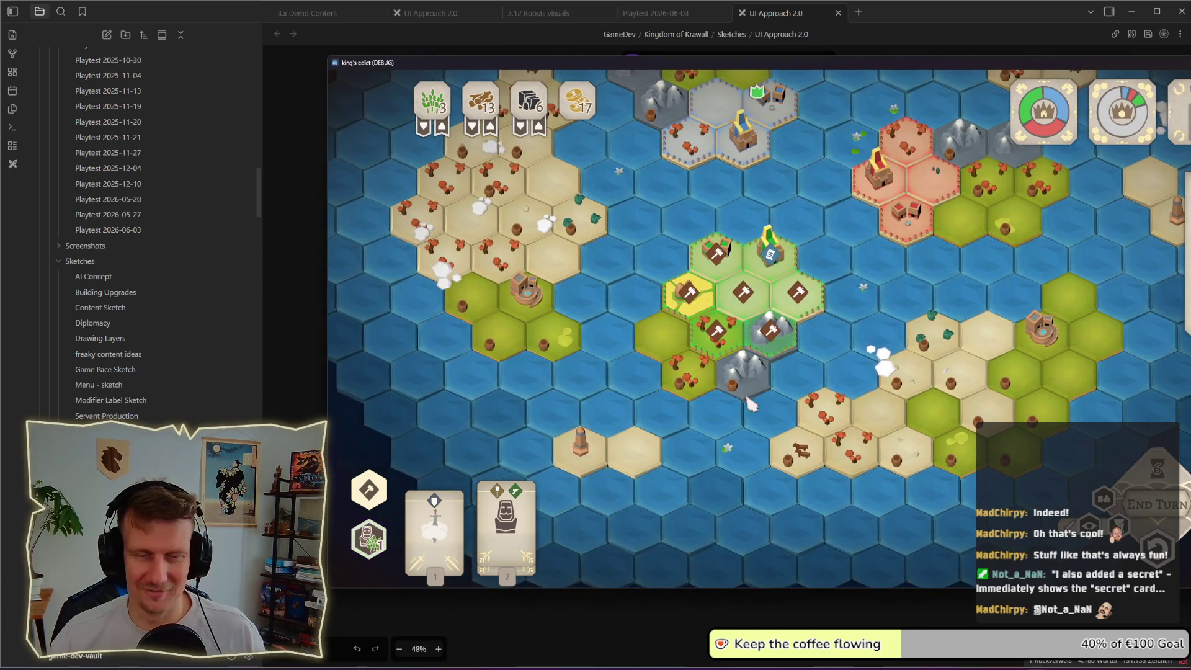
pyautogui.moveTo(746, 66); pyautogui.dragTo(657, 68)
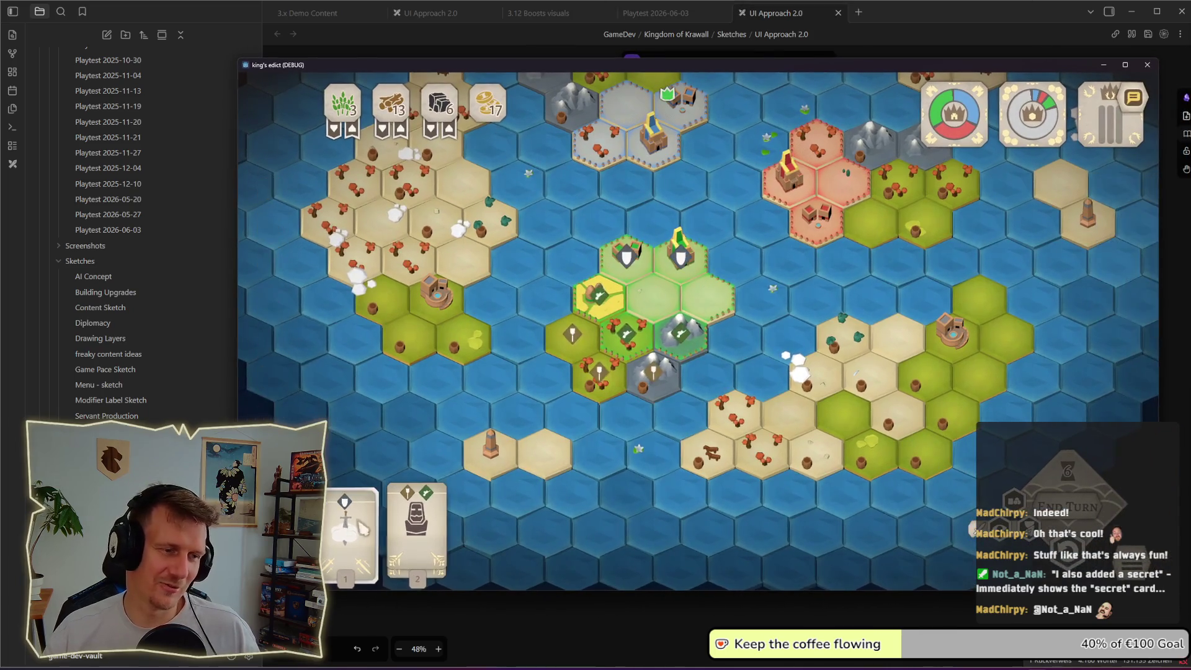
# - Mark the mountain hex for building, review its wood cost and options, then return to Obsidian
pyautogui.click(716, 351)
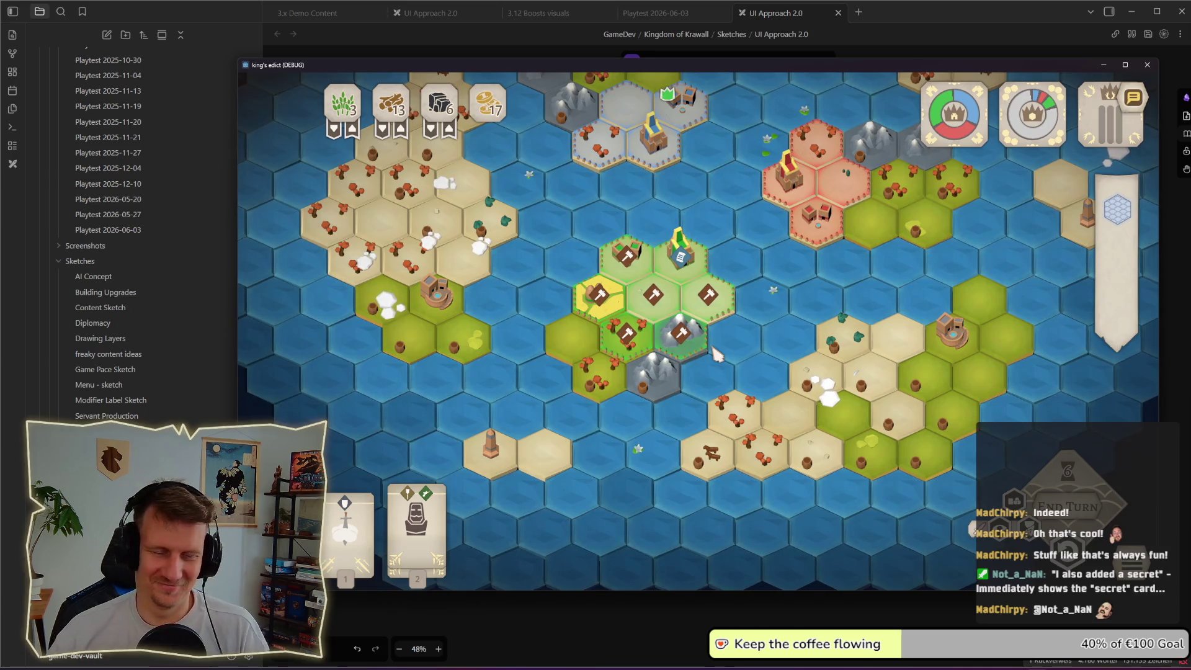
pyautogui.click(713, 352)
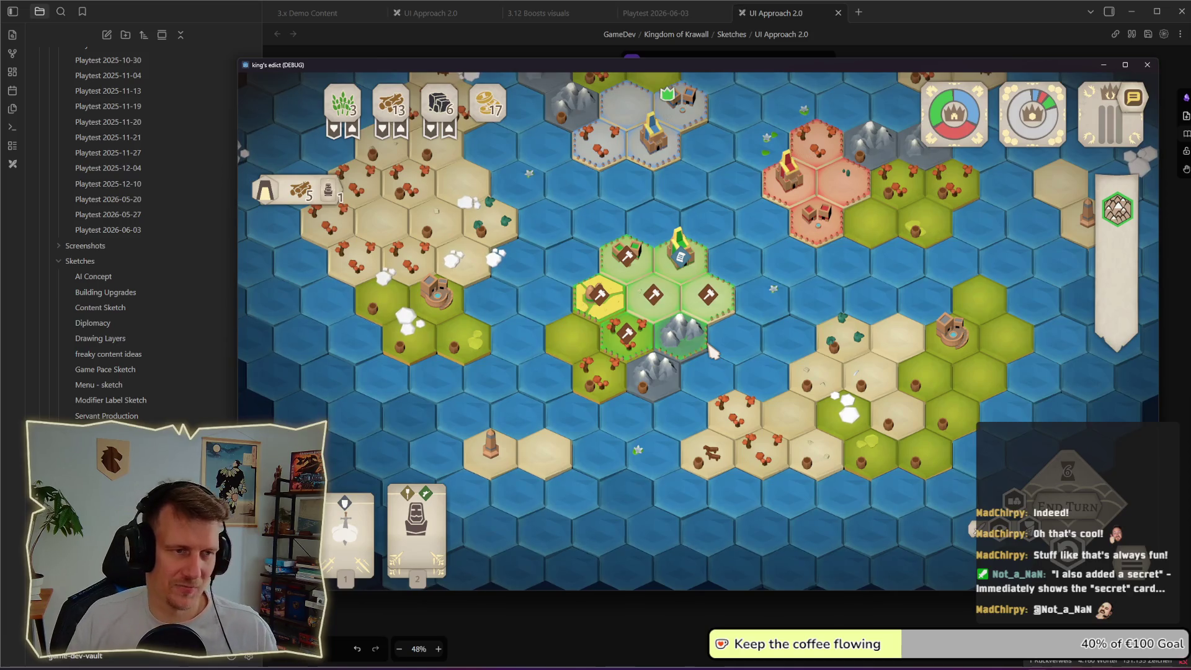
pyautogui.click(713, 351)
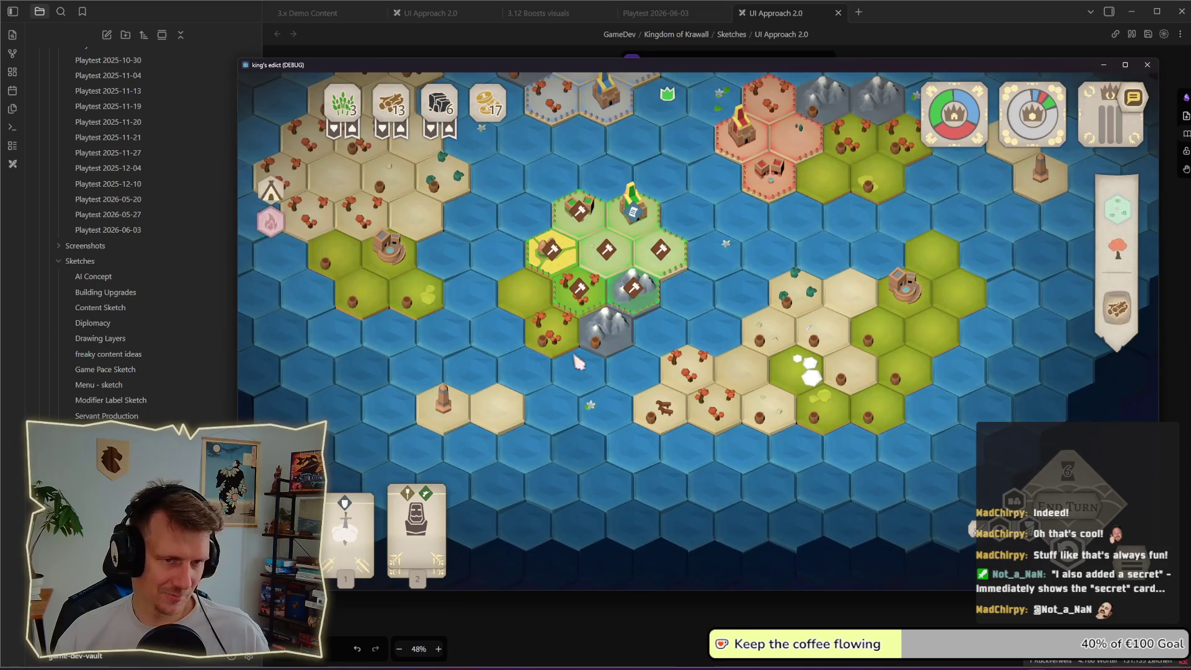
pyautogui.click(894, 31)
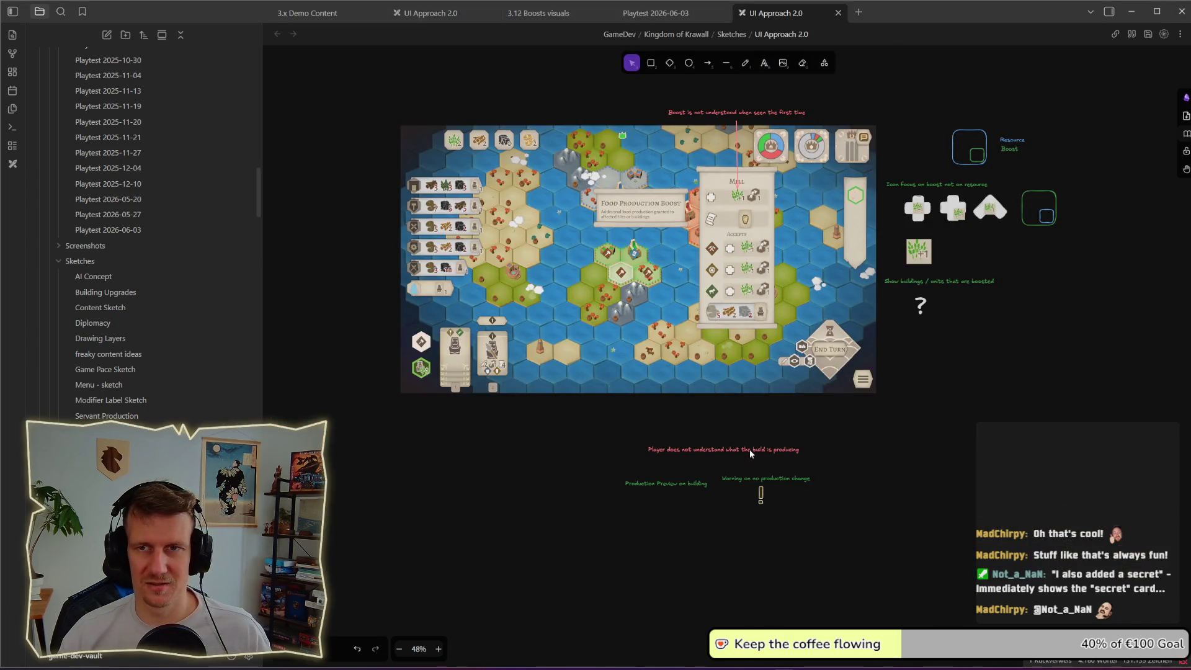
# - Shift the boost icon sketches beside the game screenshot slightly to the right
pyautogui.scroll(-1, 754, 422)
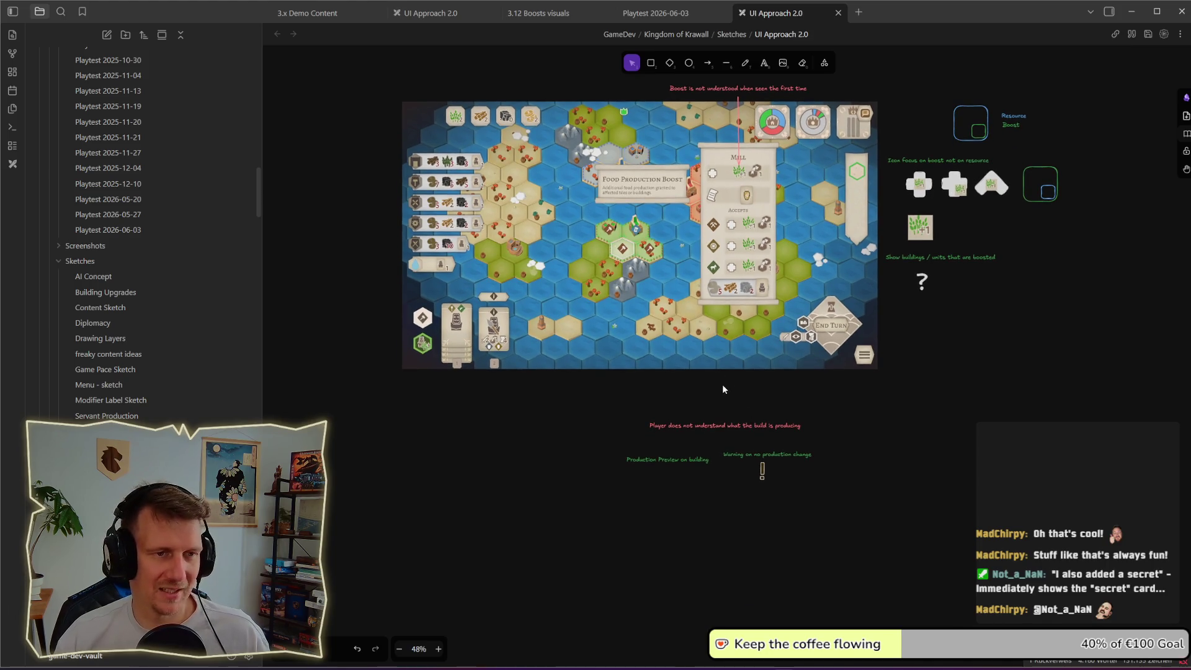
pyautogui.scroll(2, 711, 422)
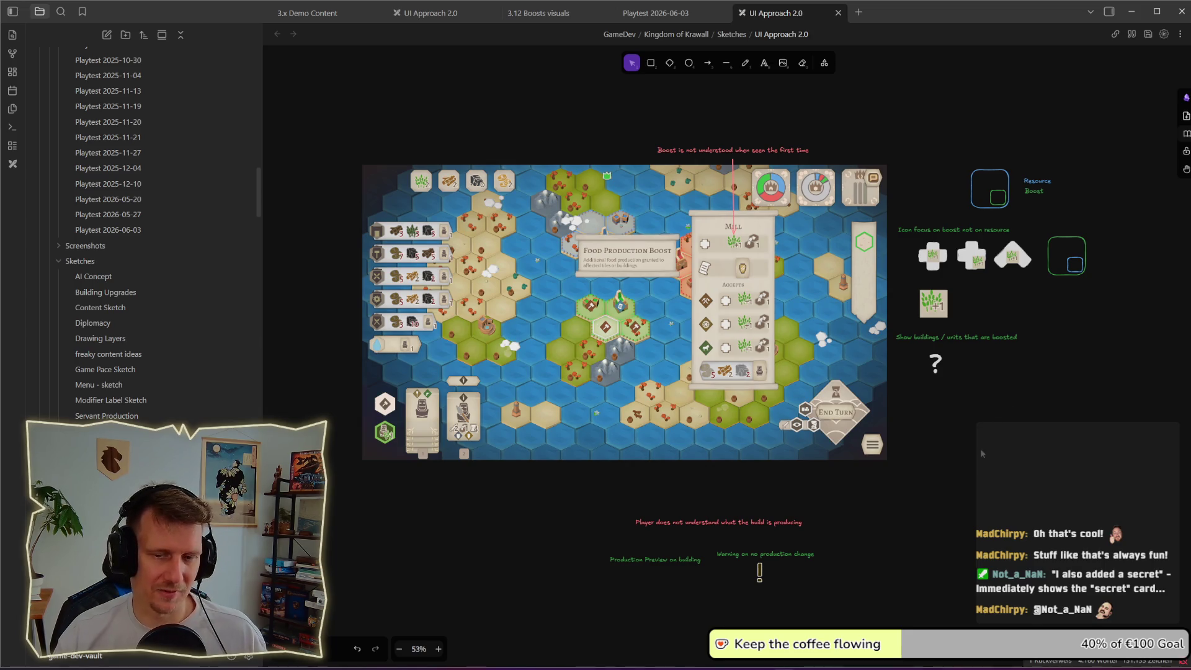
pyautogui.moveTo(966, 389); pyautogui.dragTo(956, 391)
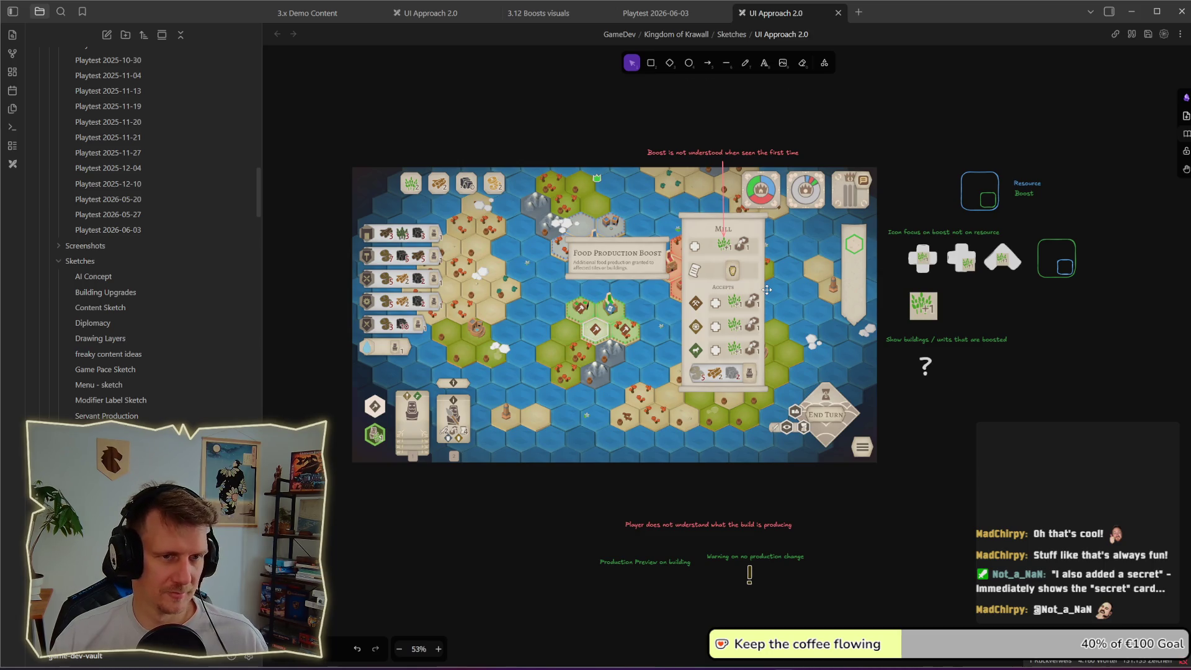
pyautogui.moveTo(1085, 402); pyautogui.dragTo(879, 156)
pyautogui.moveTo(923, 258); pyautogui.dragTo(945, 257)
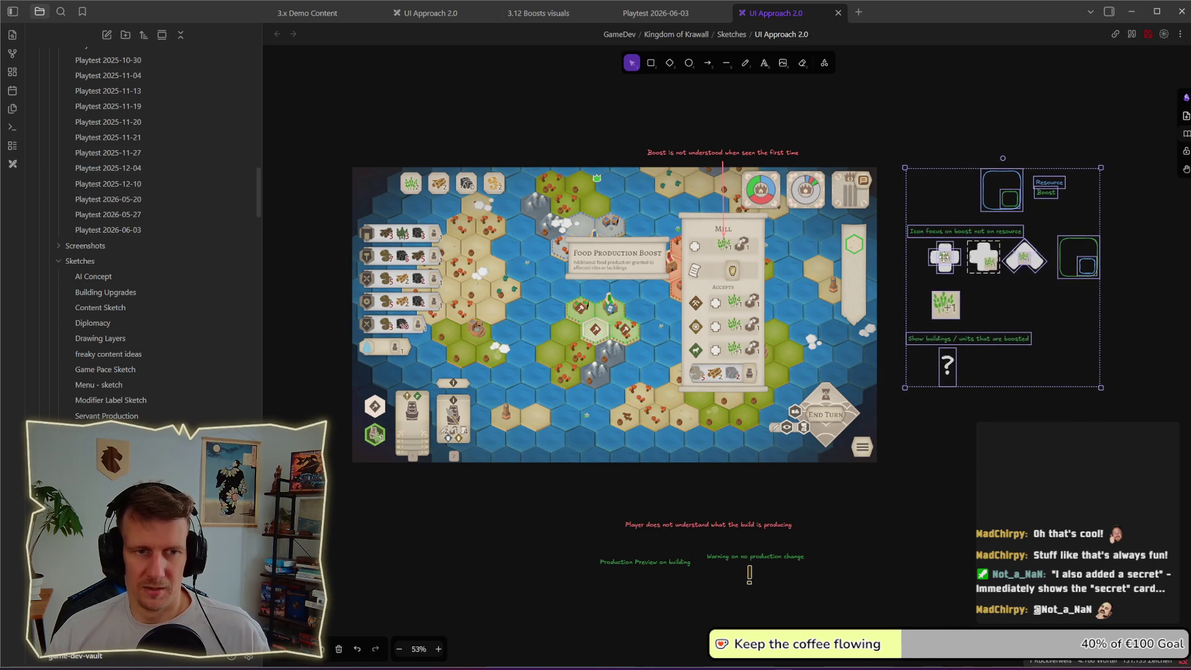
pyautogui.click(940, 439)
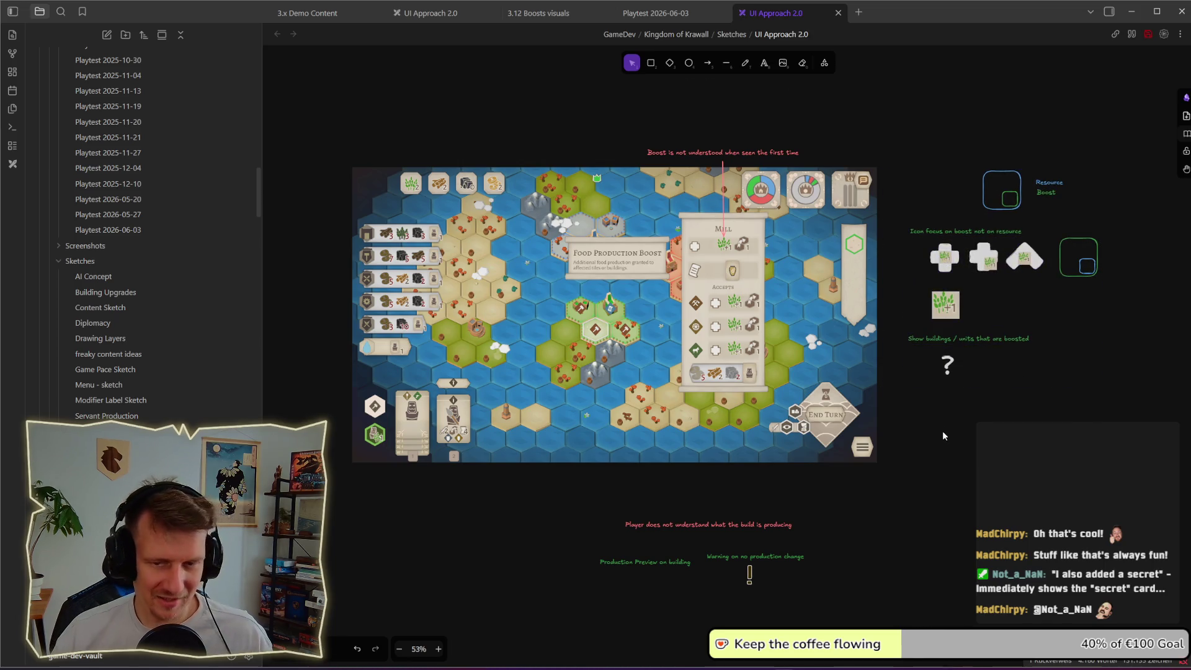
# - Scroll to the empty board area below the screenshot, briefly picking the Arrow tool
pyautogui.scroll(-1, 912, 398)
pyautogui.hscroll(1, 912, 397)
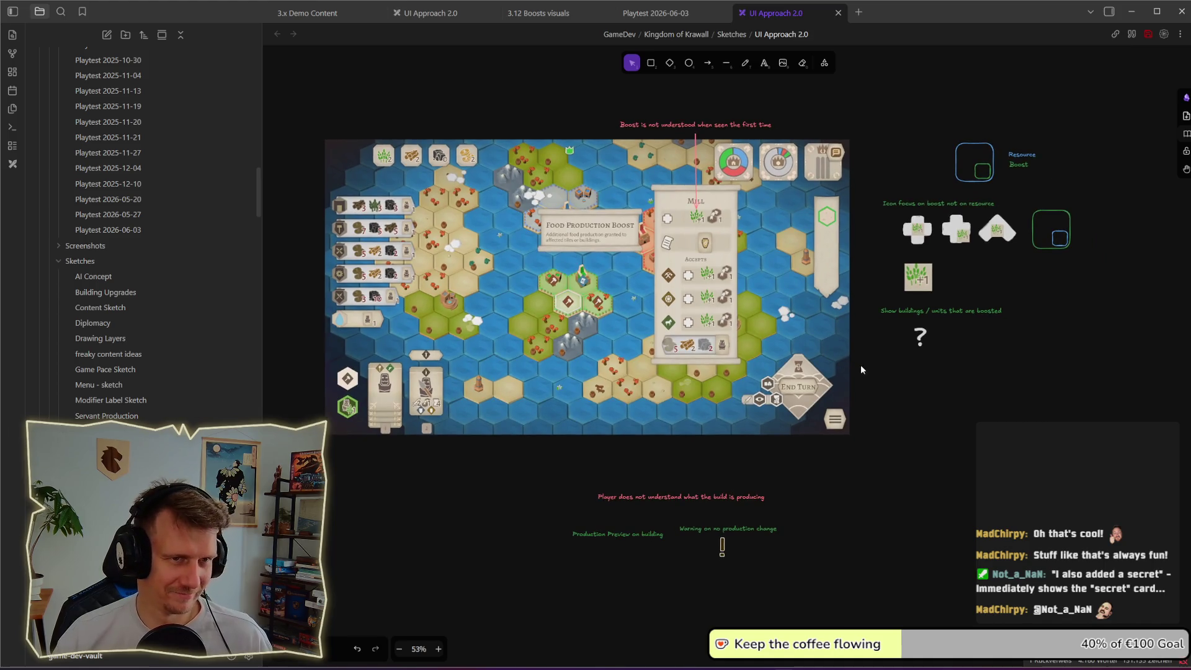
pyautogui.click(708, 63)
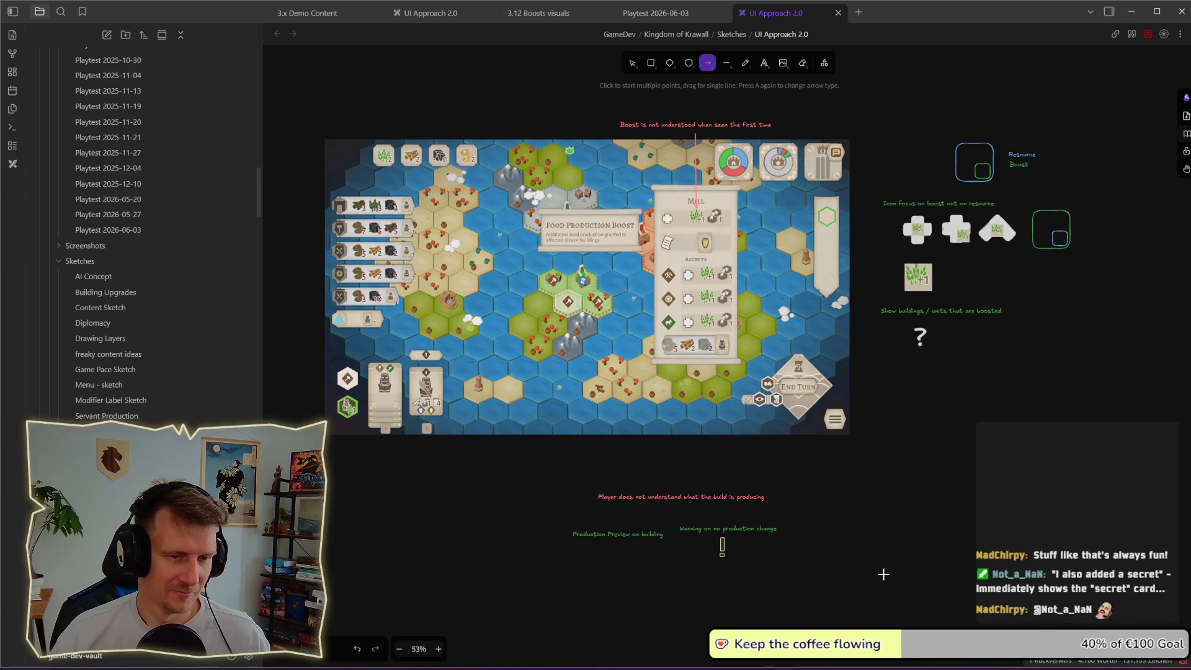
pyautogui.click(632, 62)
pyautogui.scroll(-5, 847, 295)
pyautogui.hscroll(-1, 847, 295)
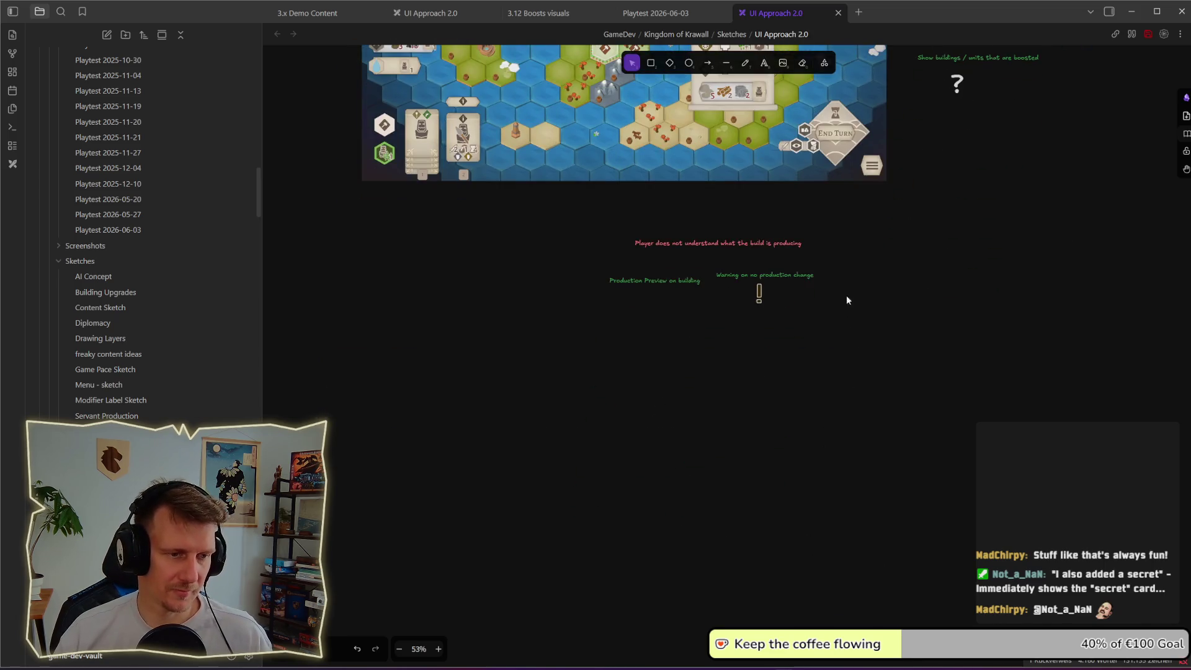
# - Paste the Mill and Supplies screenshot and place it below the earlier notes
pyautogui.hotkey('ctrl', 'v')
pyautogui.moveTo(709, 461)
pyautogui.mouseDown()
pyautogui.moveTo(536, 475)
pyautogui.moveTo(509, 501)
pyautogui.mouseUp()
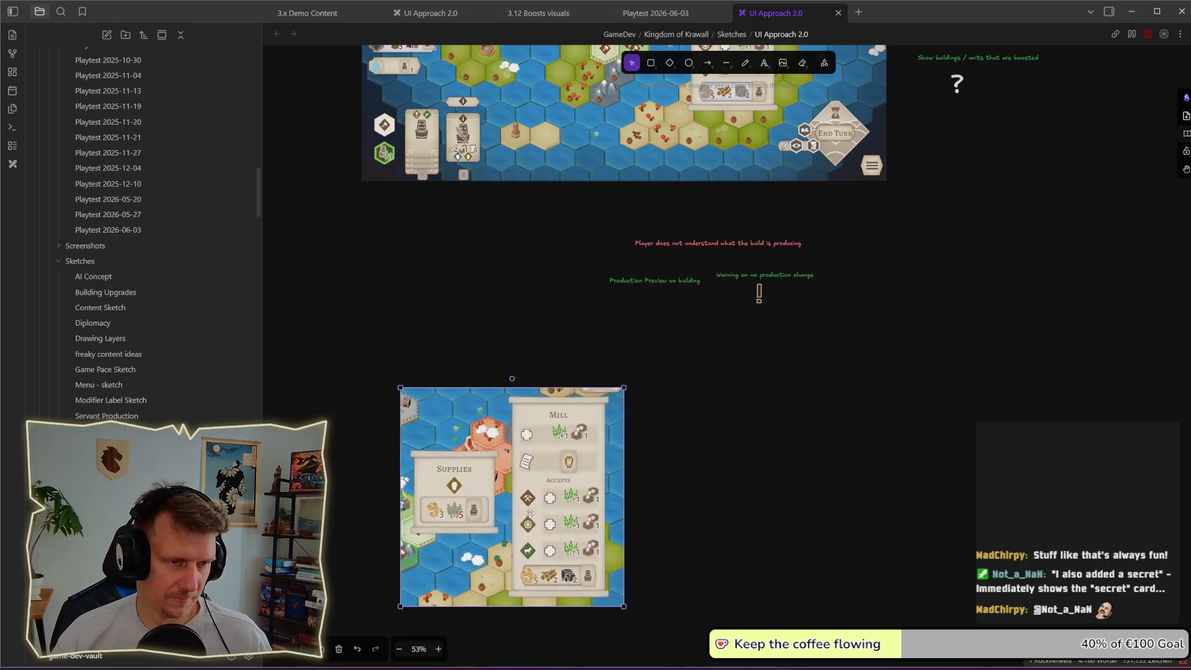
pyautogui.scroll(-4, 815, 321)
pyautogui.hscroll(-2, 815, 321)
pyautogui.keyDown('ctrl'); pyautogui.scroll(5, 641, 320); pyautogui.keyUp('ctrl')
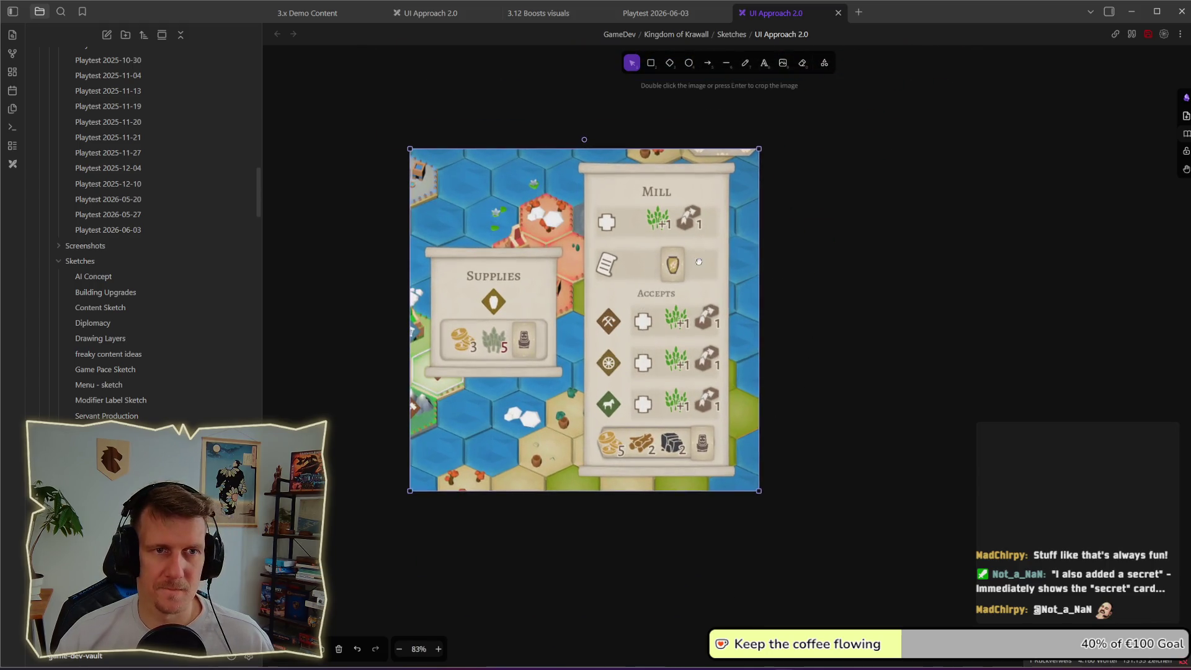
pyautogui.scroll(1, 699, 262)
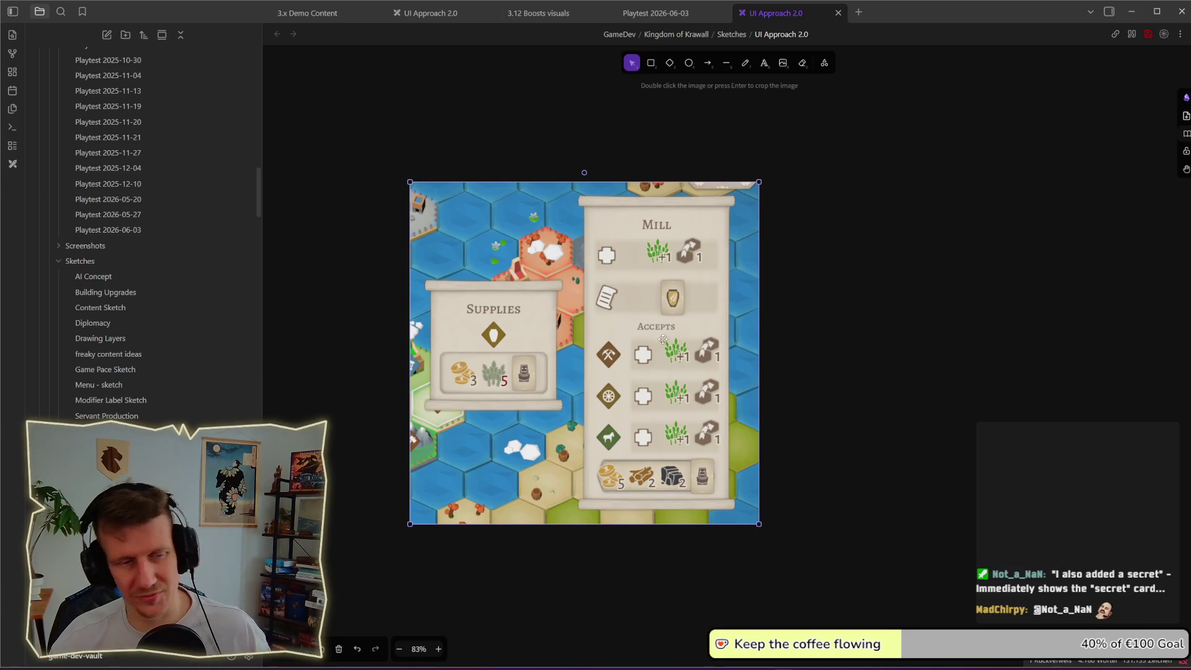
# - Start a new text note to the right of the pasted screenshot
pyautogui.click(766, 64)
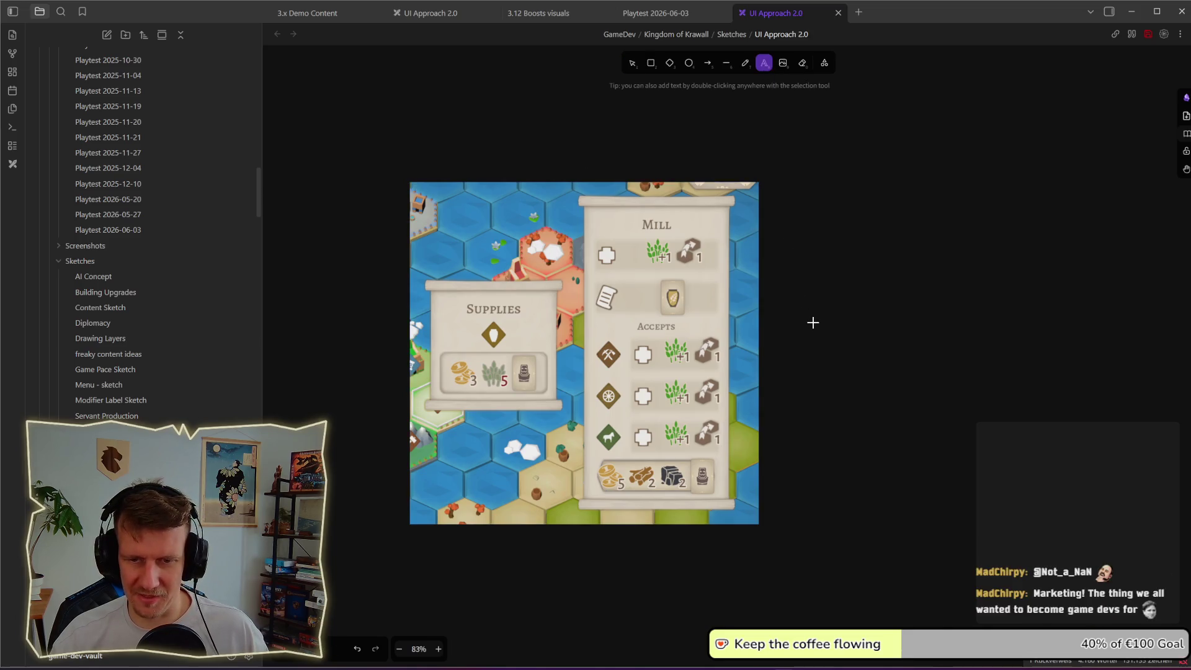
pyautogui.click(813, 323)
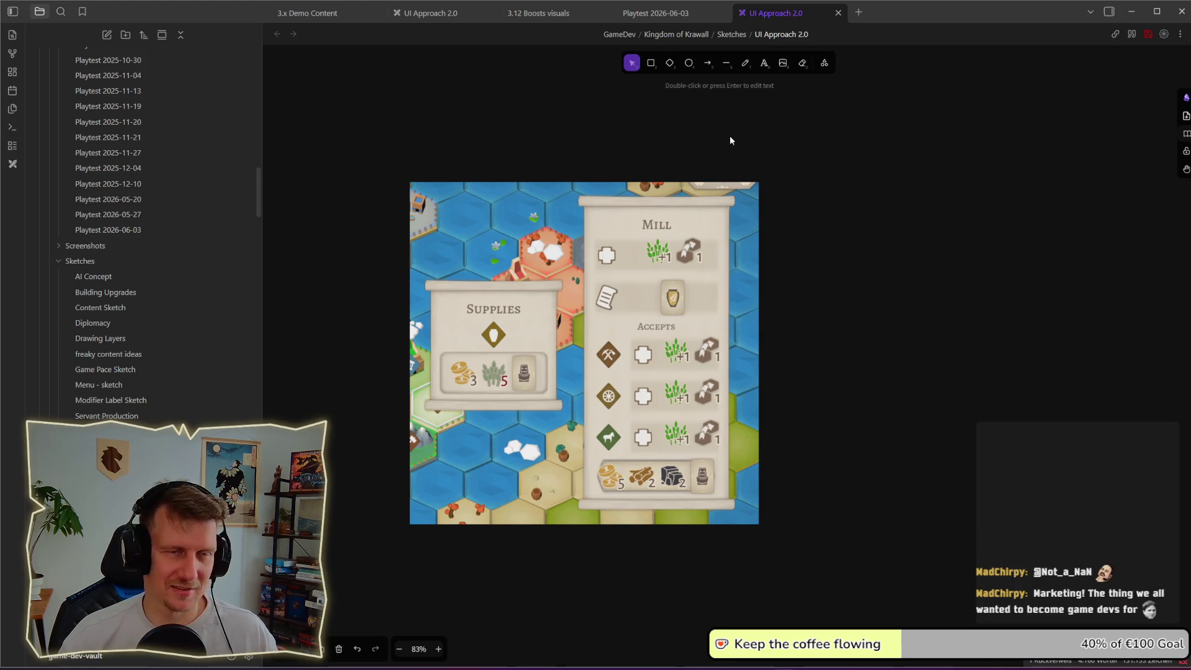
pyautogui.click(765, 64)
pyautogui.click(810, 271)
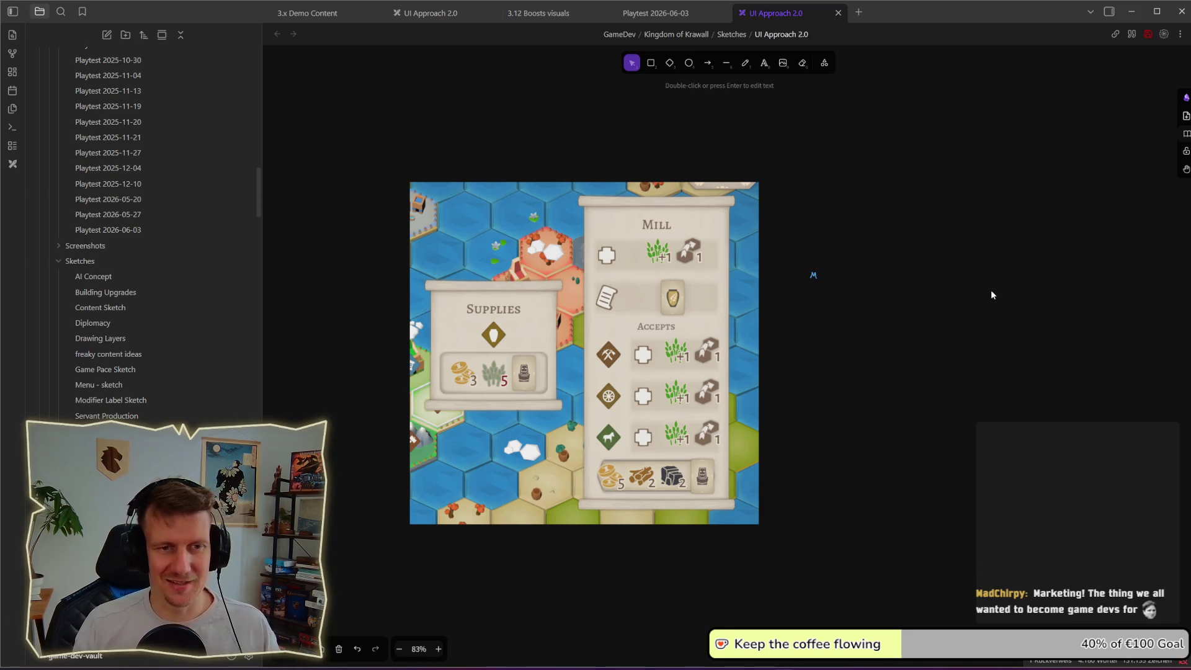
# - Type 'Marketing' beside the screenshot and colour it pink
pyautogui.write('Mar')
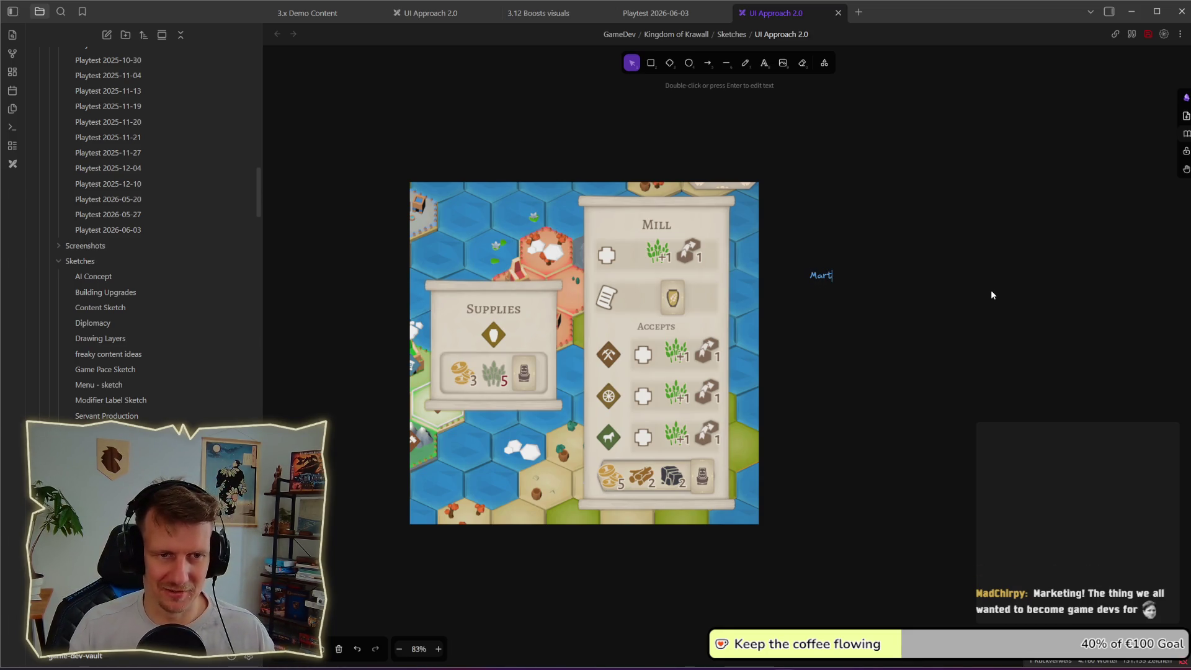
pyautogui.write('keting')
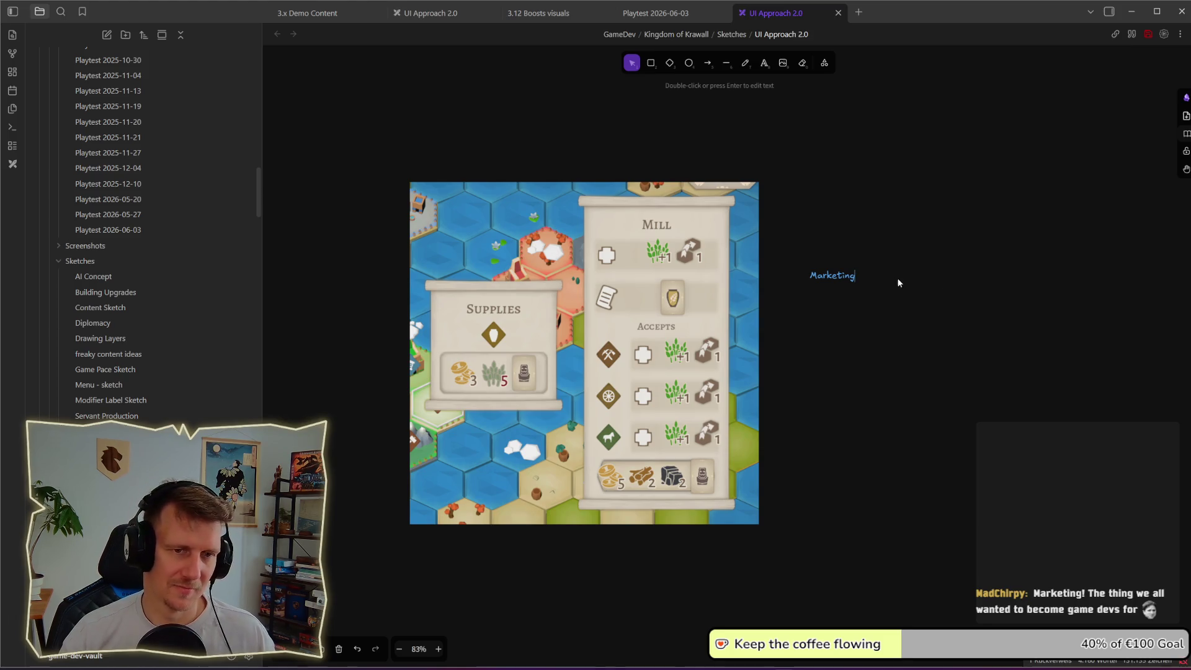
pyautogui.moveTo(855, 275); pyautogui.dragTo(807, 275)
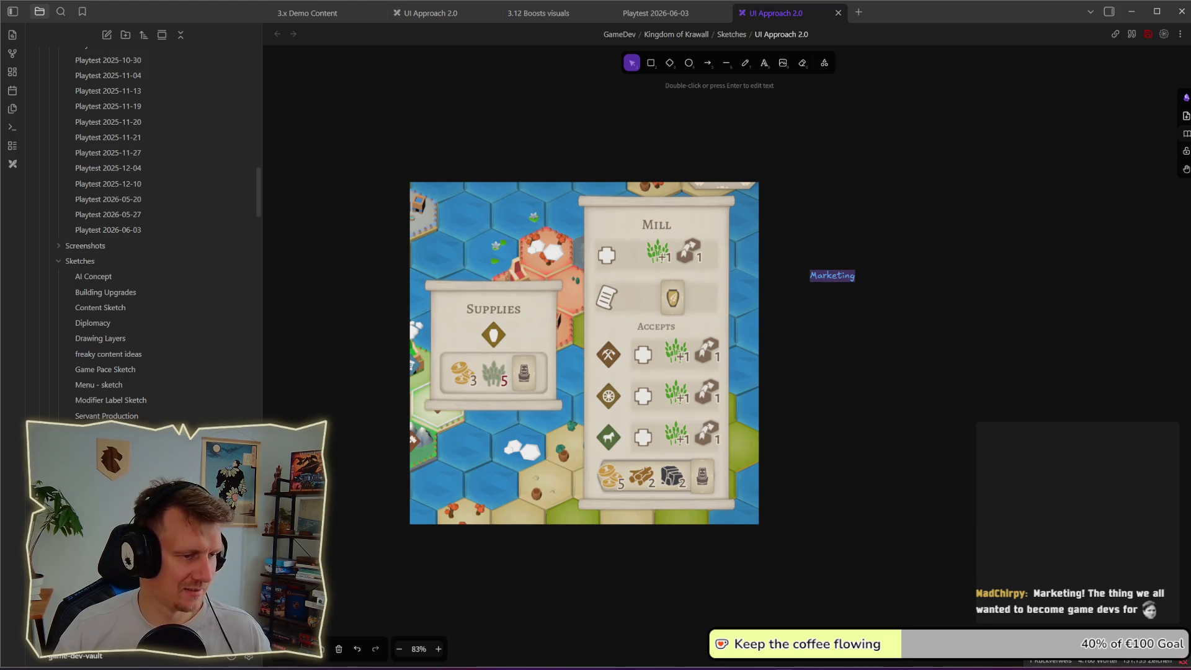
pyautogui.click(304, 657)
pyautogui.click(298, 427)
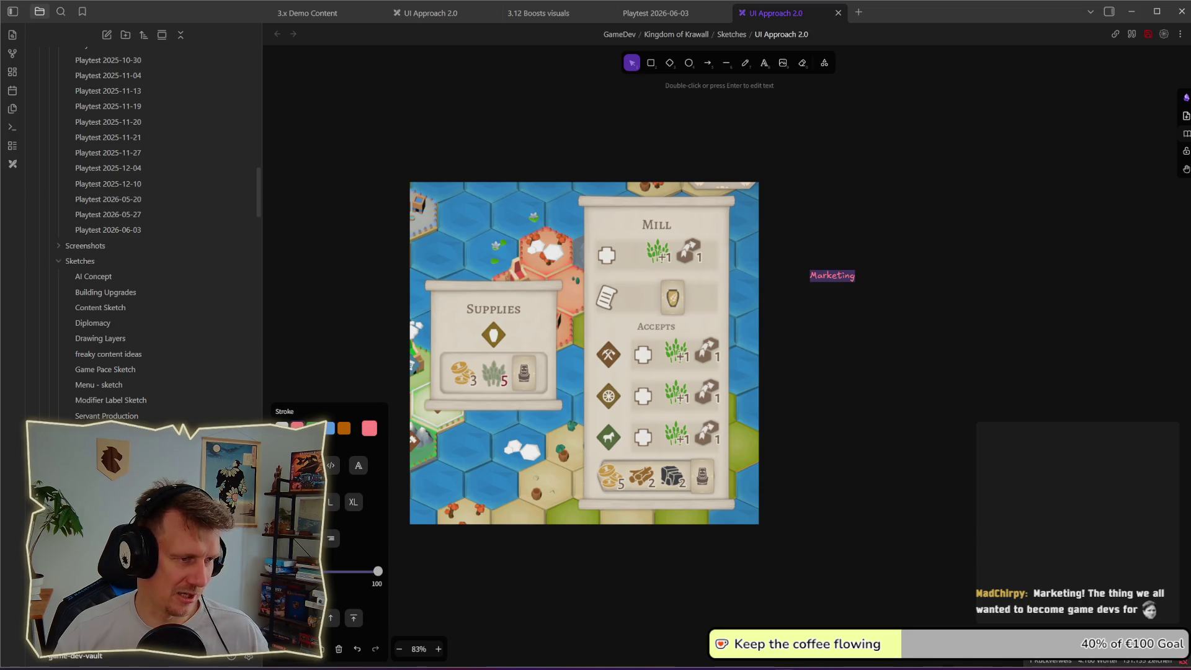
pyautogui.click(923, 306)
# - Reopen the Marketing note and select the word so it can be replaced
pyautogui.click(846, 269)
pyautogui.doubleClick(845, 270)
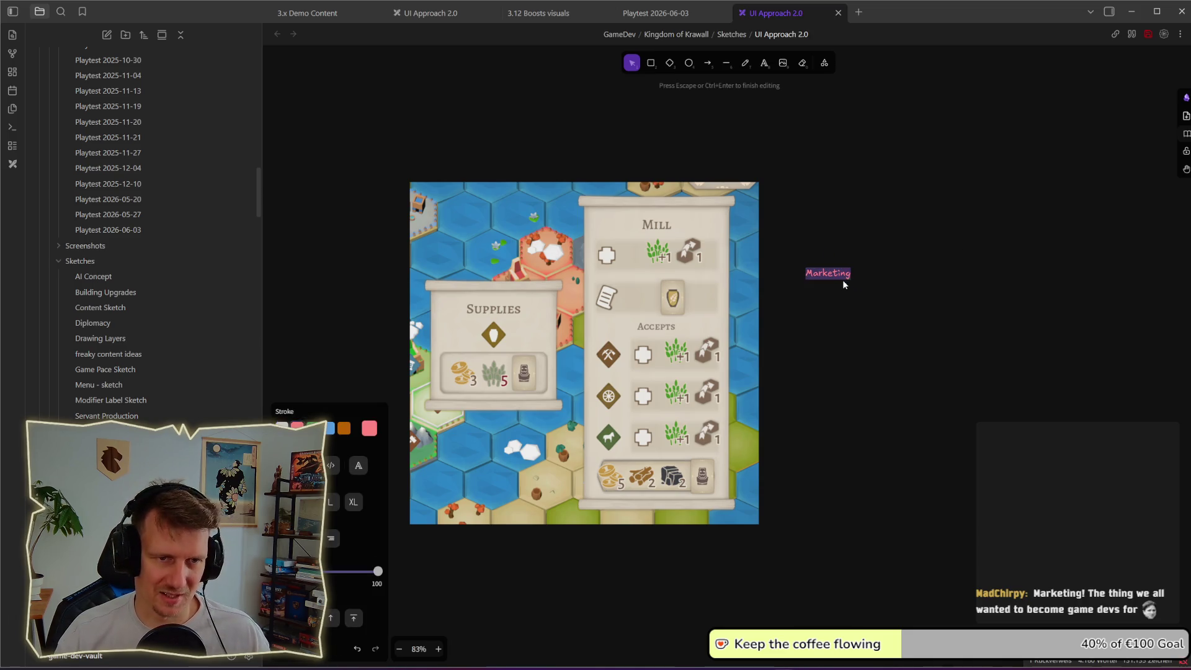
pyautogui.press('Right')
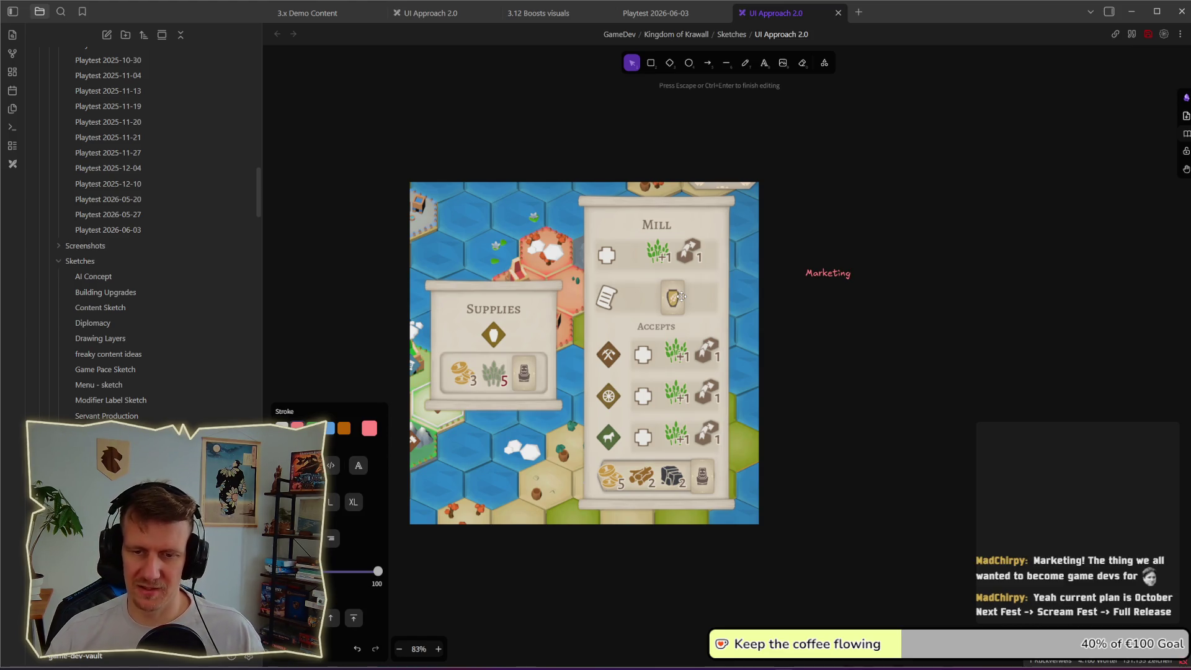
pyautogui.doubleClick(816, 279)
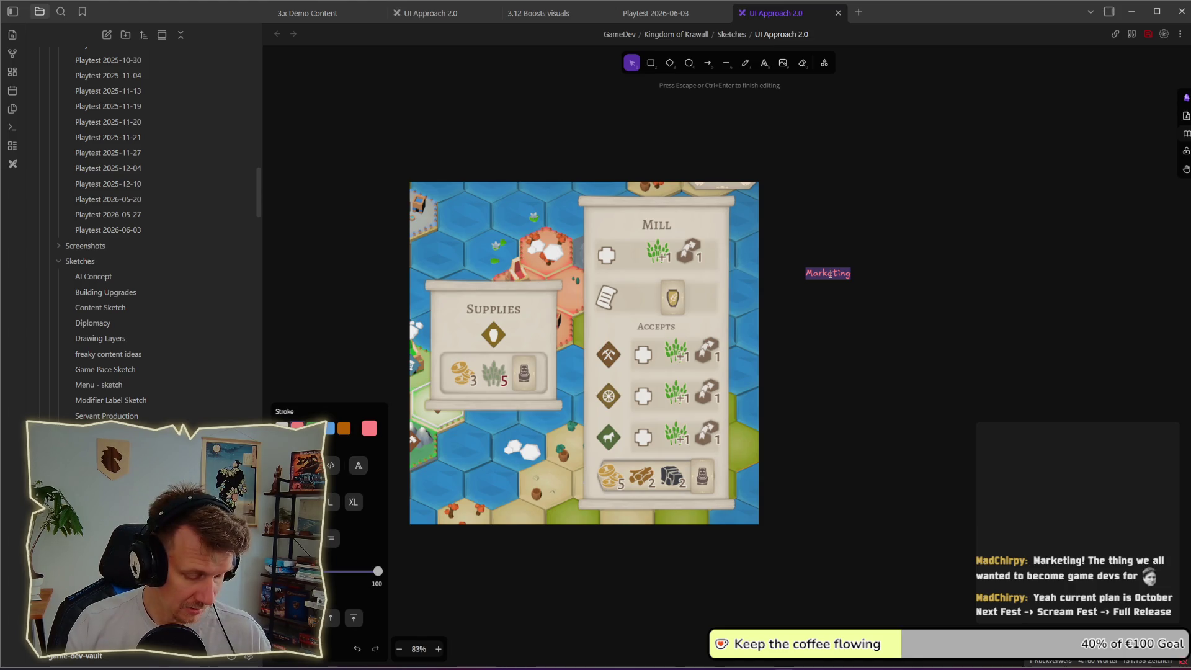
# - Rewrite the note as 'Player do not know what the card is used for' and move it closer to the screenshot
pyautogui.write('Card desco')
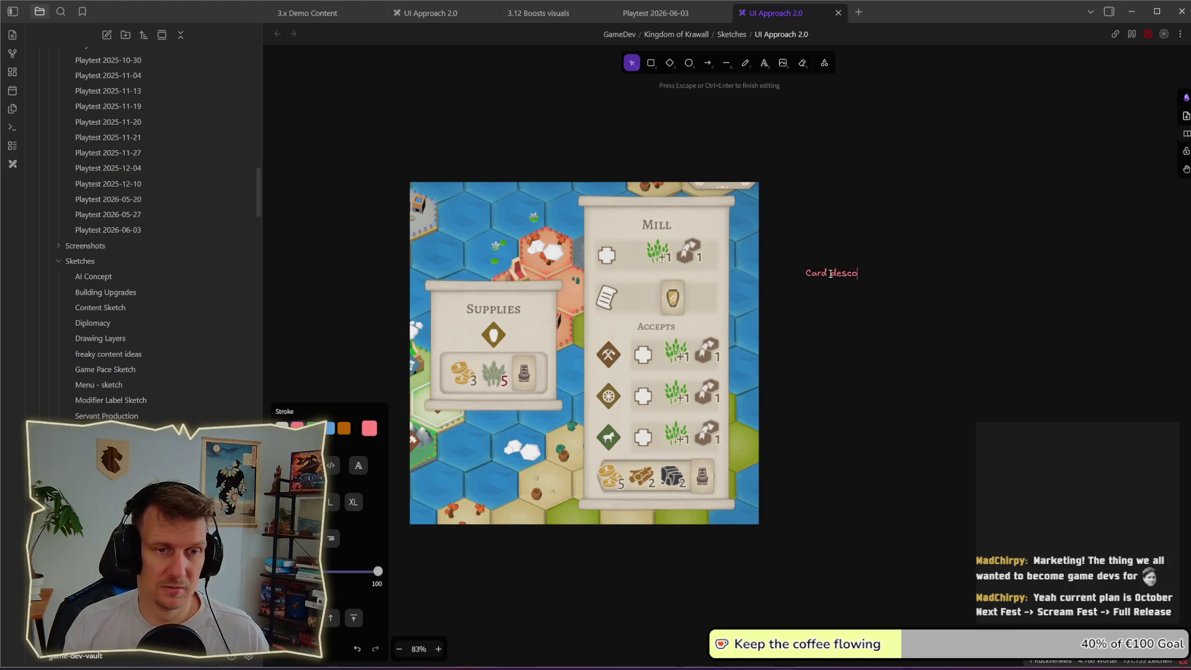
pyautogui.press('BackSpace')
pyautogui.press('BackSpace')
pyautogui.press('BackSpace')
pyautogui.write('oost')
pyautogui.press('BackSpace')
pyautogui.press('BackSpace')
pyautogui.press('BackSpace')
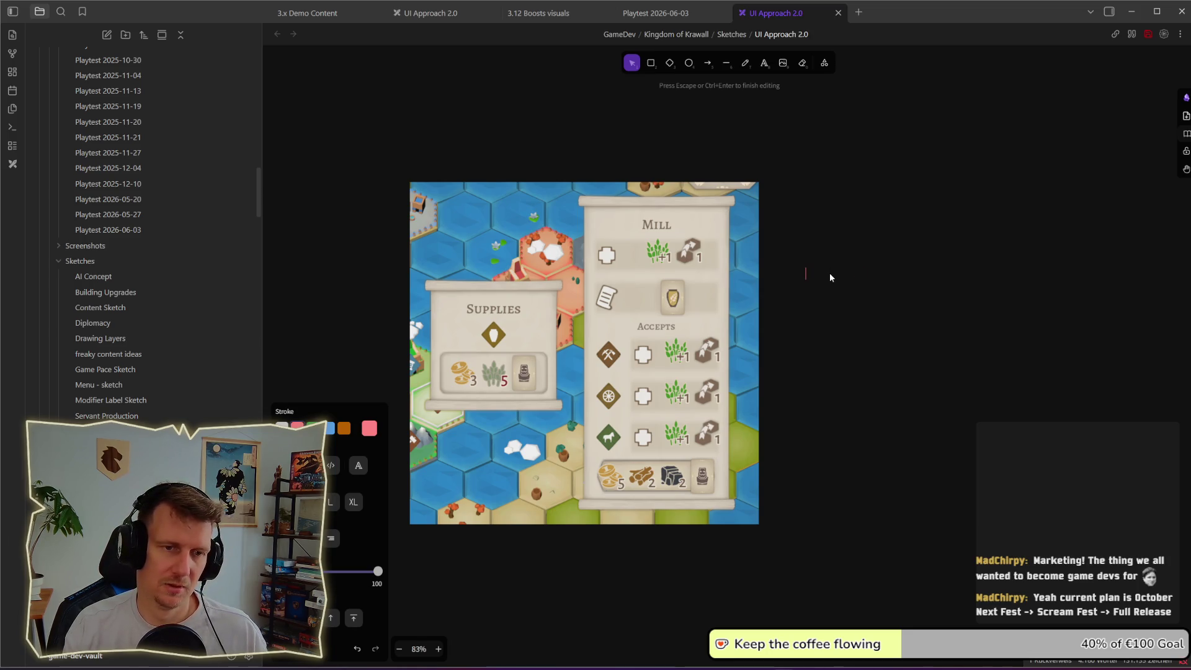
pyautogui.write('layer do n')
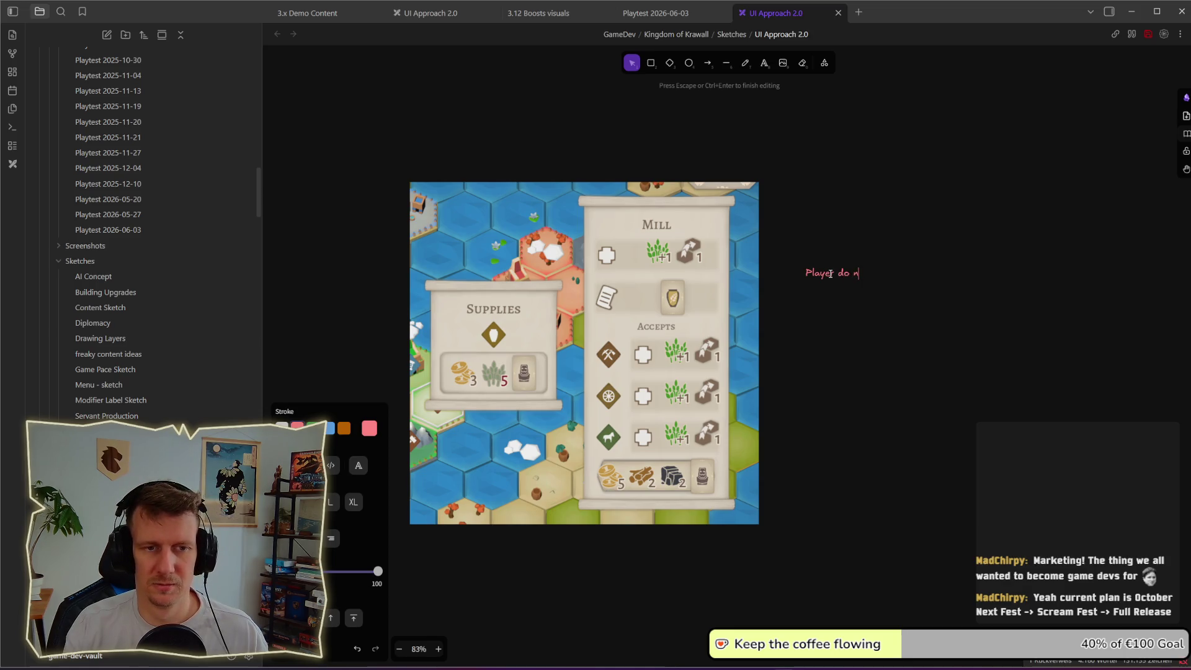
pyautogui.write('ot kno')
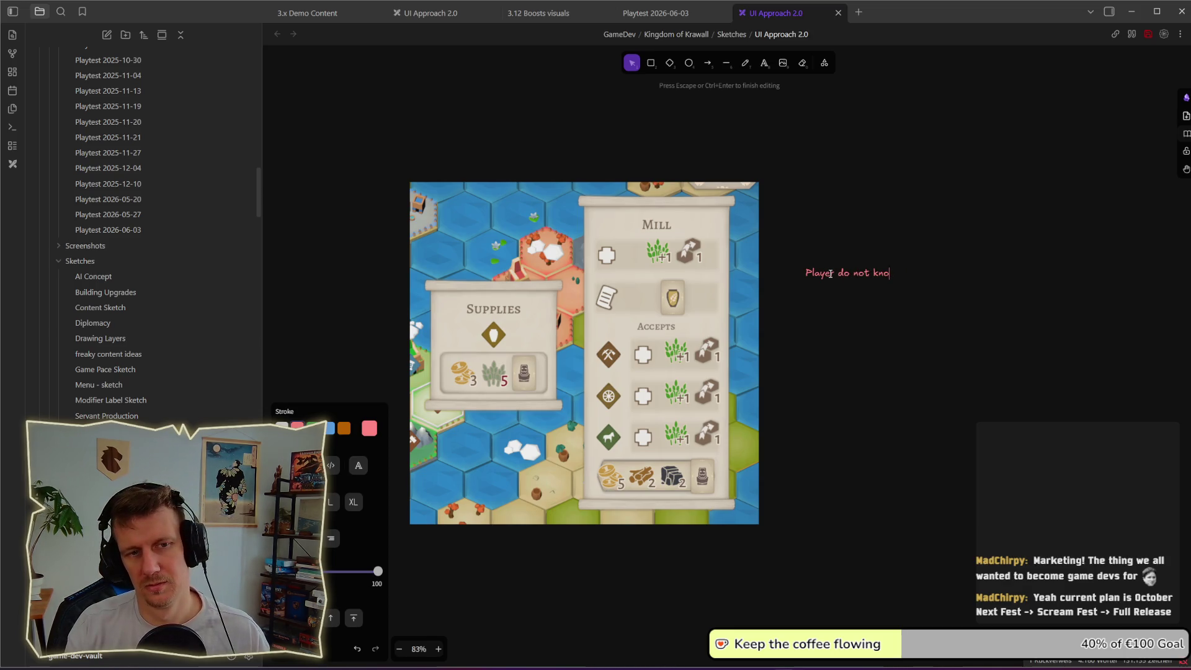
pyautogui.write('w what the ')
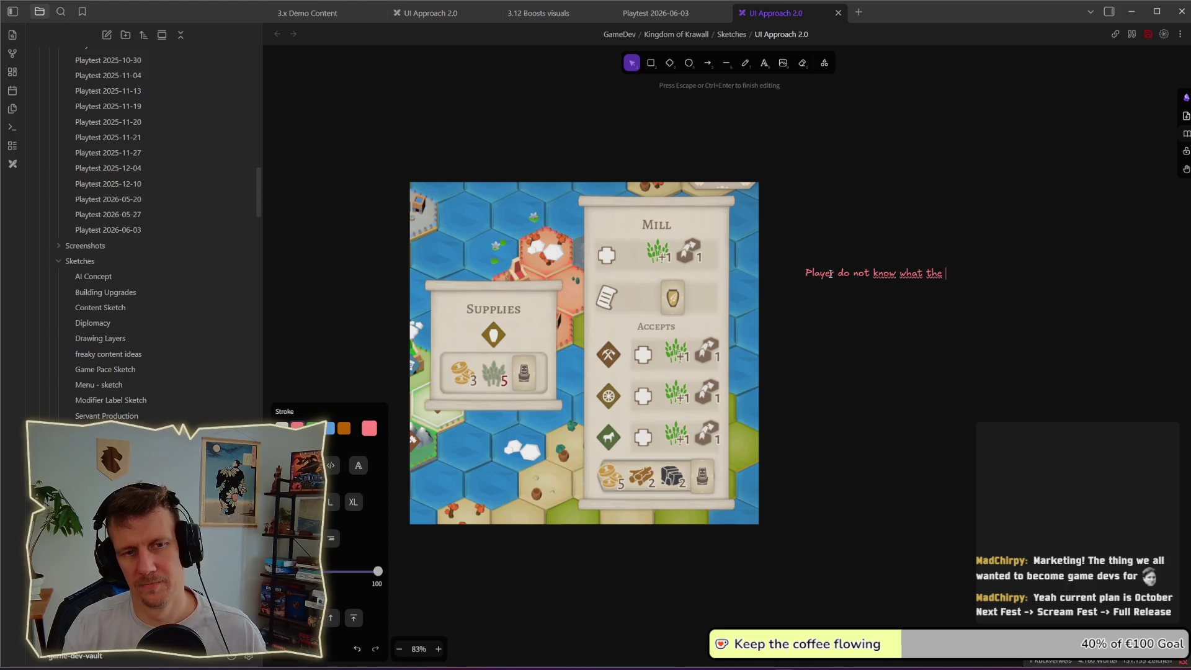
pyautogui.write('card is used for')
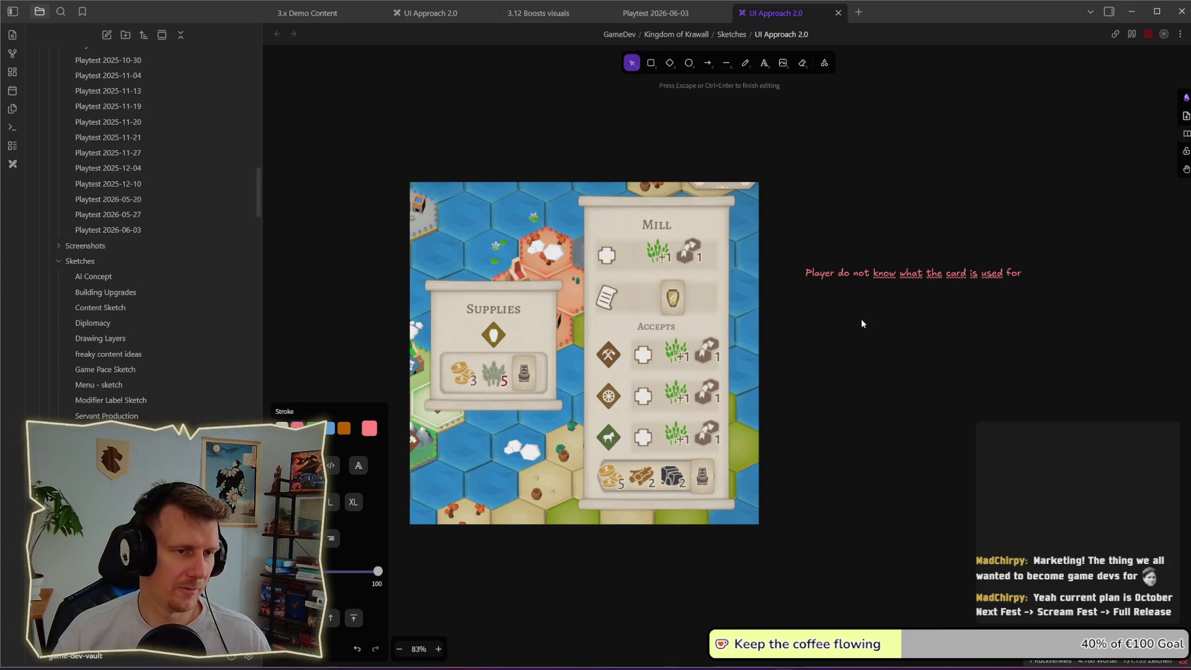
pyautogui.press('Escape')
pyautogui.moveTo(893, 273); pyautogui.dragTo(862, 297)
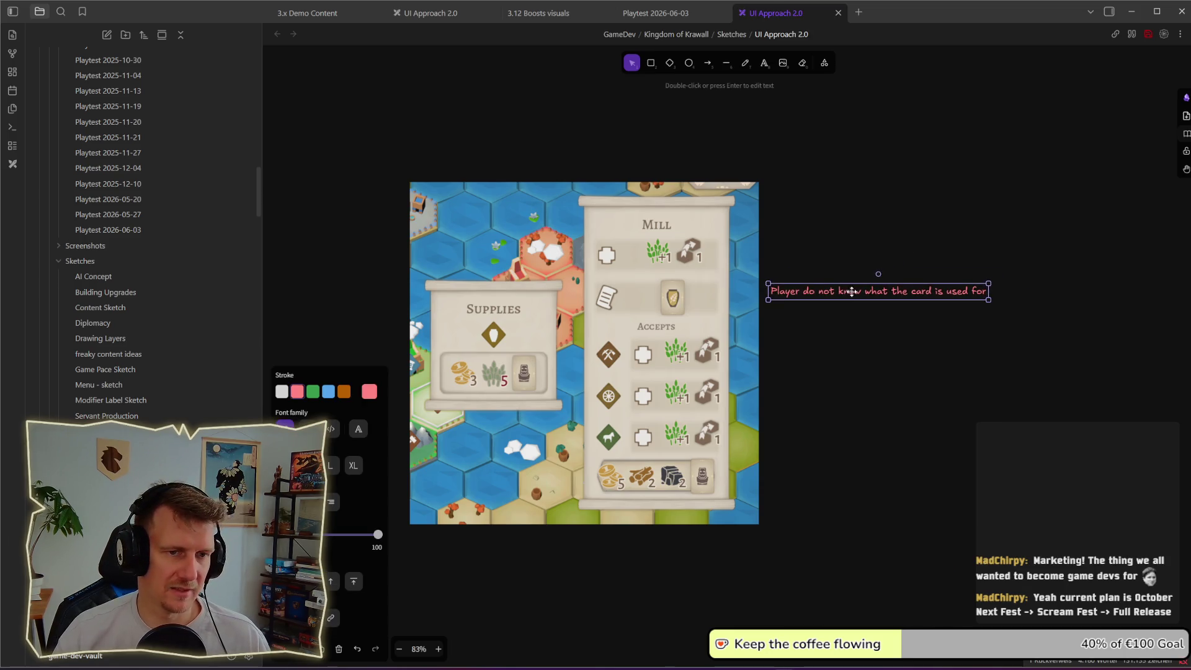
# - Draw an arrow from the note to the Mill's card slot, then switch to the game
pyautogui.click(708, 62)
pyautogui.moveTo(762, 297); pyautogui.dragTo(683, 300)
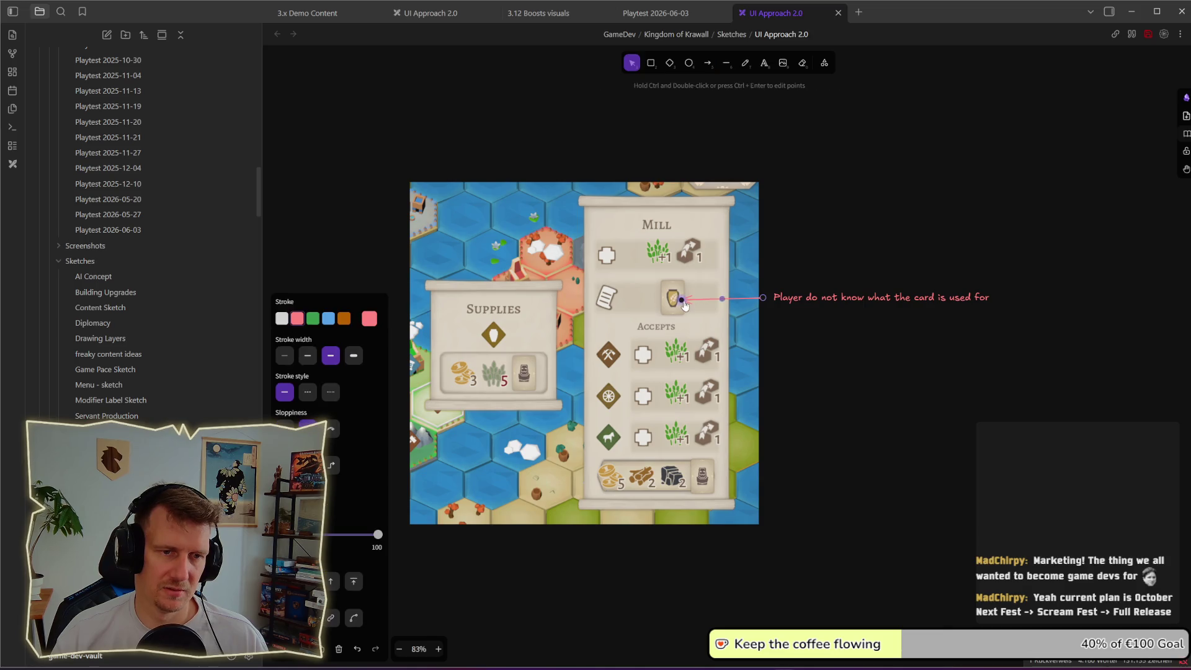
pyautogui.hotkey('alt', 'Tab')
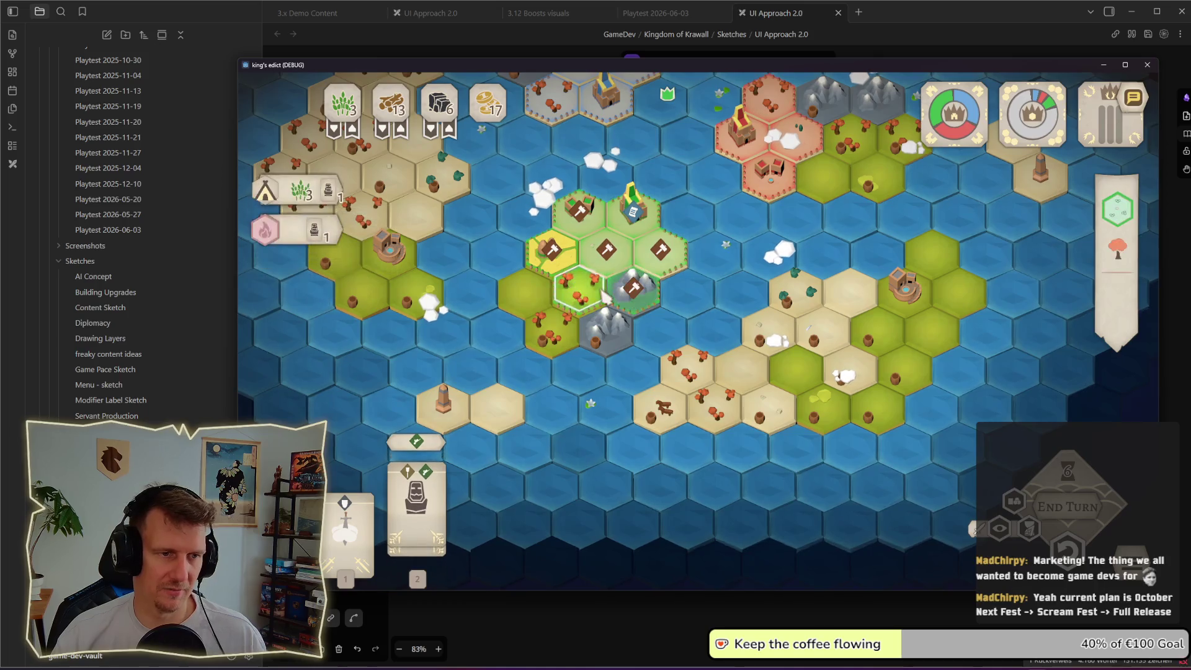
# - Select a map tile and bring up the Mill card's Supplies details from the build list, then return to Obsidian
pyautogui.click(603, 296)
pyautogui.click(659, 250)
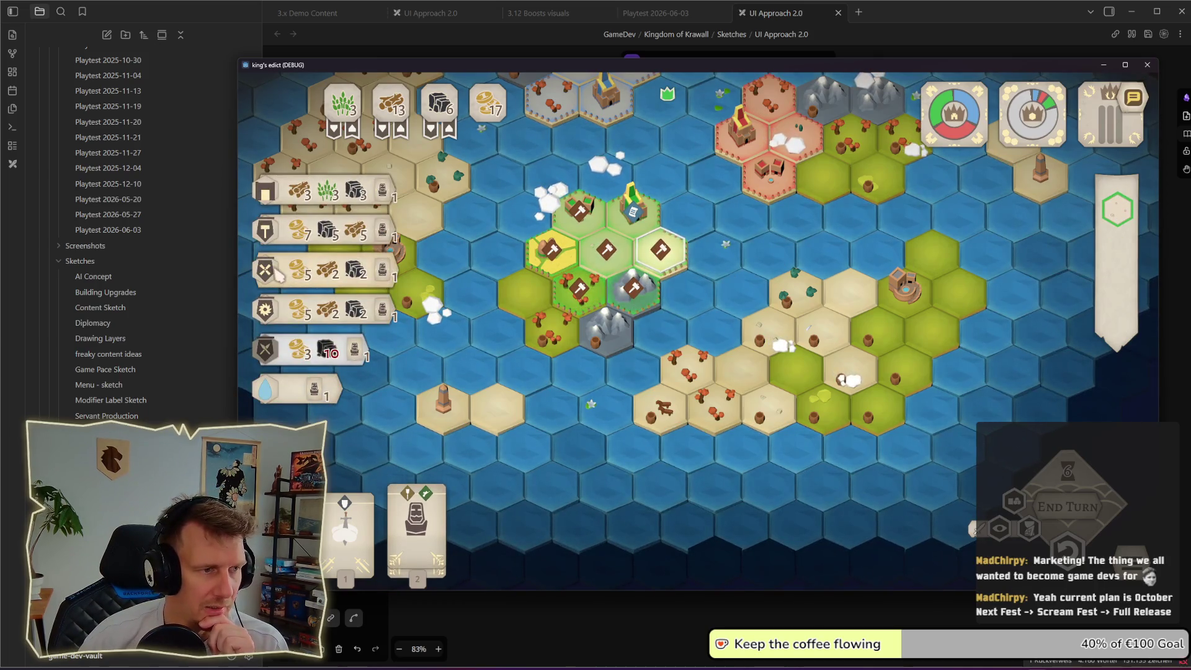
pyautogui.moveTo(268, 239)
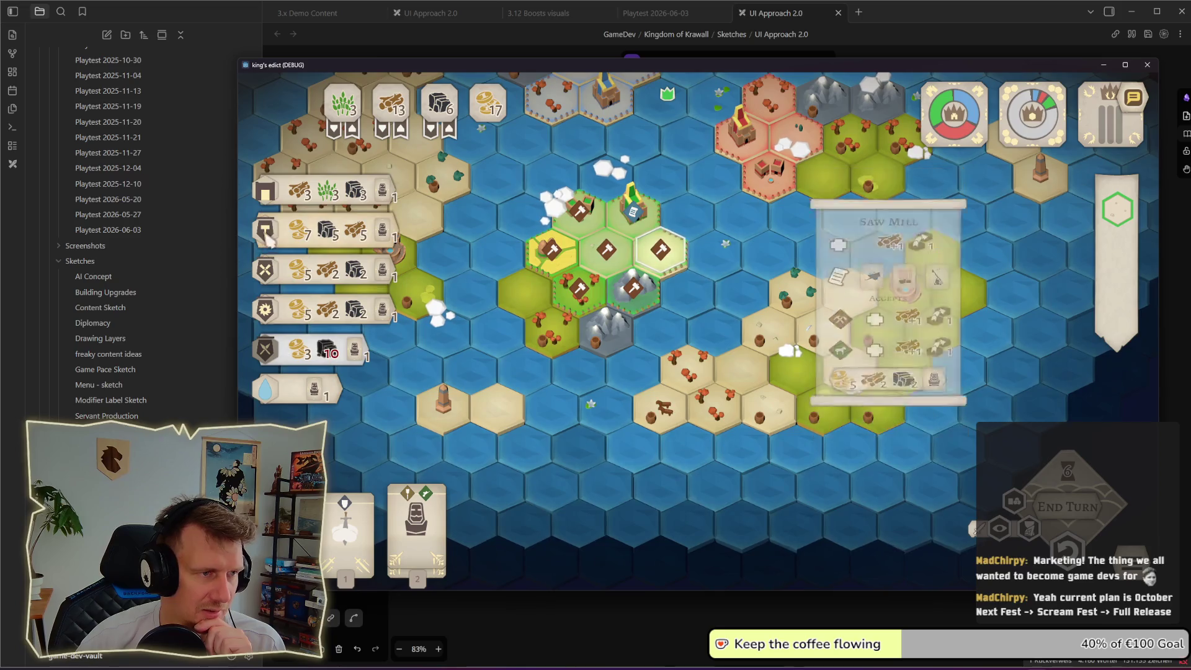
pyautogui.moveTo(267, 271)
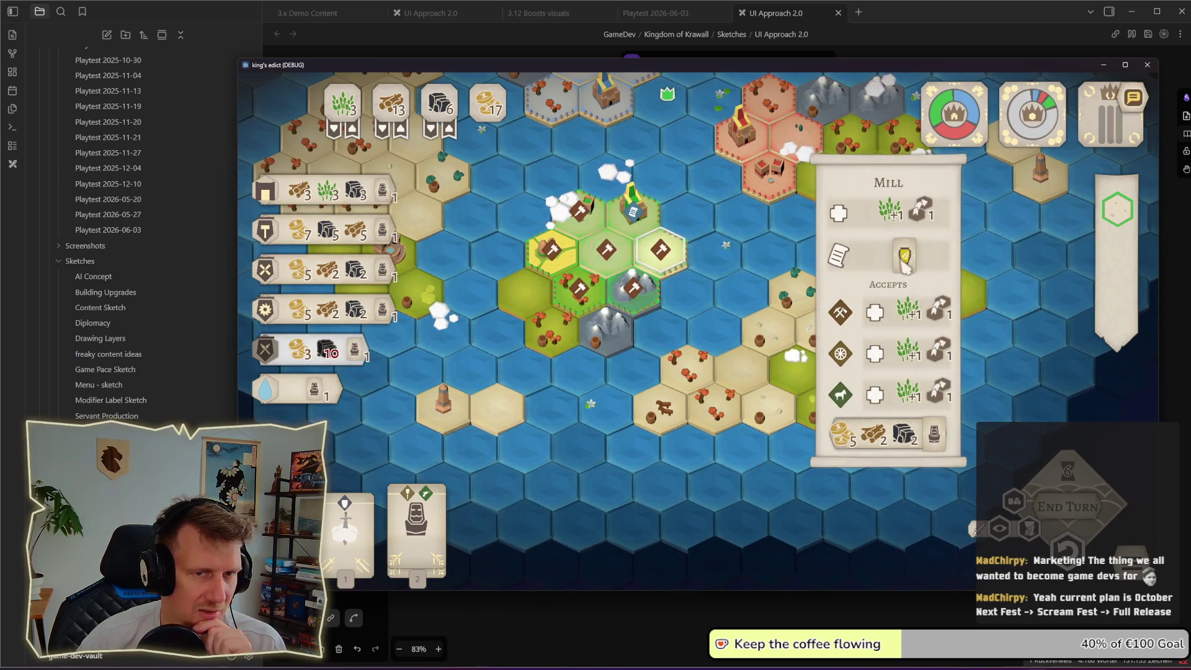
pyautogui.moveTo(905, 264)
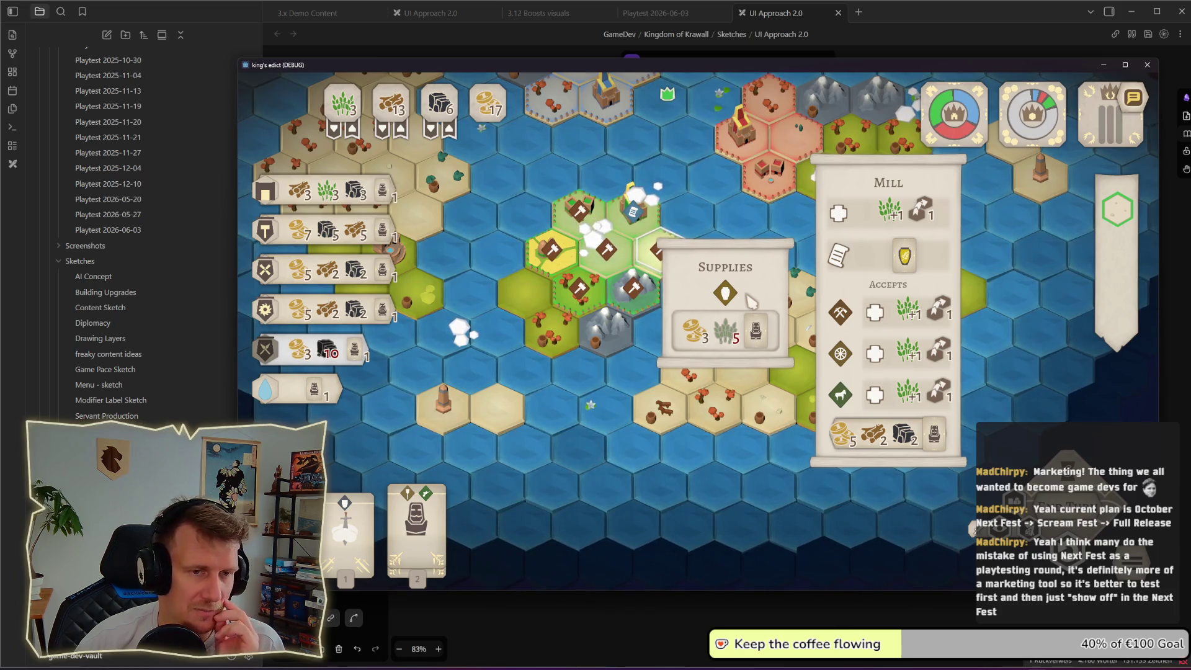
pyautogui.moveTo(740, 300)
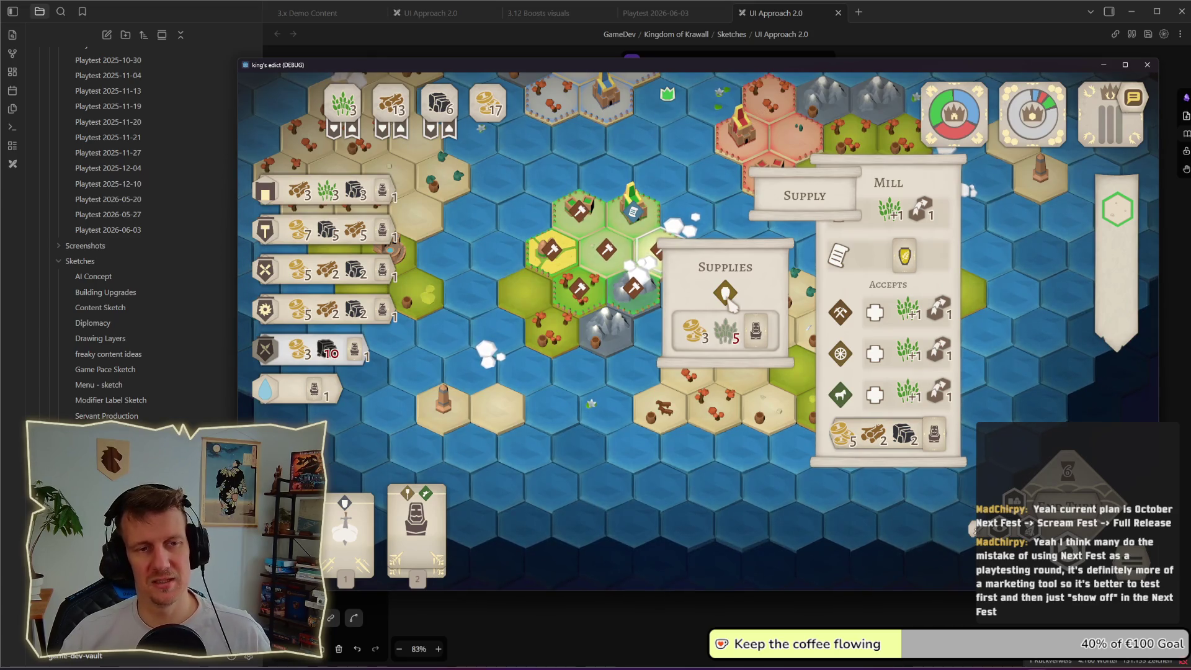
pyautogui.hotkey('alt', 'Tab')
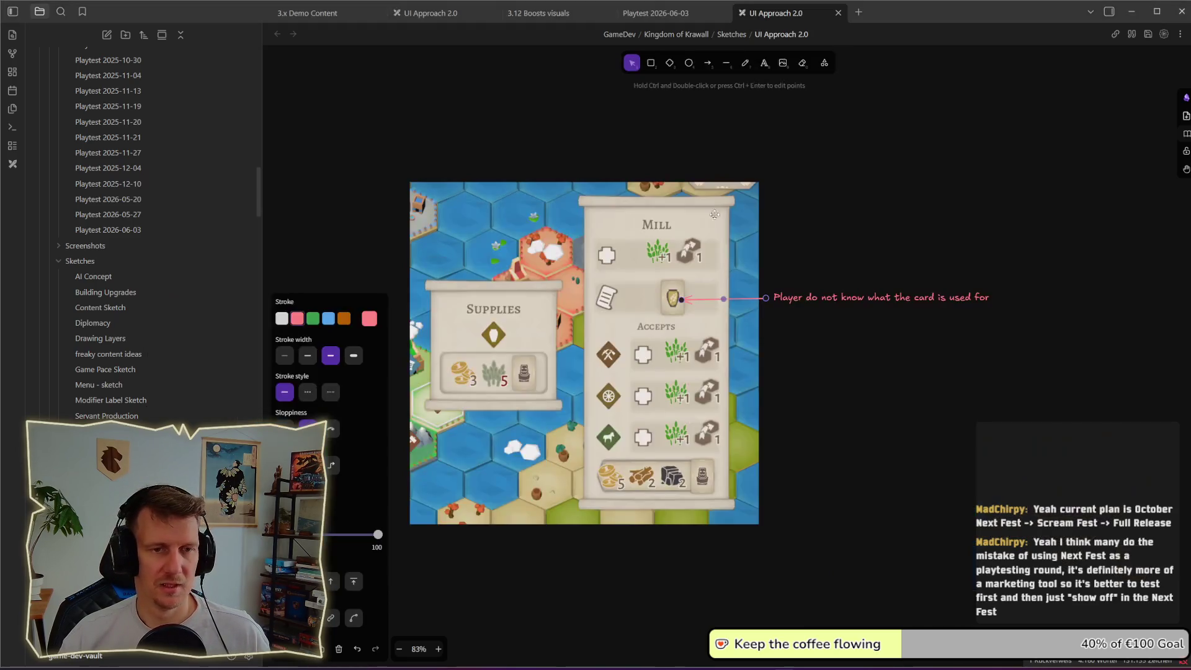
# - Write 'can be used as' in a new text note and move it onto the Supplies card
pyautogui.moveTo(499, 341); pyautogui.dragTo(700, 309)
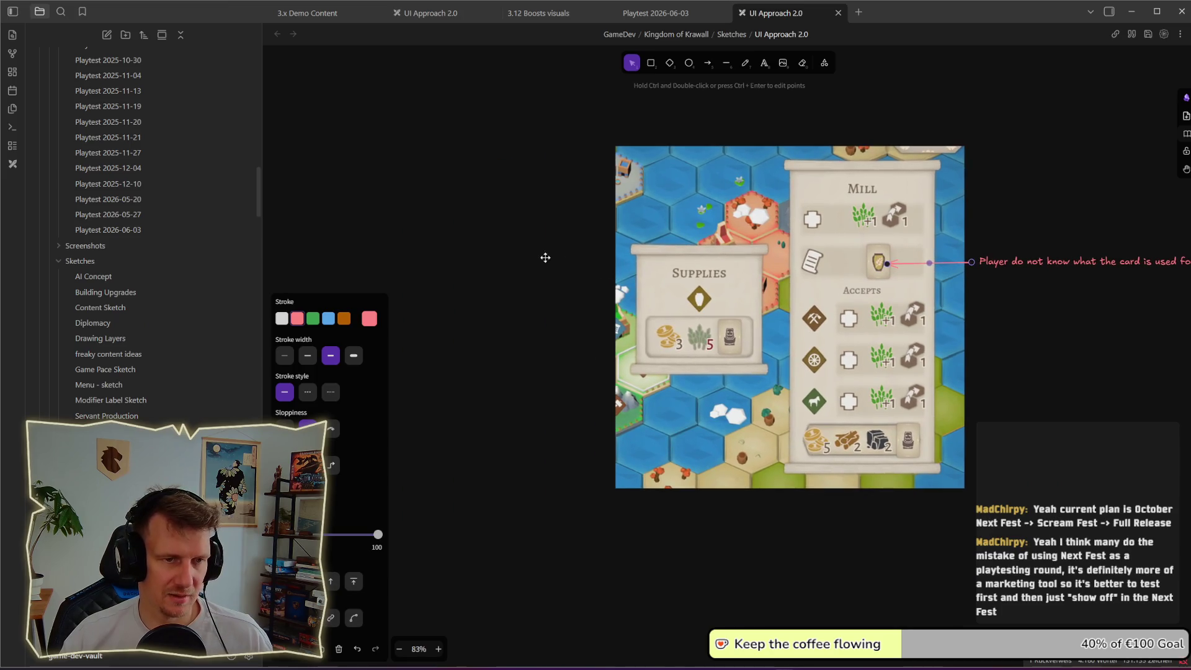
pyautogui.click(545, 258)
pyautogui.click(768, 65)
pyautogui.click(617, 289)
pyautogui.doubleClick(524, 289)
pyautogui.click(314, 428)
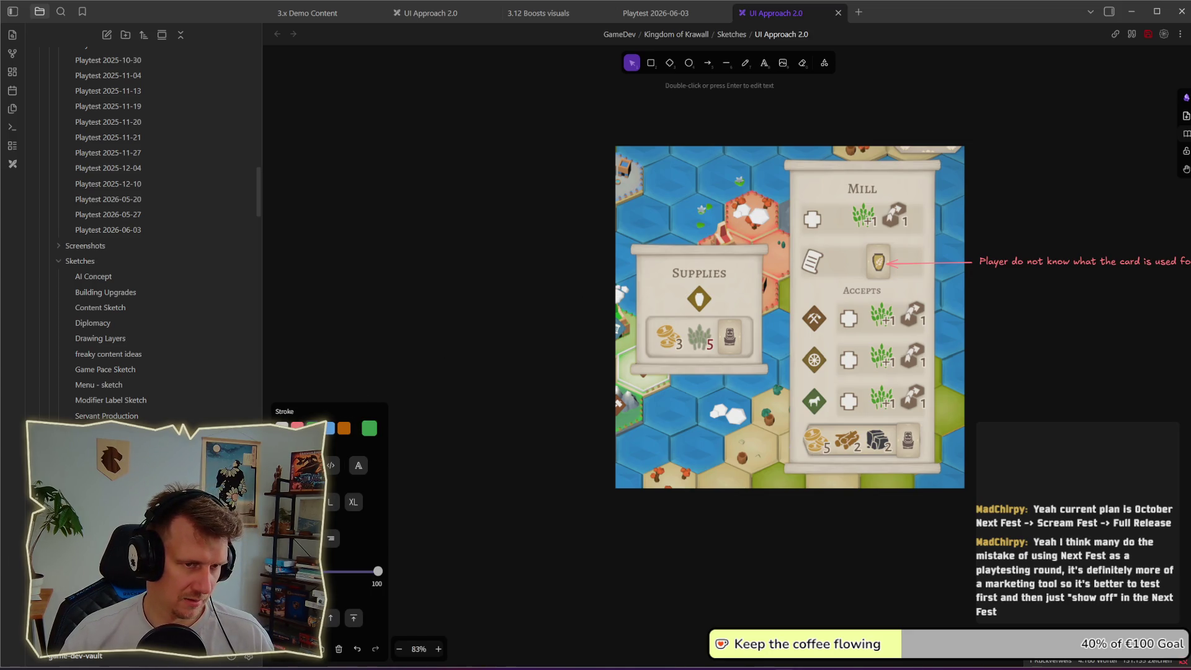
pyautogui.write('can b')
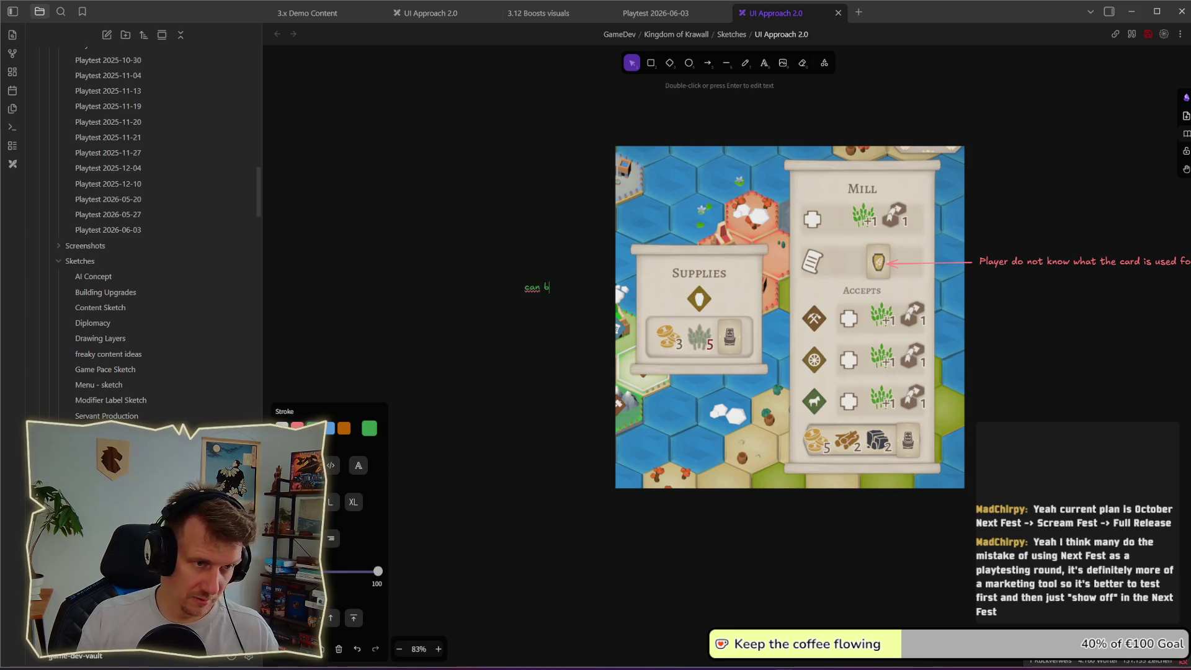
pyautogui.write('e used as')
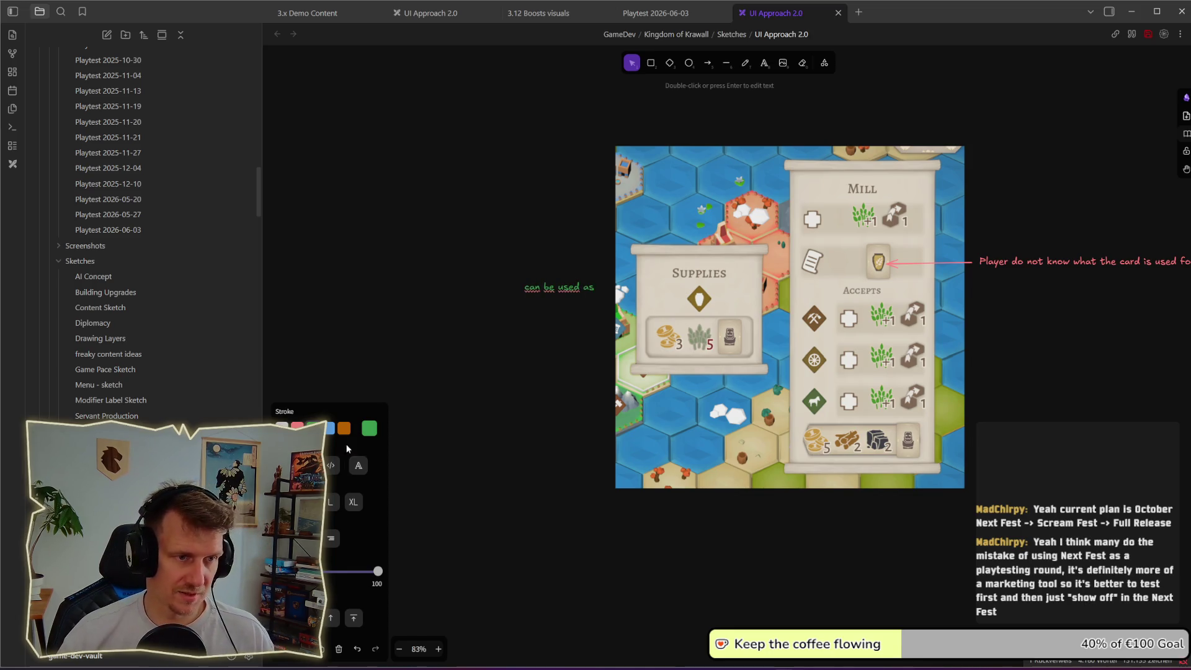
pyautogui.press('Escape')
pyautogui.moveTo(559, 286); pyautogui.dragTo(701, 284)
# - Finish the 'can be used as:' label and recolour it black
pyautogui.scroll(5, 714, 287)
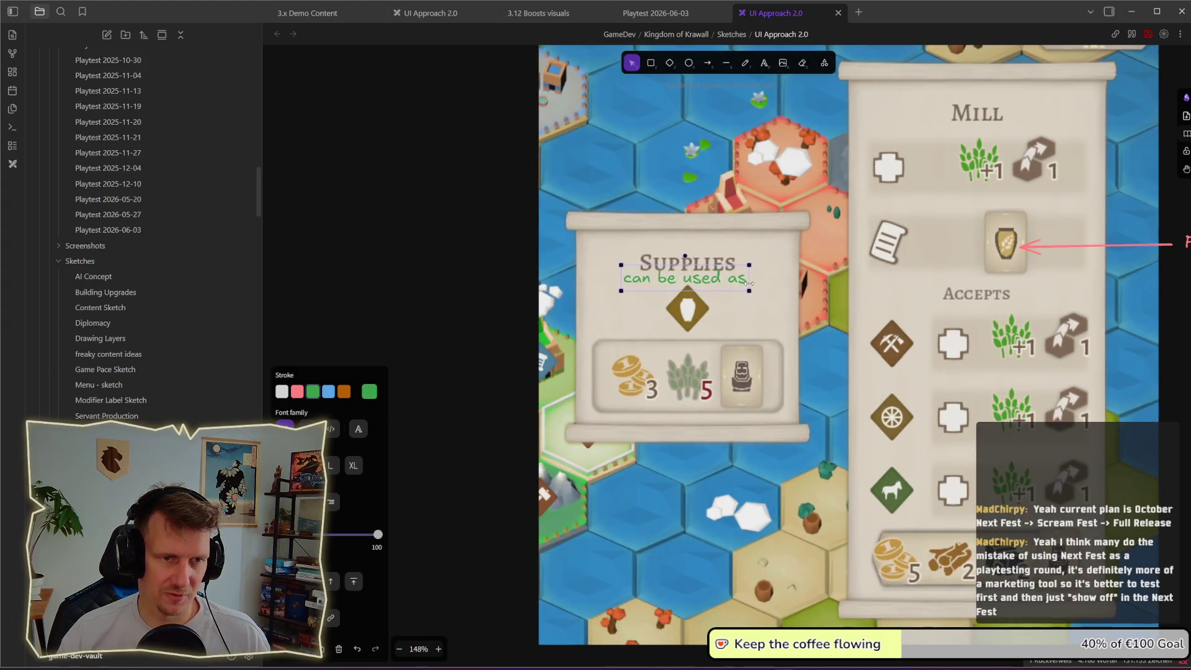
pyautogui.press('Return')
pyautogui.press('End')
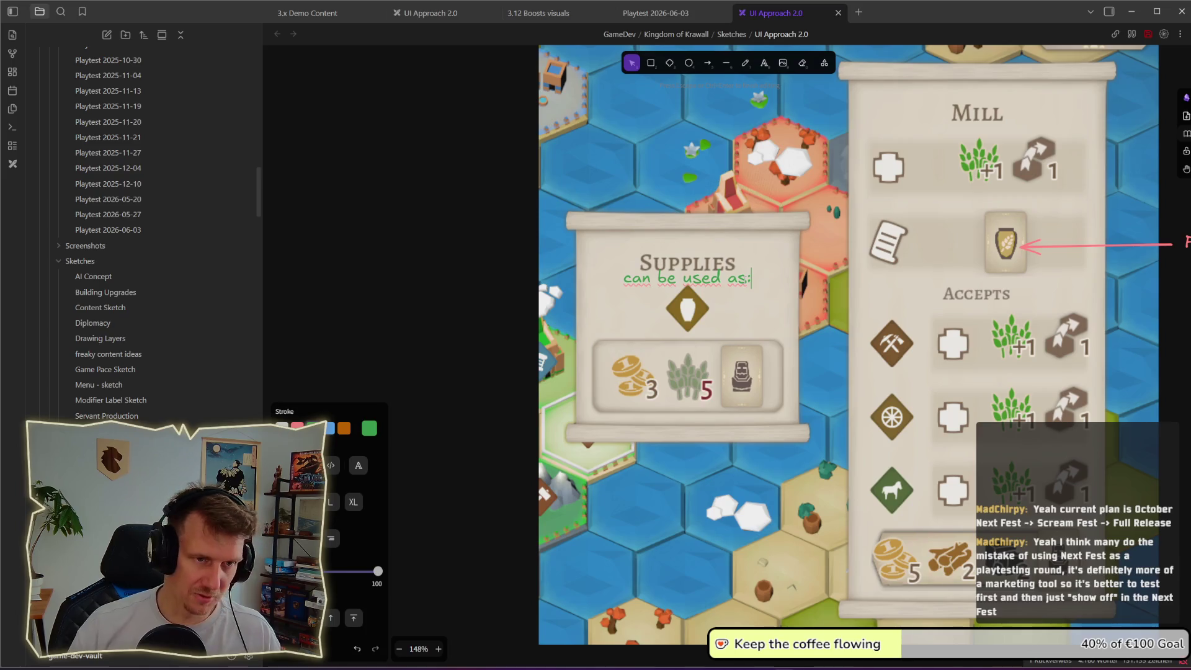
pyautogui.press('Escape')
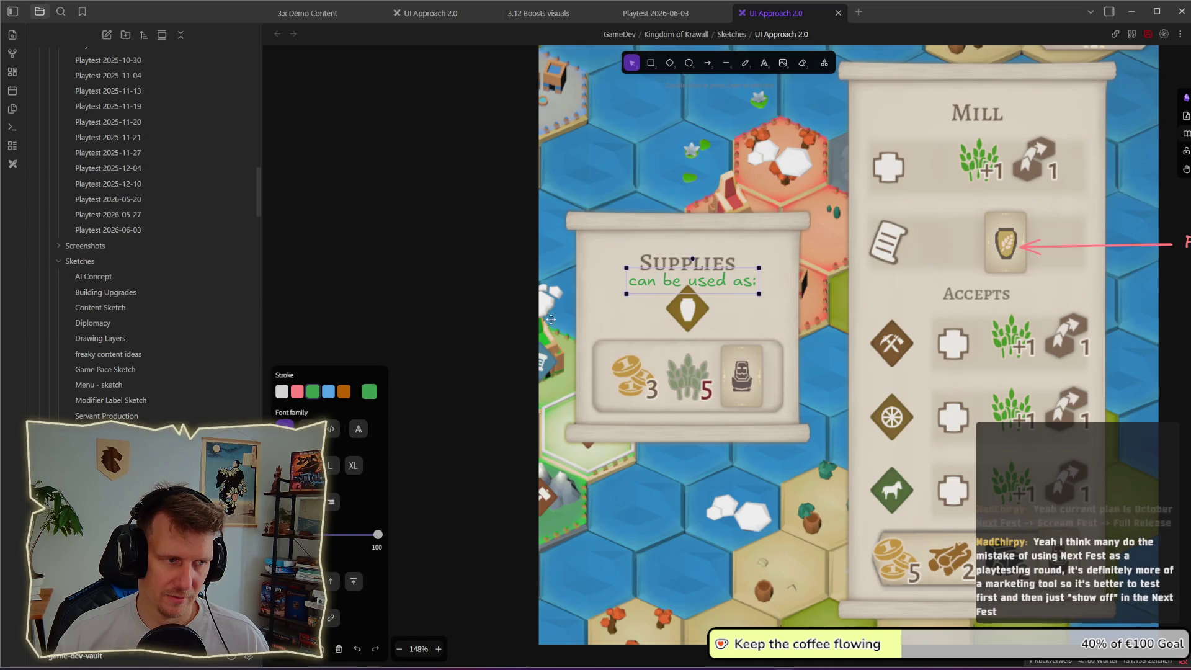
pyautogui.click(282, 392)
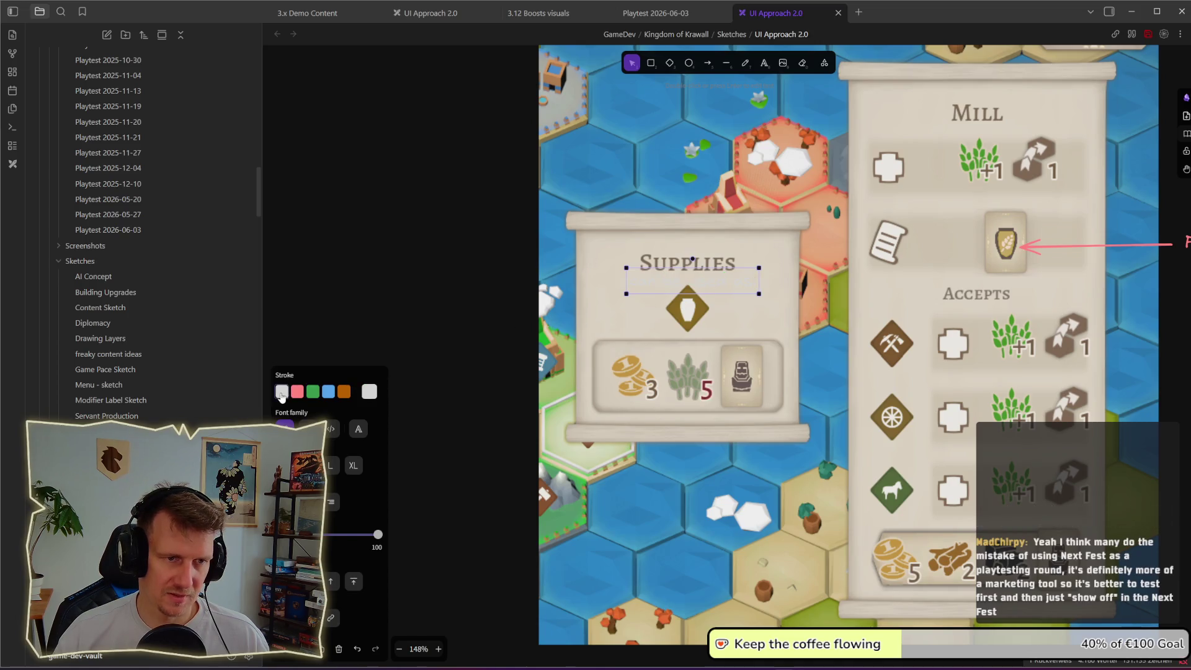
pyautogui.click(313, 392)
pyautogui.click(369, 392)
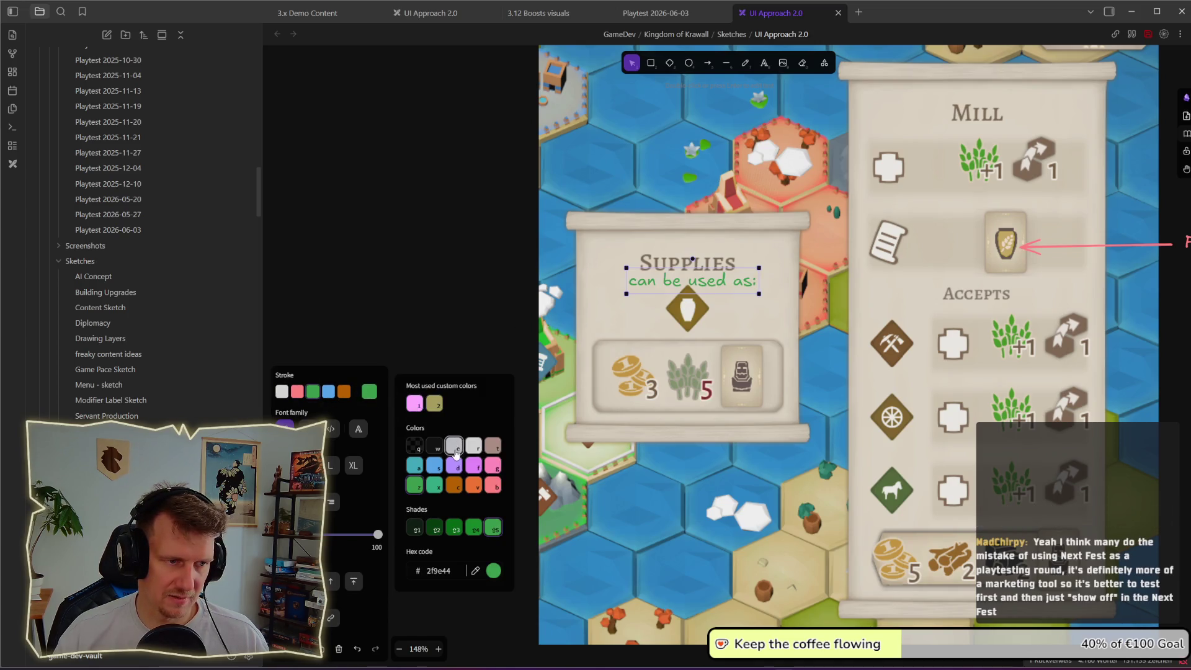
pyautogui.click(434, 446)
pyautogui.click(394, 276)
pyautogui.scroll(-5, 651, 358)
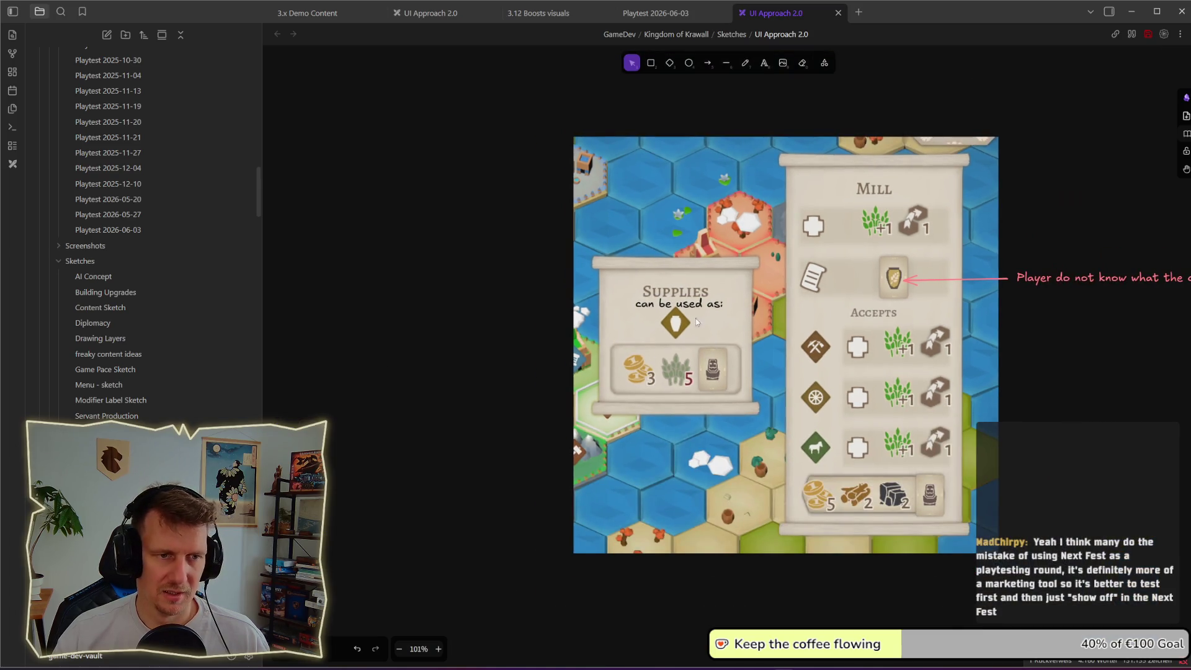
# - Paste a copy of the pink feedback note to the left of the screenshot
pyautogui.click(679, 306)
pyautogui.hscroll(3, 806, 348)
pyautogui.click(1005, 374)
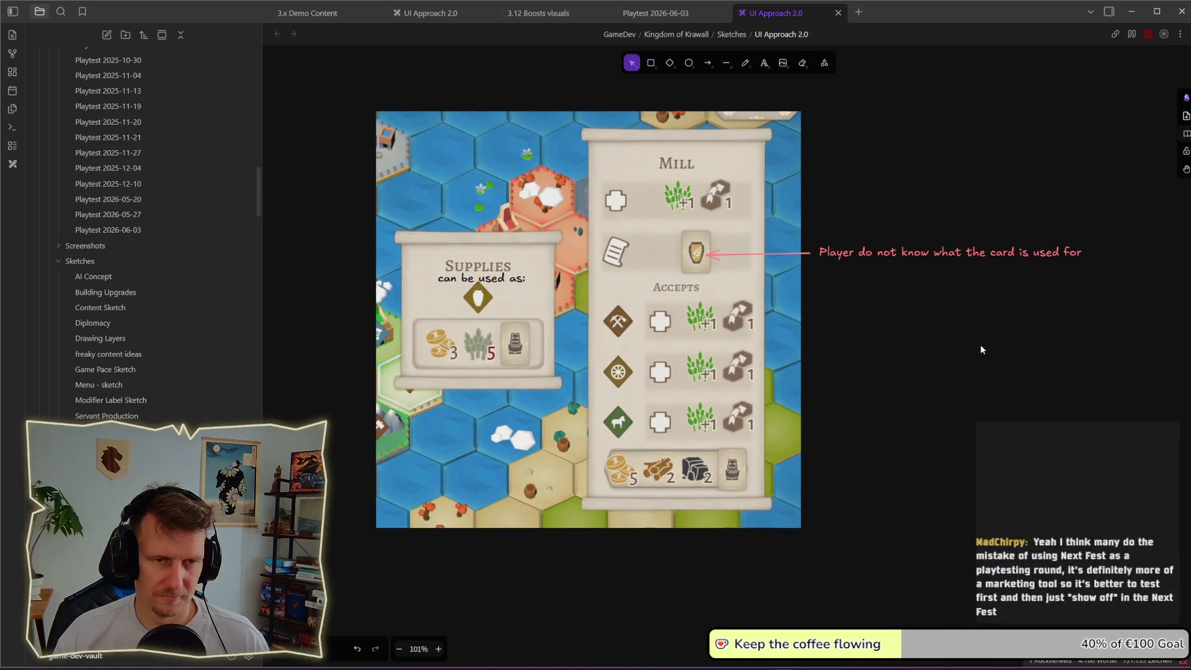
pyautogui.scroll(-1, 980, 344)
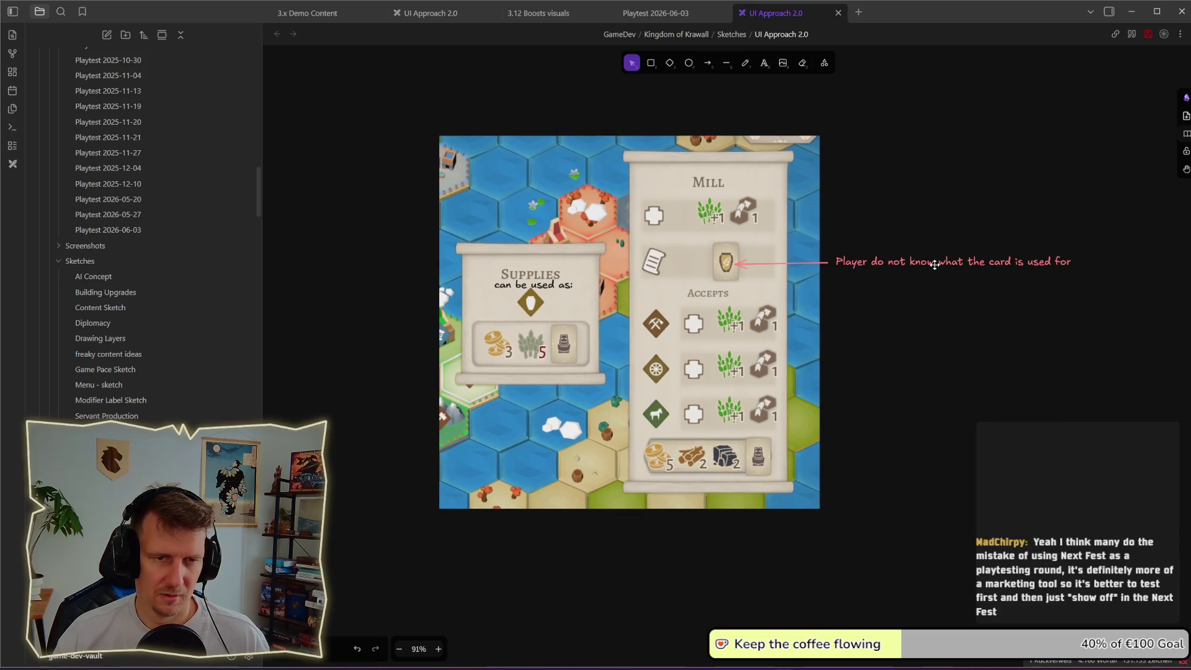
pyautogui.hscroll(-3, 869, 299)
pyautogui.hotkey('ctrl', 'v')
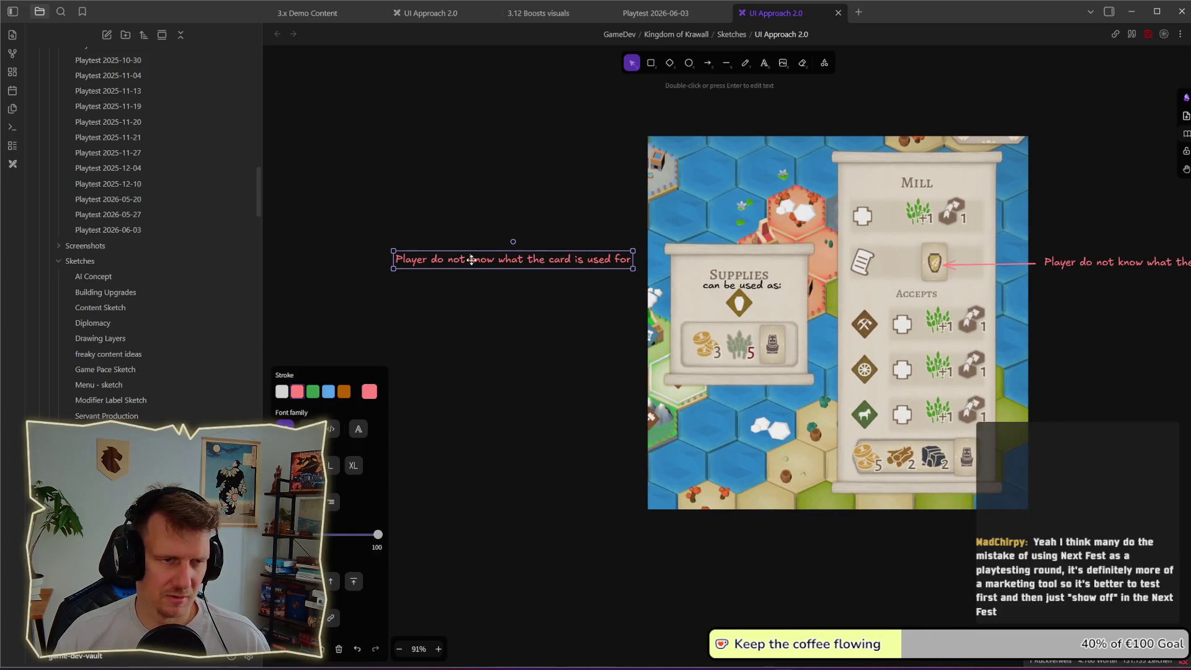
pyautogui.moveTo(1030, 296); pyautogui.dragTo(433, 260)
# - Rewrite the copy as 'Players expect the the card describes what it is doing'
pyautogui.doubleClick(472, 260)
pyautogui.write('Player')
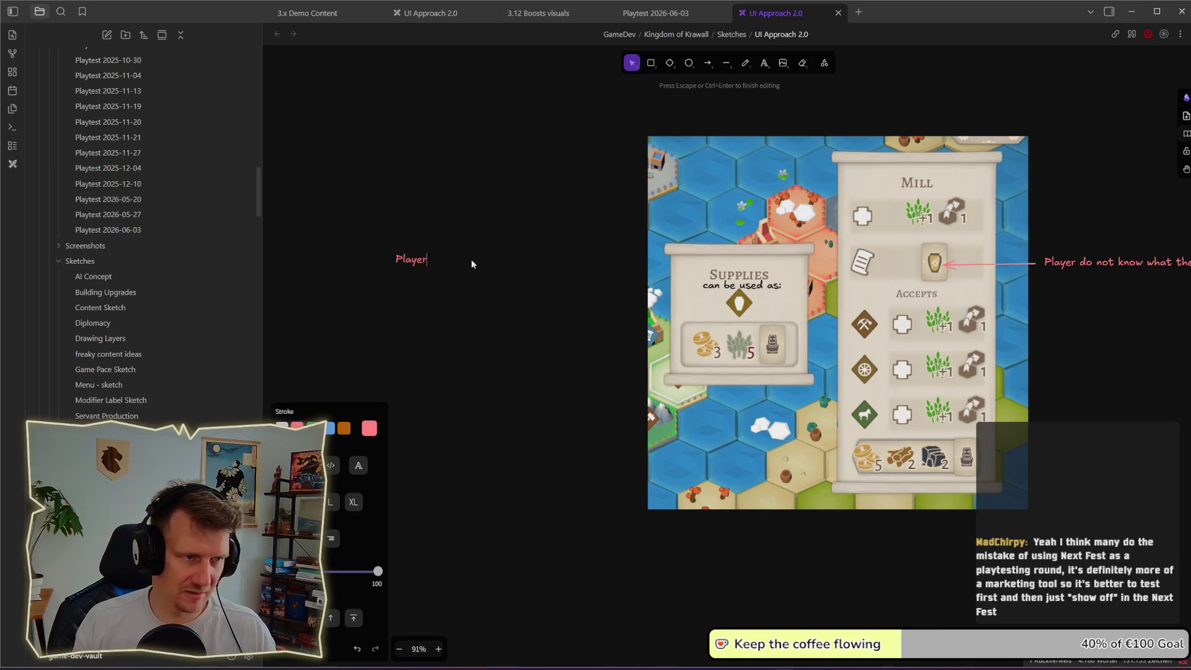
pyautogui.write('s expectthe the ca')
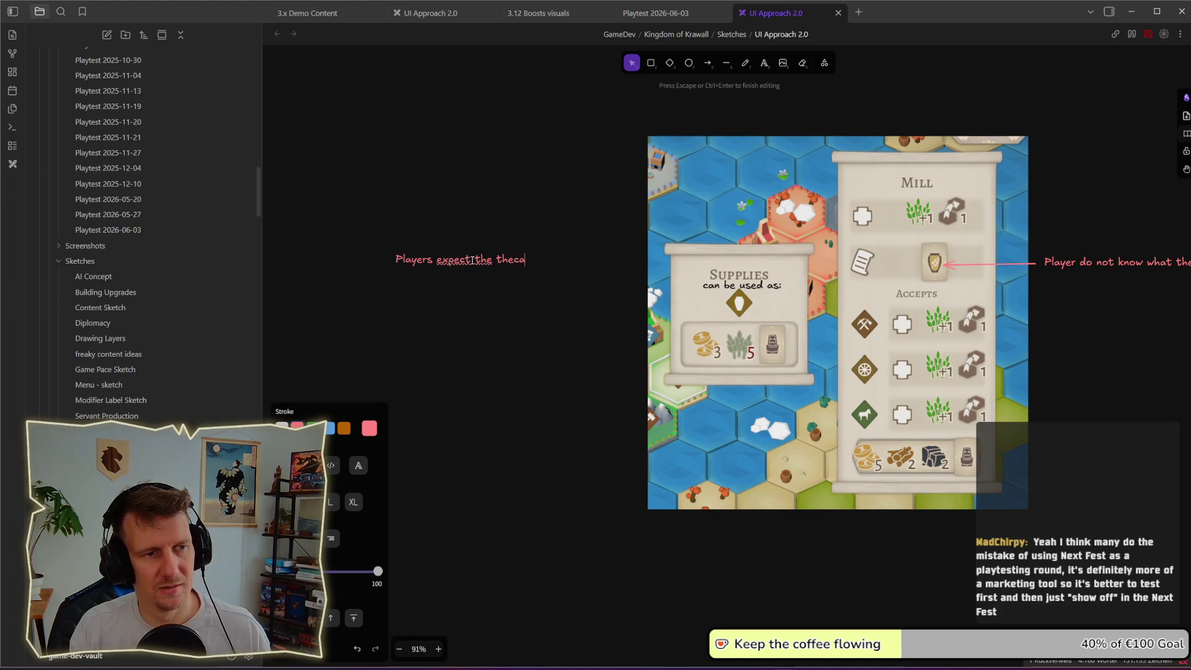
pyautogui.write('rd de')
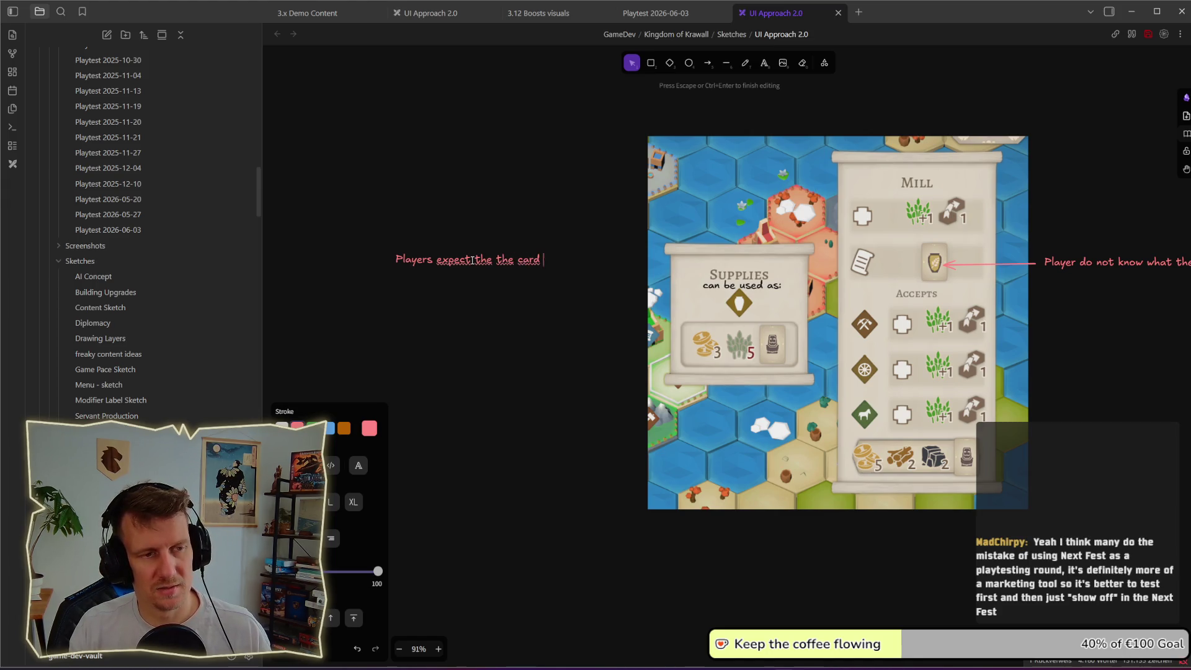
pyautogui.write('scri')
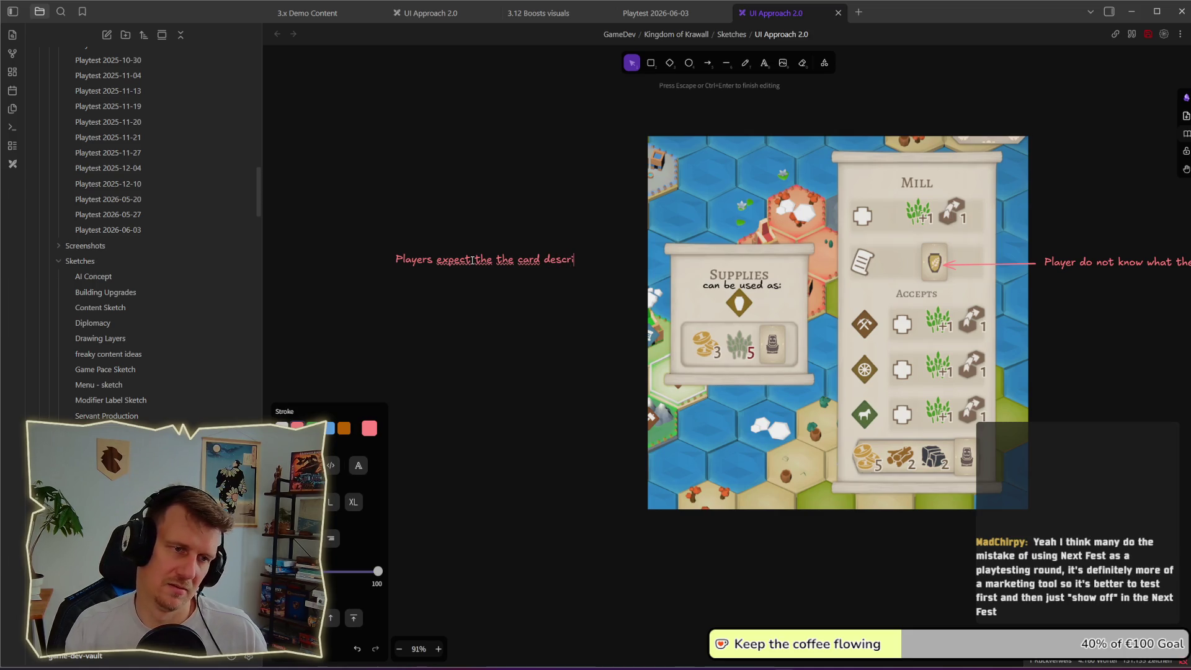
pyautogui.write('bes ')
pyautogui.write('wh')
pyautogui.write('at it ')
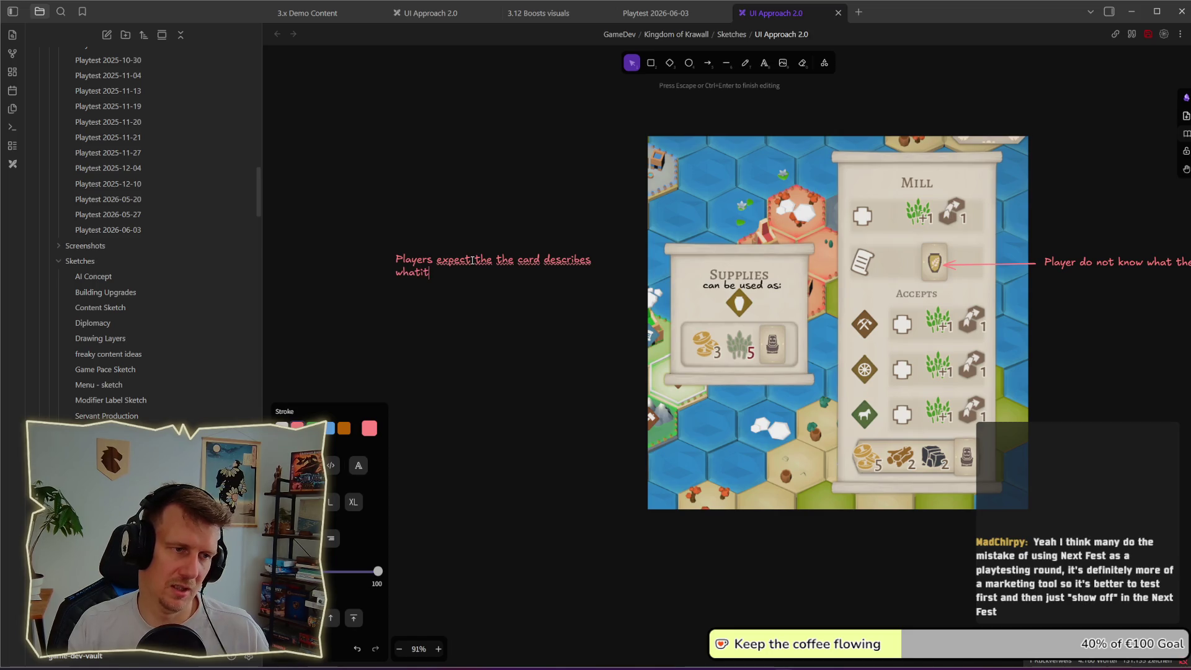
pyautogui.write('is doing')
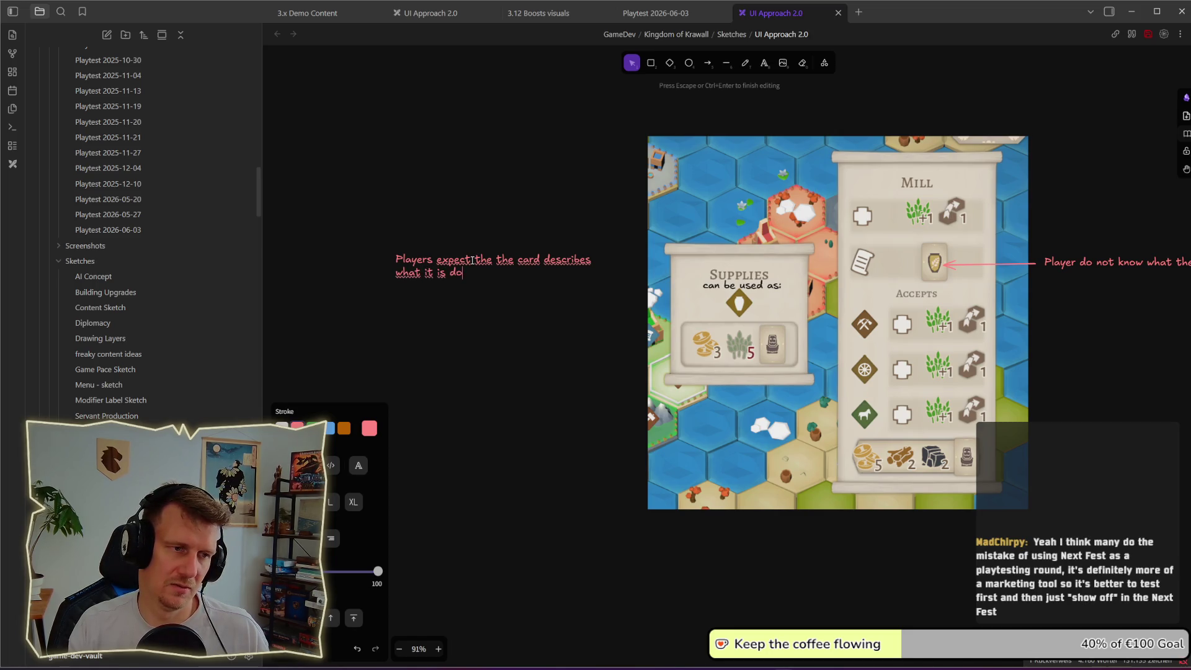
pyautogui.press('Escape')
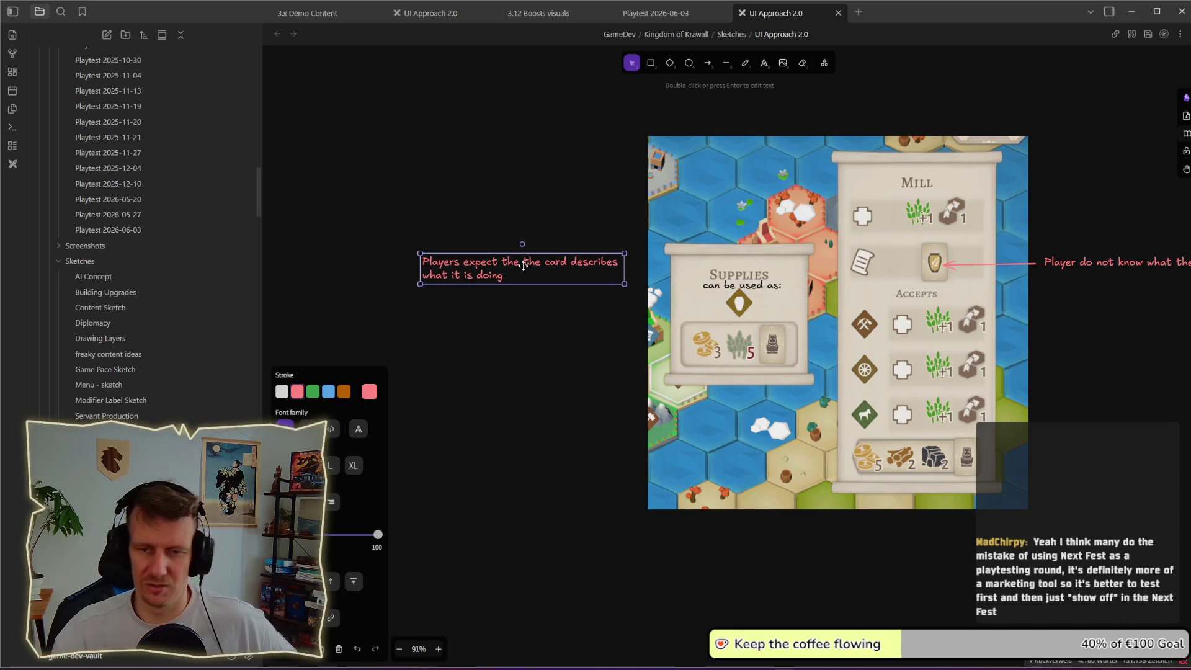
pyautogui.click(510, 291)
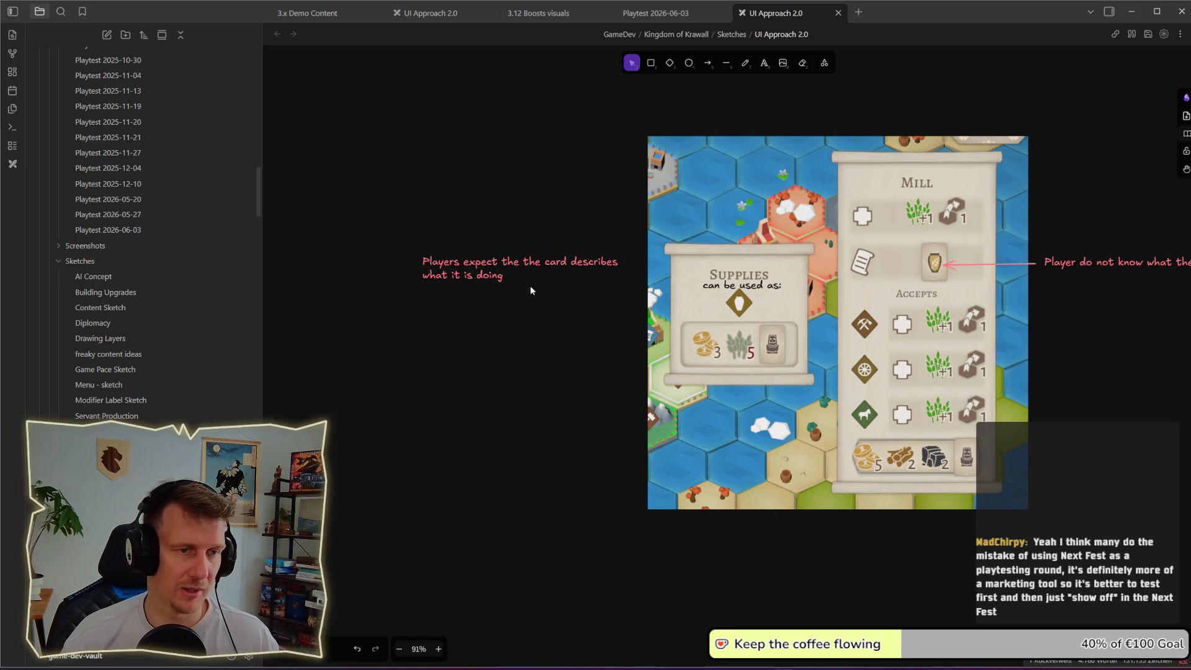
# - Nudge the 'Players expect…' note up and Alt-drag a duplicate directly below it
pyautogui.moveTo(530, 270); pyautogui.dragTo(531, 254)
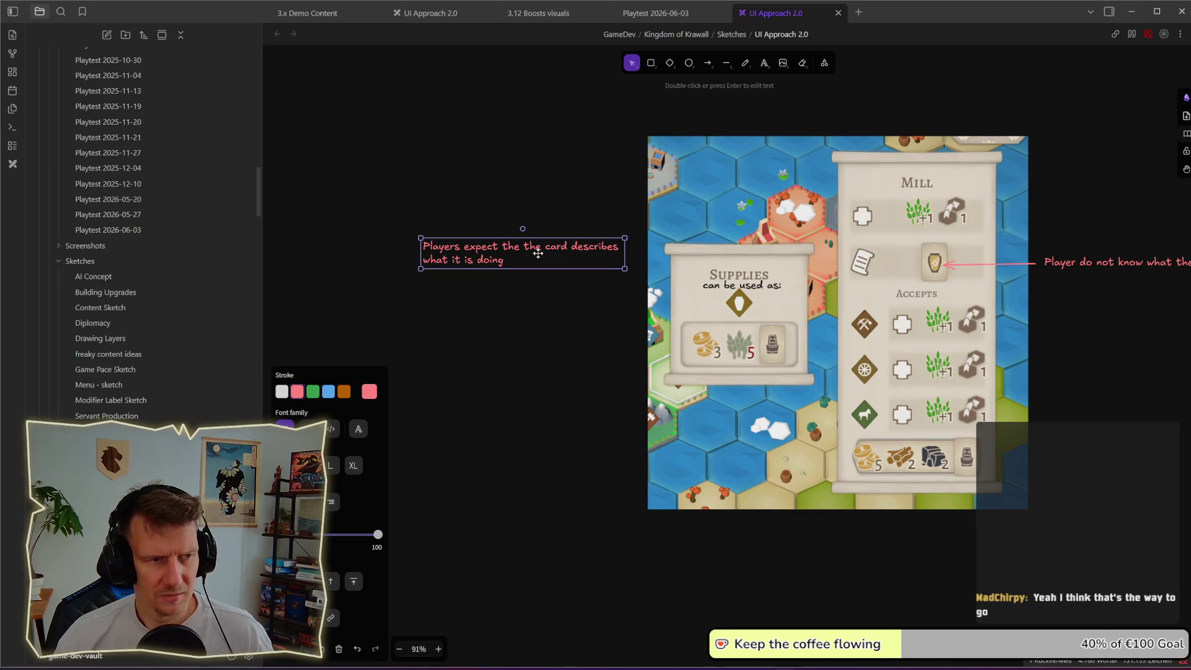
pyautogui.moveTo(537, 252); pyautogui.dragTo(542, 239)
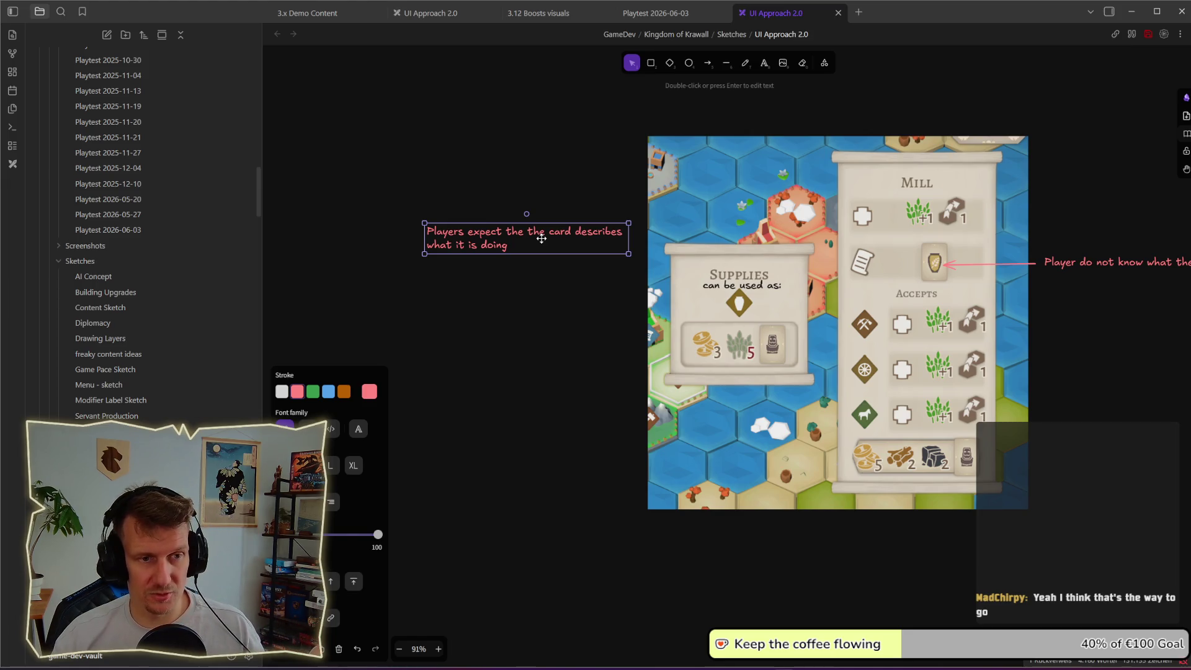
pyautogui.moveTo(542, 239)
pyautogui.mouseDown()
pyautogui.moveTo(541, 284)
pyautogui.moveTo(540, 273)
pyautogui.mouseUp()
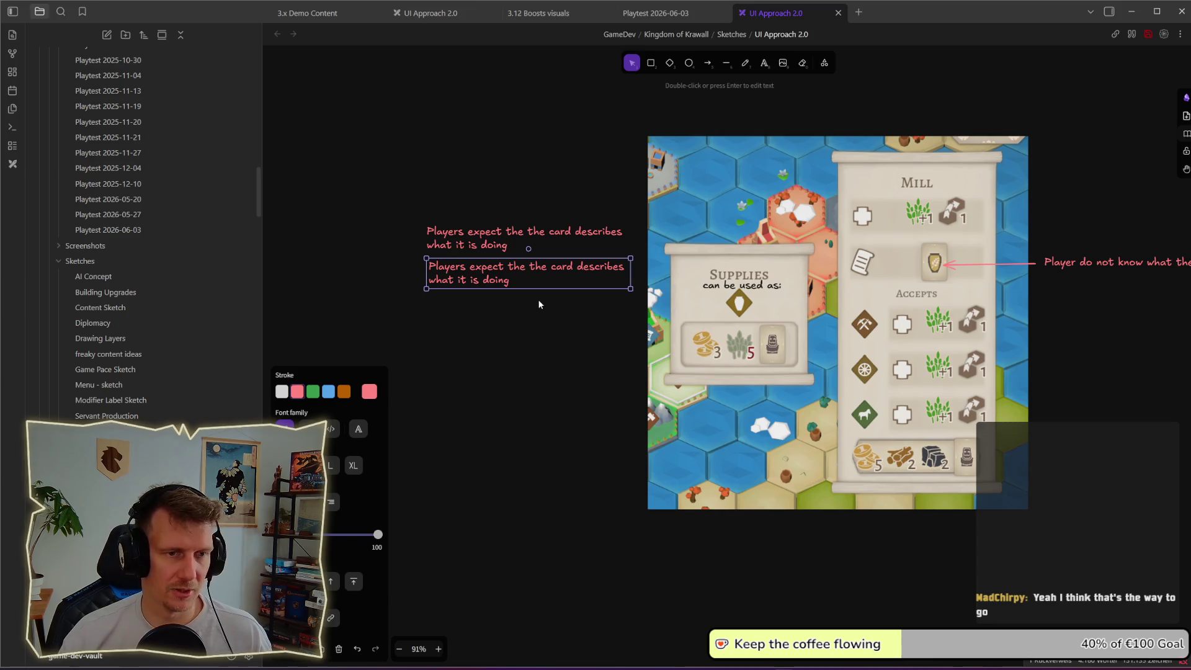
pyautogui.doubleClick(533, 275)
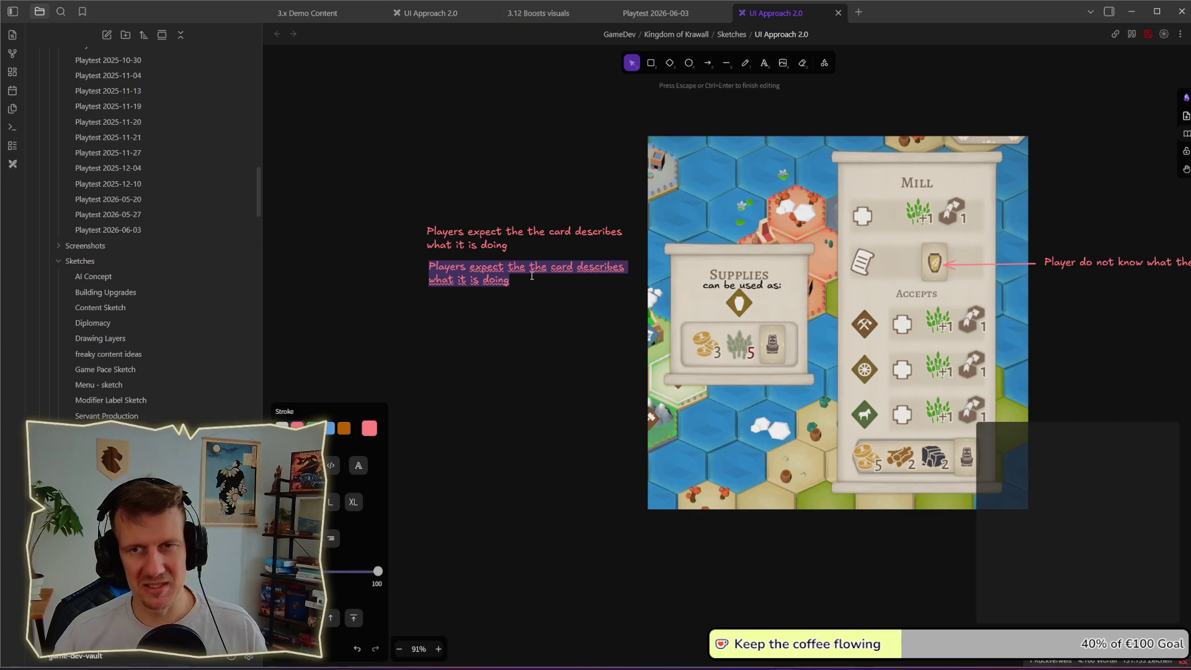
# - Place the caret in the duplicated pink note's text
pyautogui.click(532, 275)
# - Select the copied note's text, ending with the caret at its end
pyautogui.keyDown('shift'); pyautogui.click(424, 271); pyautogui.keyUp('shift')
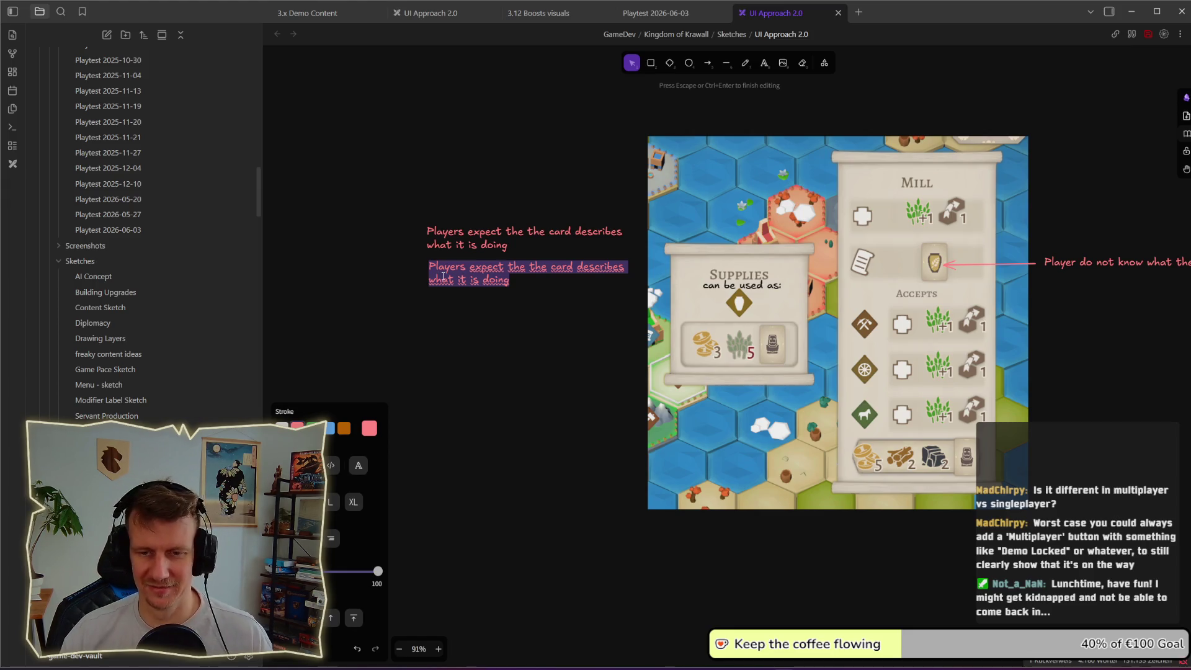
pyautogui.moveTo(510, 280); pyautogui.dragTo(435, 268)
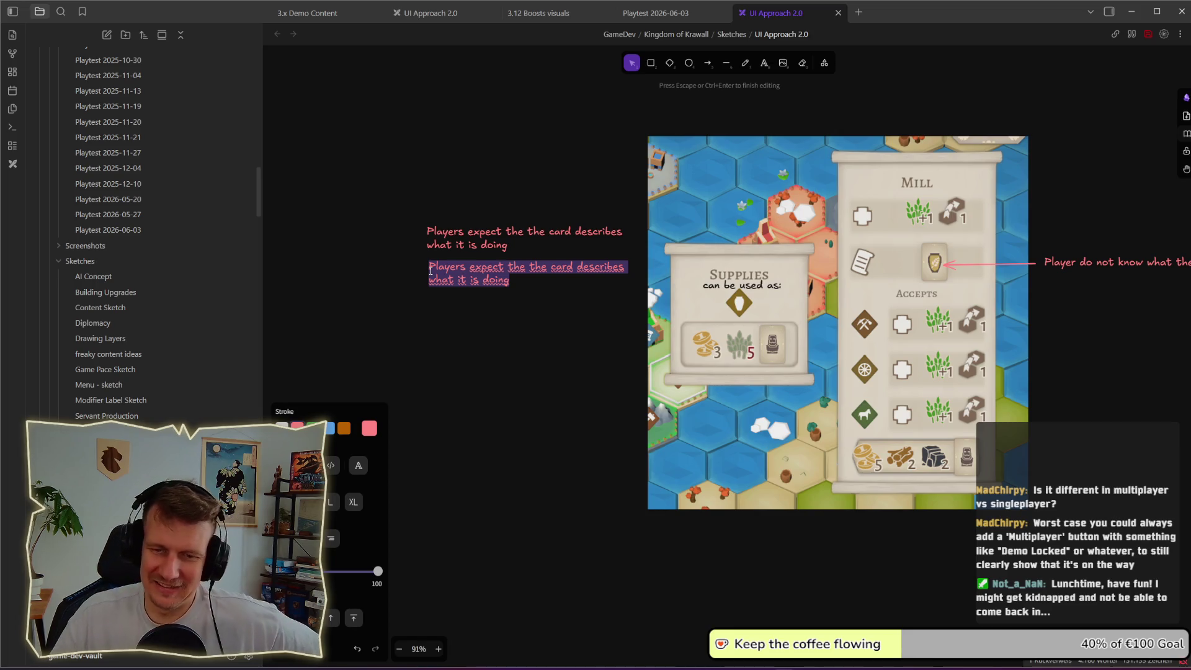
pyautogui.click(510, 281)
pyautogui.moveTo(510, 281)
pyautogui.mouseDown()
pyautogui.moveTo(429, 281)
pyautogui.moveTo(431, 267)
pyautogui.mouseUp()
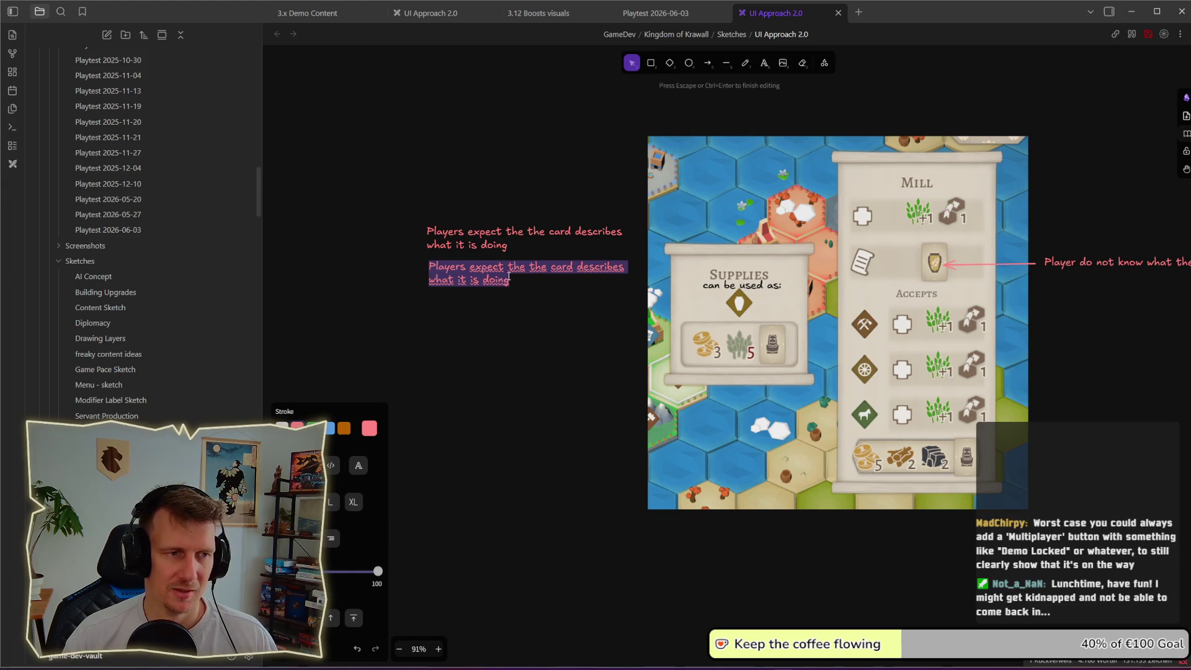
pyautogui.click(514, 279)
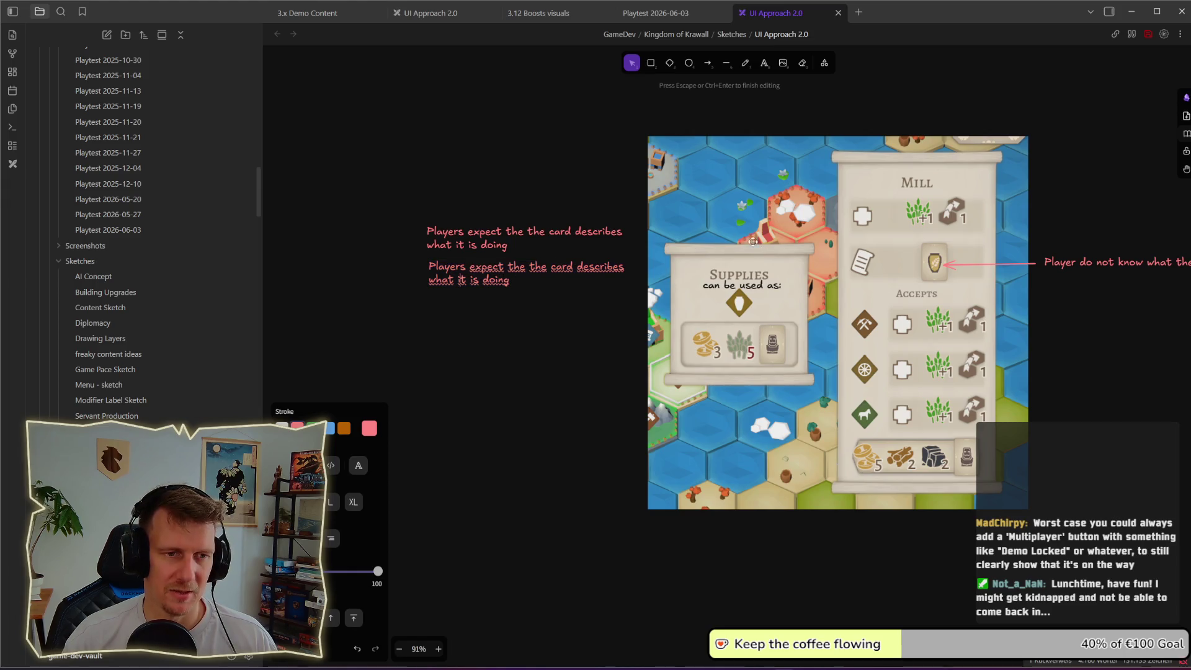
# - Replace the copied note's text with 'Card effect depends on where it is played'
pyautogui.hotkey('ctrl', 'Left')
pyautogui.moveTo(515, 283); pyautogui.dragTo(426, 270)
pyautogui.press('BackSpace')
pyautogui.write('Go')
pyautogui.press('BackSpace')
pyautogui.press('BackSpace')
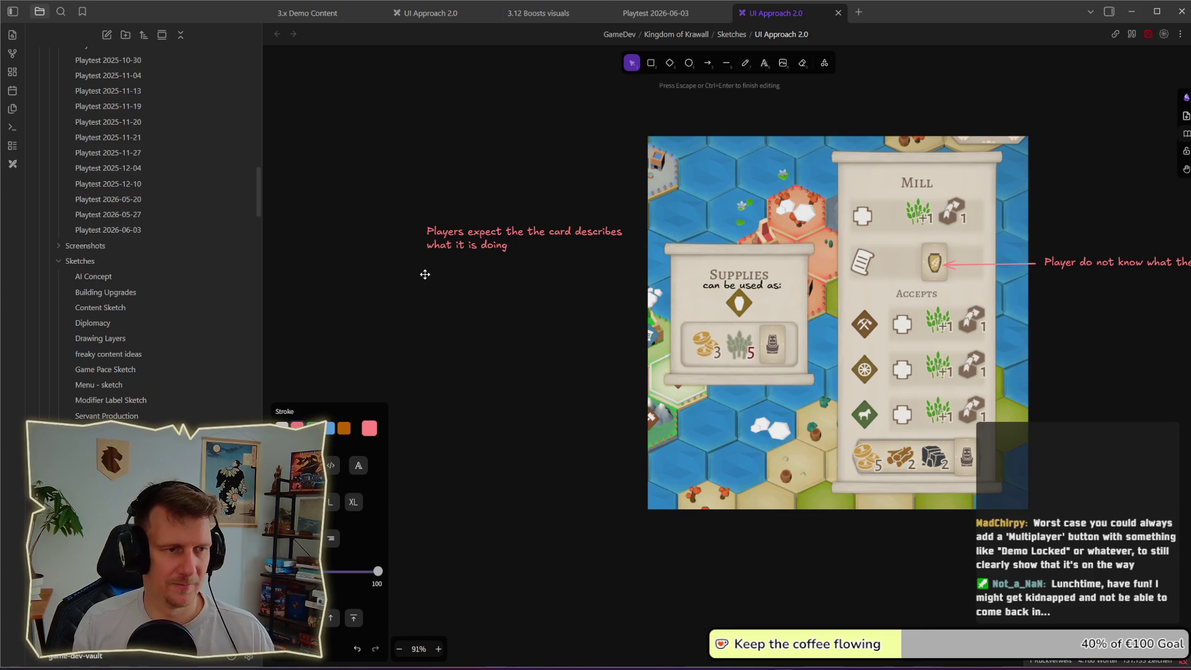
pyautogui.write('Card ')
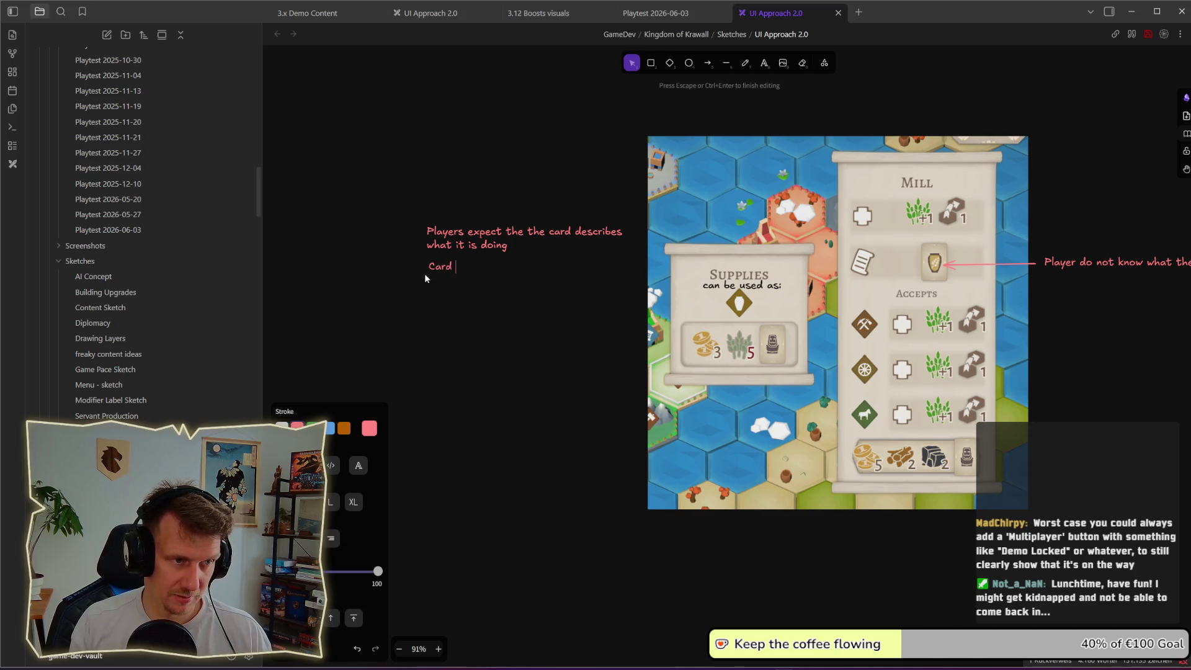
pyautogui.write('effect de')
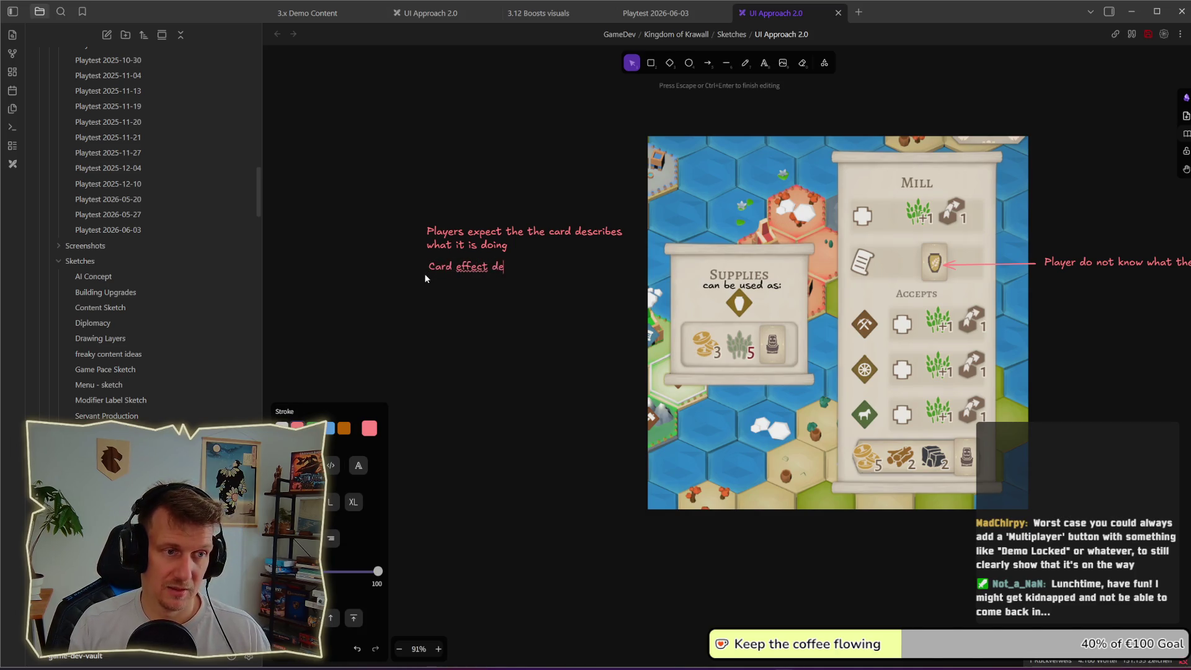
pyautogui.write('pends on w')
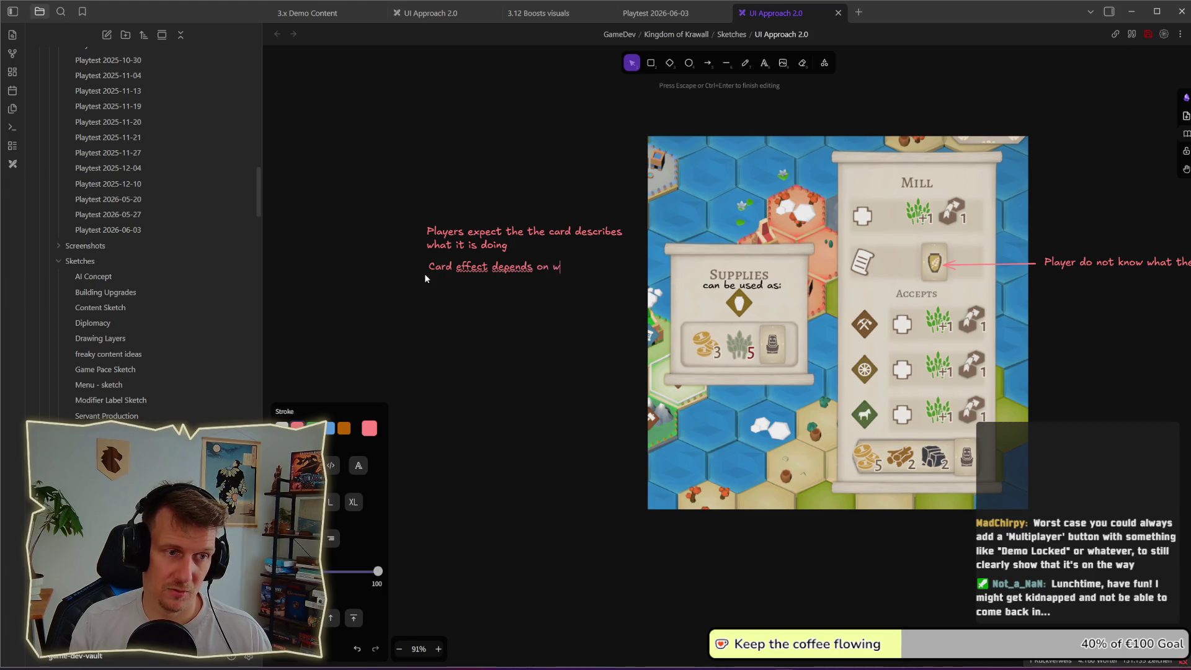
pyautogui.write('here it ')
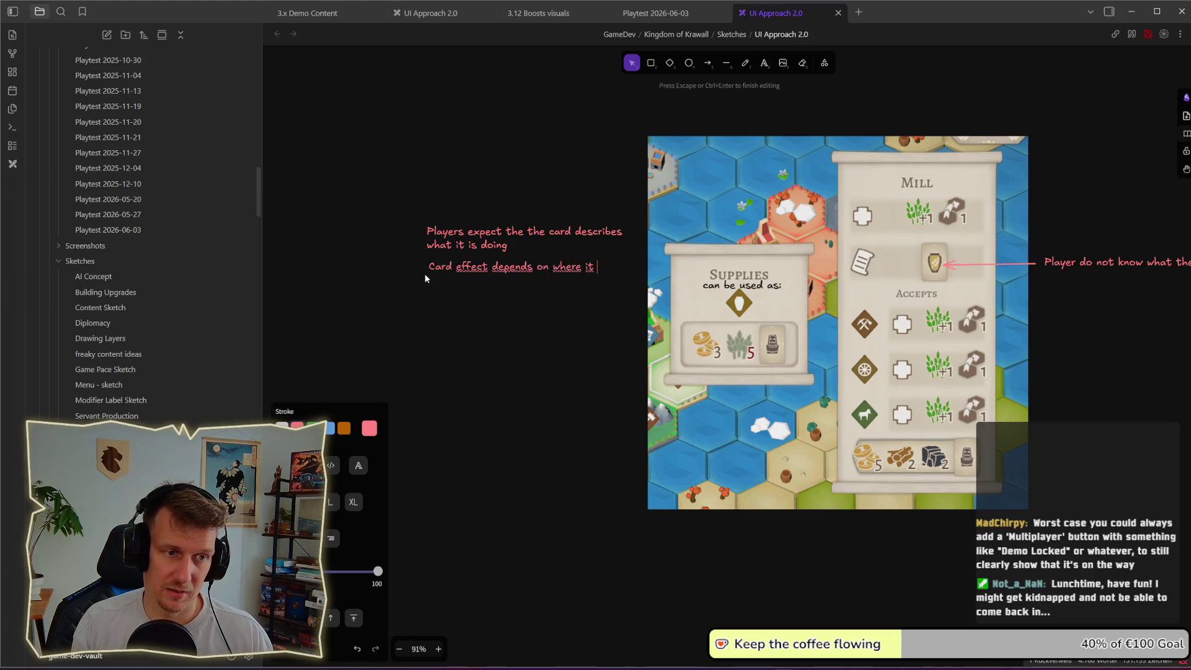
pyautogui.write('is player')
pyautogui.press('BackSpace')
pyautogui.write('d')
pyautogui.press('Escape')
# - Keep the new note at its original size and move the 'Players expect' note left above it
pyautogui.moveTo(425, 273); pyautogui.dragTo(429, 298)
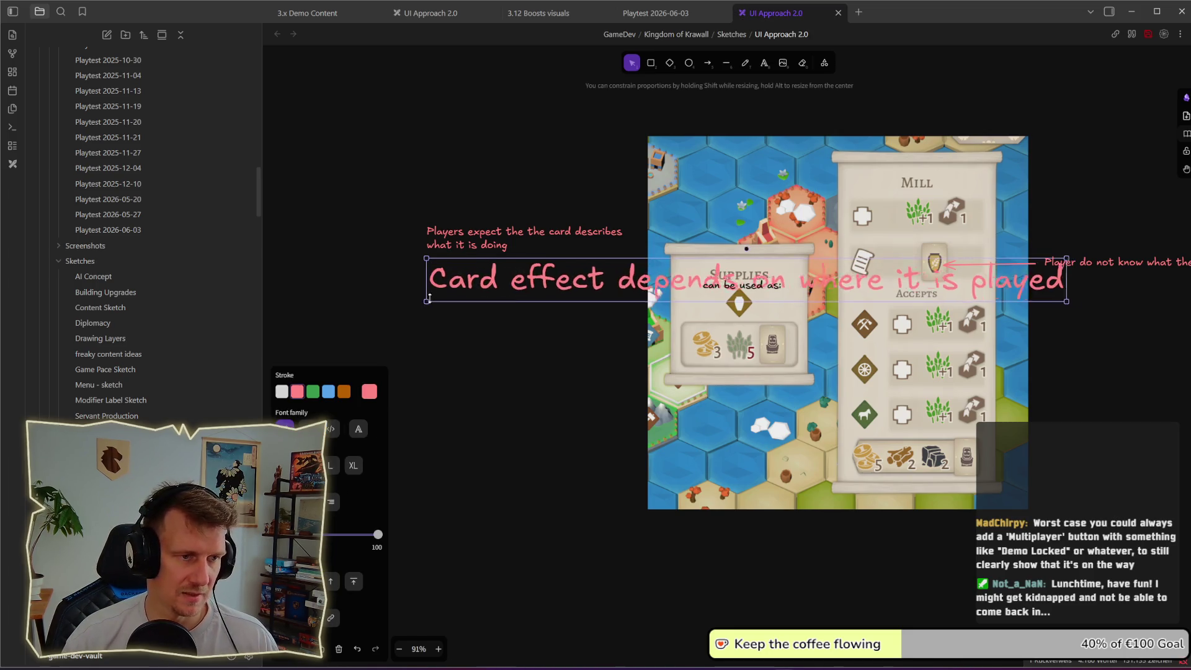
pyautogui.hotkey('ctrl', 'z')
pyautogui.hotkey('ctrl', 'z')
pyautogui.hotkey('ctrl', 'z')
pyautogui.moveTo(481, 239); pyautogui.dragTo(444, 234)
pyautogui.click(487, 268)
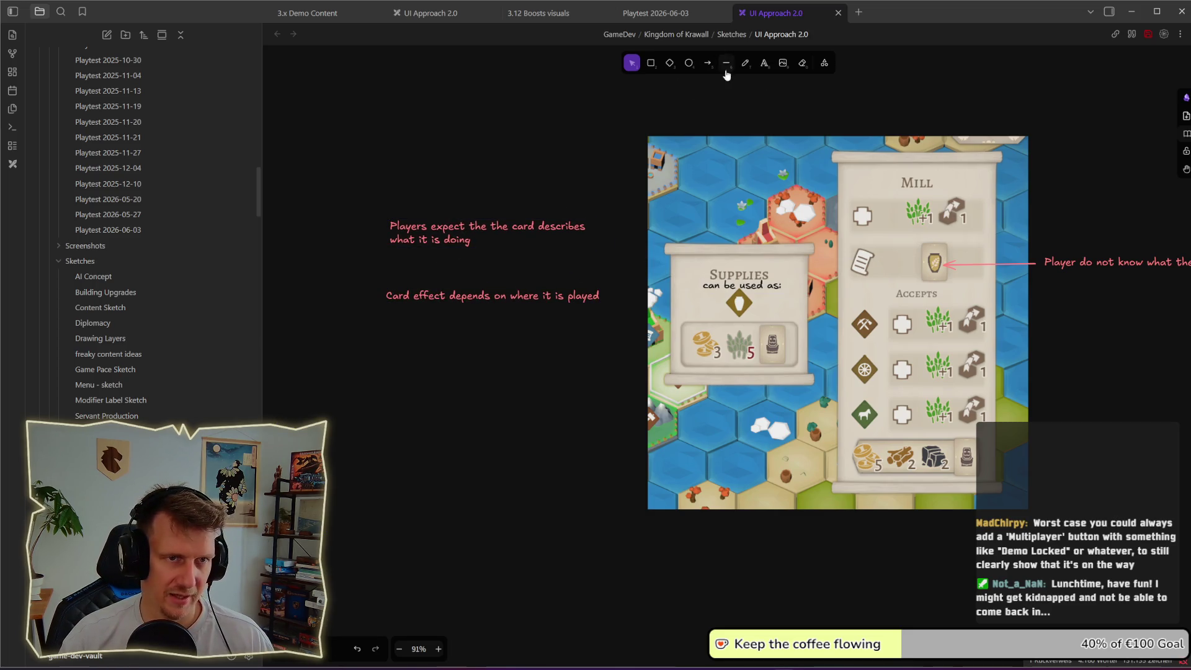
# - Sketch a pink downward arrow between the two notes with the pencil
pyautogui.click(746, 63)
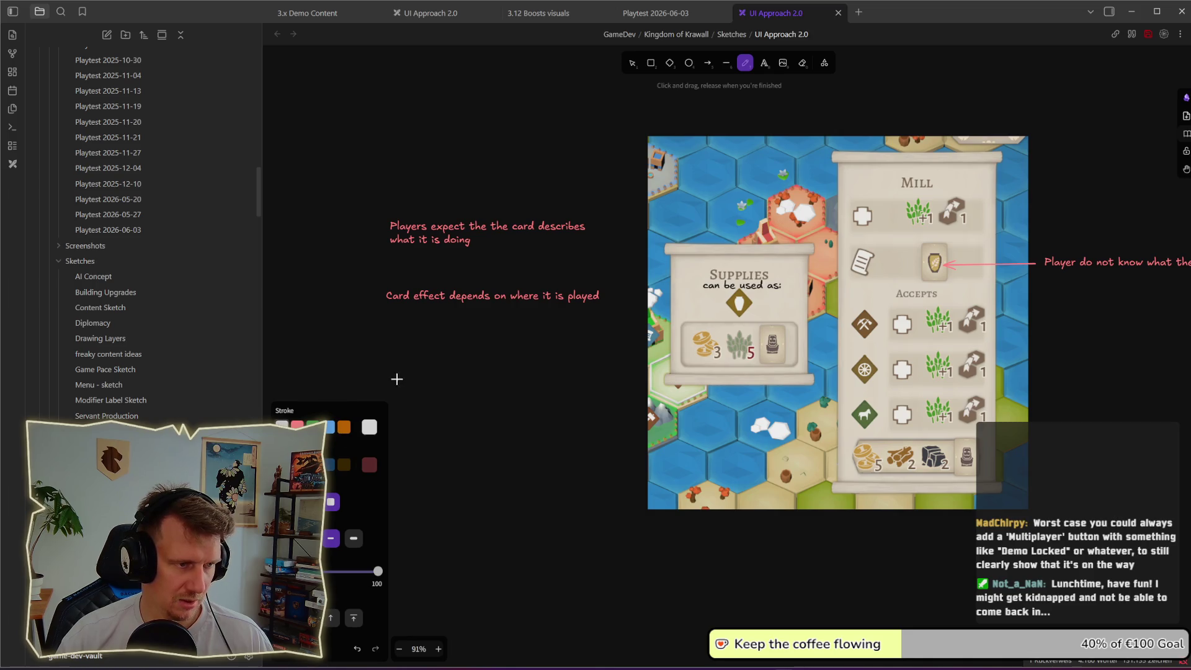
pyautogui.click(298, 426)
pyautogui.moveTo(448, 256)
pyautogui.mouseDown()
pyautogui.moveTo(470, 261)
pyautogui.moveTo(471, 285)
pyautogui.mouseUp()
pyautogui.hotkey('ctrl', 'z')
pyautogui.hotkey('ctrl', 'z')
pyautogui.click(332, 501)
pyautogui.moveTo(464, 257); pyautogui.dragTo(479, 256)
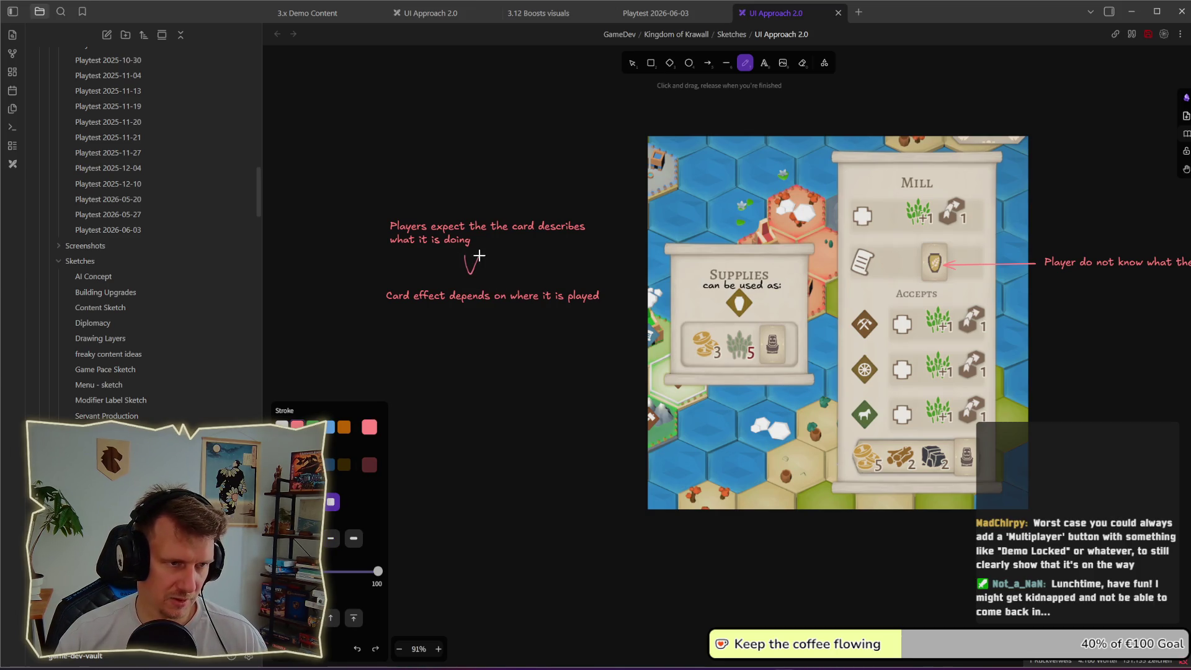
pyautogui.hotkey('ctrl', 'z')
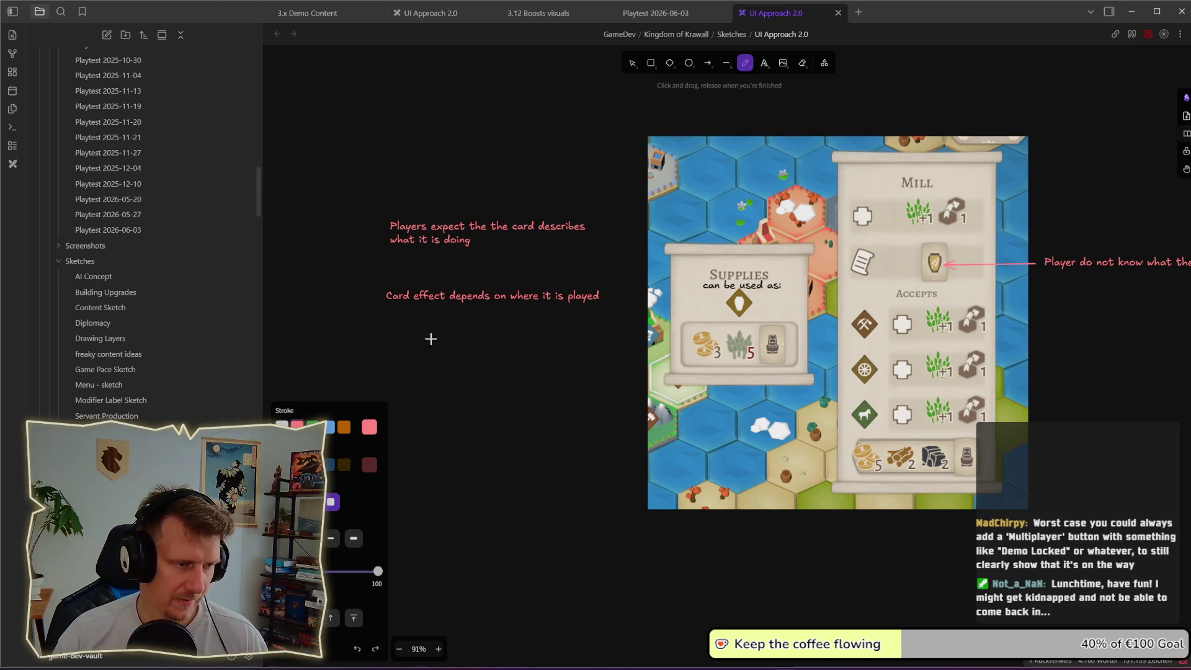
pyautogui.moveTo(470, 258)
pyautogui.mouseDown()
pyautogui.moveTo(492, 270)
pyautogui.moveTo(471, 276)
pyautogui.moveTo(486, 289)
pyautogui.moveTo(501, 270)
pyautogui.mouseUp()
pyautogui.hotkey('ctrl', 'z')
pyautogui.hotkey('ctrl', 'z')
pyautogui.hotkey('ctrl', 'z')
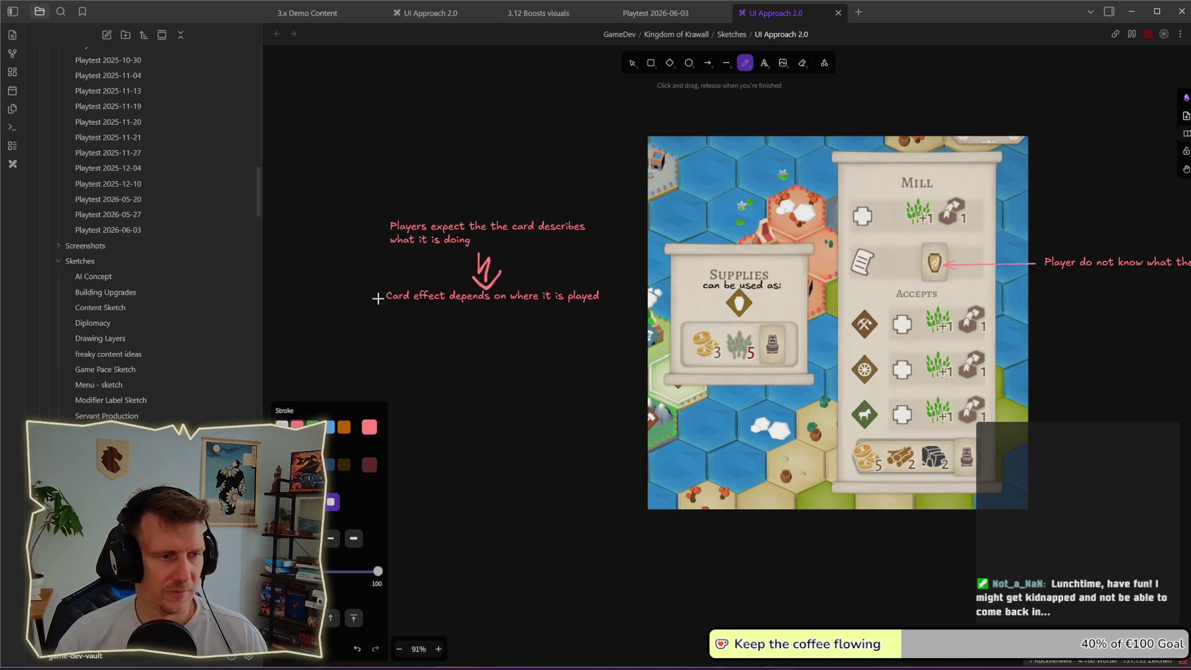
# - Make the Card effect note white and nudge it slightly down
pyautogui.click(631, 63)
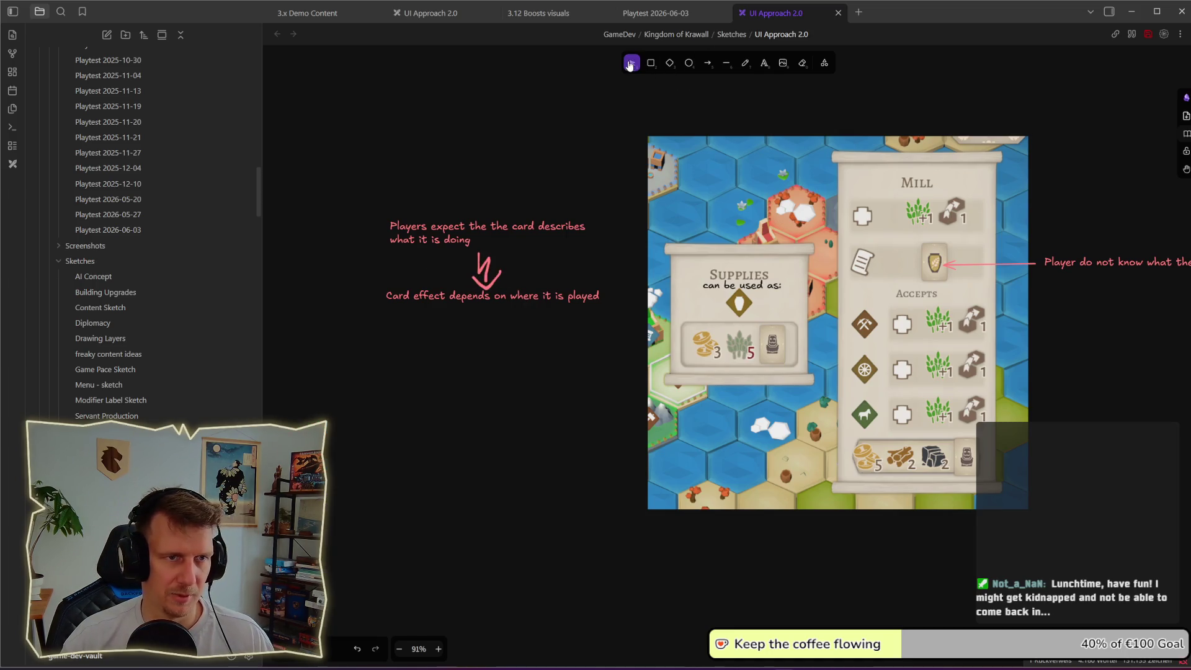
pyautogui.click(487, 301)
pyautogui.click(282, 395)
pyautogui.press('Escape')
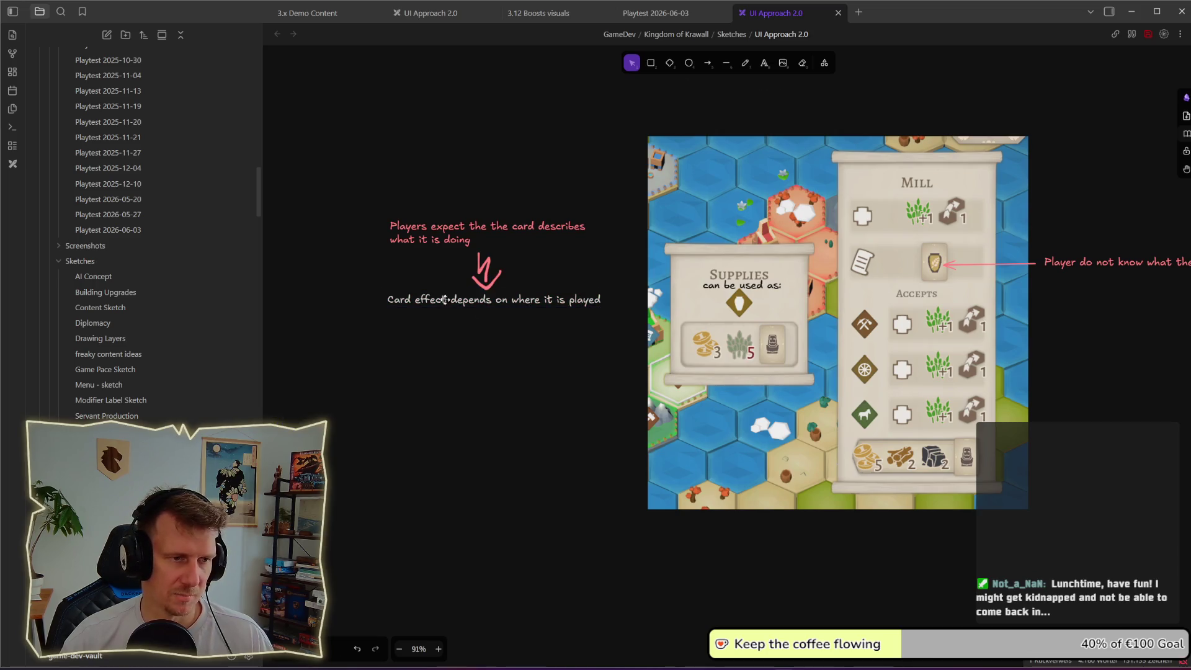
pyautogui.moveTo(506, 297); pyautogui.dragTo(508, 303)
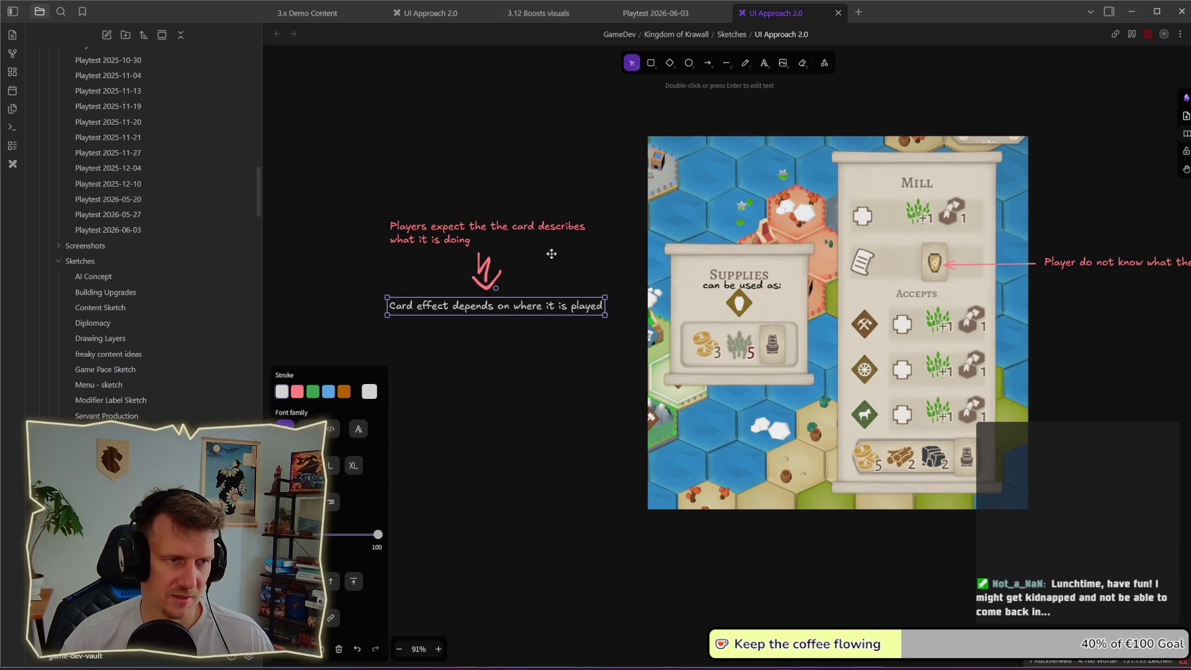
pyautogui.click(510, 341)
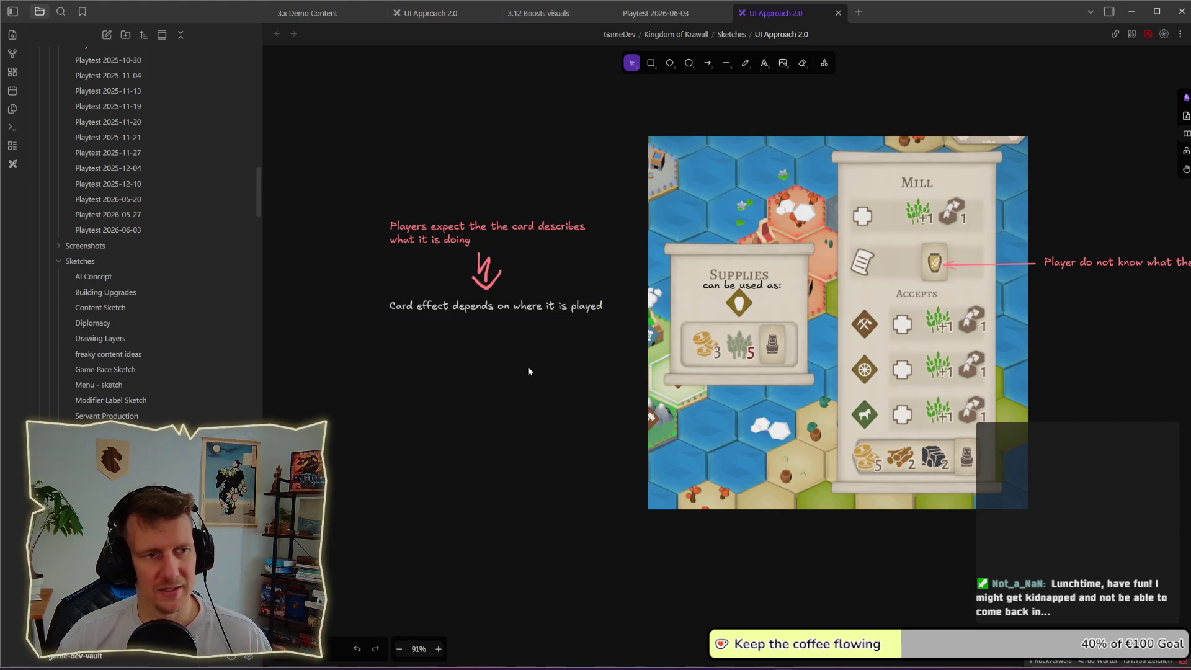
# - Duplicate the Card effect note just below the original
pyautogui.scroll(3, 529, 372)
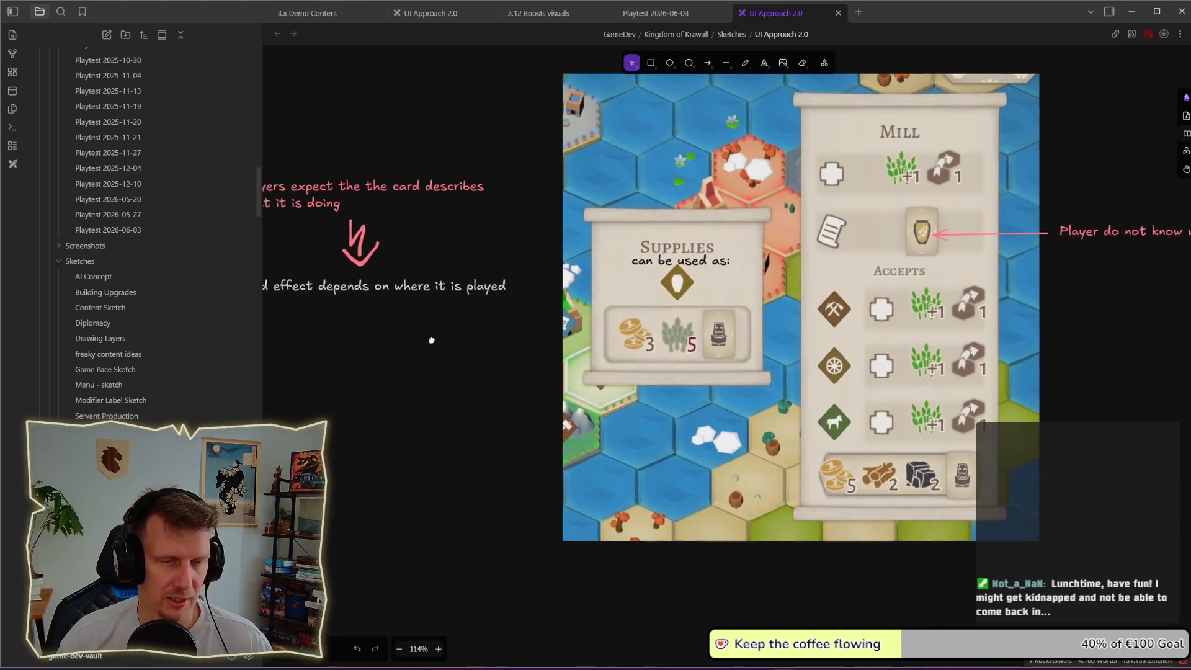
pyautogui.scroll(-3, 467, 329)
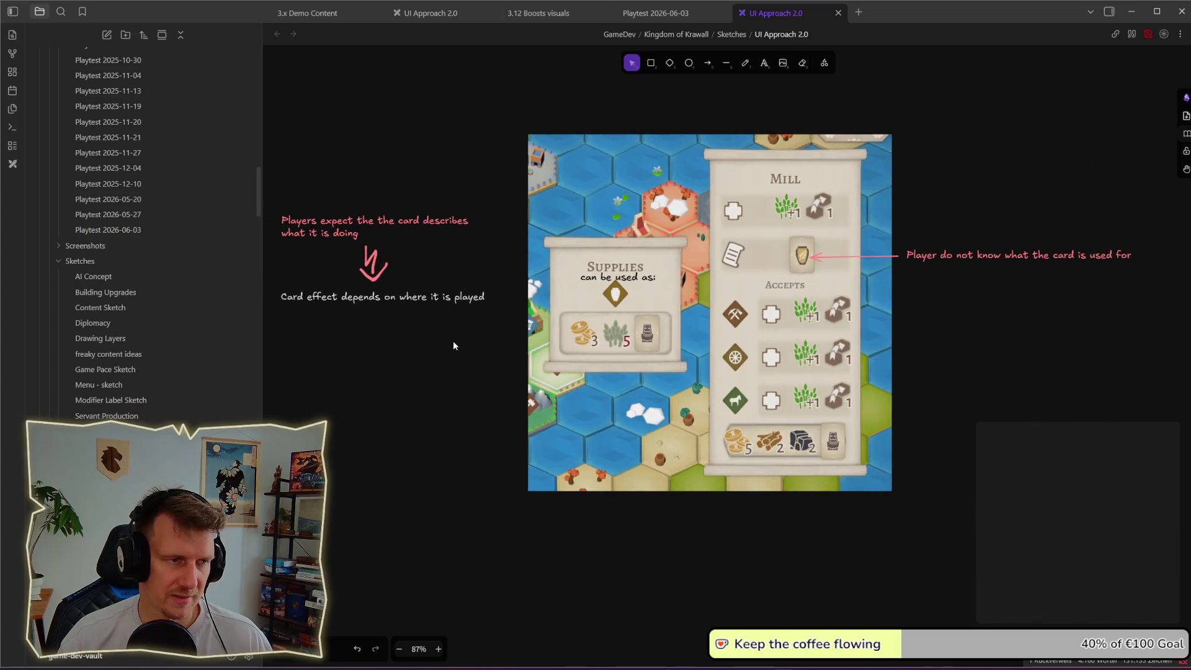
pyautogui.hscroll(-2, 453, 345)
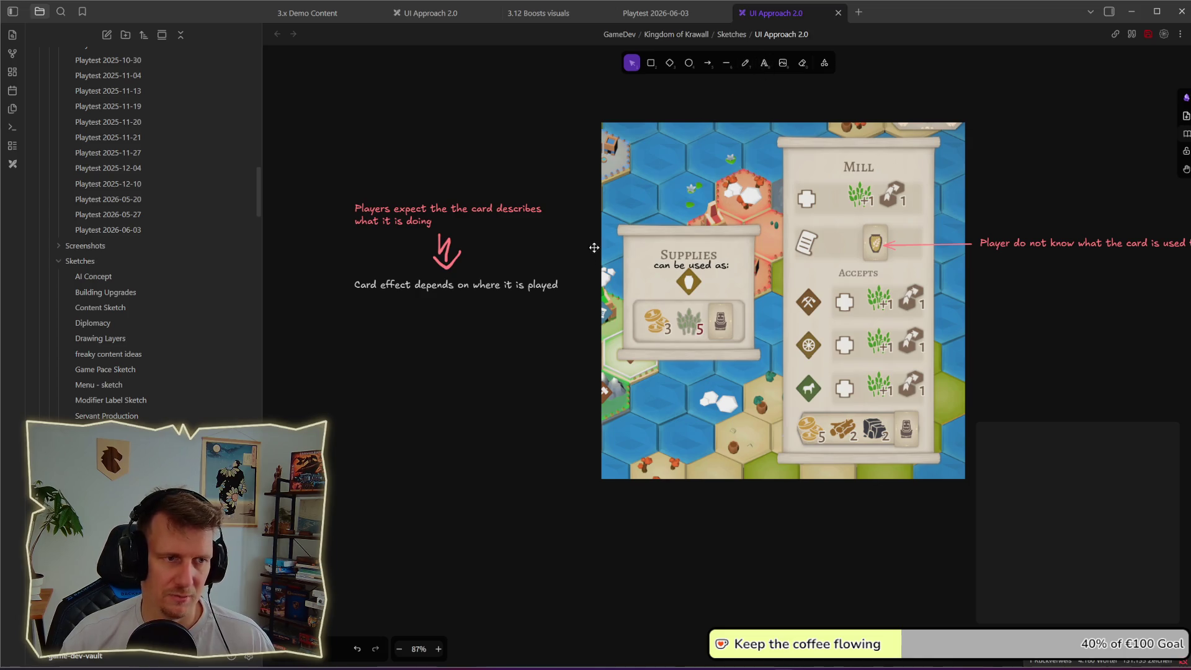
pyautogui.keyDown('alt'); pyautogui.moveTo(521, 285); pyautogui.dragTo(532, 344); pyautogui.keyUp('alt')
pyautogui.doubleClick(532, 346)
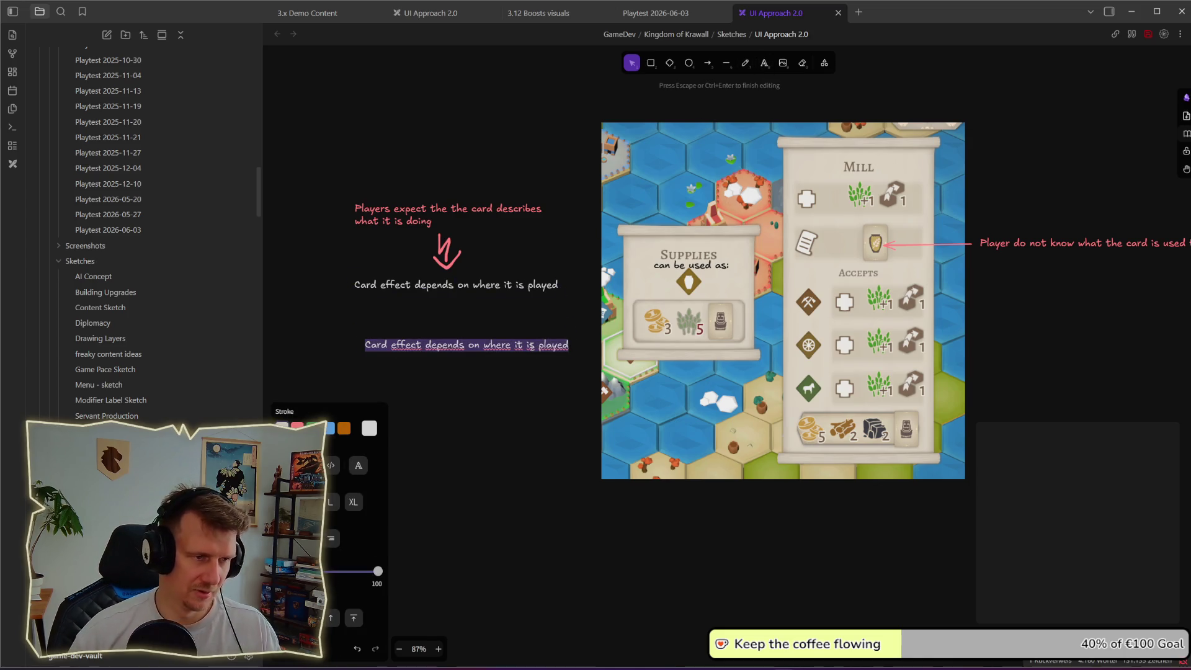
# - Colour the copy green and arrow it to the Supplies card's 'can be used as:' label
pyautogui.click(312, 428)
pyautogui.press('Escape')
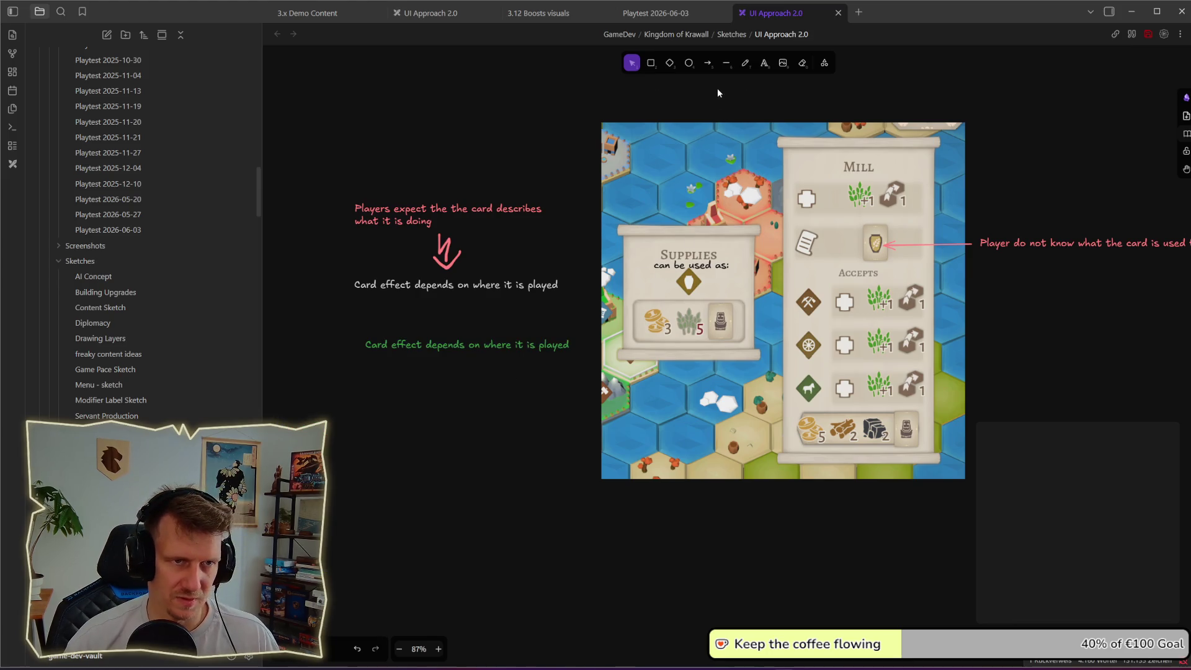
pyautogui.click(708, 63)
pyautogui.moveTo(572, 333); pyautogui.dragTo(650, 271)
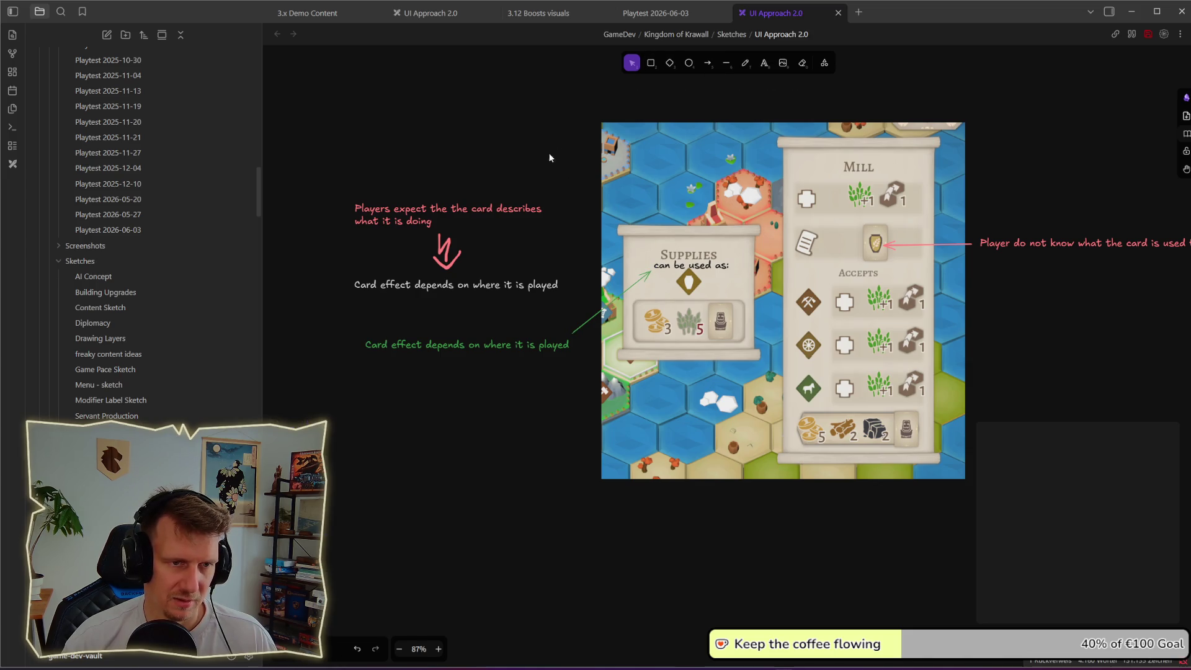
# - Change the green note's text to 'card can be used differently'
pyautogui.click(464, 343)
pyautogui.doubleClick(464, 343)
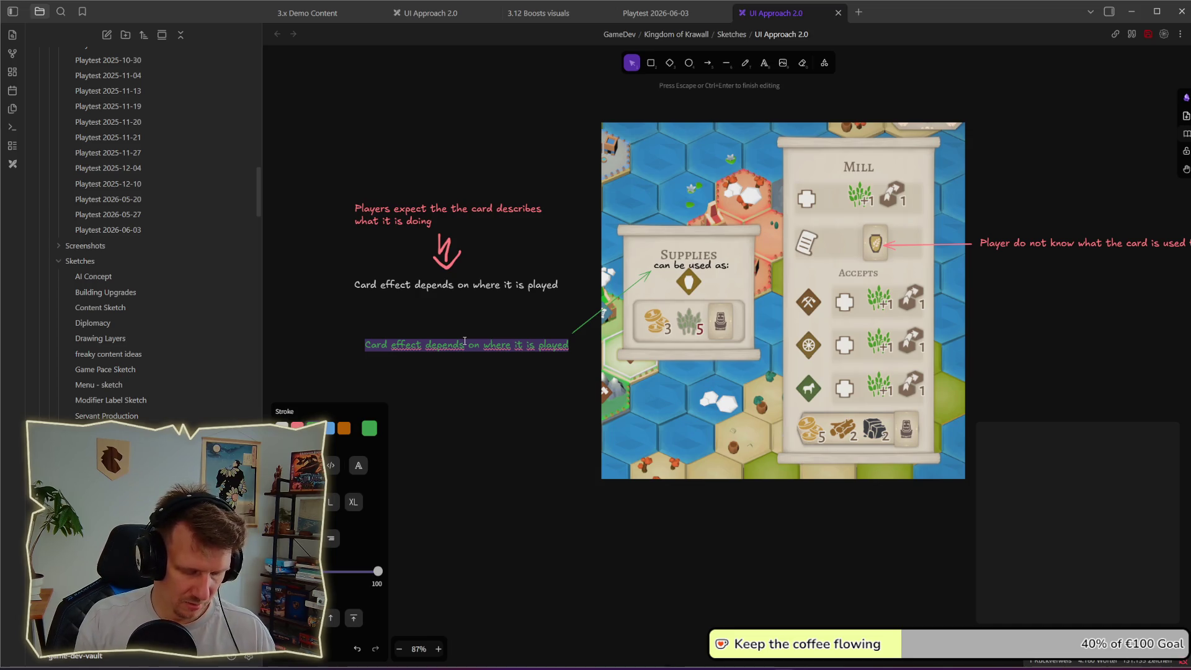
pyautogui.write('card can')
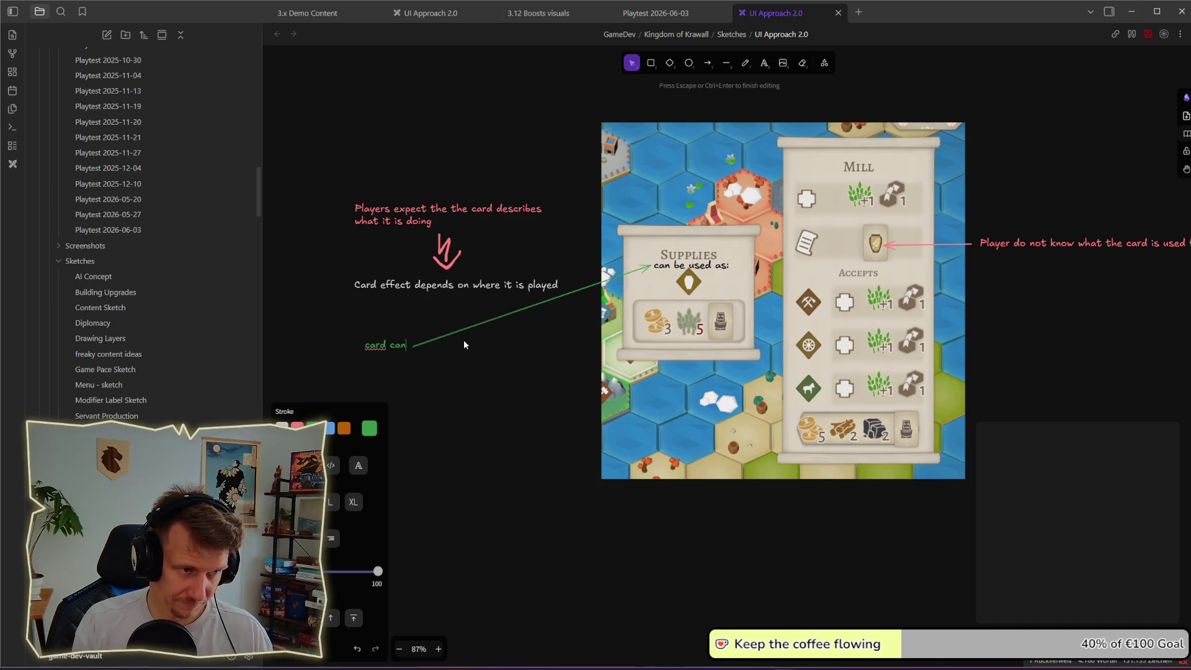
pyautogui.write(' be used t')
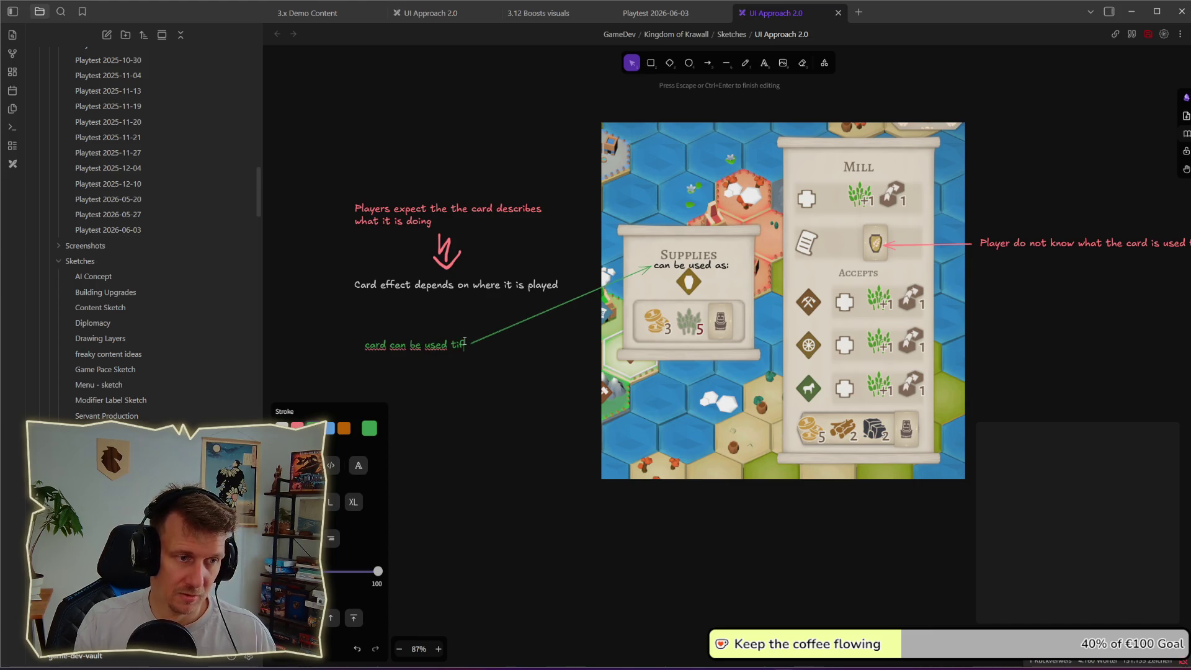
pyautogui.press('BackSpace')
pyautogui.write('differently')
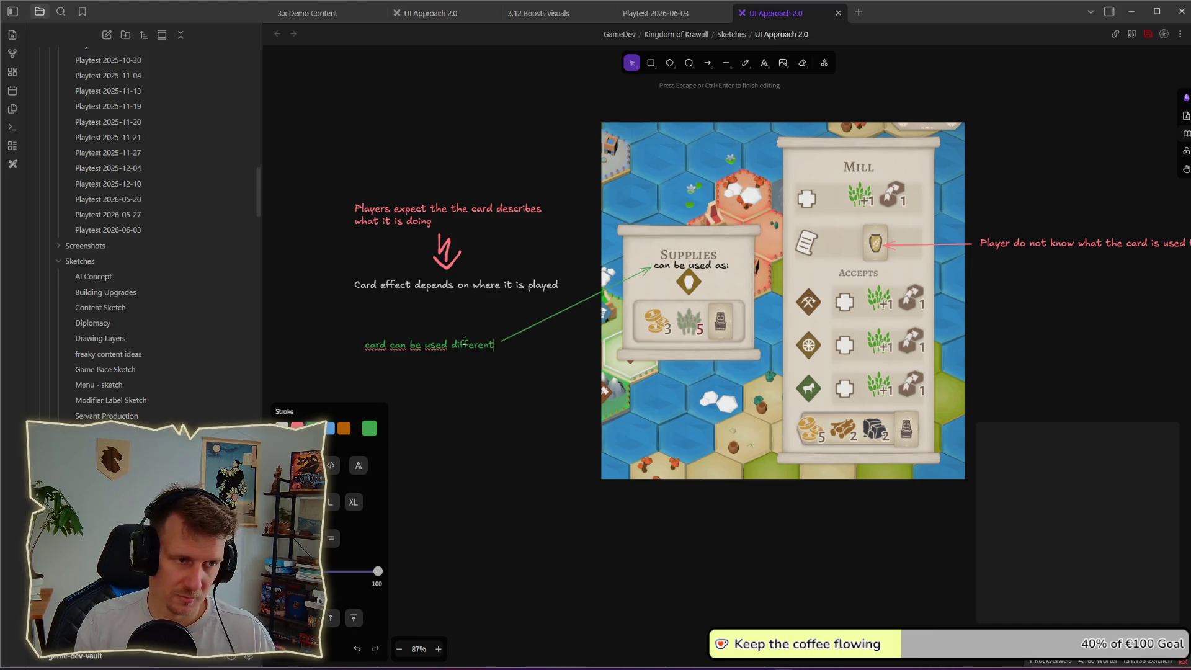
pyautogui.click(488, 400)
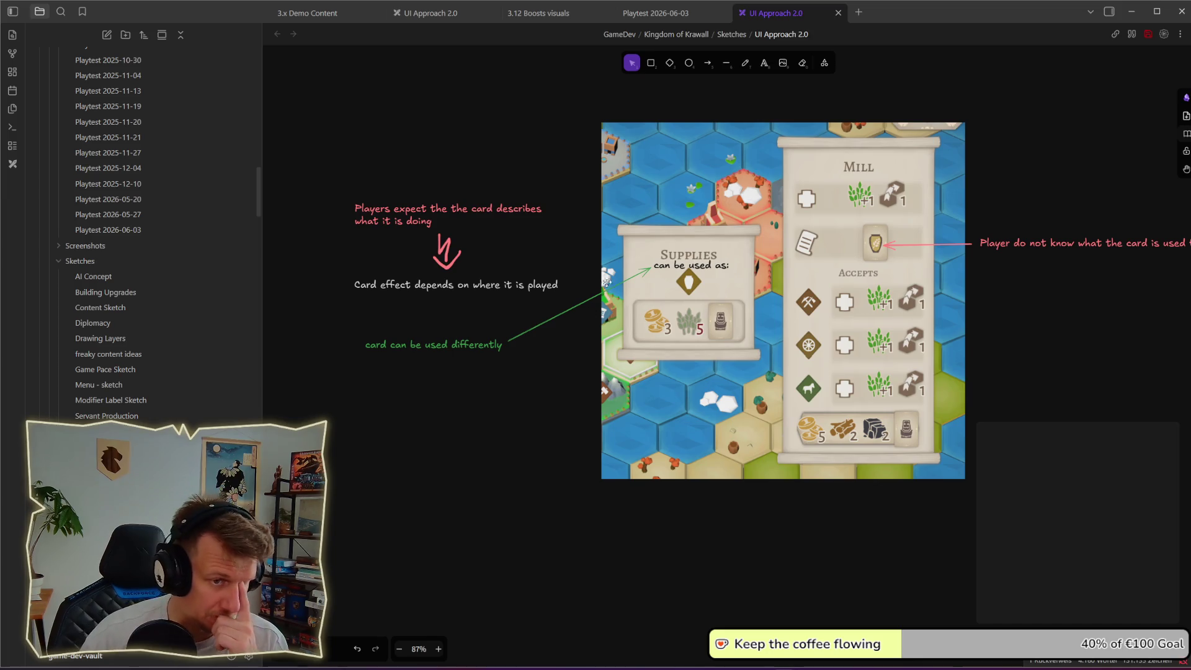
# - Undo the stray arrow edit and put the 'can be used as:' label back on the Supplies card
pyautogui.click(646, 273)
pyautogui.hotkey('ctrl', 'z')
pyautogui.hotkey('ctrl', 'z')
pyautogui.hotkey('ctrl', 'z')
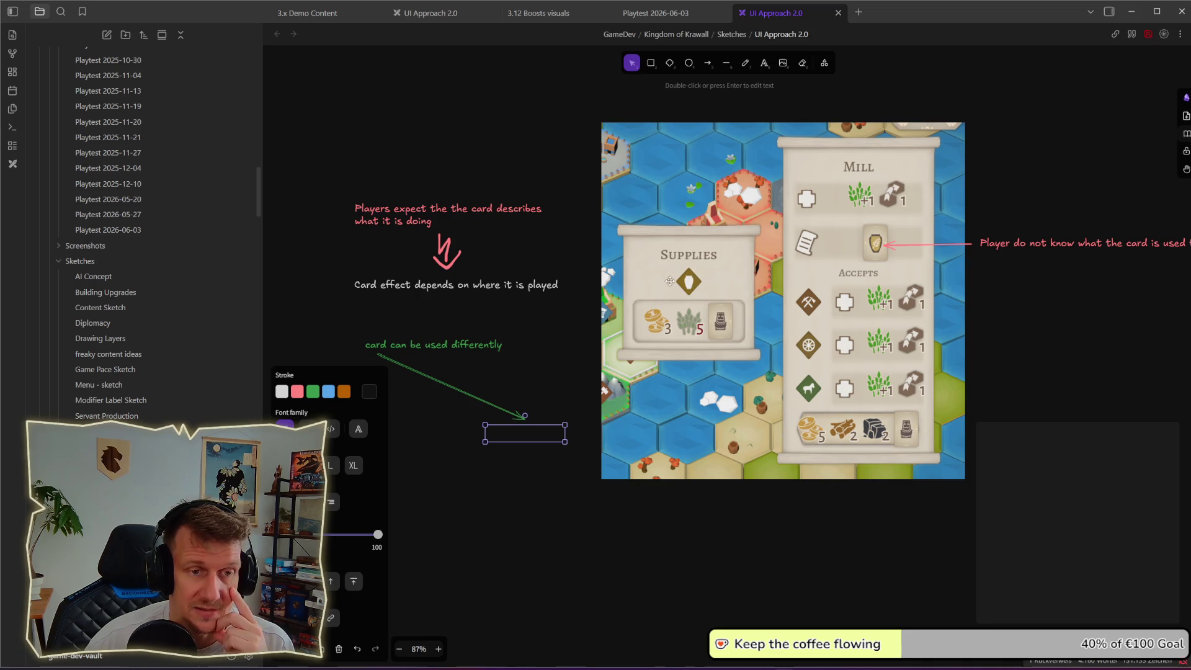
pyautogui.moveTo(532, 434)
pyautogui.mouseDown()
pyautogui.moveTo(626, 344)
pyautogui.moveTo(676, 270)
pyautogui.moveTo(697, 265)
pyautogui.mouseUp()
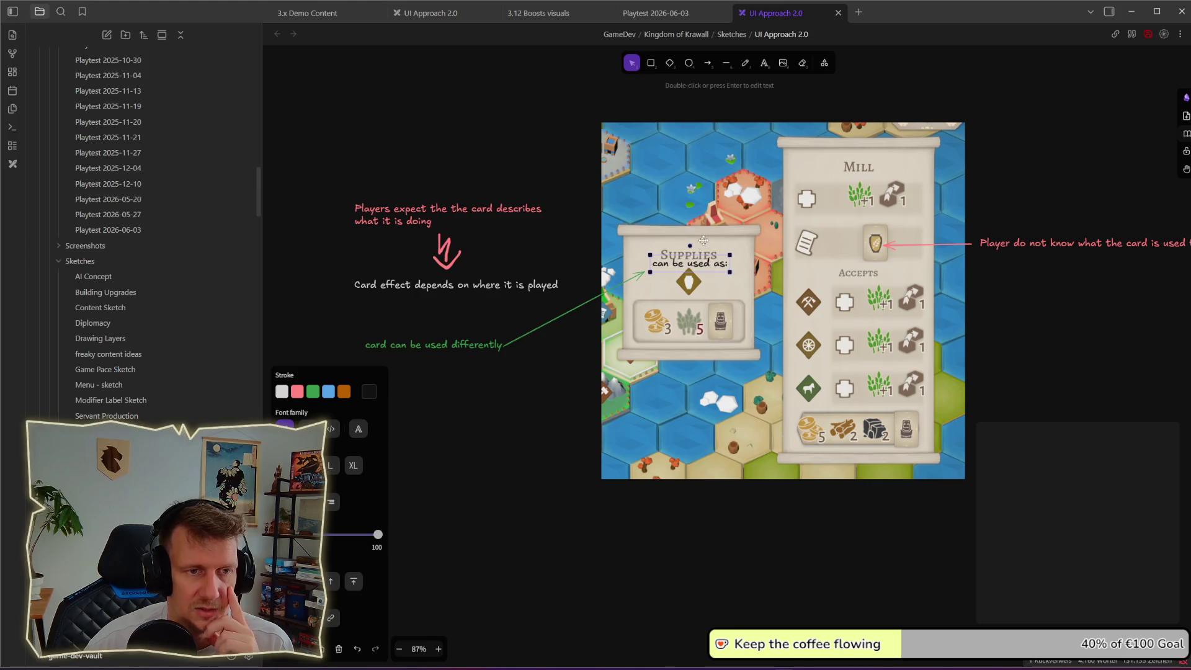
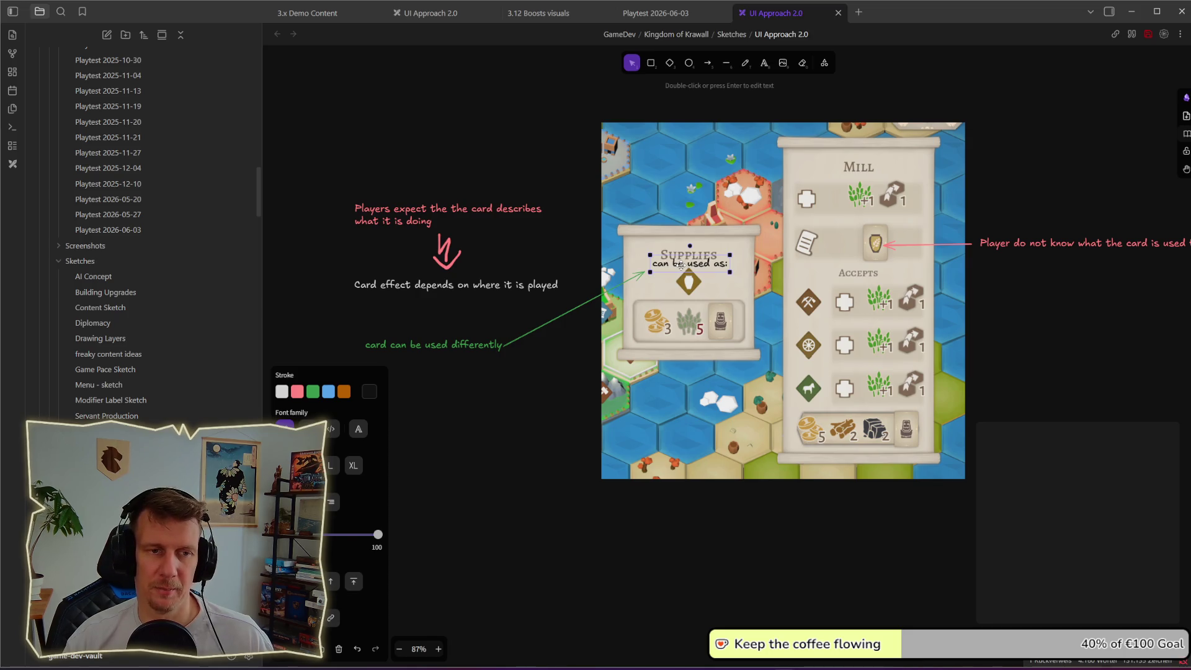
# - Nudge the 'can be used as:' label lower, then add a duplicated green note reading 'icon or text' below it
pyautogui.moveTo(689, 263); pyautogui.dragTo(687, 267)
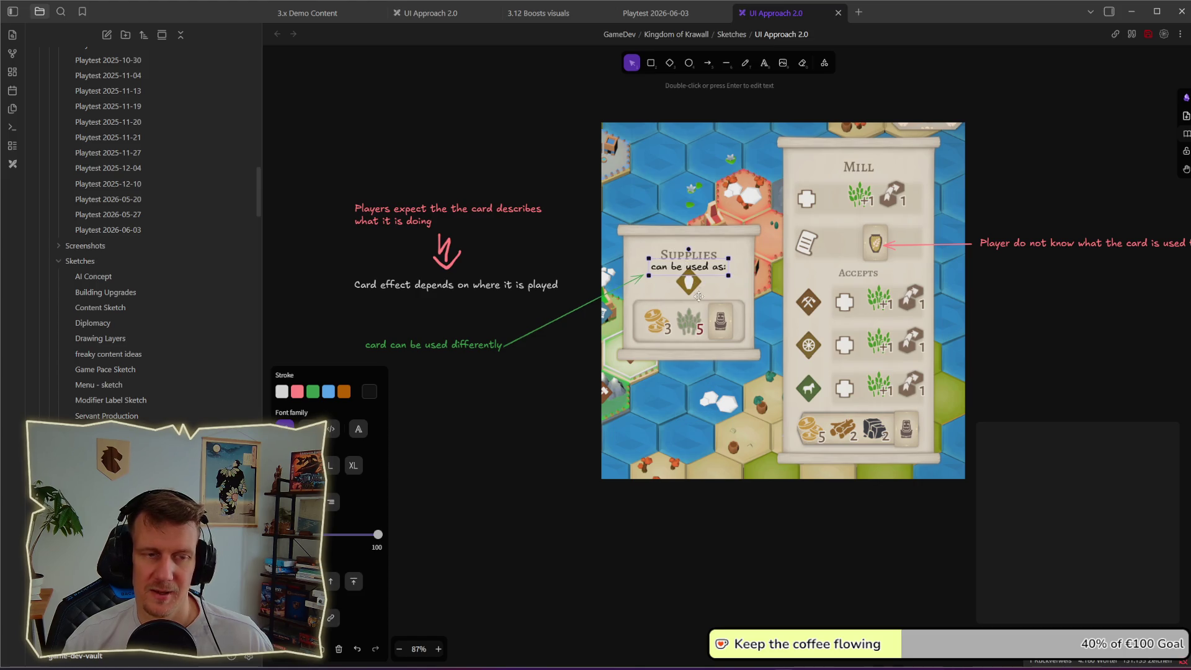
pyautogui.press('Escape')
pyautogui.moveTo(476, 348); pyautogui.dragTo(488, 367)
pyautogui.doubleClick(488, 365)
pyautogui.write('icon or text')
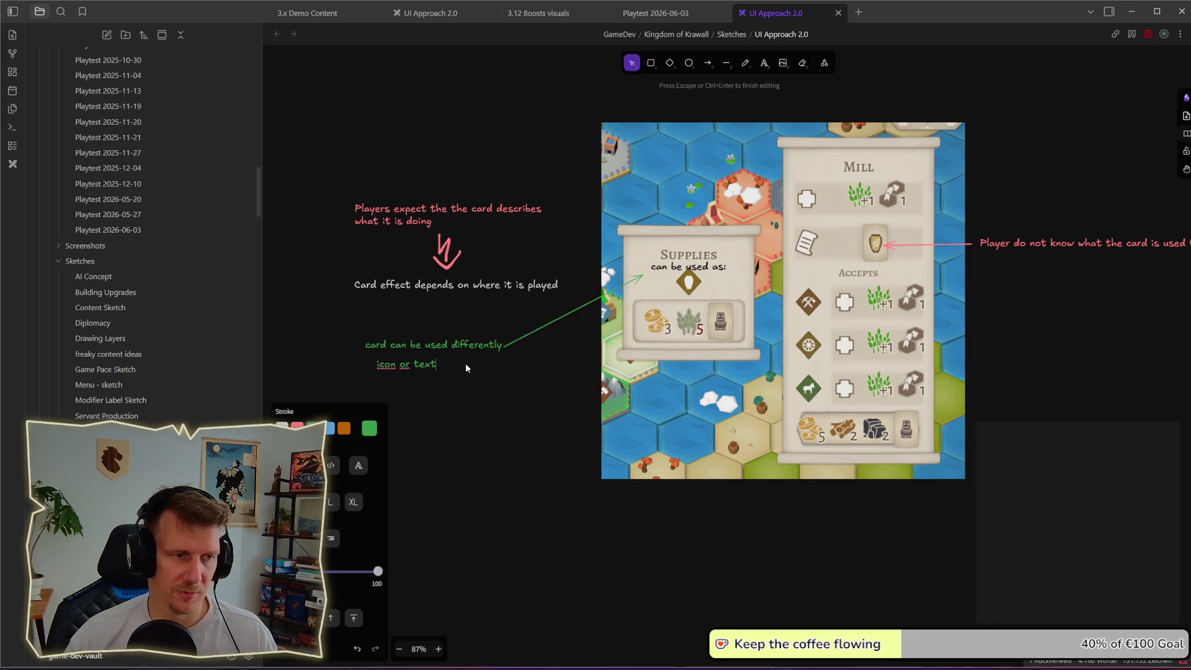
pyautogui.click(466, 363)
pyautogui.moveTo(406, 364); pyautogui.dragTo(466, 362)
pyautogui.click(491, 401)
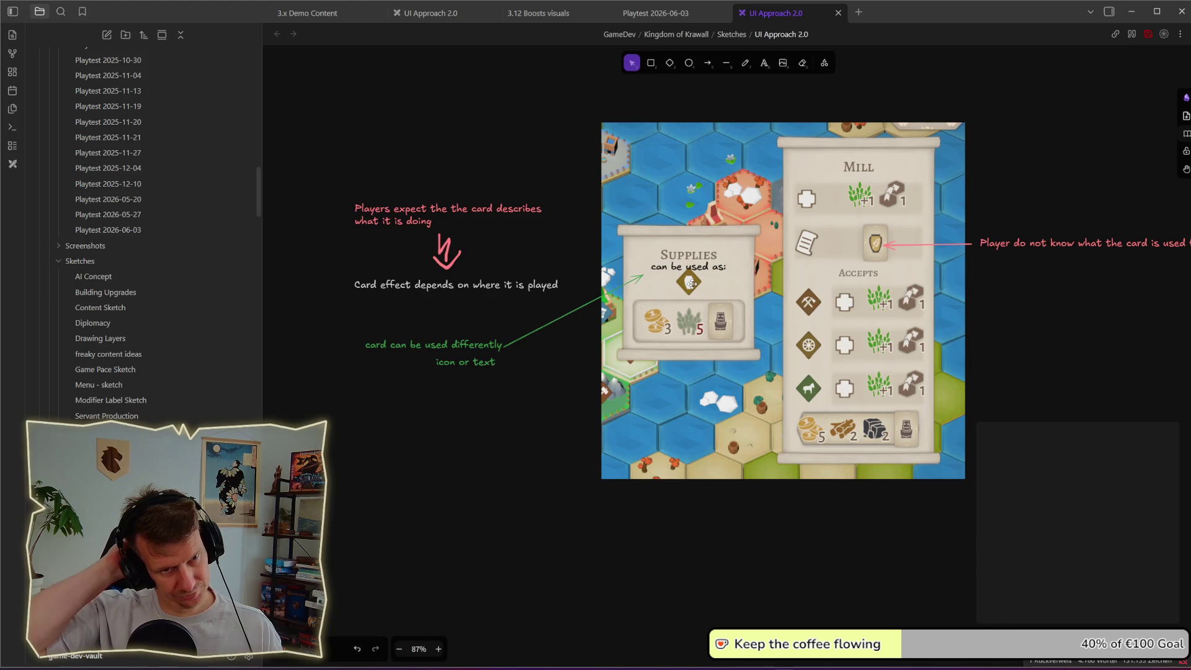
# - Copy the pink note below the screenshot and rewrite it as 'when we dont have a card, we can what effects are possible'
pyautogui.scroll(1, 535, 389)
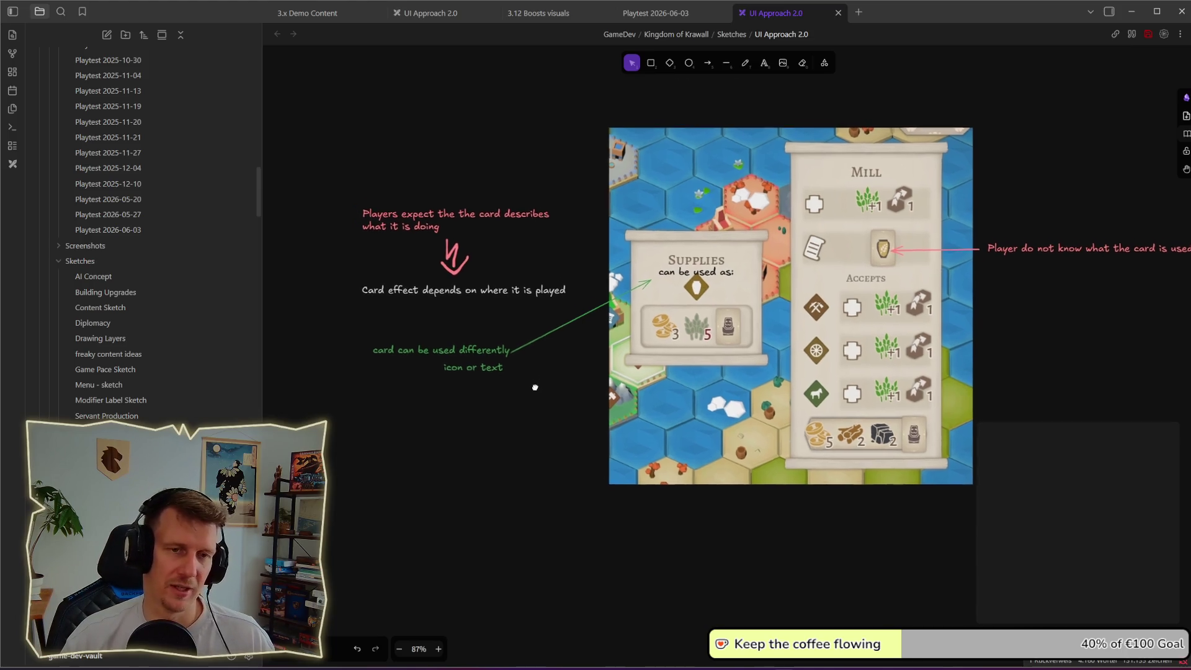
pyautogui.scroll(-1, 590, 367)
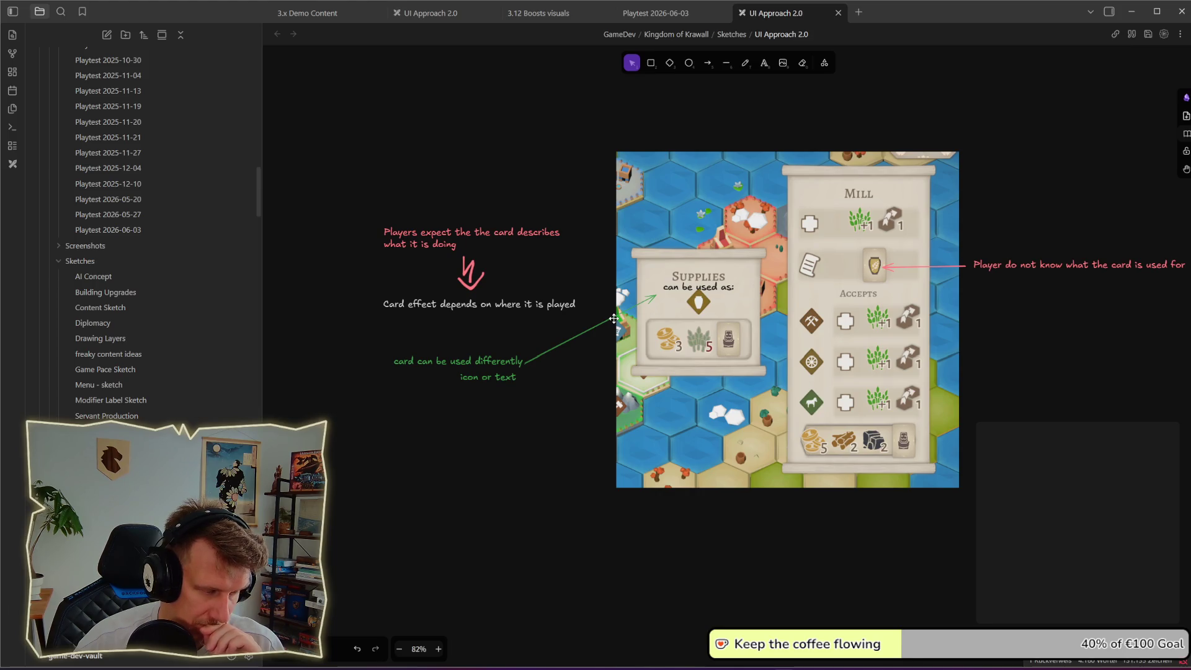
pyautogui.scroll(-2, 676, 371)
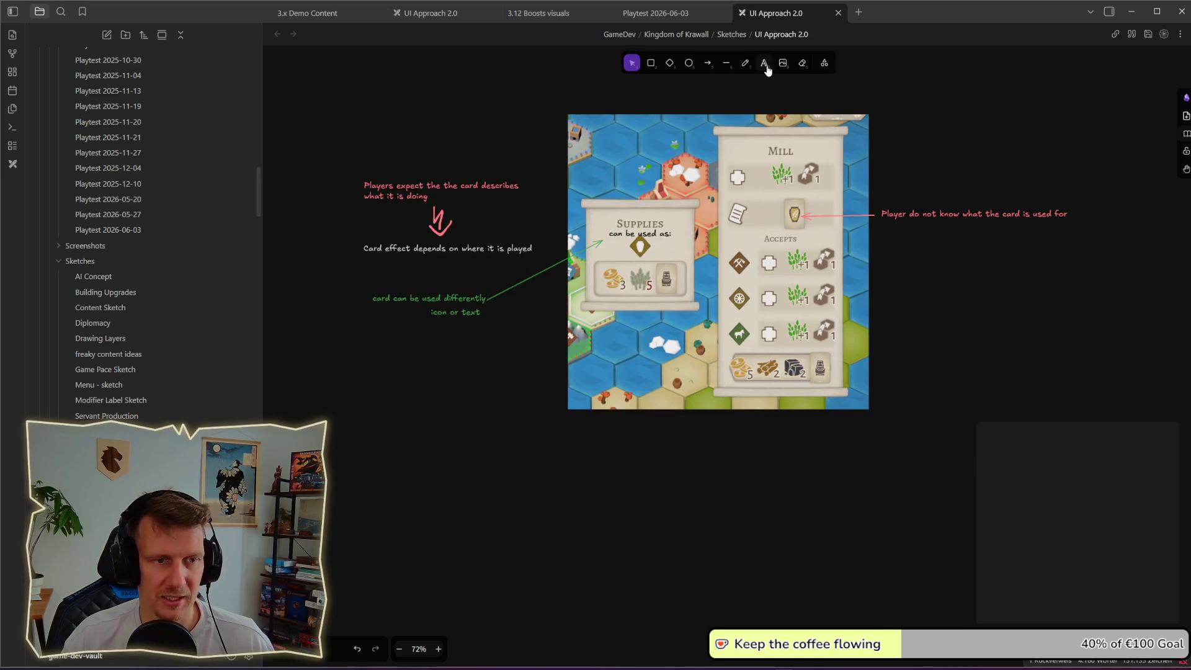
pyautogui.moveTo(940, 213); pyautogui.dragTo(773, 466)
pyautogui.doubleClick(773, 466)
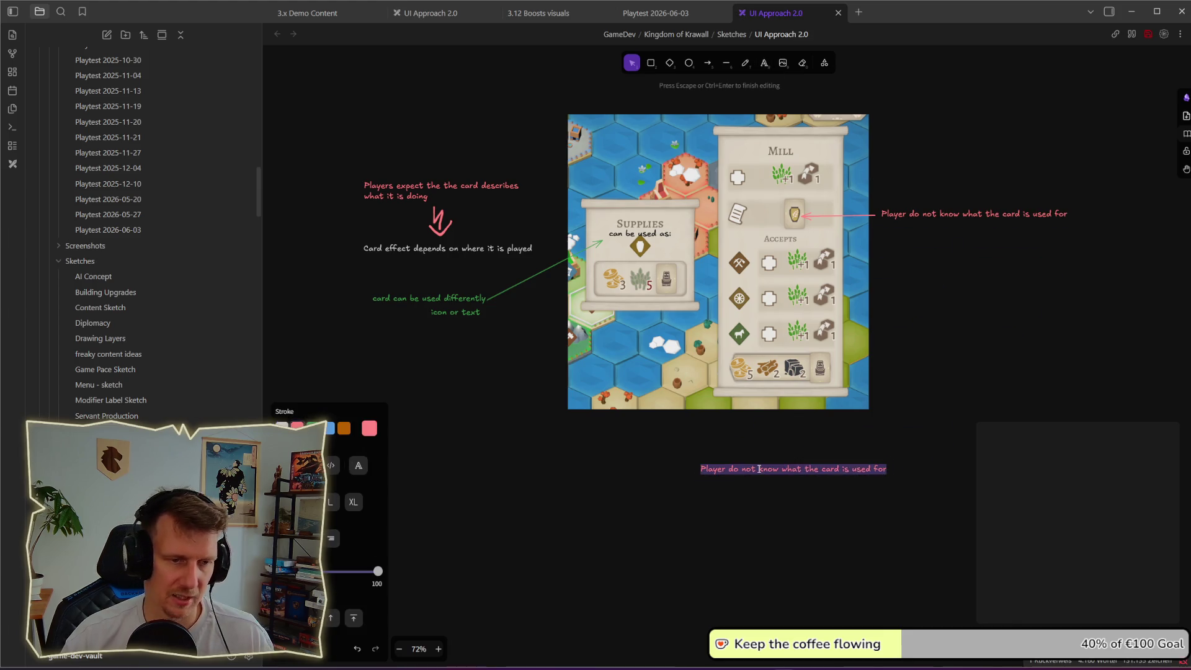
pyautogui.write('w')
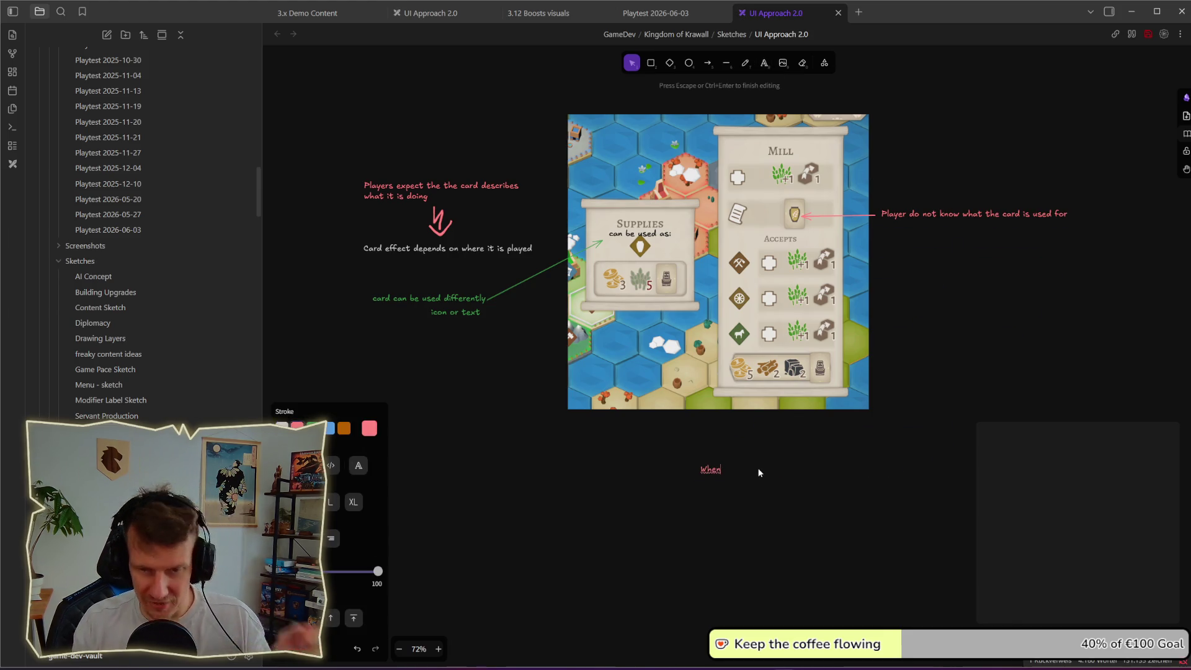
pyautogui.press('BackSpace')
pyautogui.press('BackSpace')
pyautogui.press('BackSpace')
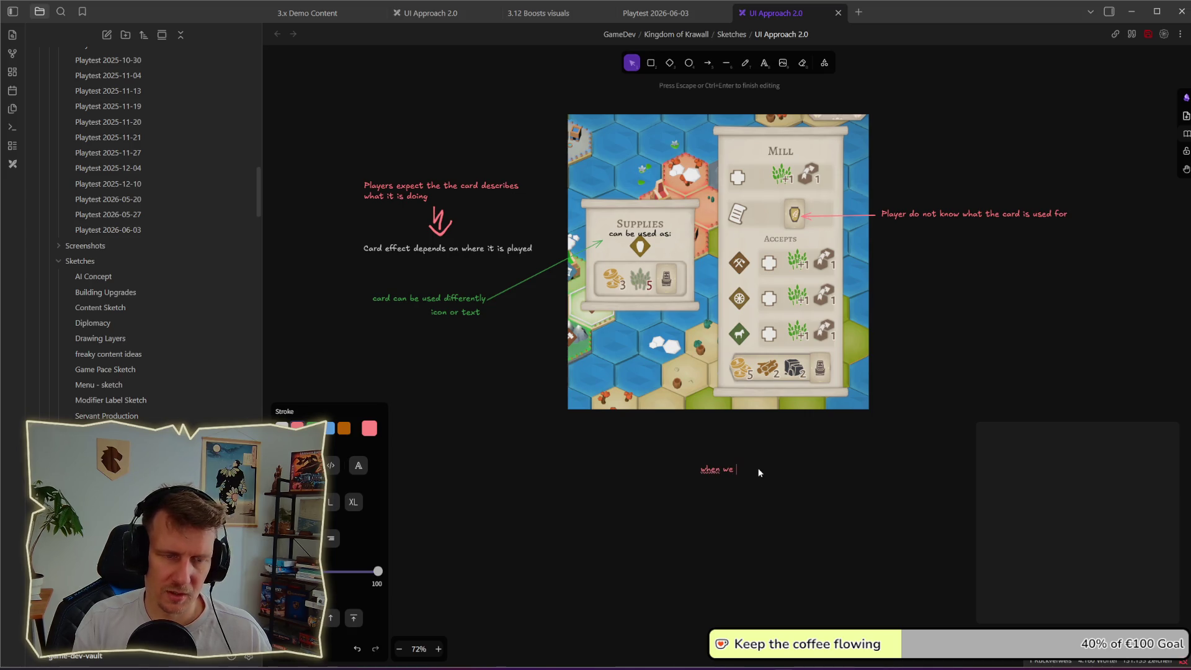
pyautogui.write('dont have a card, we can what e')
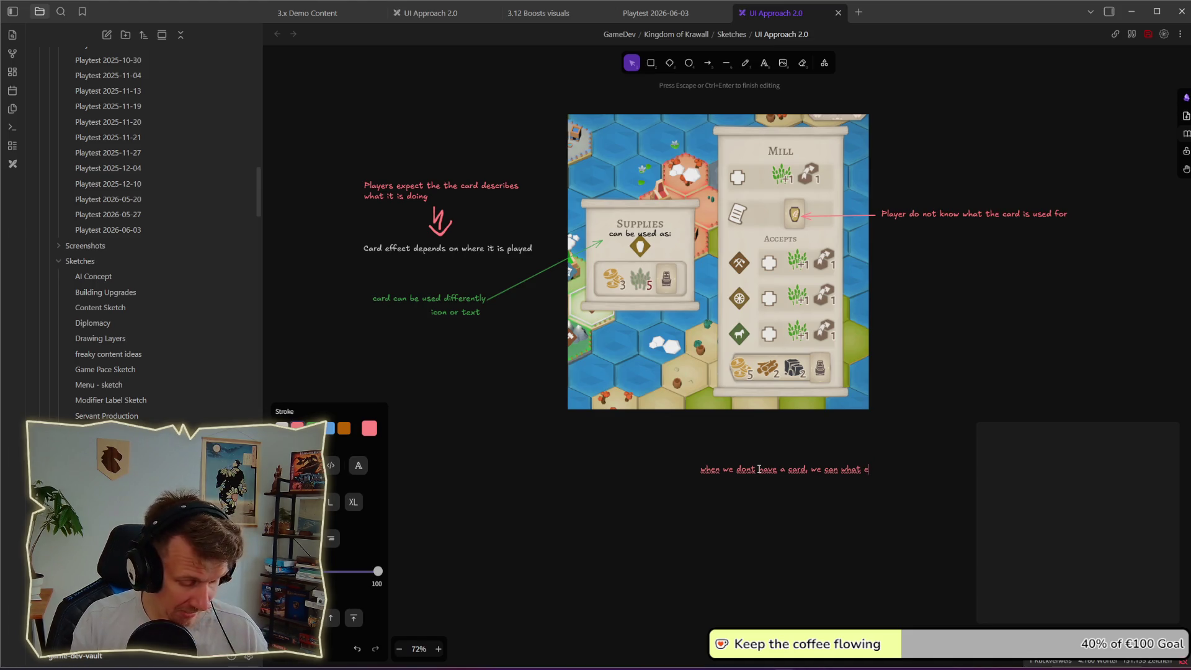
pyautogui.write('ffects are possible')
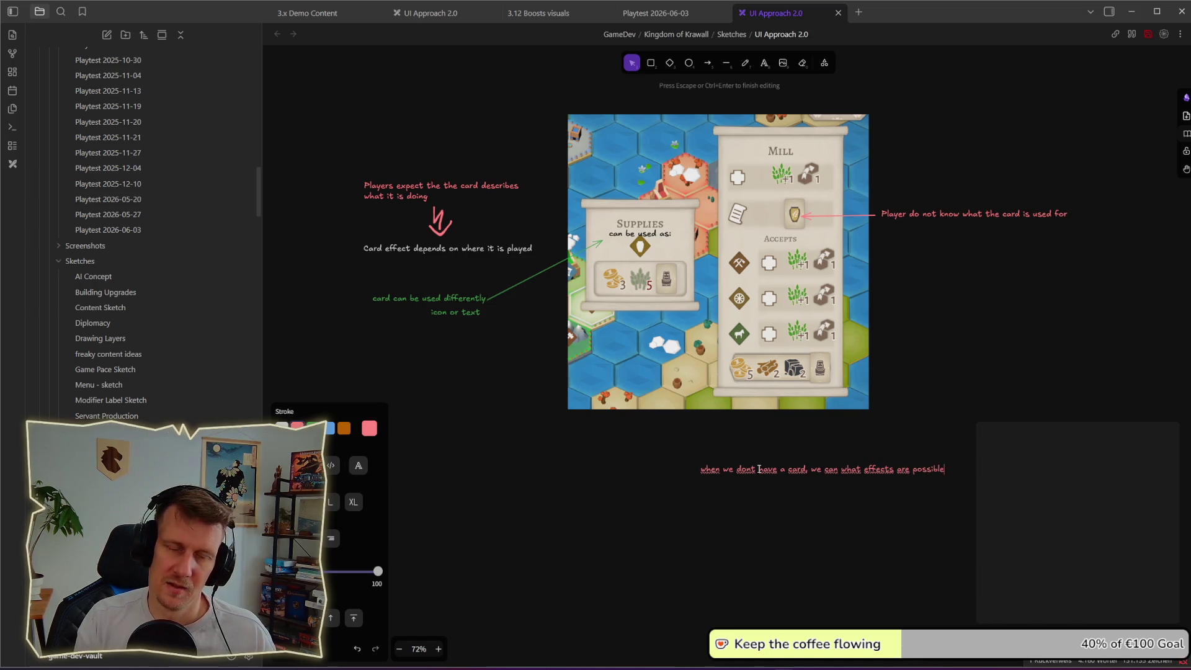
pyautogui.click(960, 290)
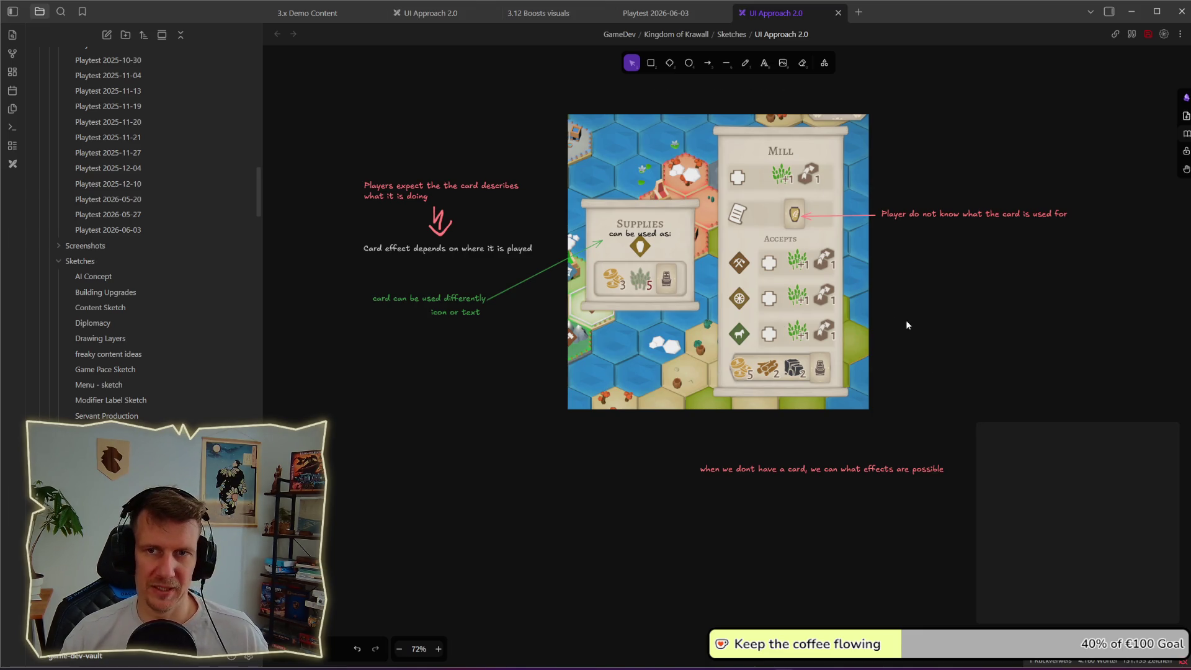
pyautogui.hotkey('alt', 'Tab')
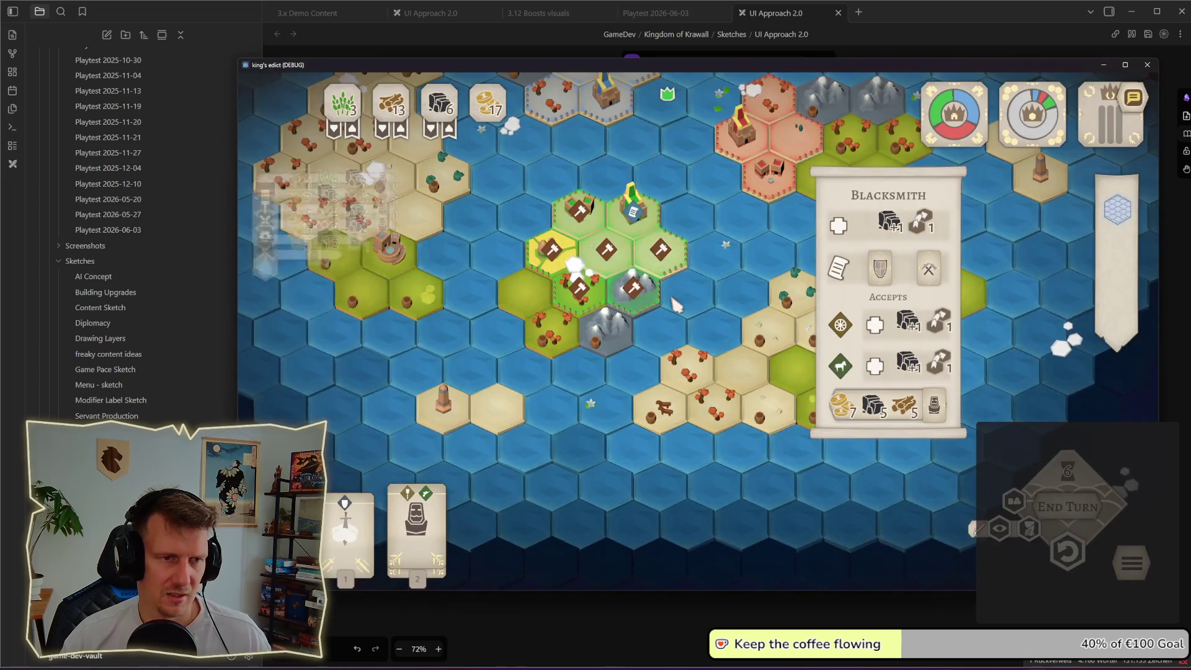
# - Check the Mill's accepted cards, then choose the second building for the centre green hex
pyautogui.moveTo(338, 279)
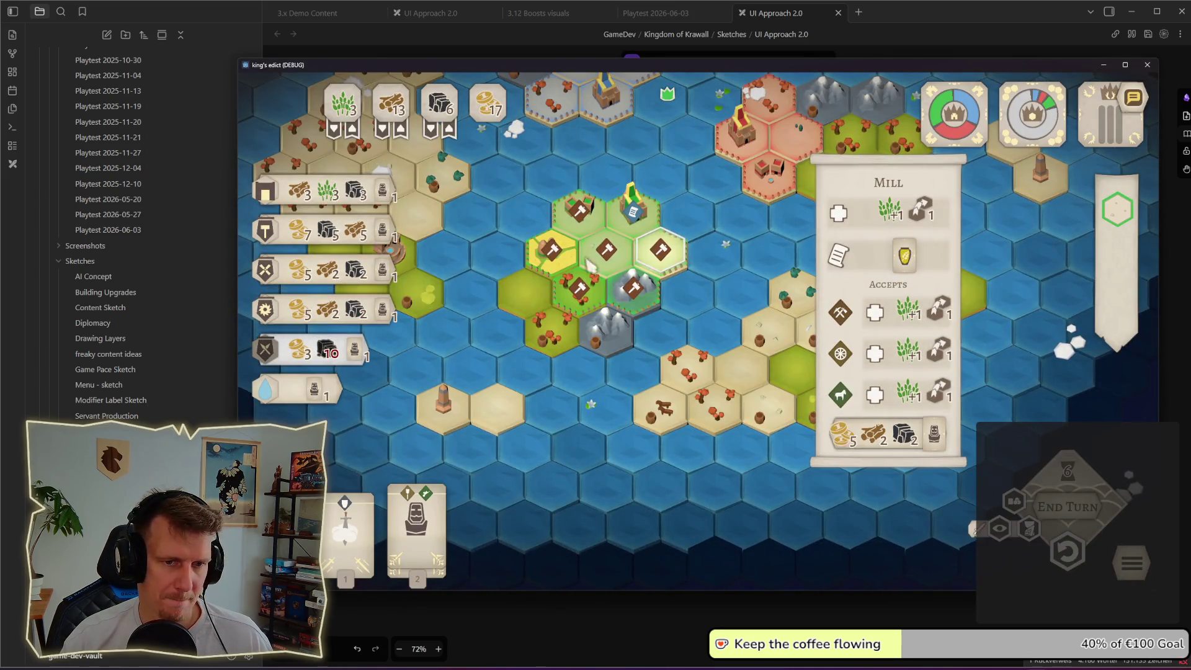
pyautogui.moveTo(850, 317)
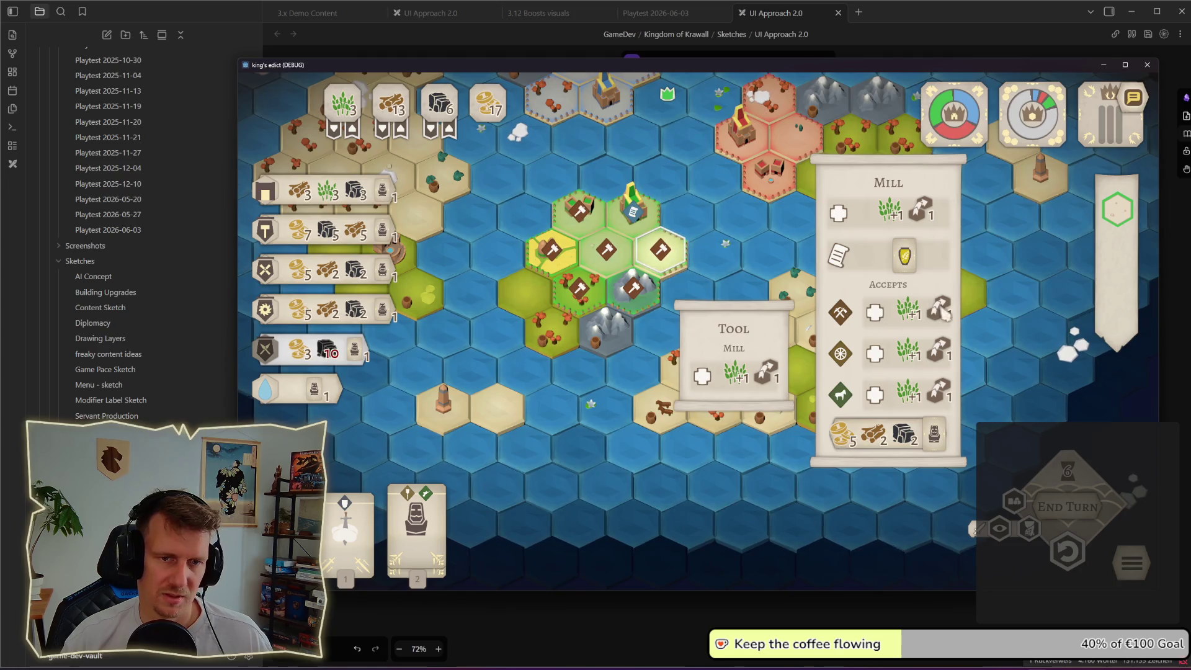
pyautogui.moveTo(845, 361)
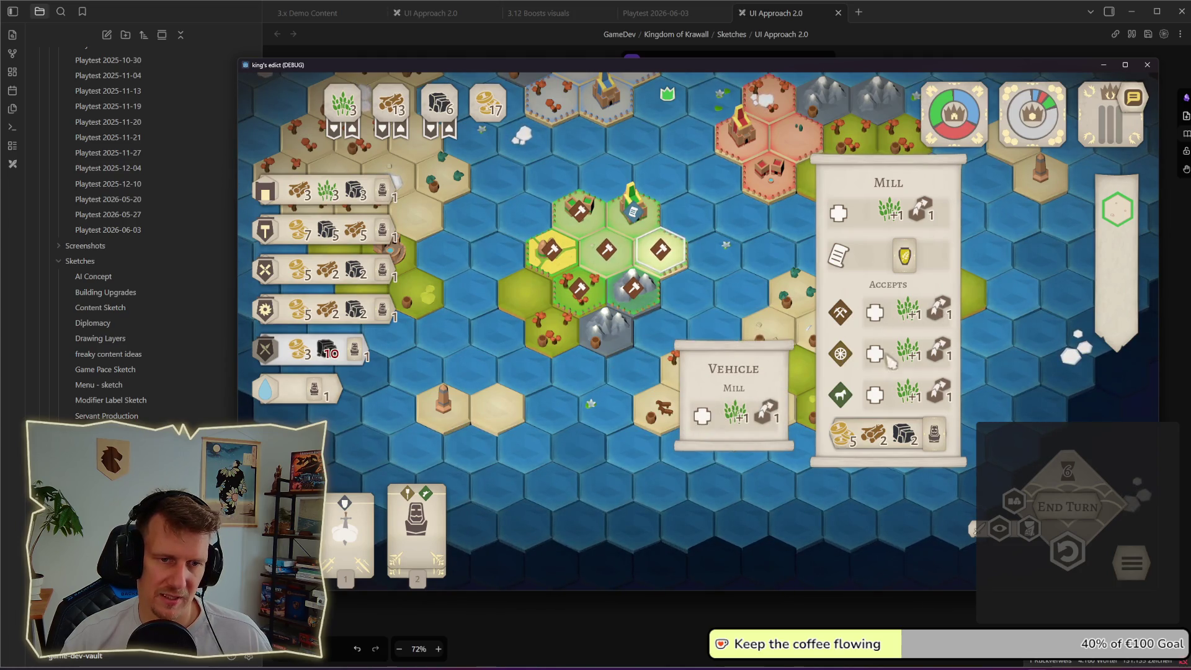
pyautogui.moveTo(842, 396)
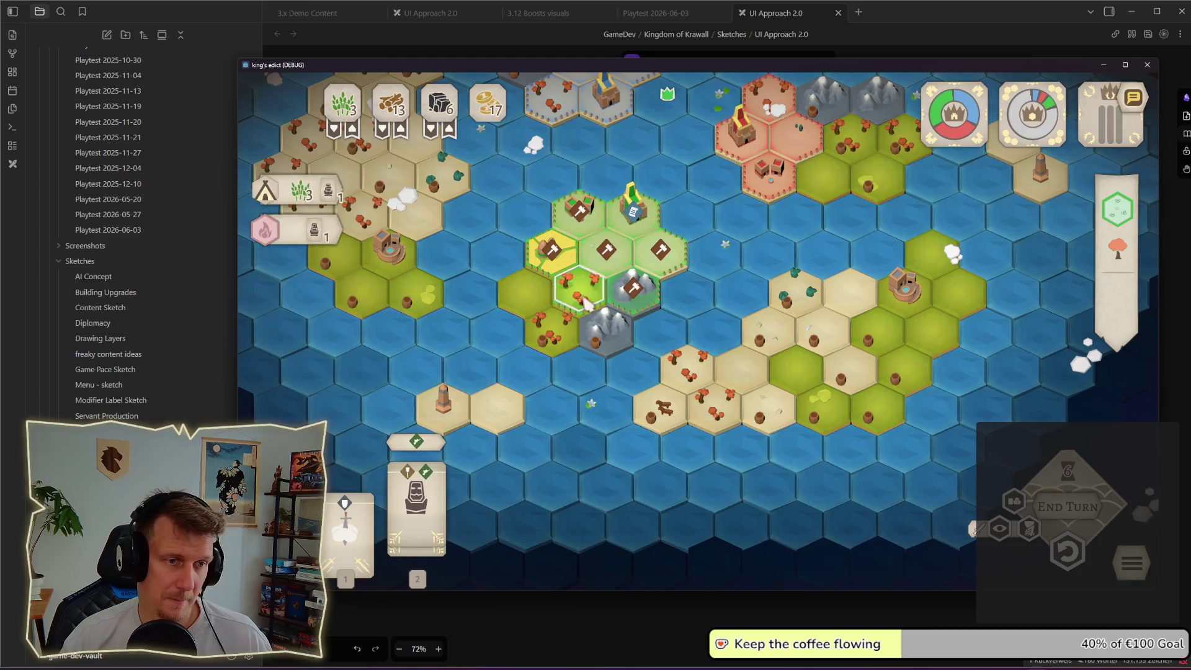
pyautogui.click(343, 308)
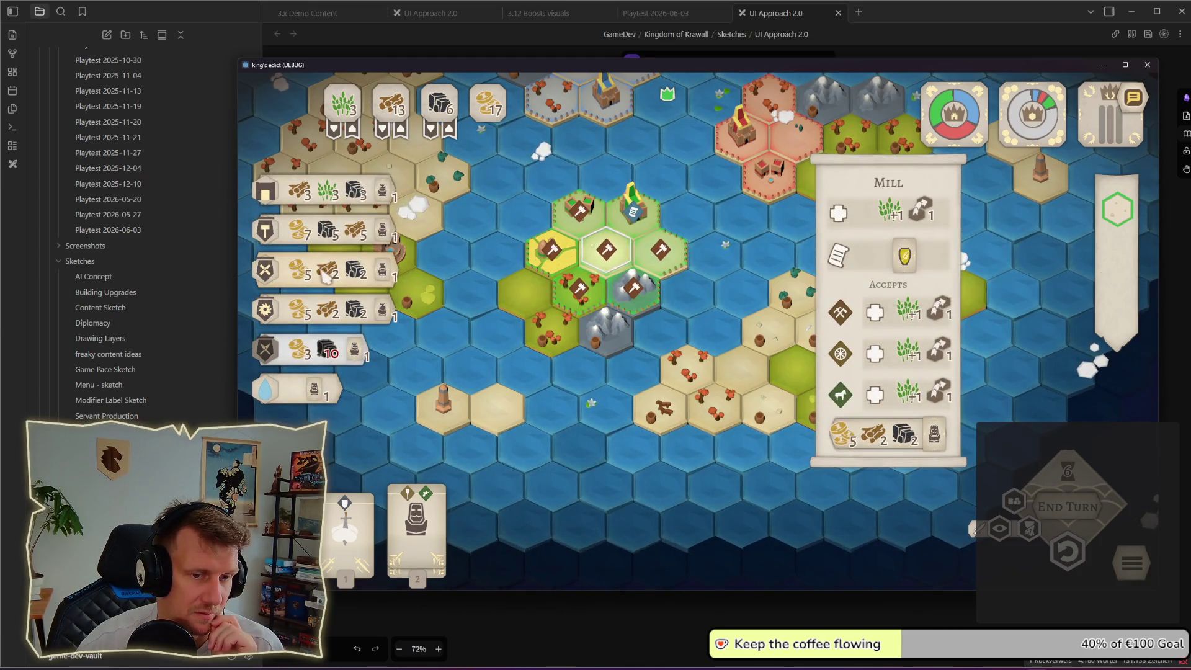
pyautogui.click(326, 231)
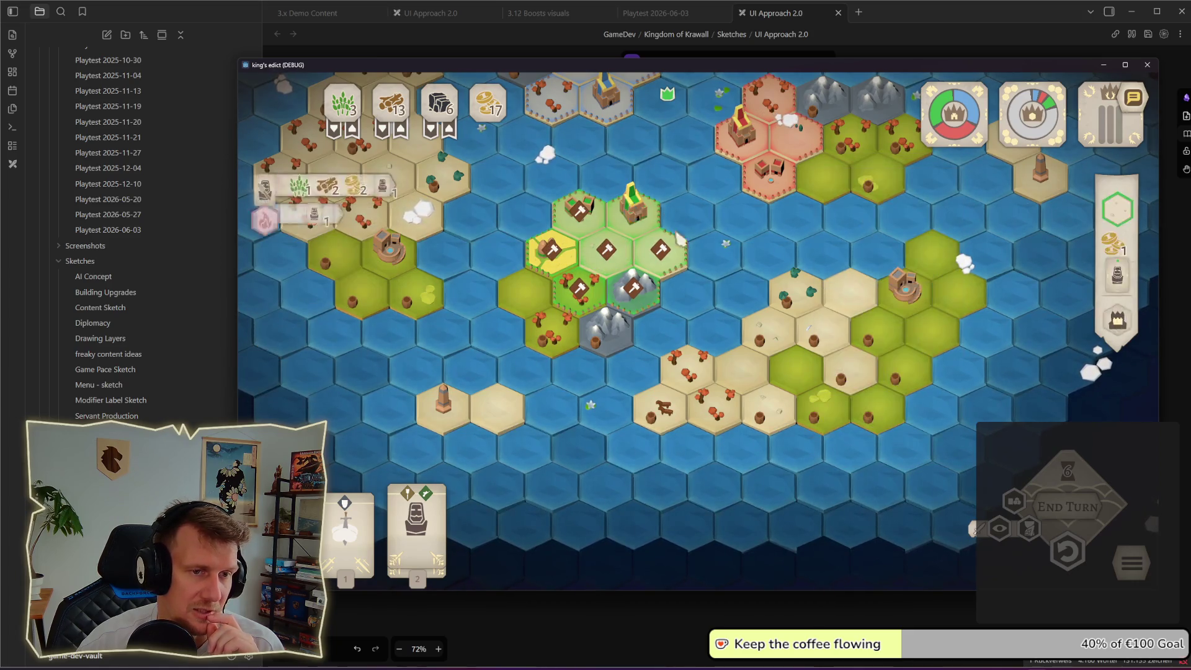
# - Place construction markers on the tree hex and the mountain hex
pyautogui.click(596, 294)
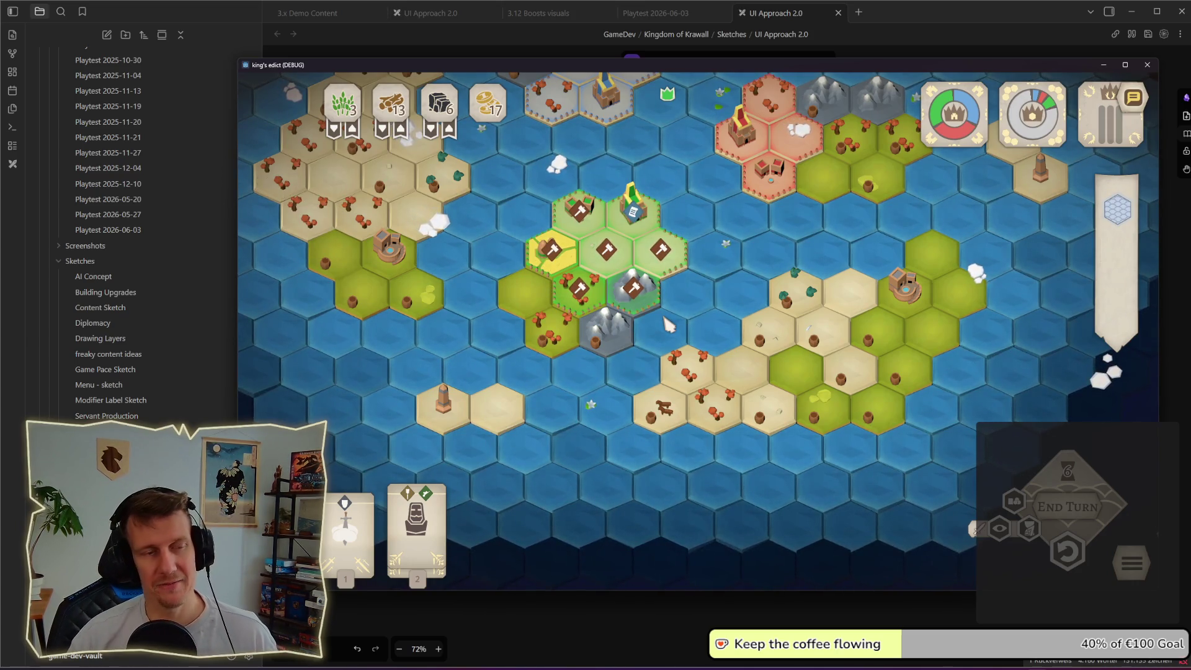
pyautogui.click(617, 288)
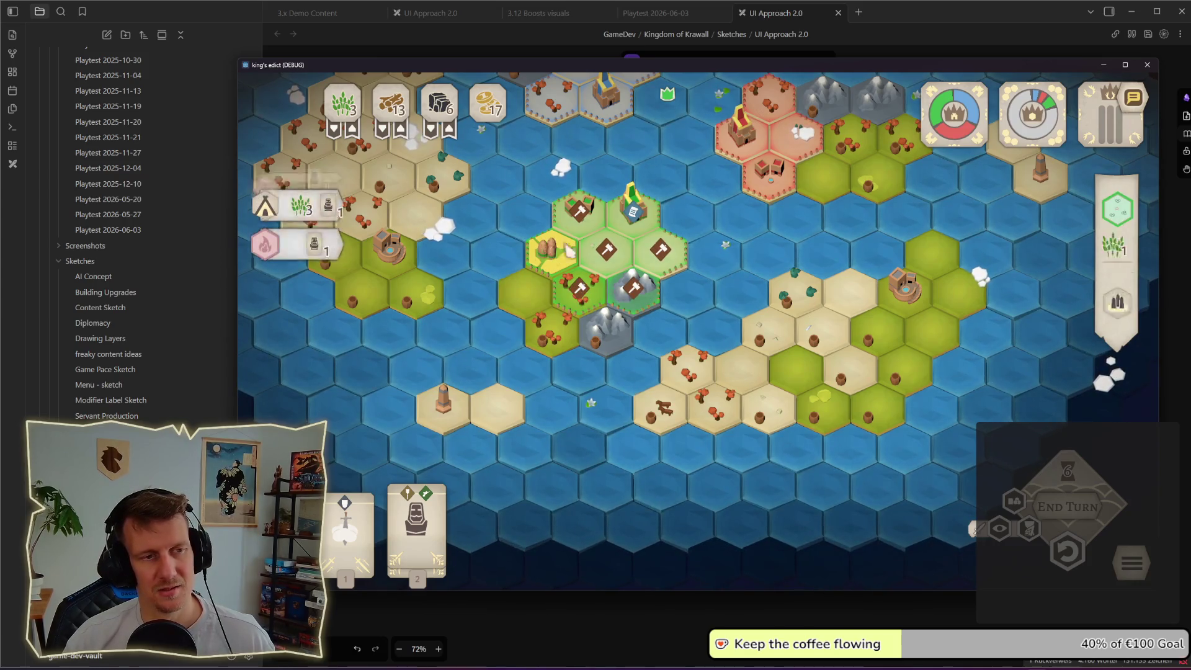
pyautogui.hotkey('alt', 'Tab')
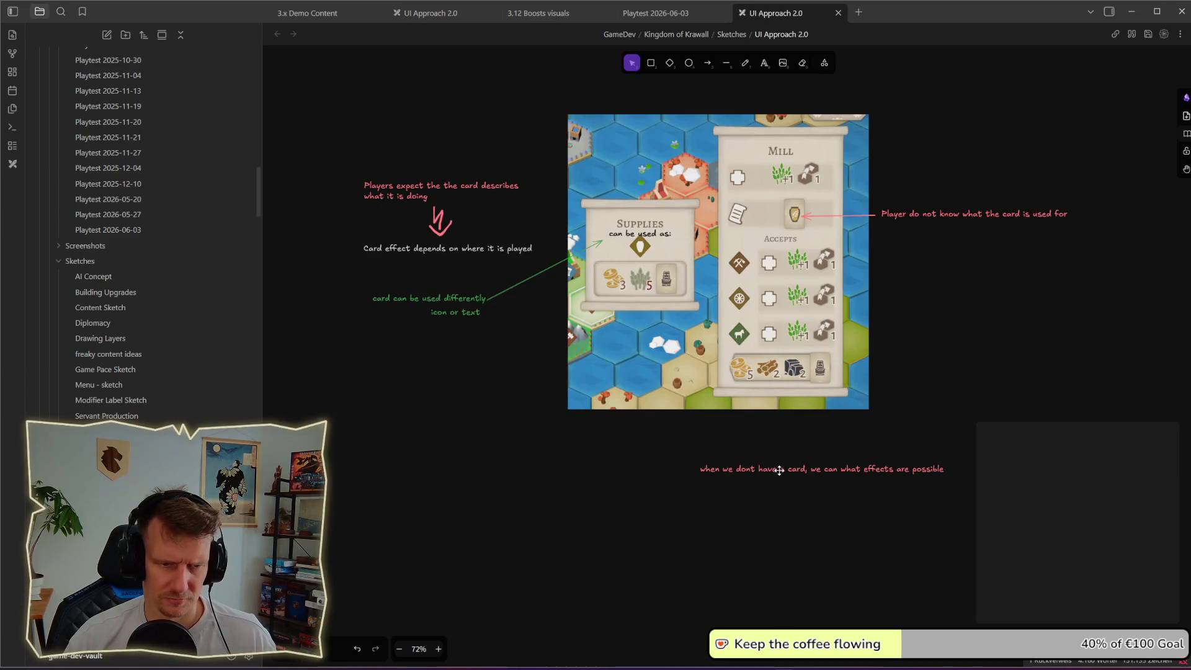
pyautogui.moveTo(776, 475); pyautogui.dragTo(779, 499)
pyautogui.press('Return')
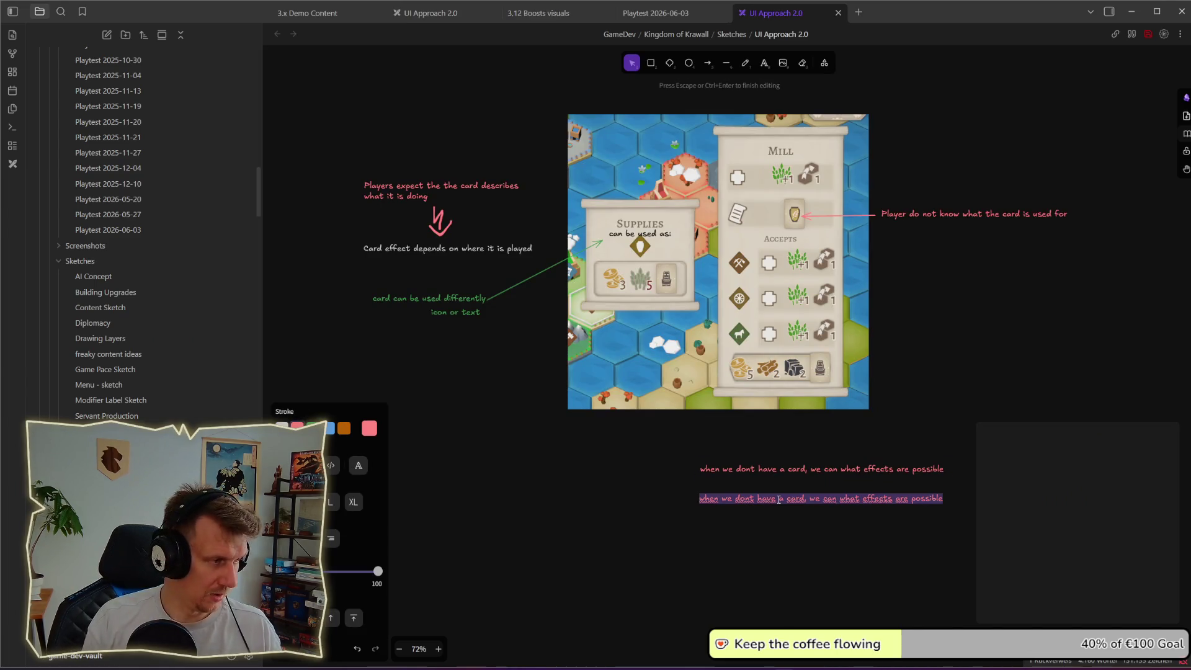
pyautogui.scroll(2, 873, 459)
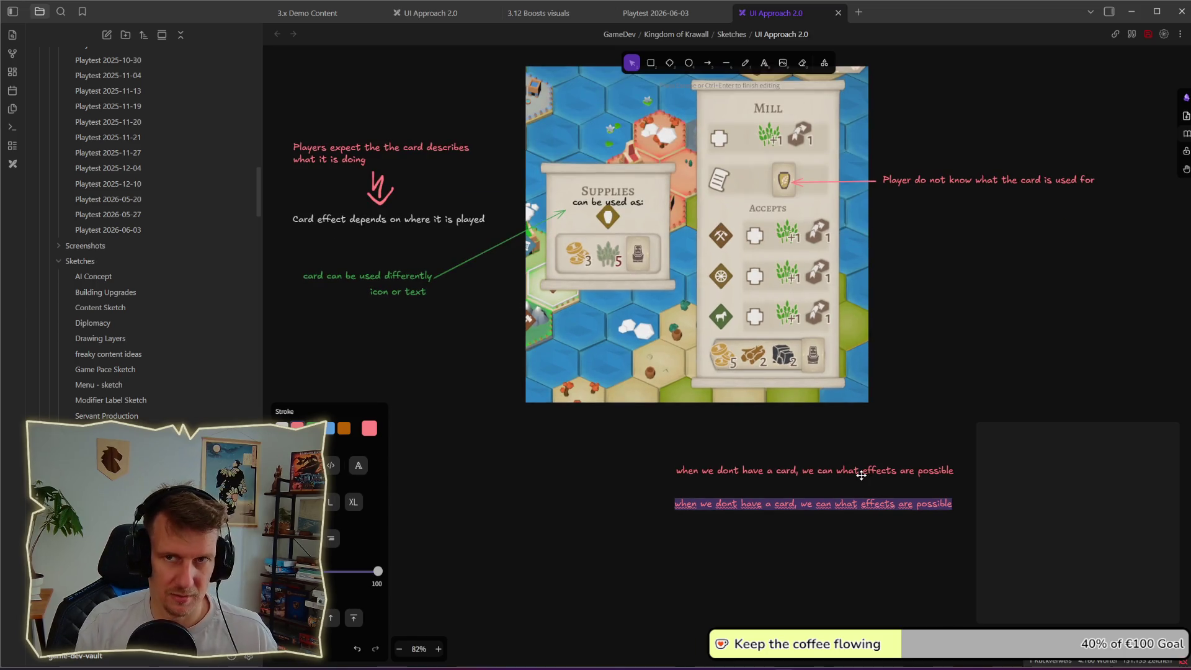
pyautogui.write('whe')
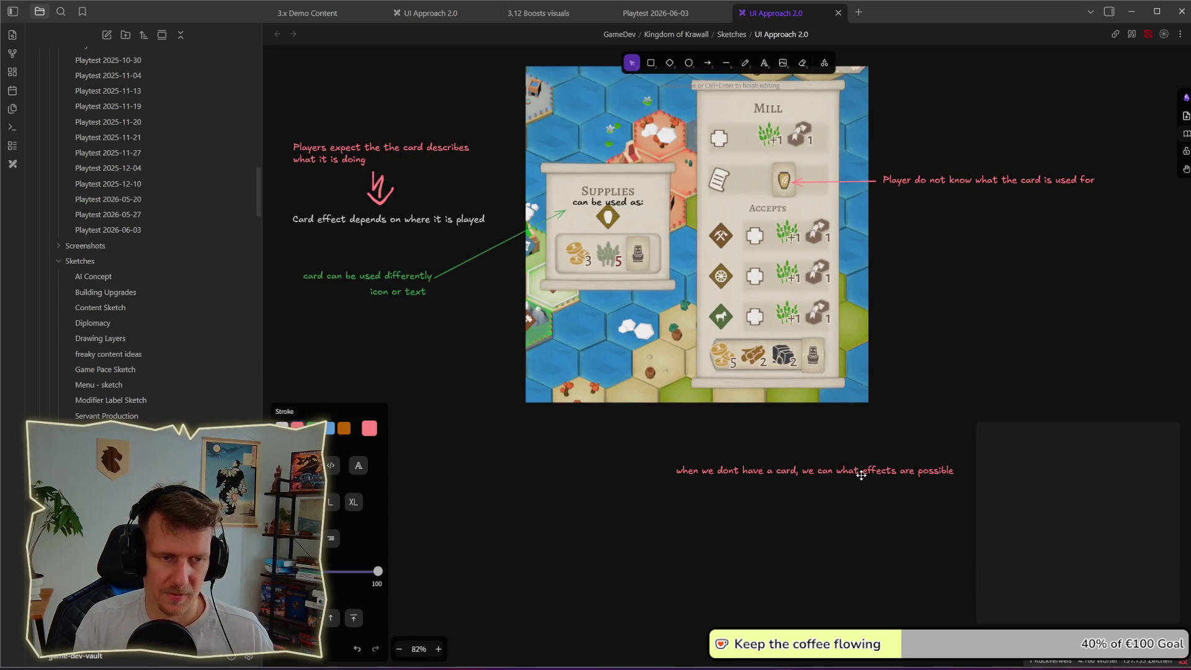
pyautogui.write(' could be')
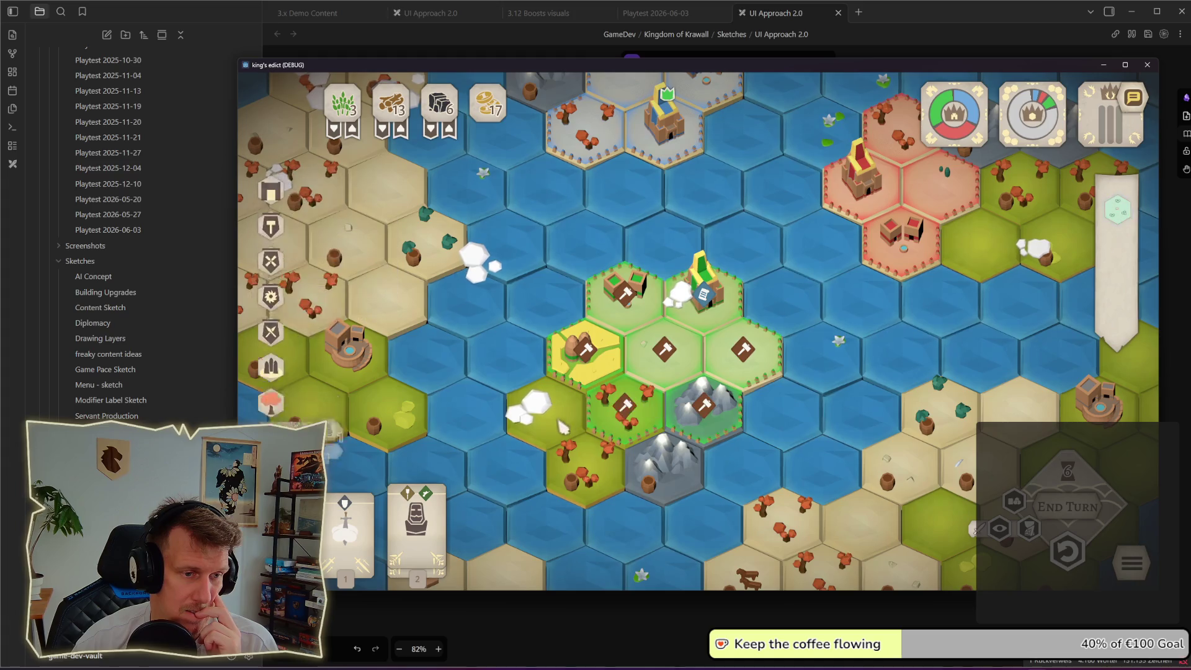
# - Inspect the Palace's info and income preview on the castle hex, then close it
pyautogui.click(691, 296)
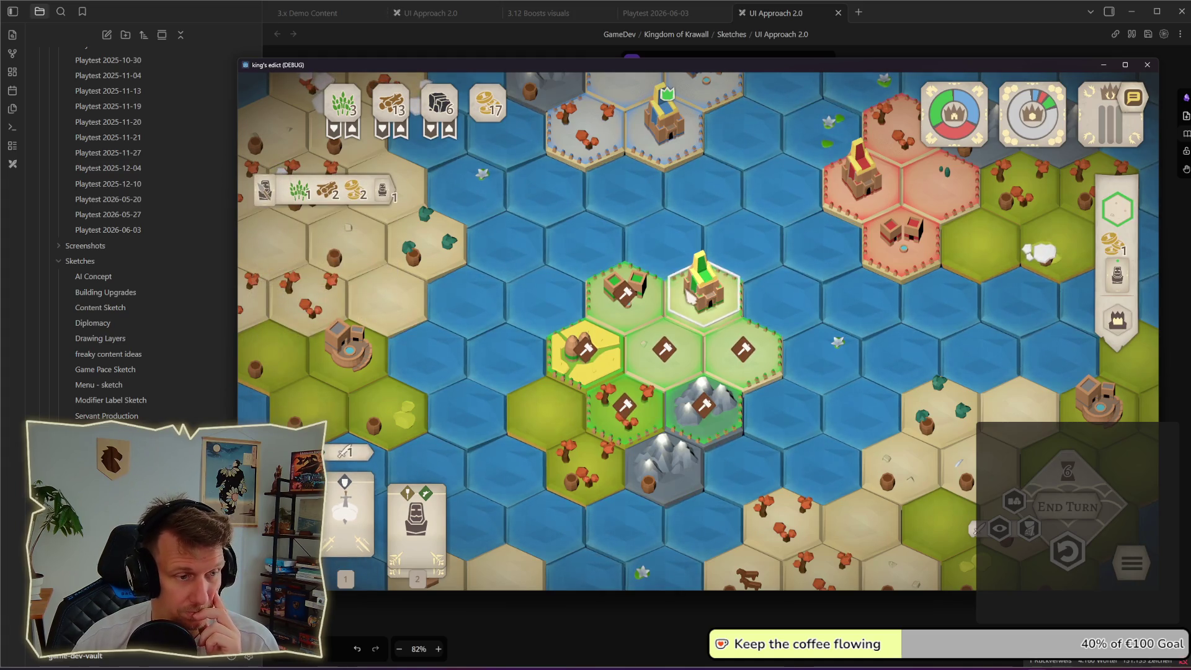
pyautogui.click(1117, 320)
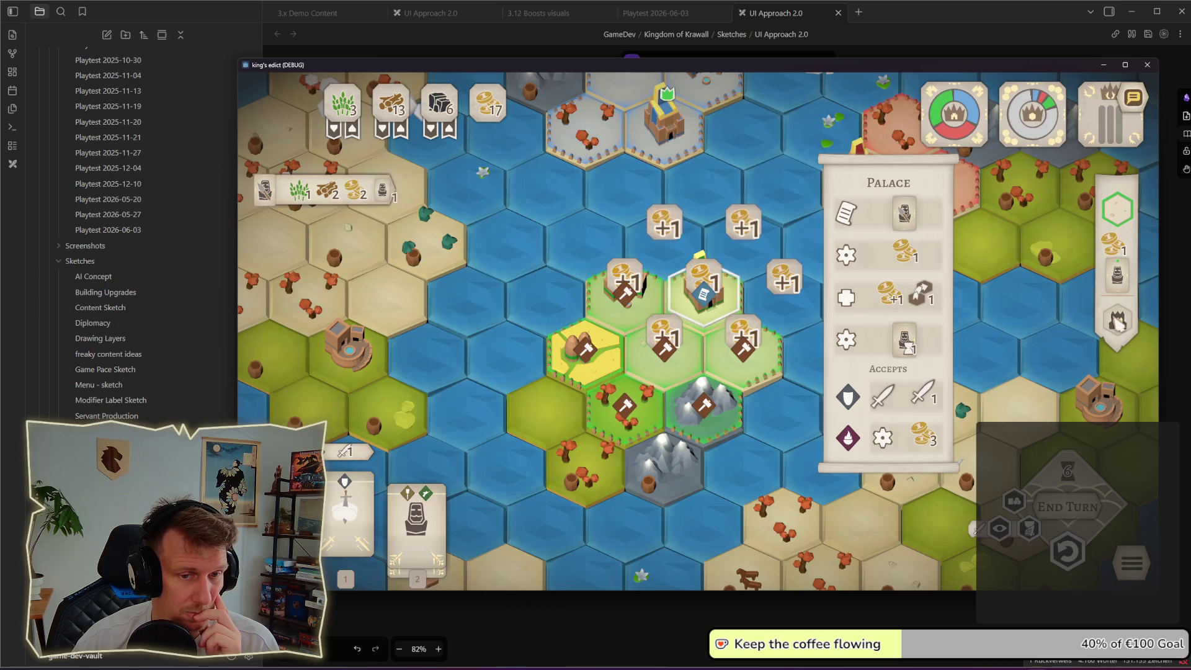
pyautogui.scroll(-2, 1117, 320)
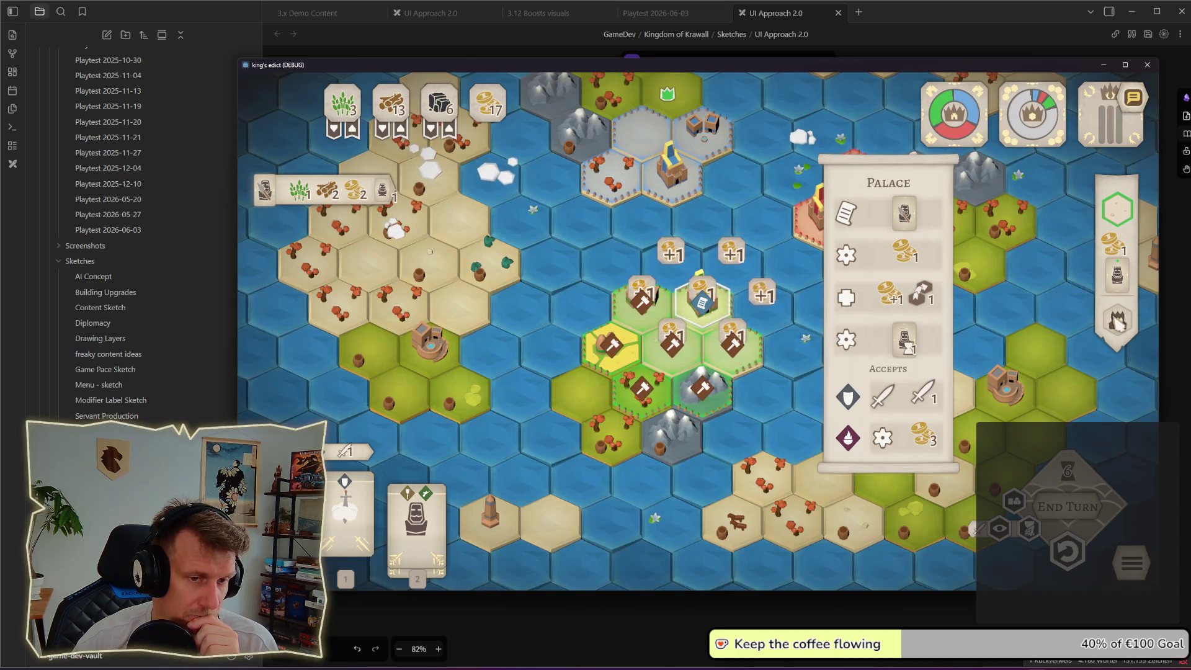
pyautogui.click(1117, 321)
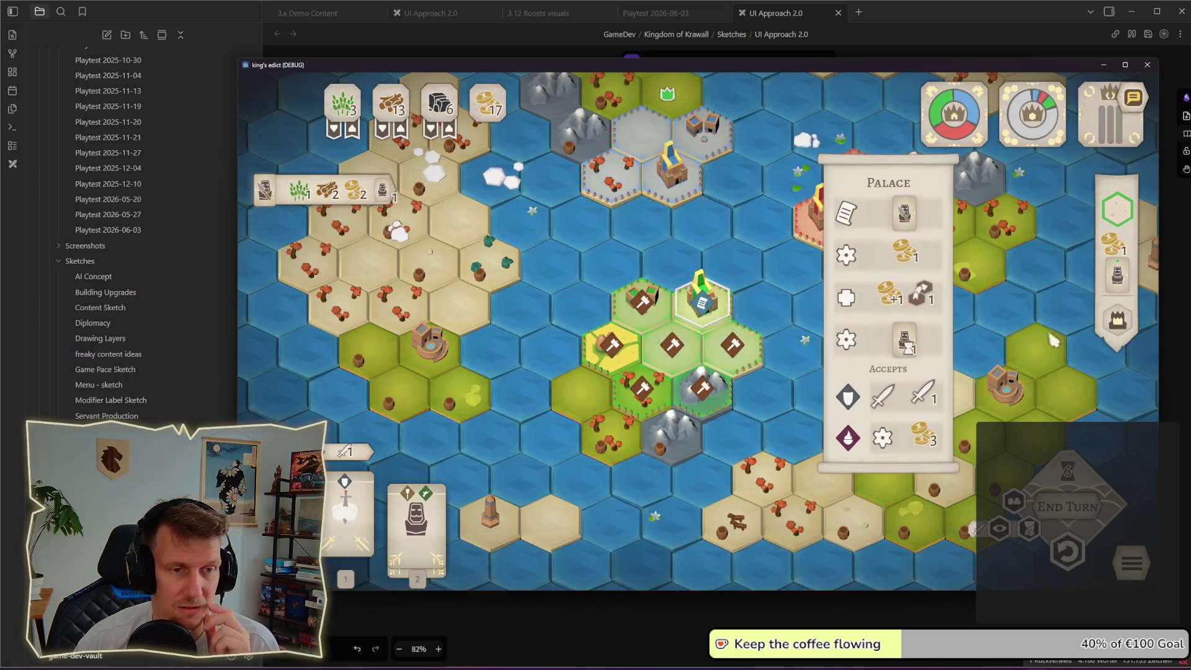
pyautogui.click(806, 372)
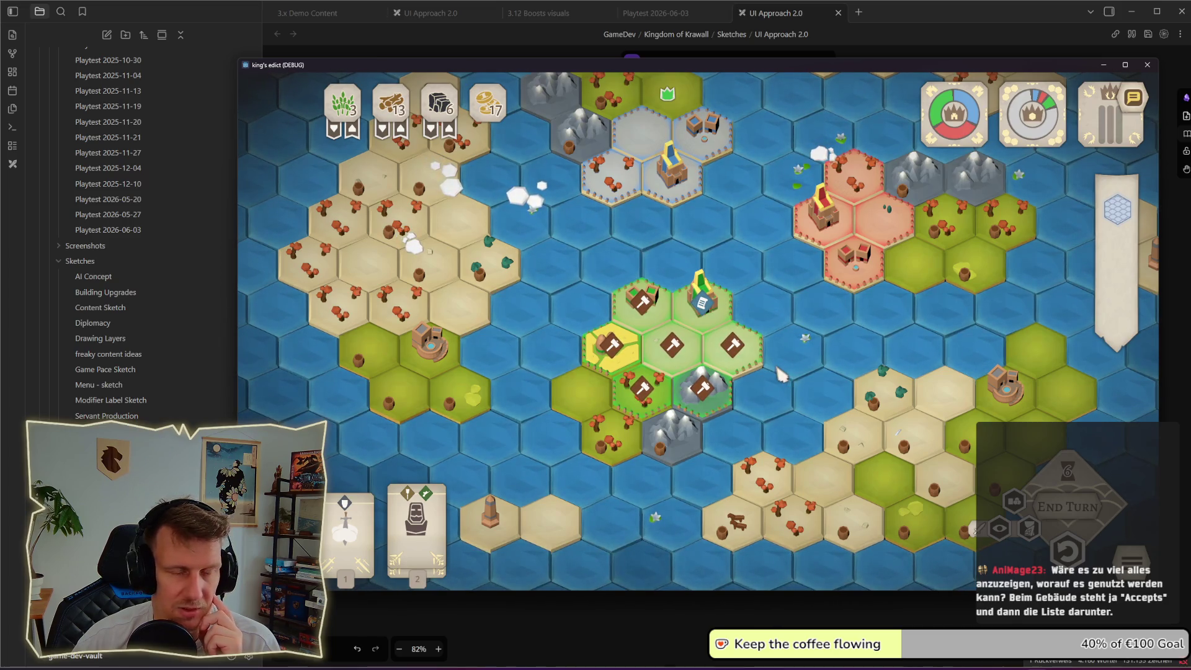
# - Inspect the details and resources of two other building hexes
pyautogui.click(723, 321)
pyautogui.moveTo(1116, 329)
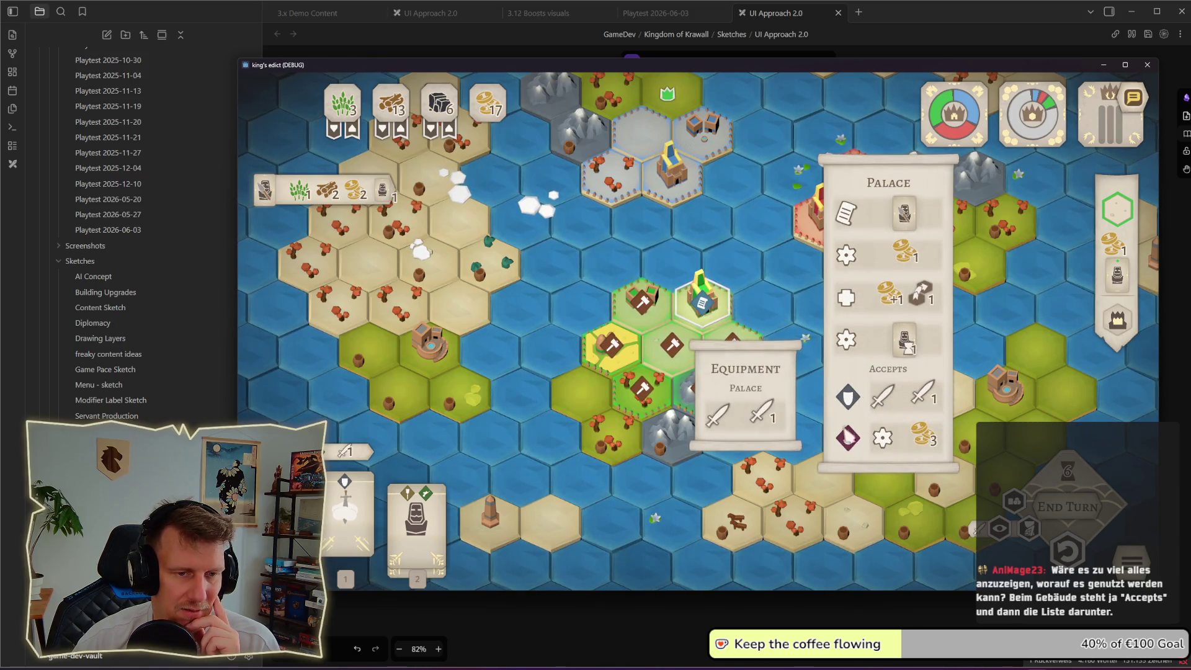
pyautogui.moveTo(848, 437)
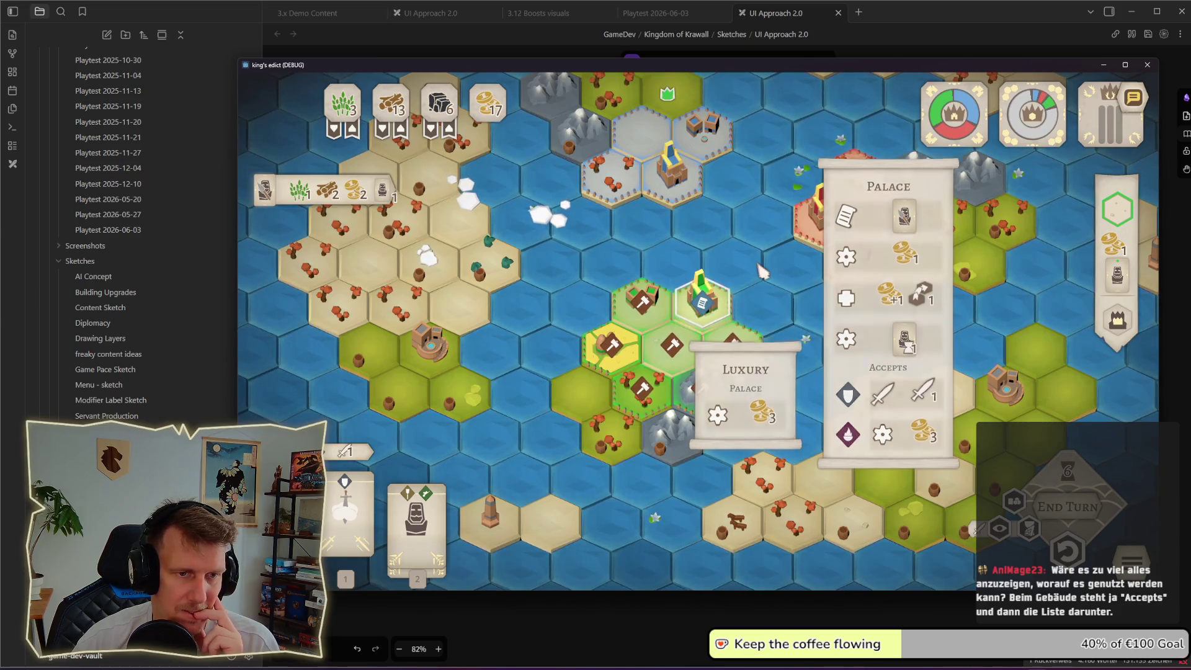
pyautogui.click(719, 293)
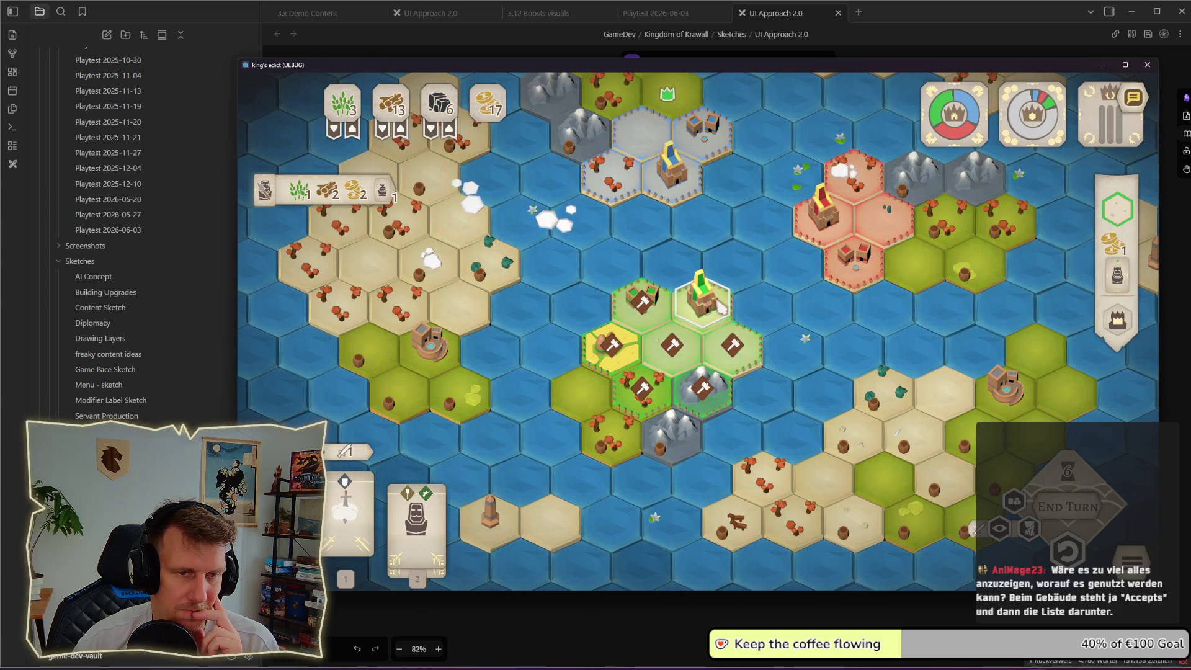
pyautogui.click(877, 307)
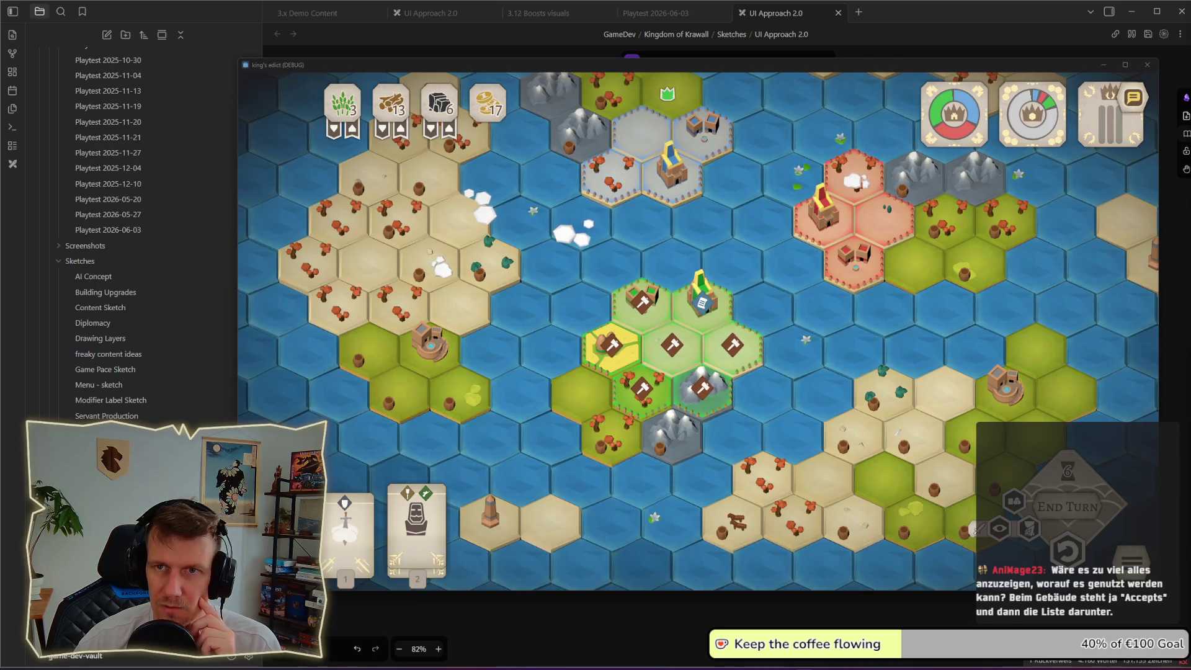
# - Open the buildable list and switch the info panel from Saw Mill to Mill
pyautogui.moveTo(781, 296)
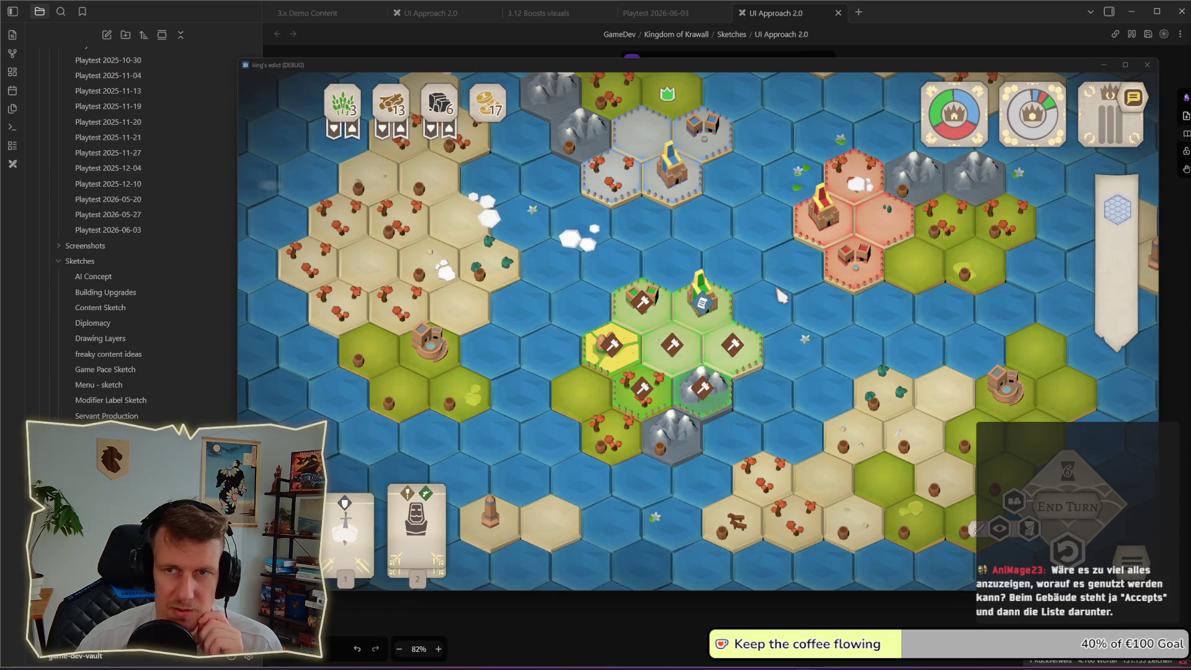
pyautogui.click(681, 364)
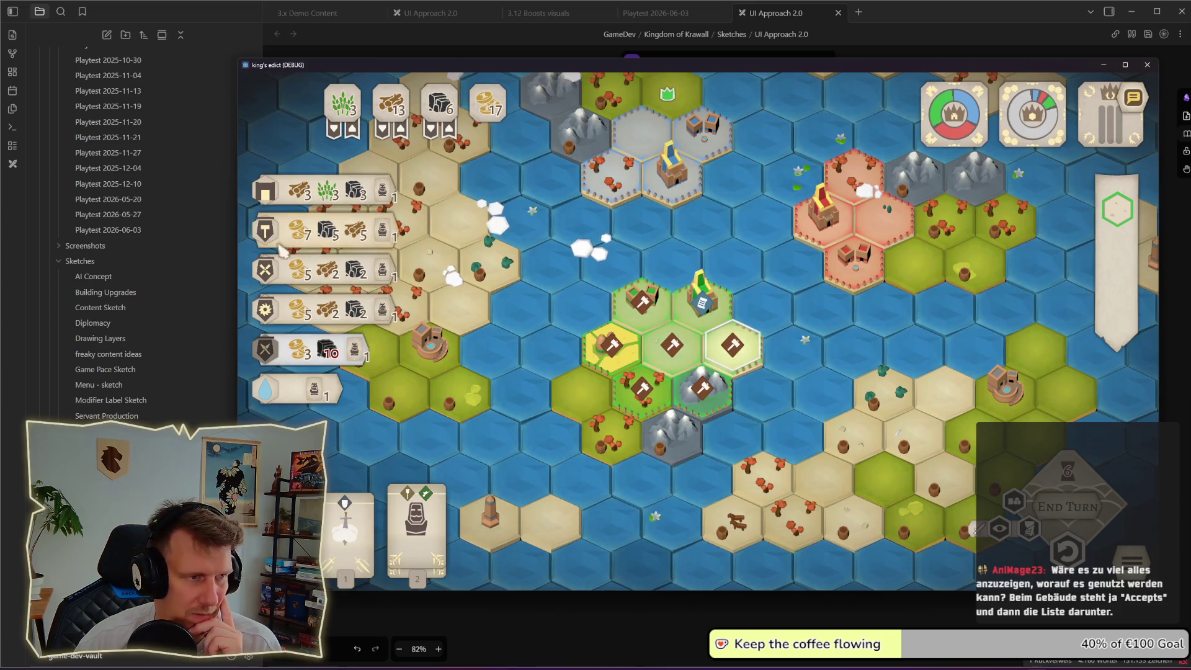
pyautogui.moveTo(732, 345)
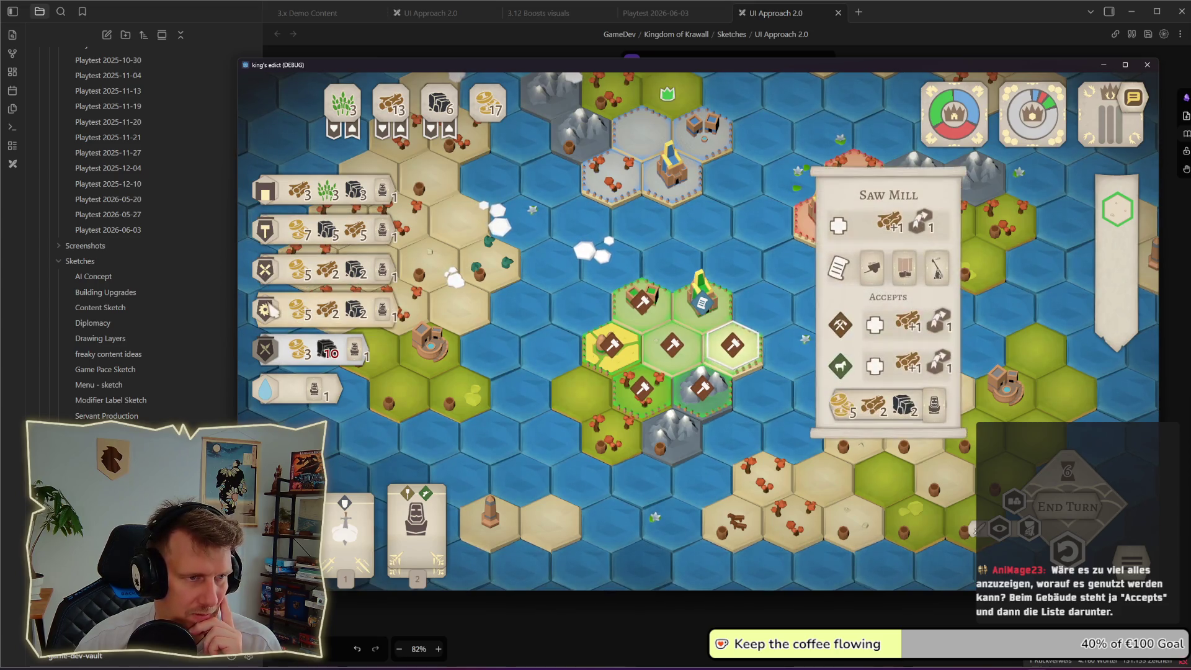
pyautogui.click(875, 273)
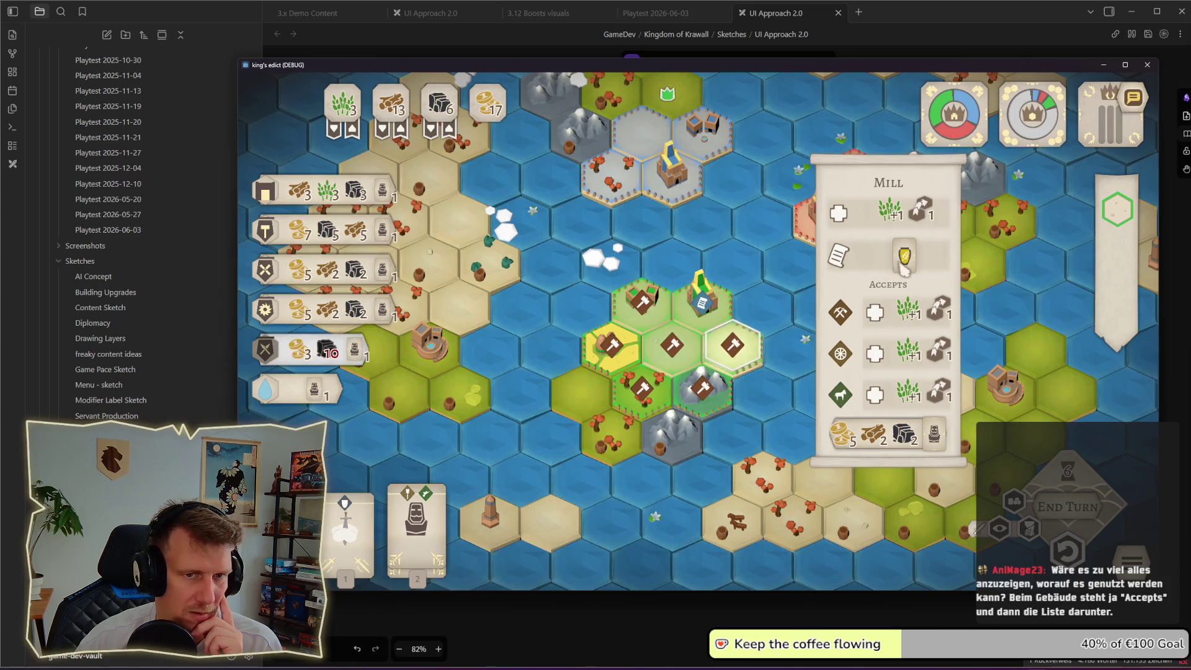
pyautogui.moveTo(905, 268)
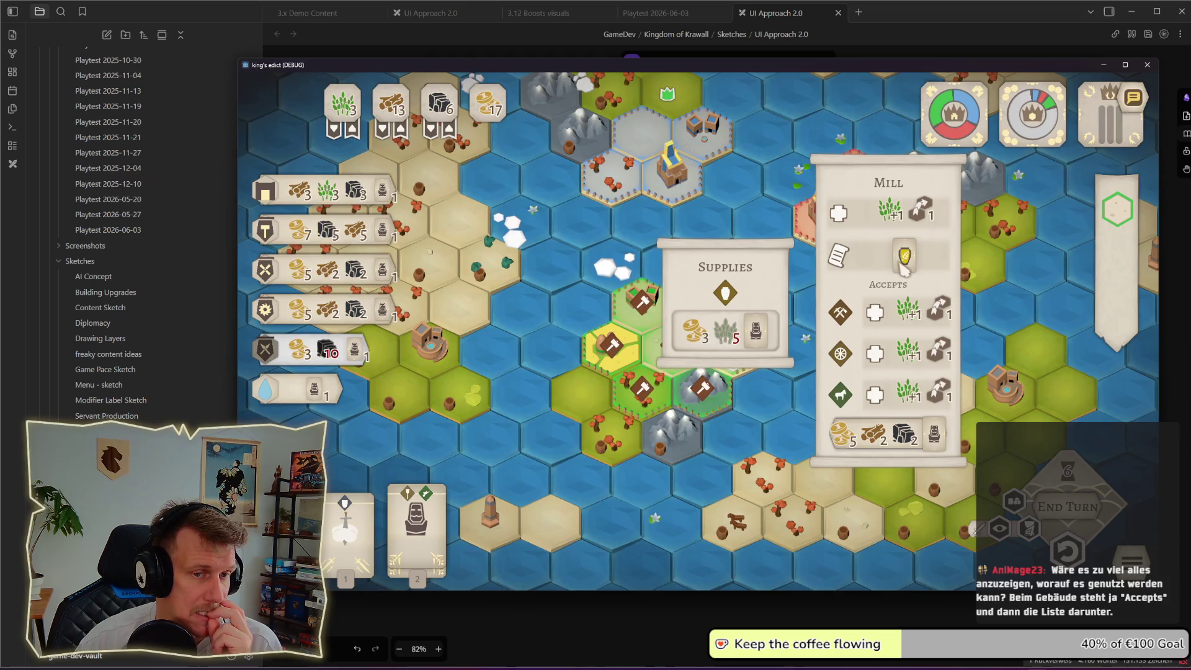
pyautogui.moveTo(755, 323)
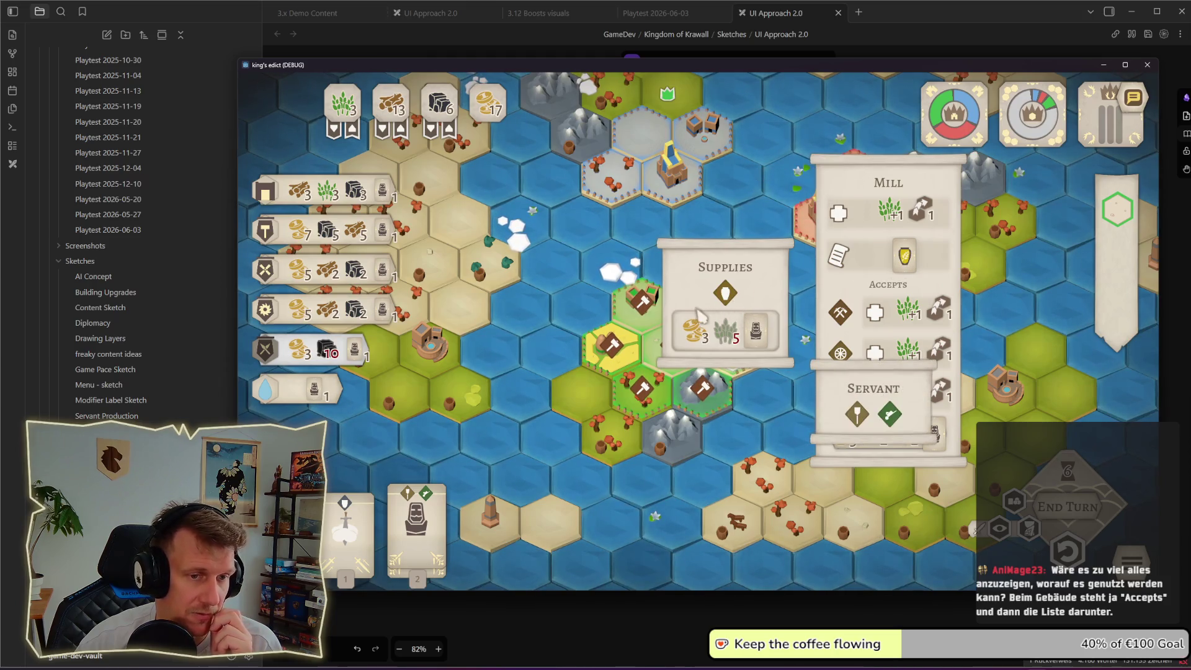
pyautogui.moveTo(728, 297)
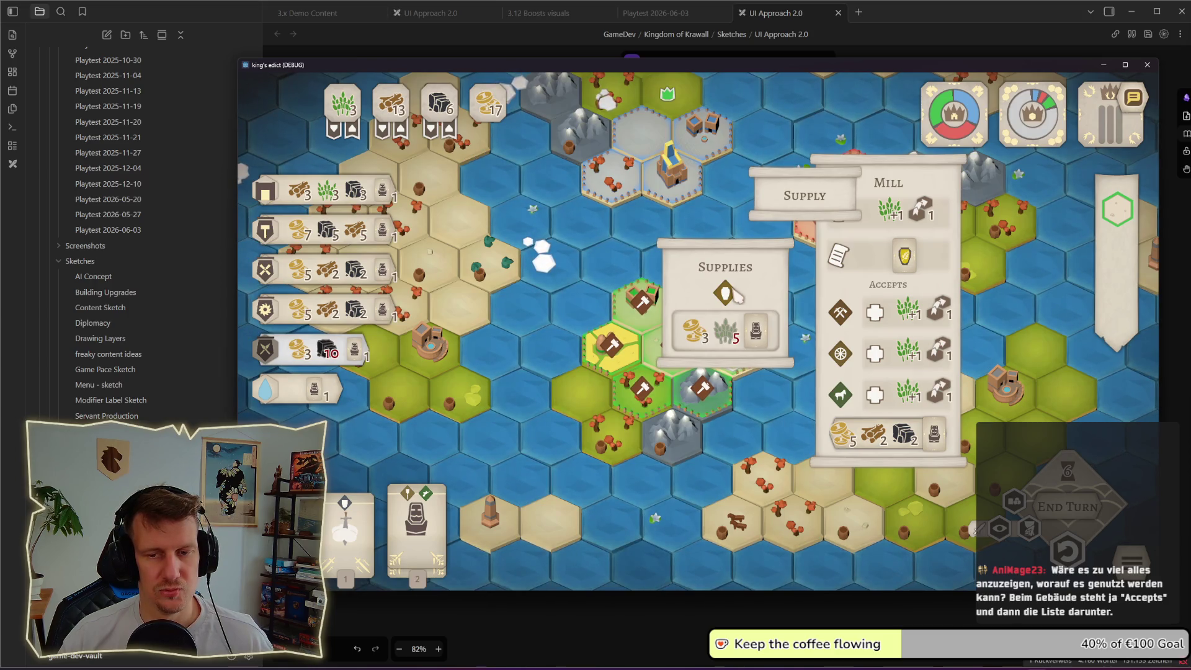
# - Reopen the Mill building's info panel after glancing at the Obsidian sketch
pyautogui.hotkey('alt', 'Tab')
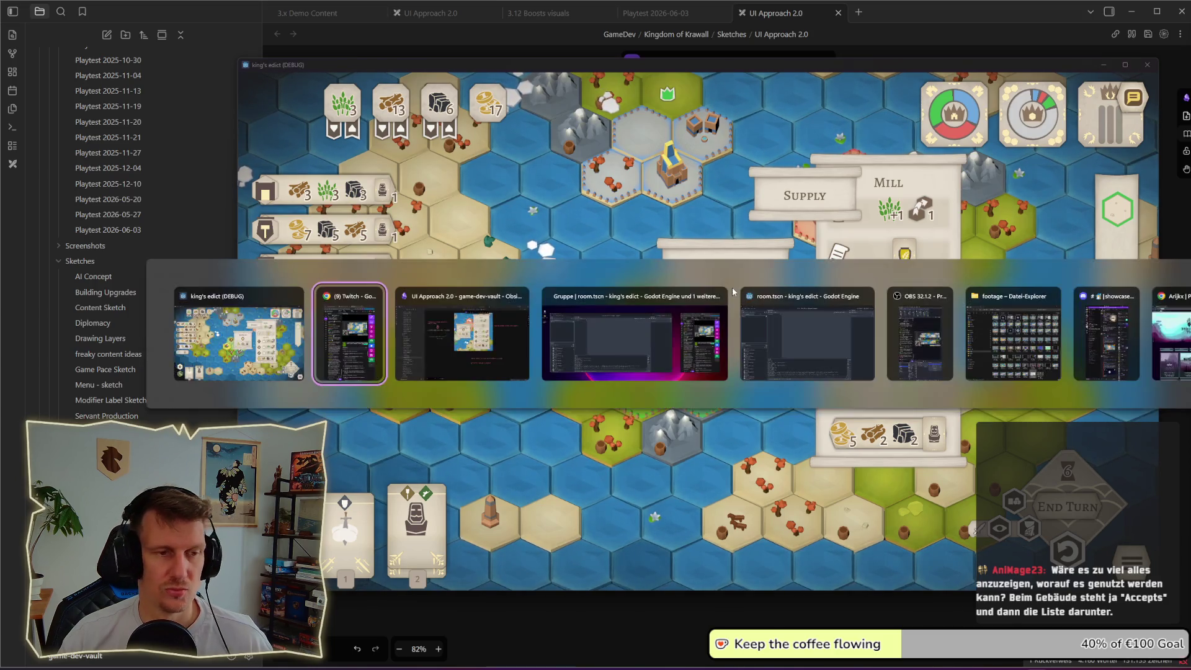
pyautogui.hotkey('alt', 'Tab')
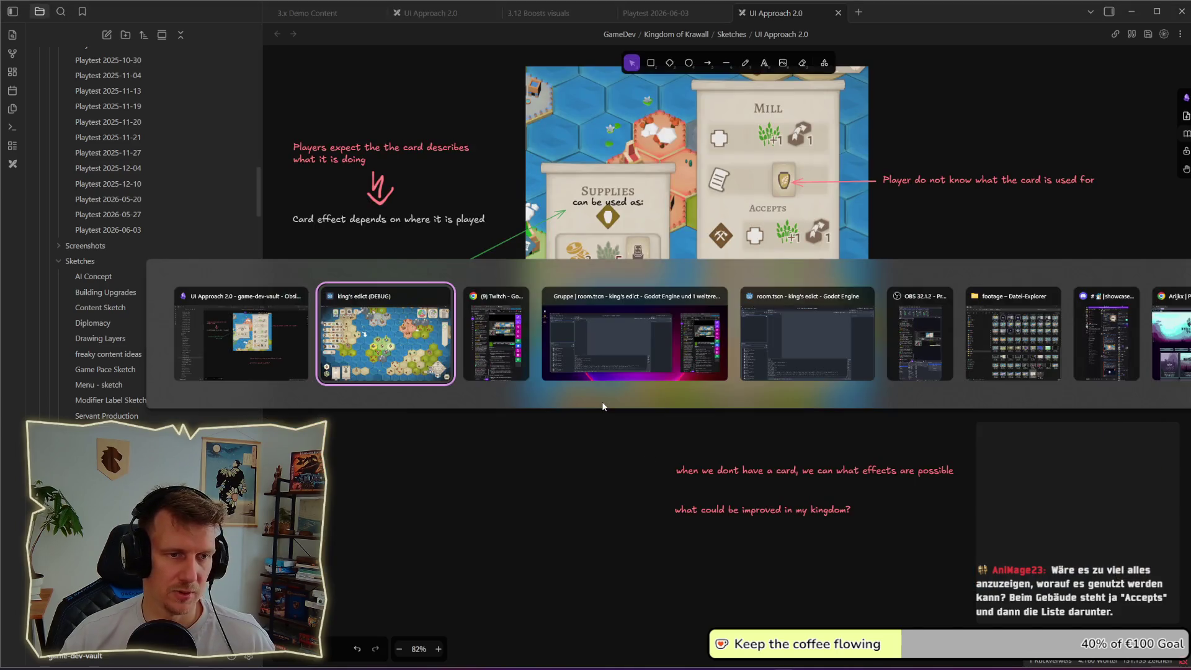
pyautogui.click(732, 346)
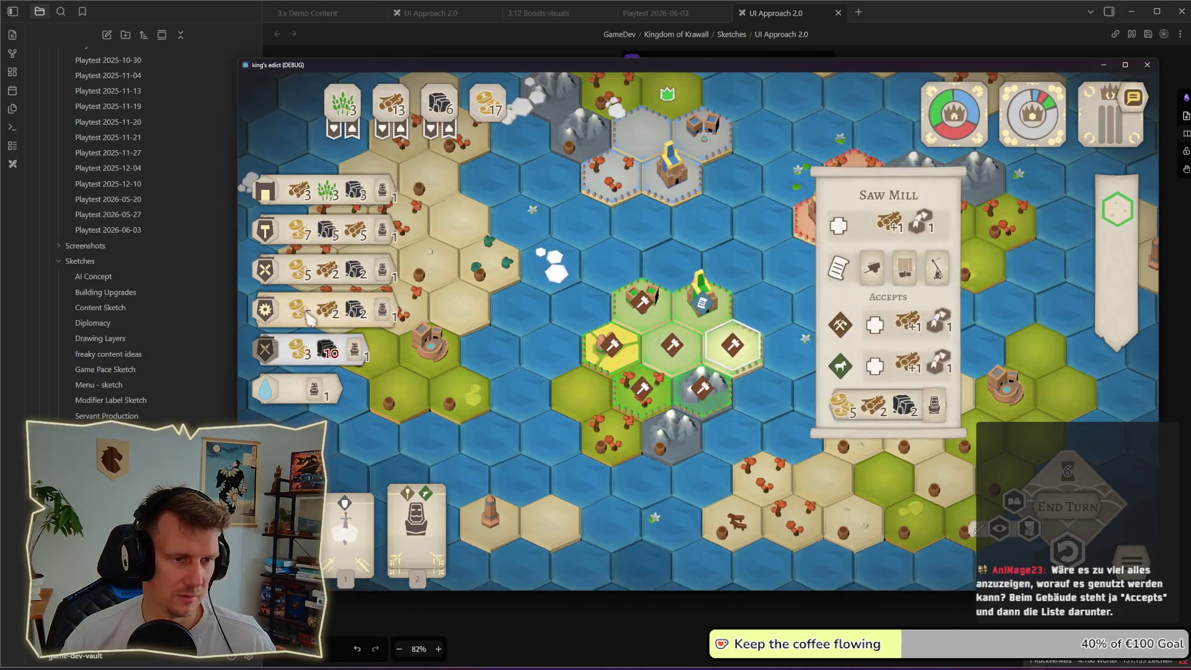
# - Snip the region around the Supply card in the game
pyautogui.moveTo(904, 260)
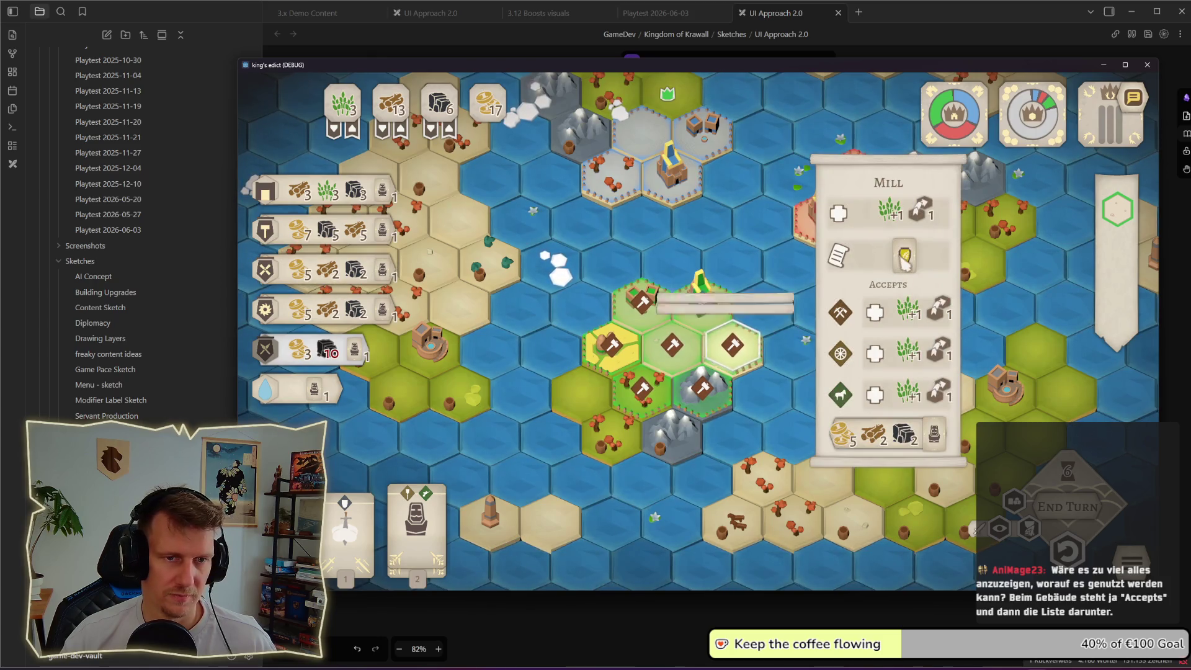
pyautogui.moveTo(727, 293)
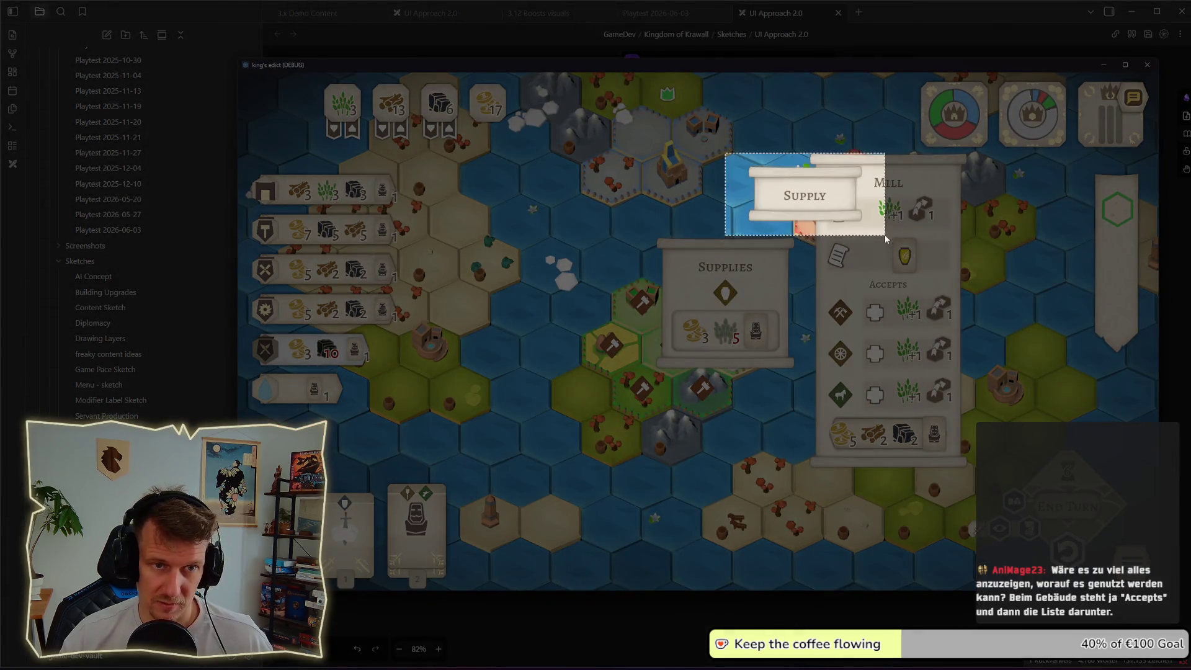
pyautogui.click(859, 380)
# - Paste the Supply snip into the sketch and place it left of the notes
pyautogui.hotkey('alt', 'Tab')
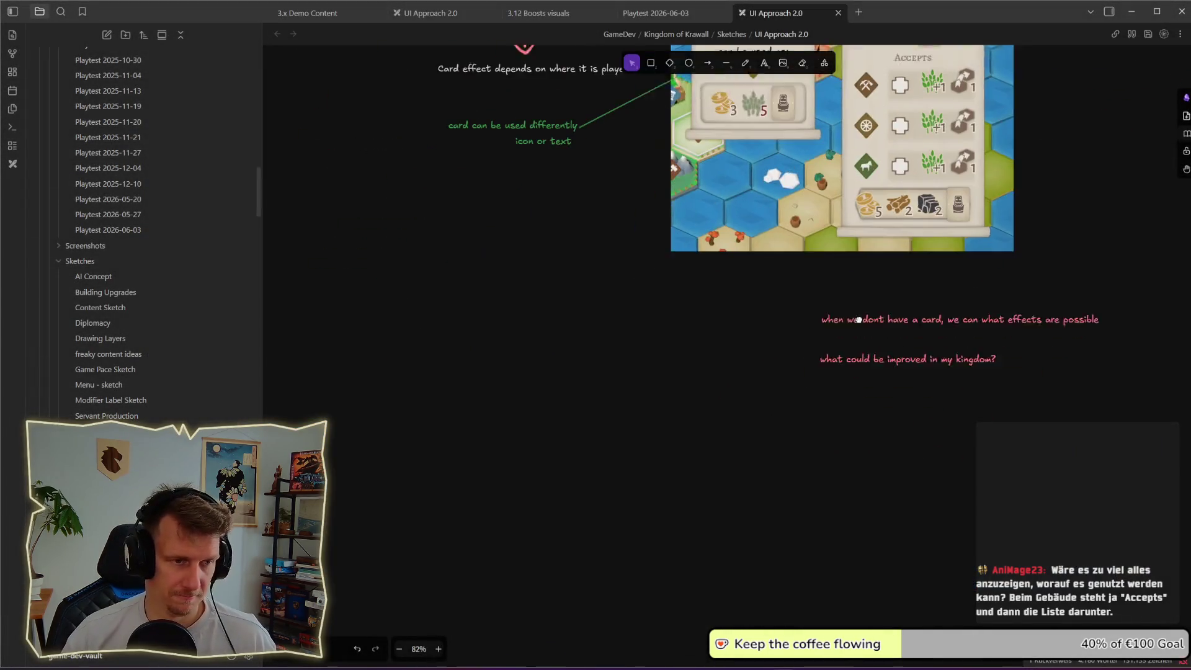
pyautogui.scroll(-1, 646, 355)
pyautogui.hotkey('ctrl', 'v')
pyautogui.scroll(2, 643, 381)
pyautogui.scroll(-1, 644, 381)
pyautogui.scroll(1, 643, 381)
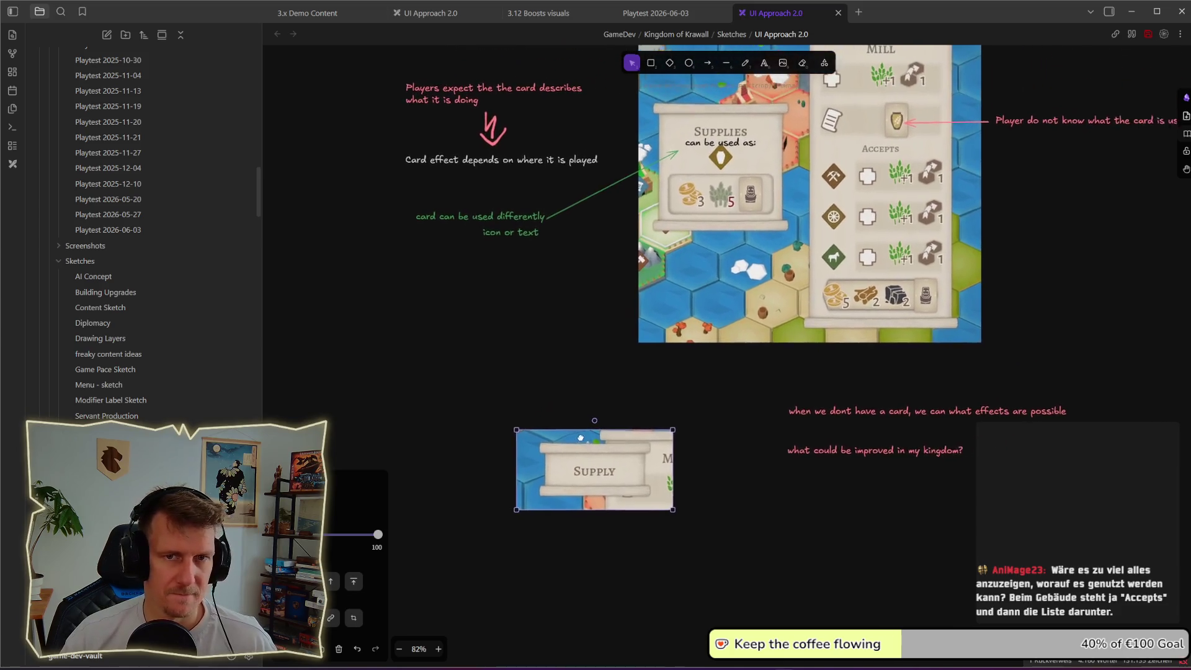
pyautogui.moveTo(566, 475)
pyautogui.mouseDown()
pyautogui.moveTo(389, 362)
pyautogui.moveTo(335, 243)
pyautogui.moveTo(323, 174)
pyautogui.mouseUp()
pyautogui.hscroll(-2, 499, 293)
pyautogui.moveTo(476, 195); pyautogui.dragTo(469, 217)
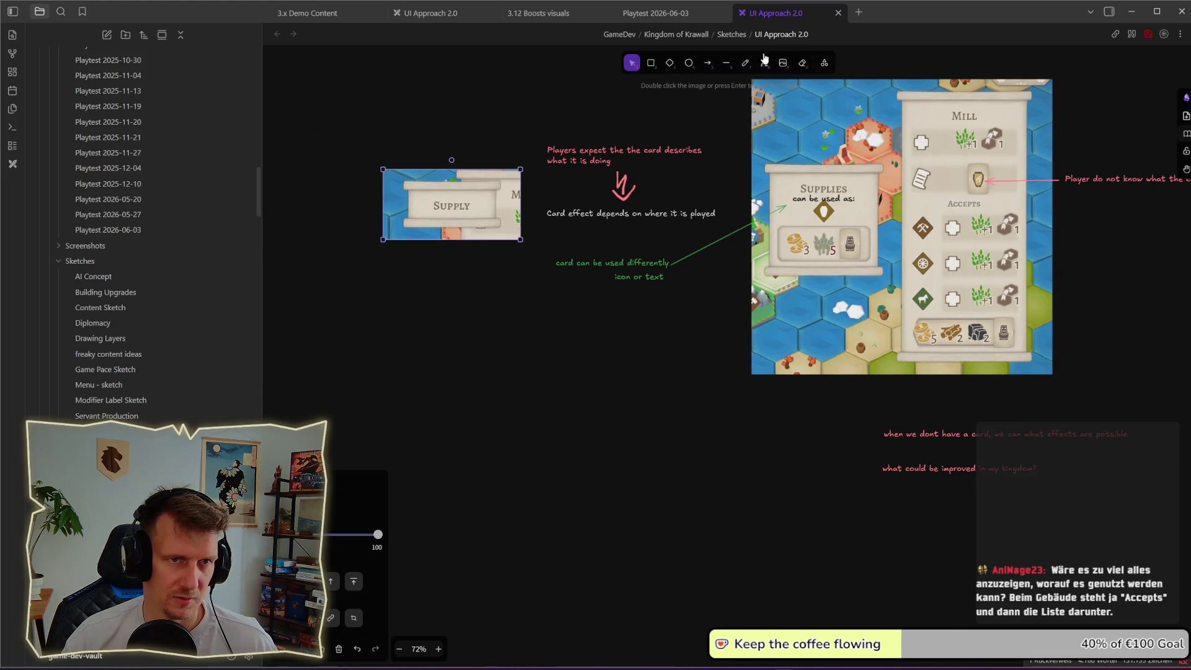
pyautogui.moveTo(464, 217); pyautogui.dragTo(433, 223)
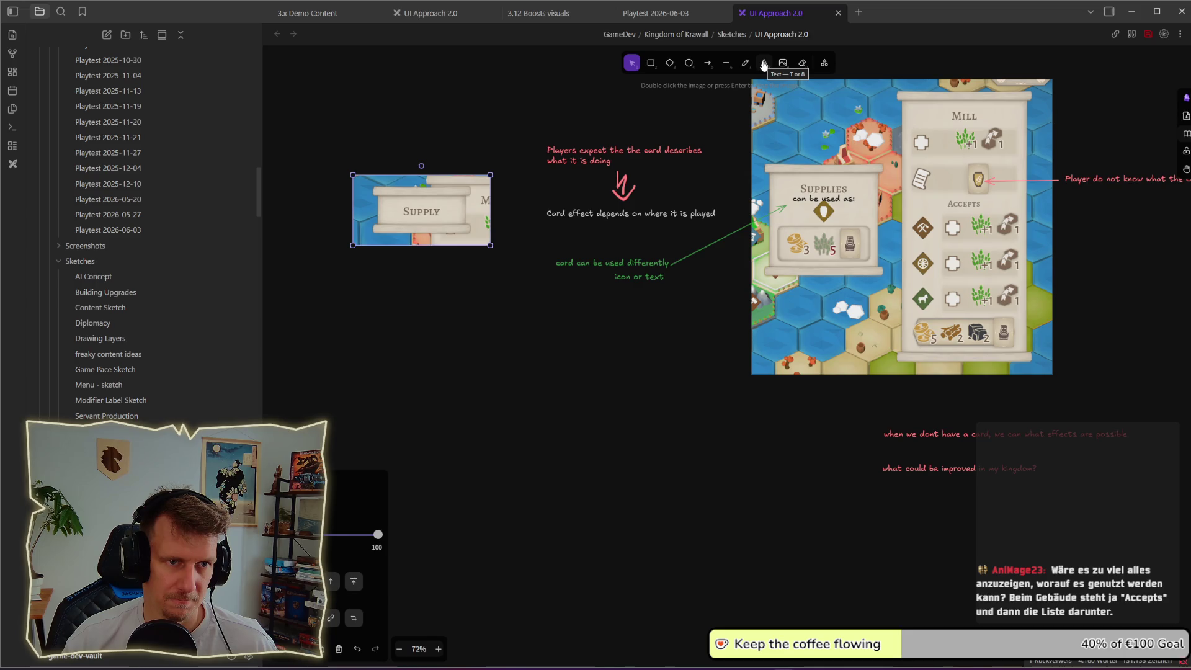
# - Copy the 'can be used as:' text onto the Supply image and reword it 'can be used on'
pyautogui.click(764, 64)
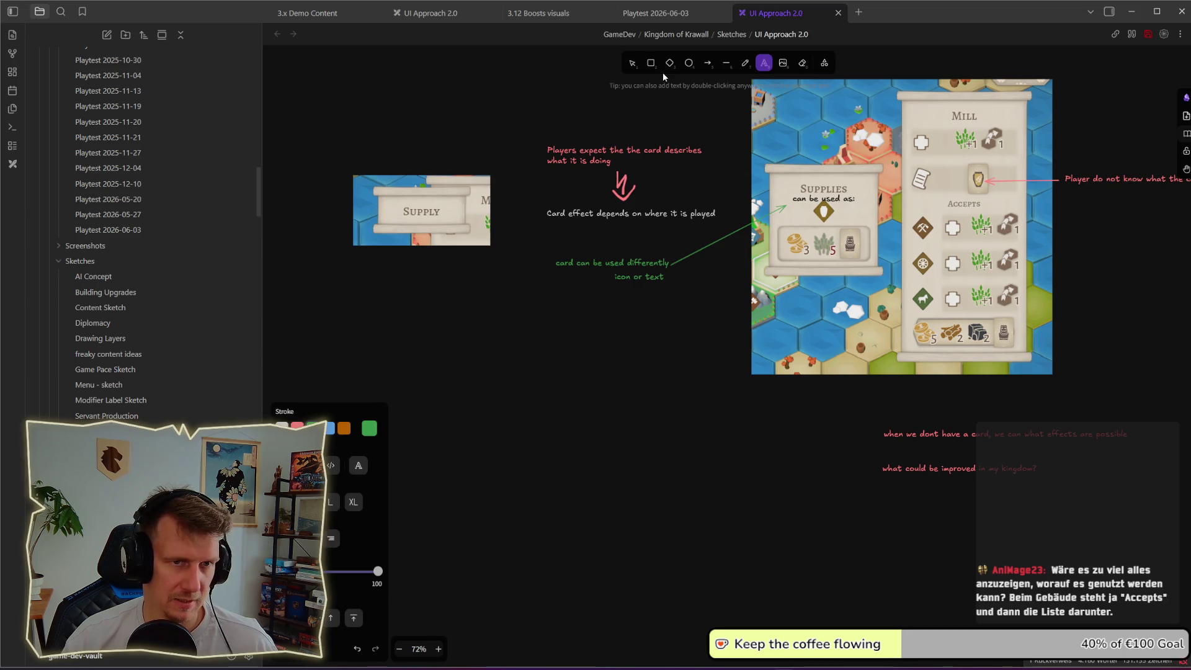
pyautogui.click(632, 63)
pyautogui.click(808, 200)
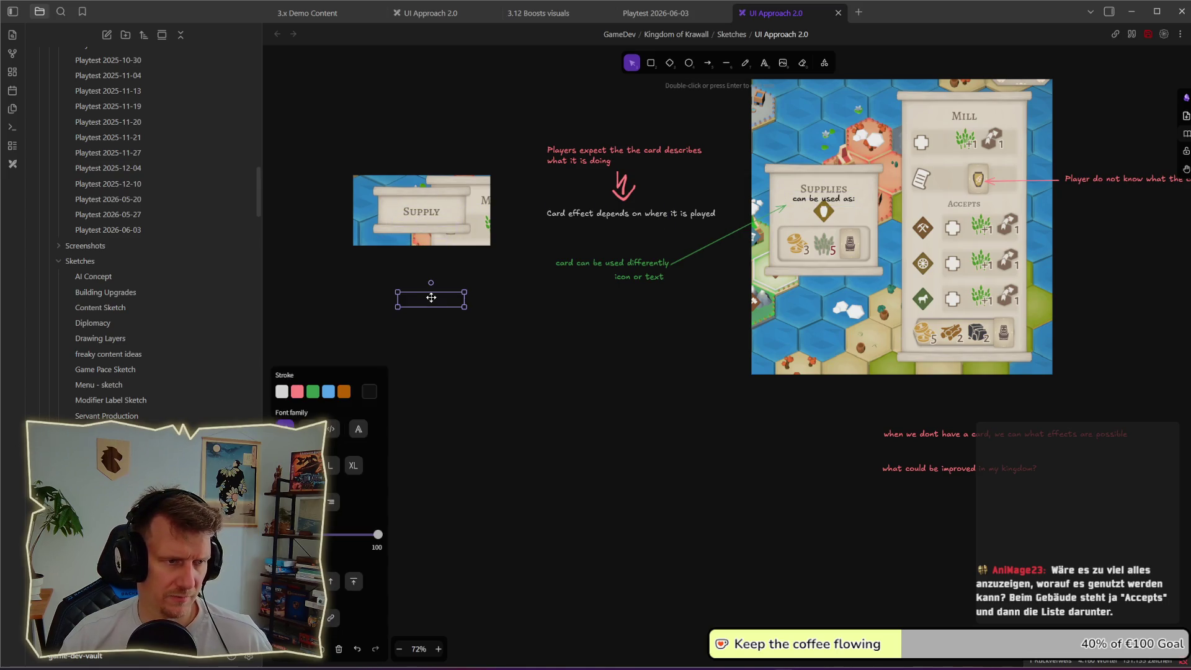
pyautogui.click(439, 233)
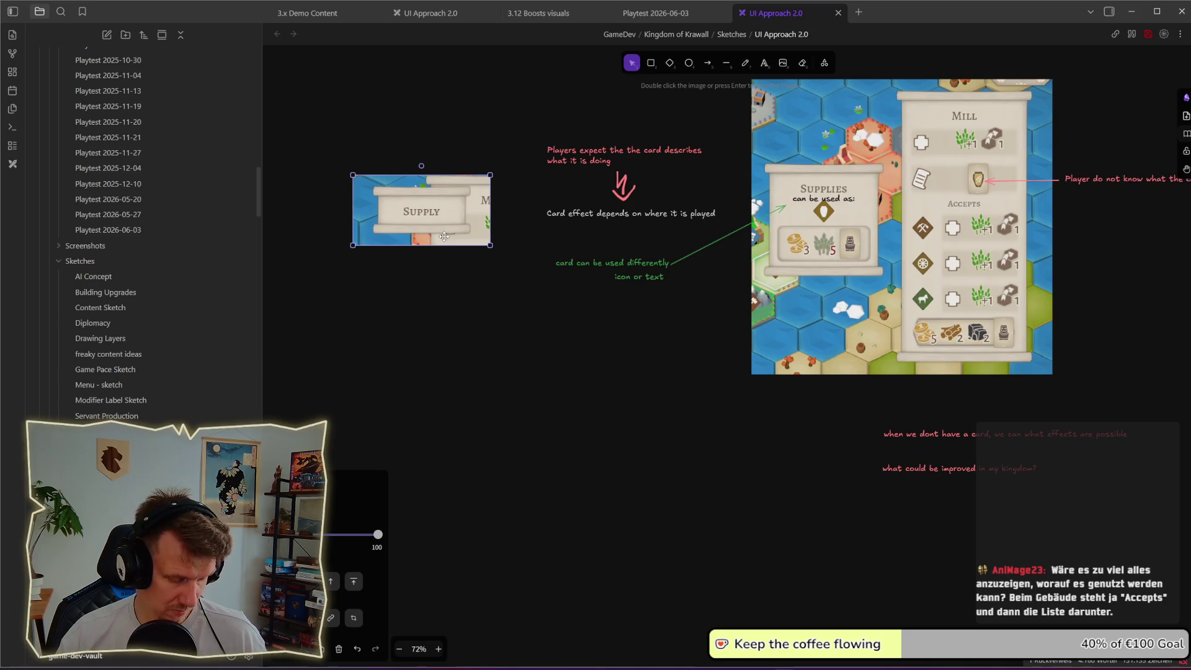
pyautogui.hotkey('ctrl', 'v')
pyautogui.doubleClick(429, 220)
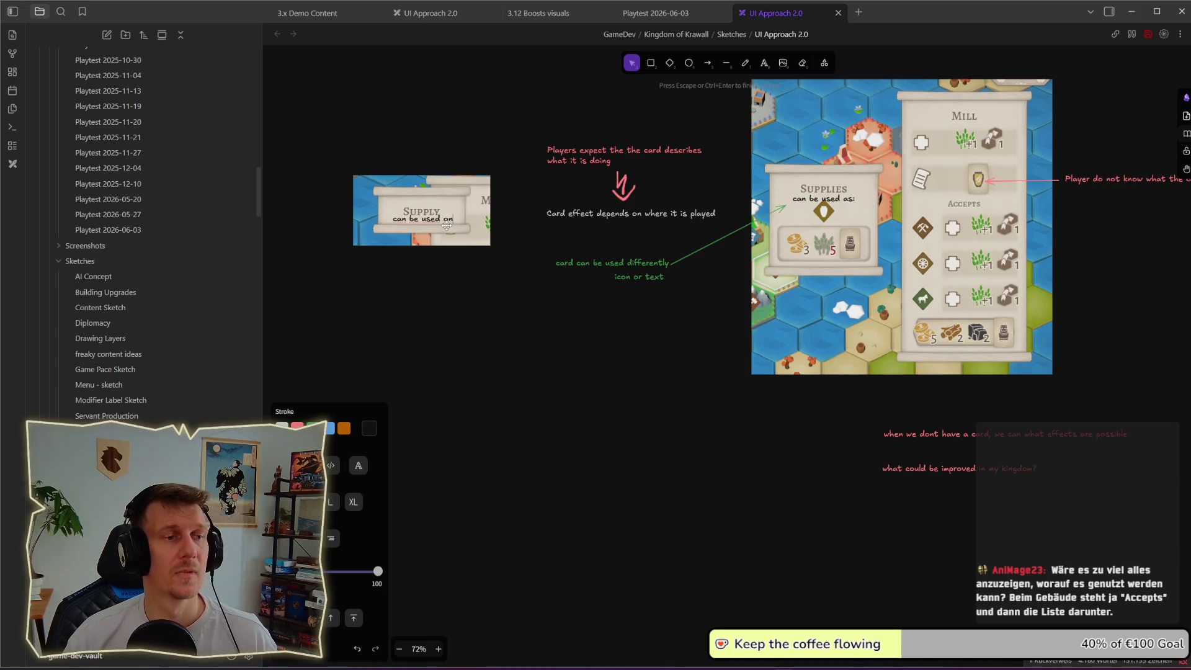
pyautogui.scroll(1, 447, 224)
pyautogui.click(467, 278)
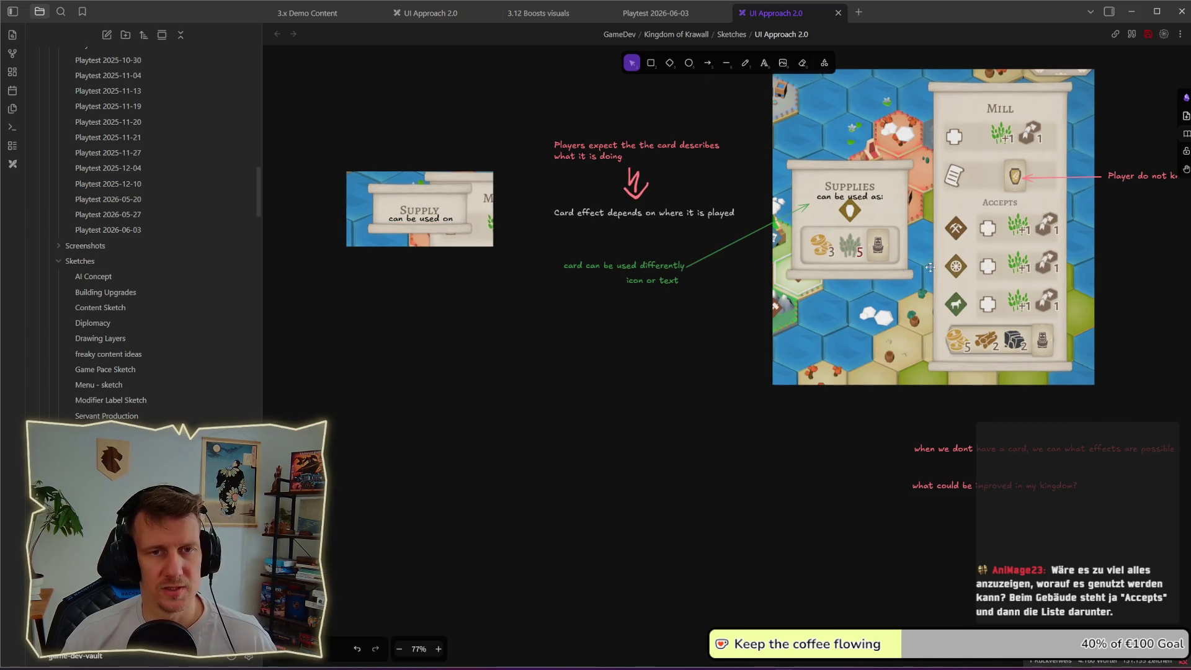
pyautogui.hotkey('alt', 'Tab')
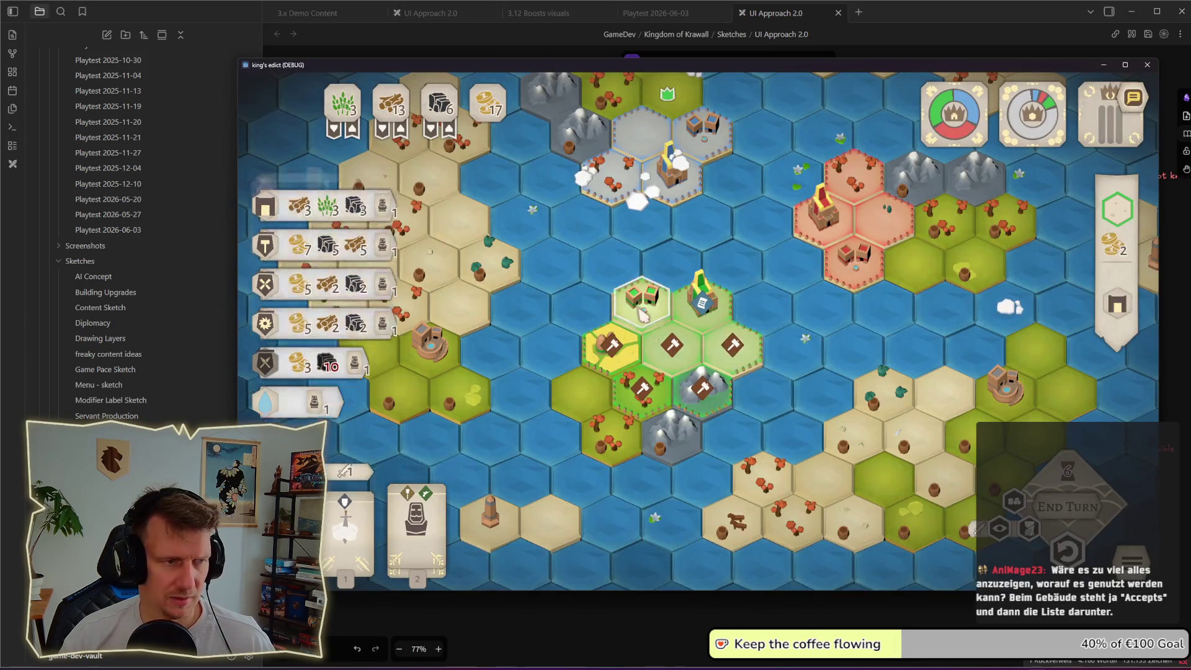
# - Select the house tile in the game and paste the house icon under the Supply image
pyautogui.click(643, 314)
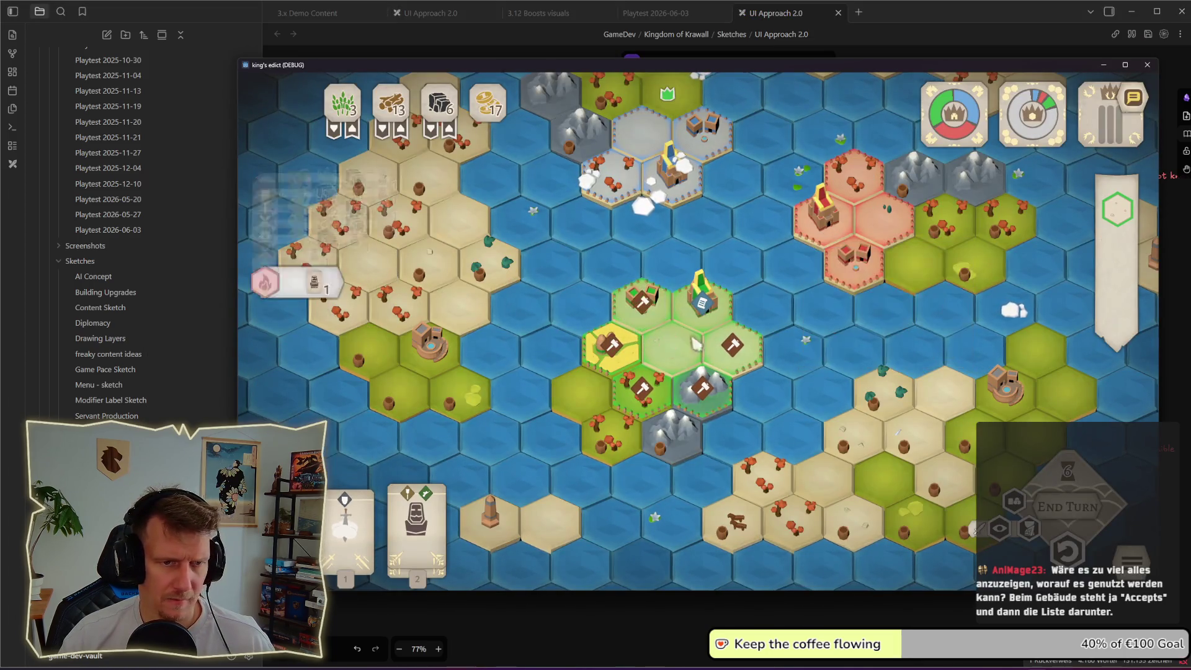
pyautogui.moveTo(1116, 317)
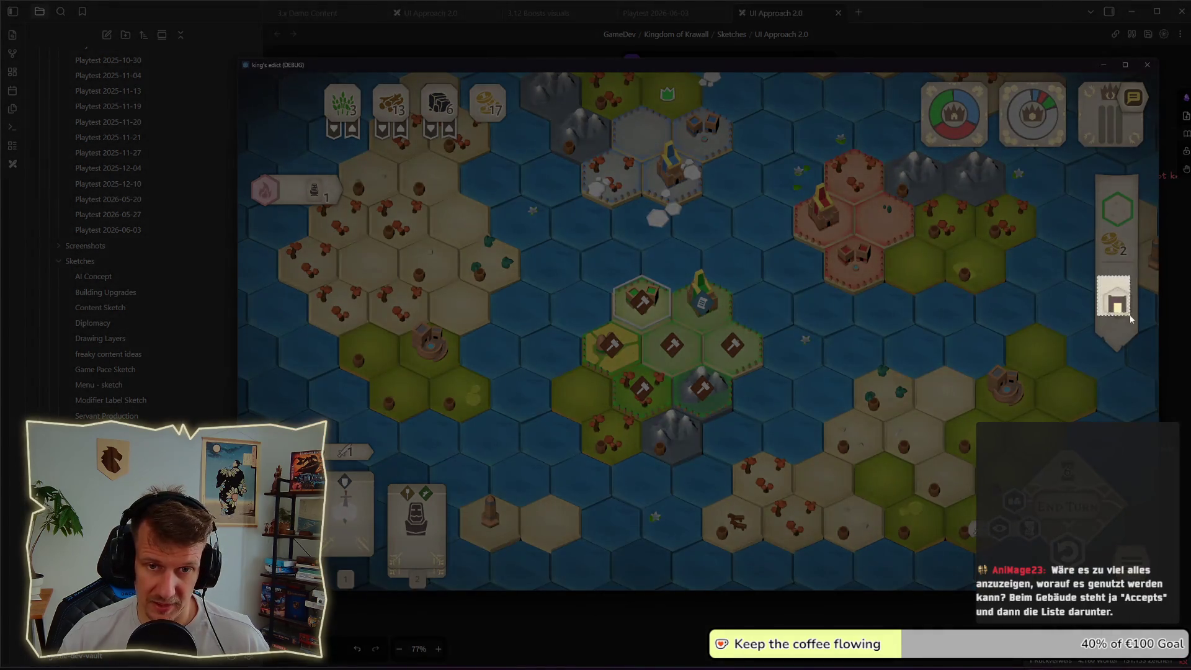
pyautogui.hotkey('alt', 'F4')
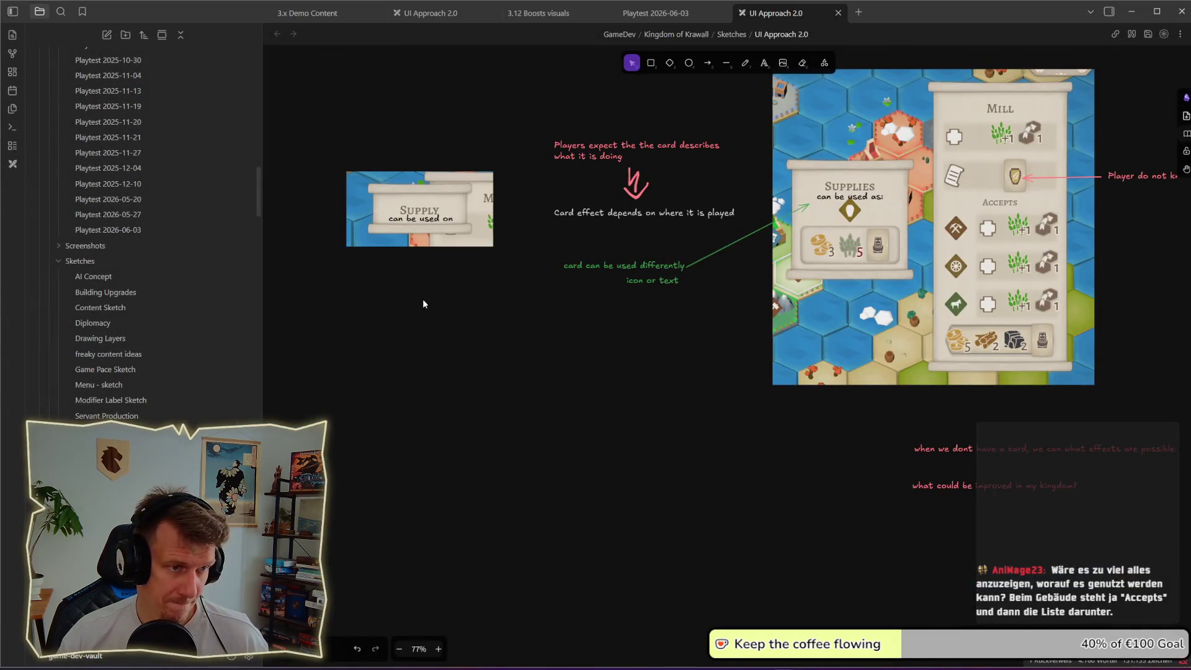
pyautogui.hotkey('ctrl', 'v')
pyautogui.moveTo(420, 259); pyautogui.dragTo(402, 258)
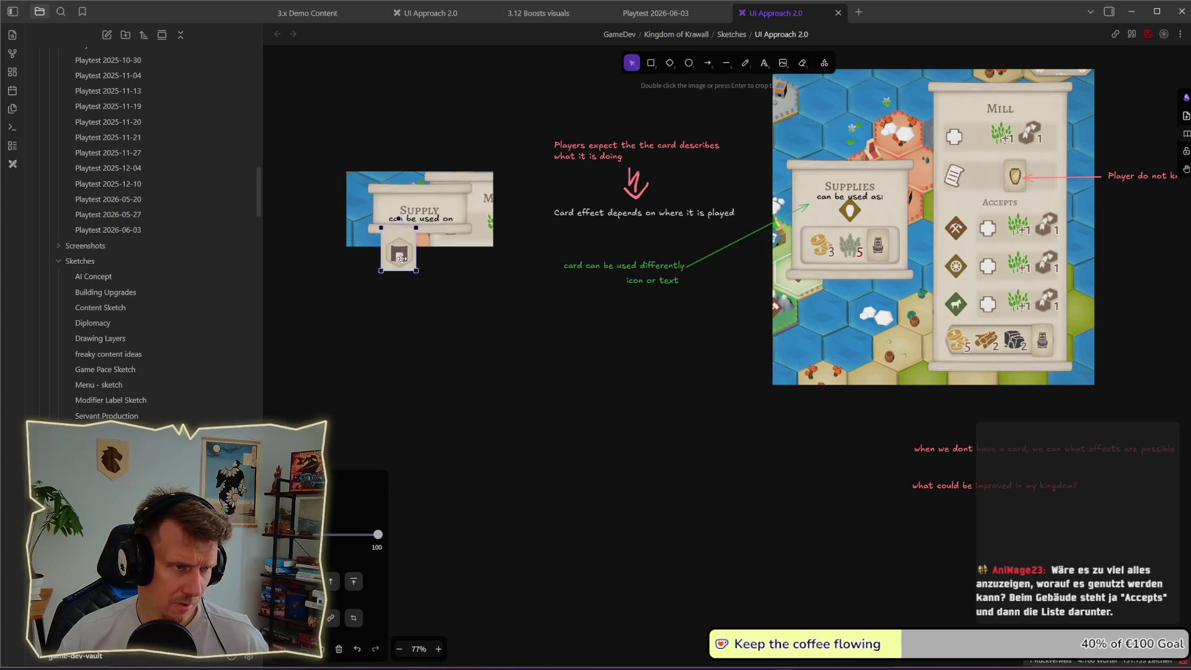
# - Snip the House card's diamond accepts rows and paste them under the Supply image
pyautogui.hotkey('alt', 'Tab')
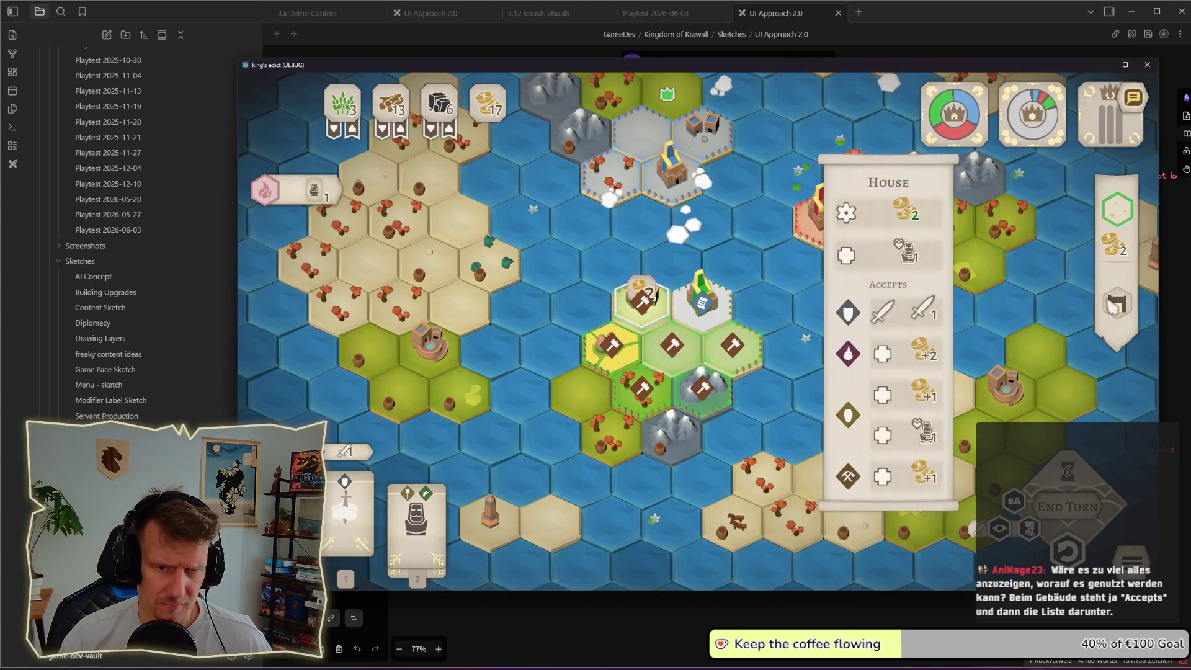
pyautogui.press('shift+super+s')
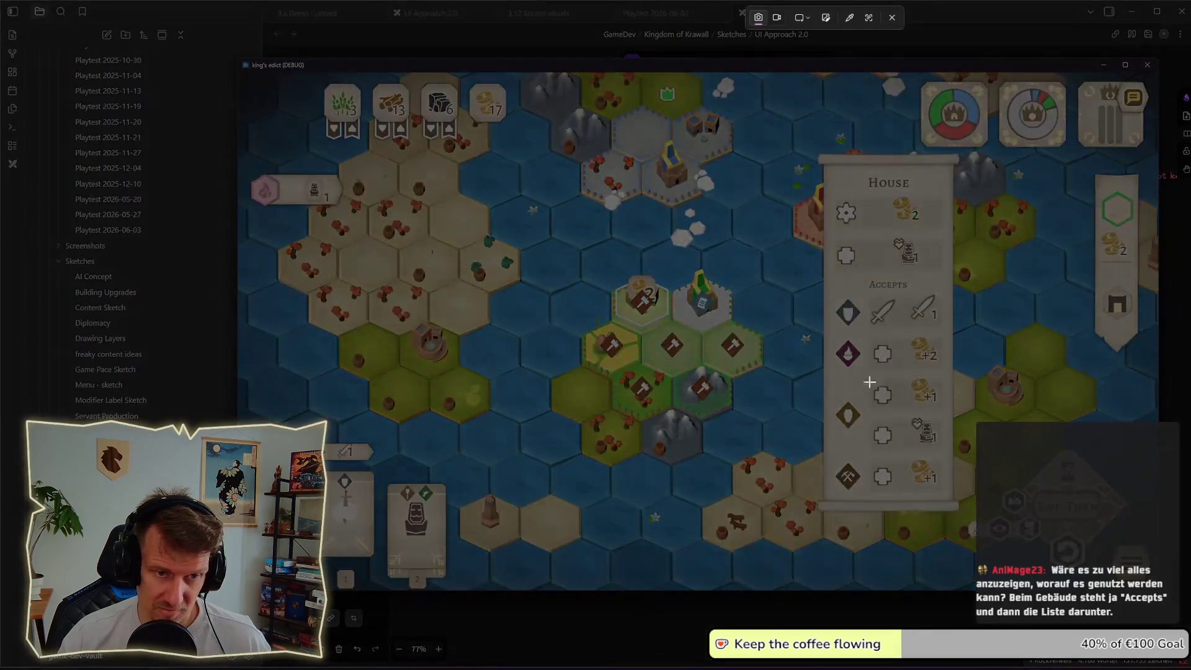
pyautogui.moveTo(832, 372); pyautogui.dragTo(938, 454)
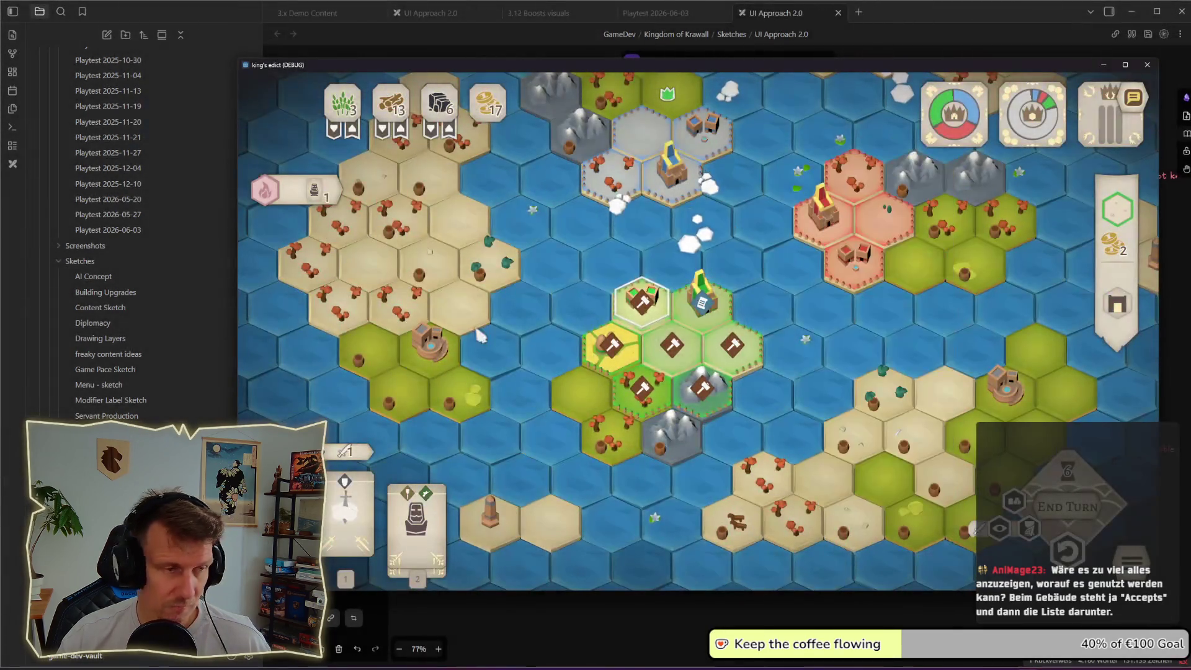
pyautogui.hotkey('alt', 'Tab')
pyautogui.hotkey('ctrl', 'v')
pyautogui.moveTo(399, 253)
pyautogui.mouseDown()
pyautogui.moveTo(369, 319)
pyautogui.moveTo(442, 301)
pyautogui.moveTo(443, 289)
pyautogui.mouseUp()
pyautogui.click(437, 322)
# - Move the house icon beside the pasted House card rows
pyautogui.click(365, 305)
pyautogui.moveTo(366, 305)
pyautogui.mouseDown()
pyautogui.moveTo(375, 269)
pyautogui.moveTo(407, 267)
pyautogui.moveTo(382, 286)
pyautogui.mouseUp()
pyautogui.press('Escape')
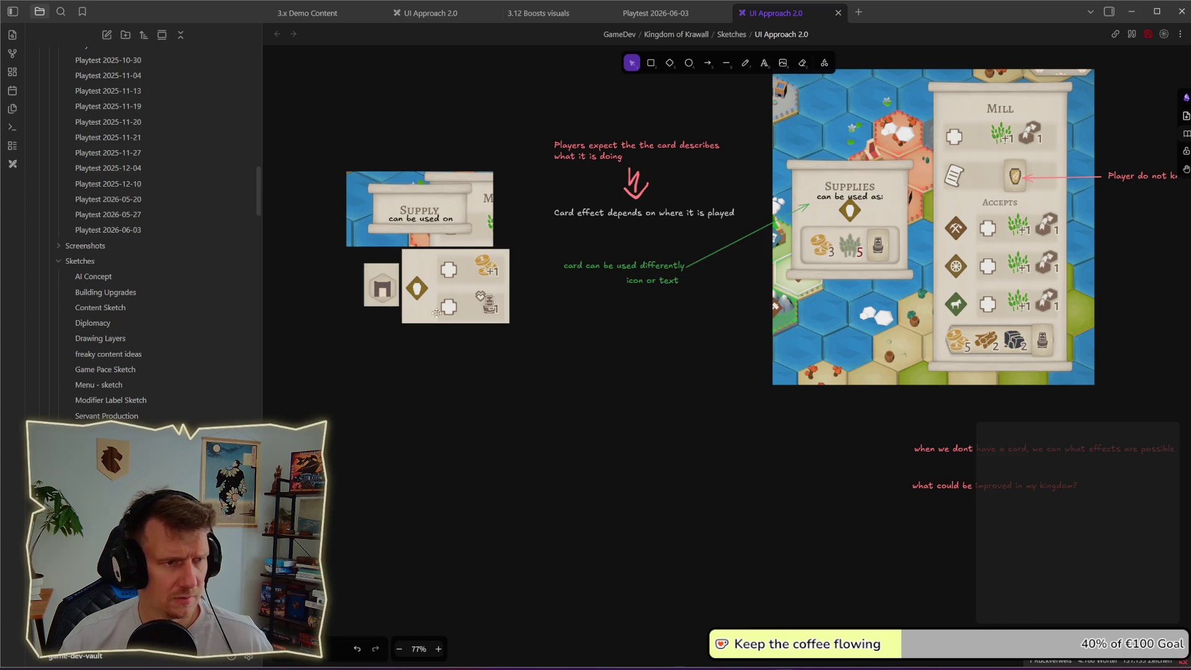
pyautogui.hotkey('alt', 'Tab')
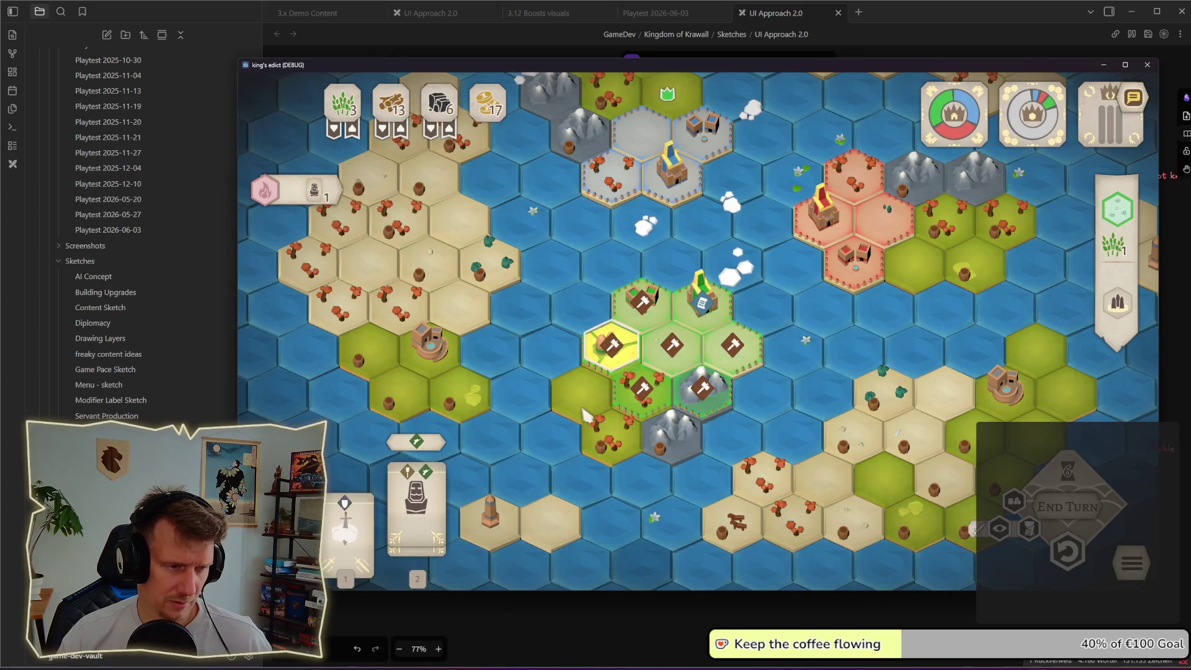
# - Place the servant card on a hammer hex
pyautogui.click(442, 498)
pyautogui.click(437, 515)
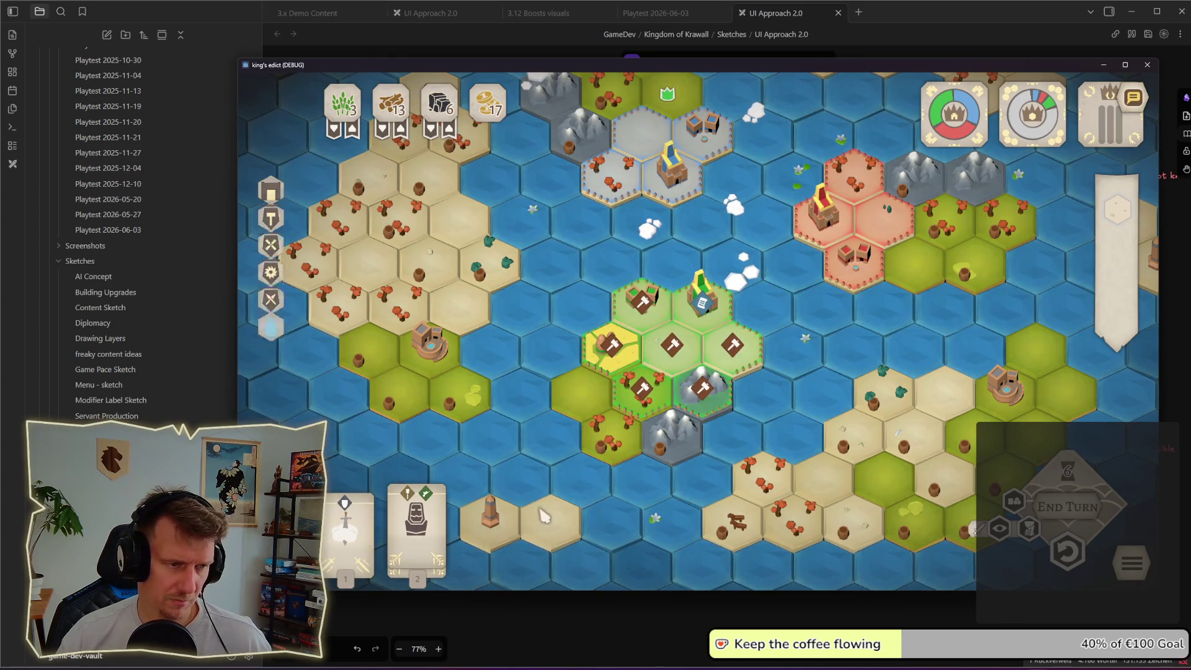
pyautogui.click(662, 396)
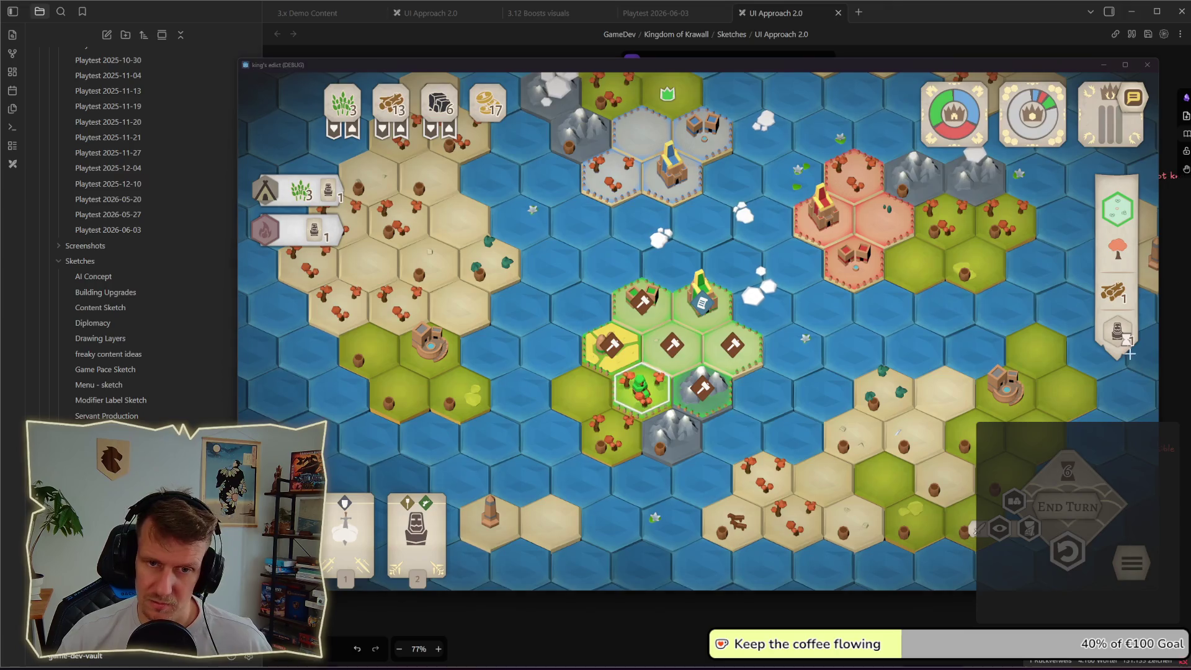
# - Snip the servant icon from the side panel and paste it into the sketch
pyautogui.press('super+shift+s')
pyautogui.moveTo(1101, 313); pyautogui.dragTo(1135, 351)
pyautogui.hotkey('alt', 'Tab')
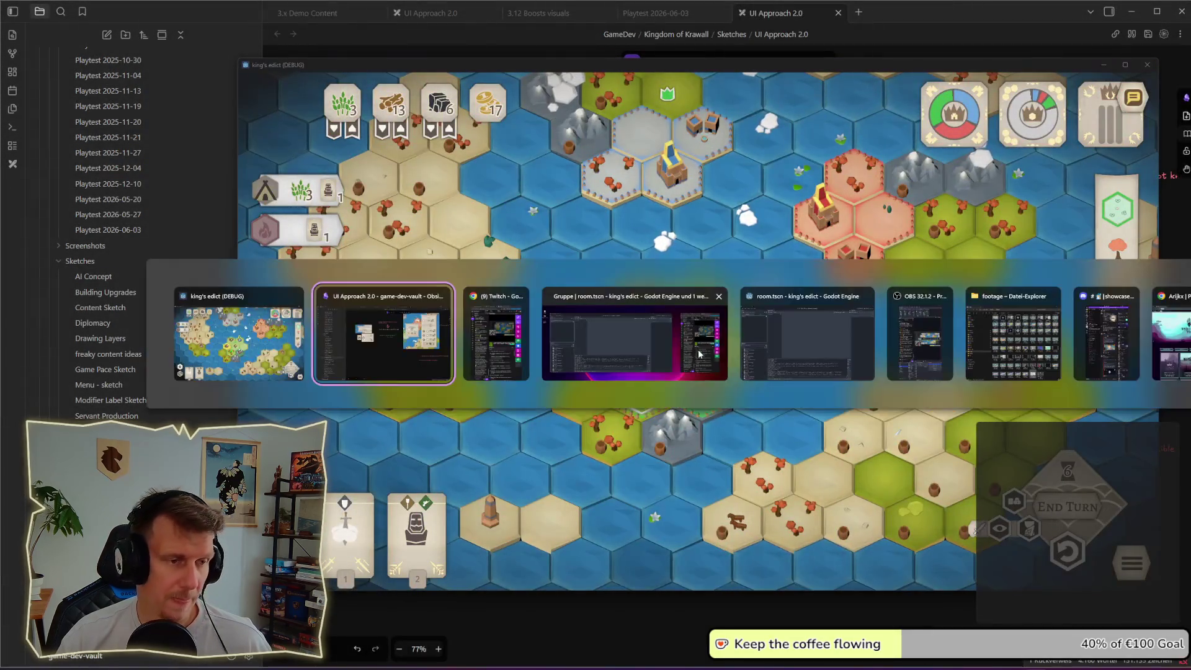
pyautogui.hotkey('ctrl', 'v')
pyautogui.moveTo(394, 392); pyautogui.dragTo(385, 355)
pyautogui.hotkey('alt', 'Tab')
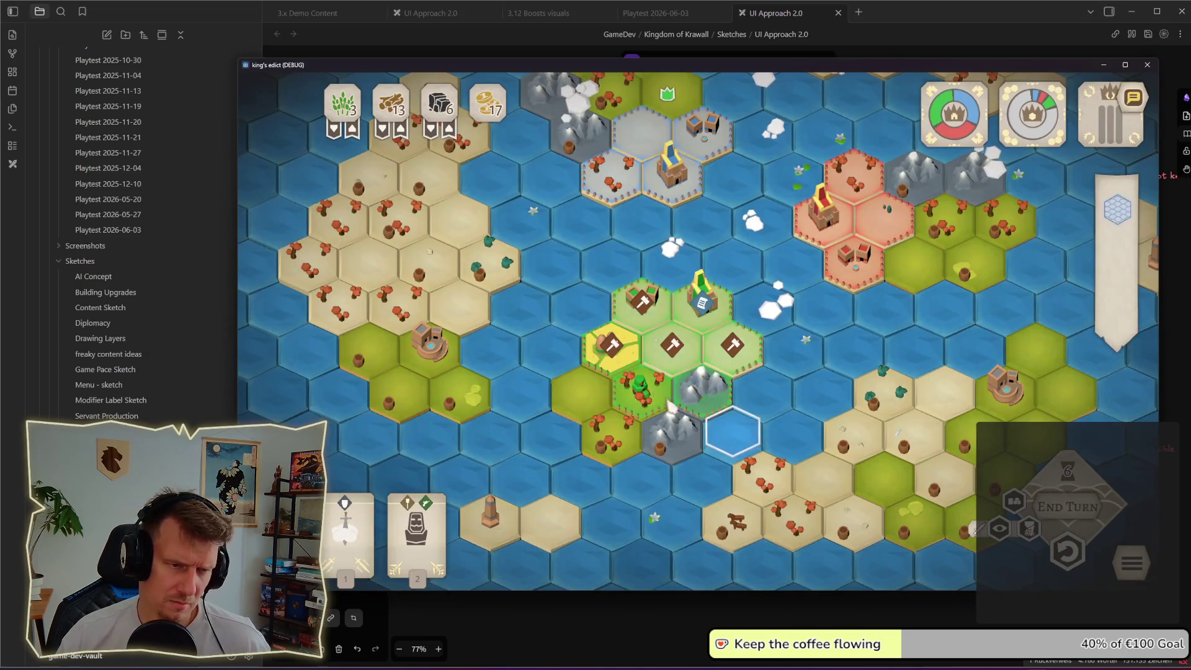
# - Build the third listed building on the hammer hex and buy a servant for the central hex
pyautogui.moveTo(1117, 334)
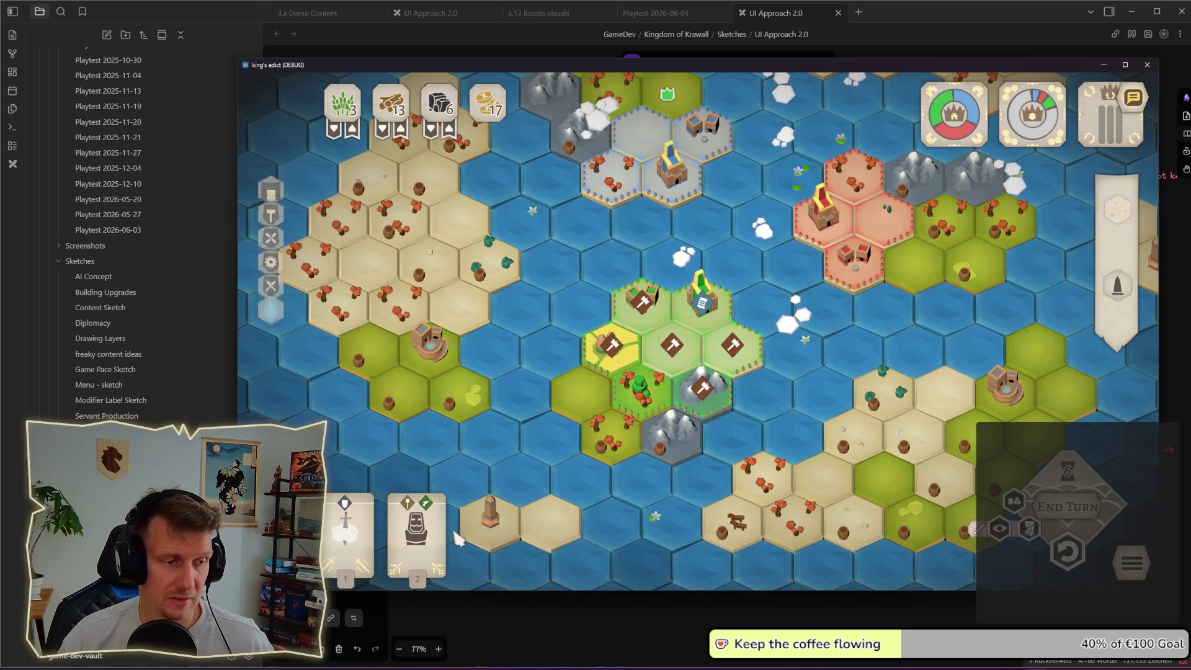
pyautogui.click(661, 402)
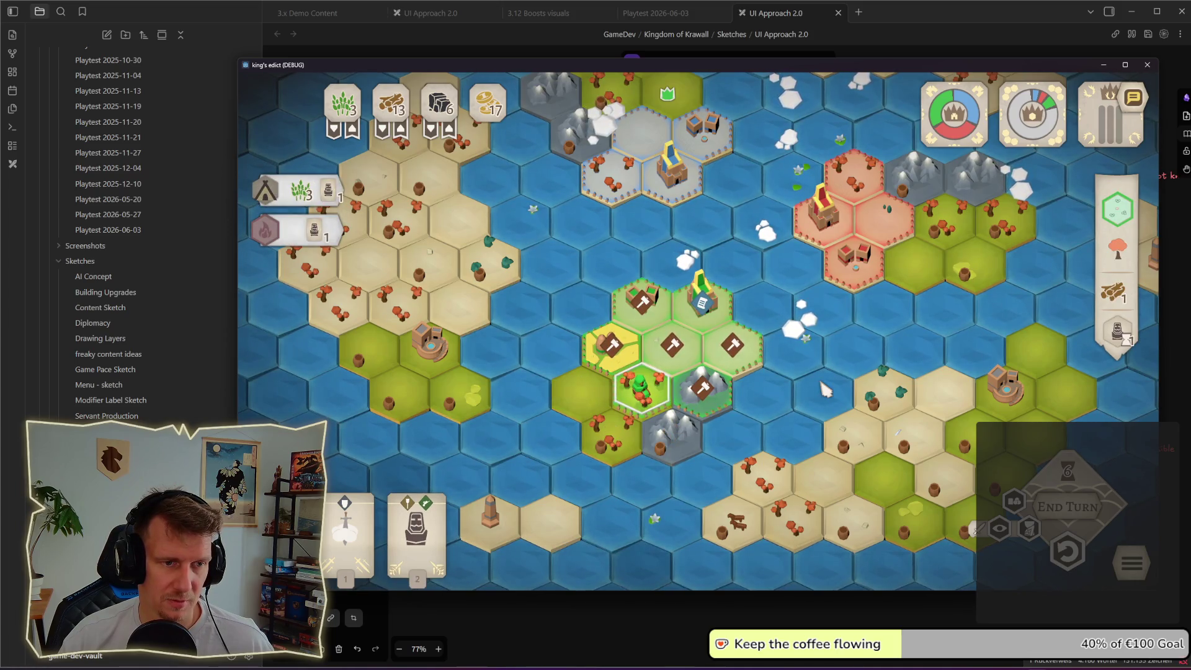
pyautogui.click(672, 344)
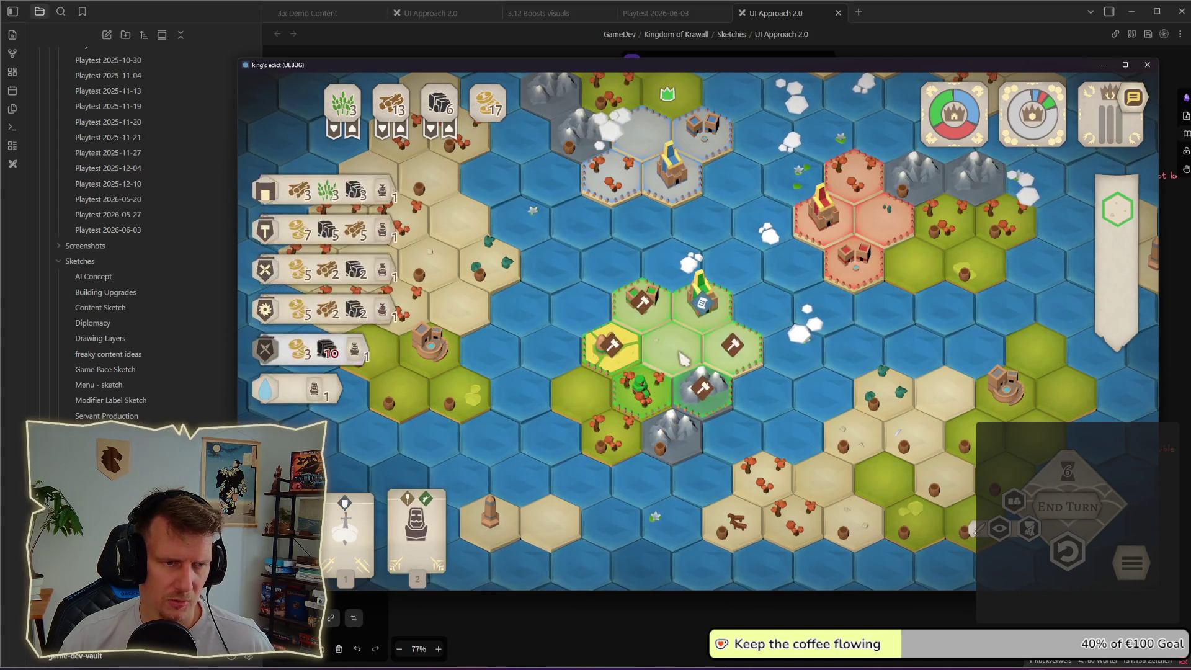
pyautogui.click(285, 282)
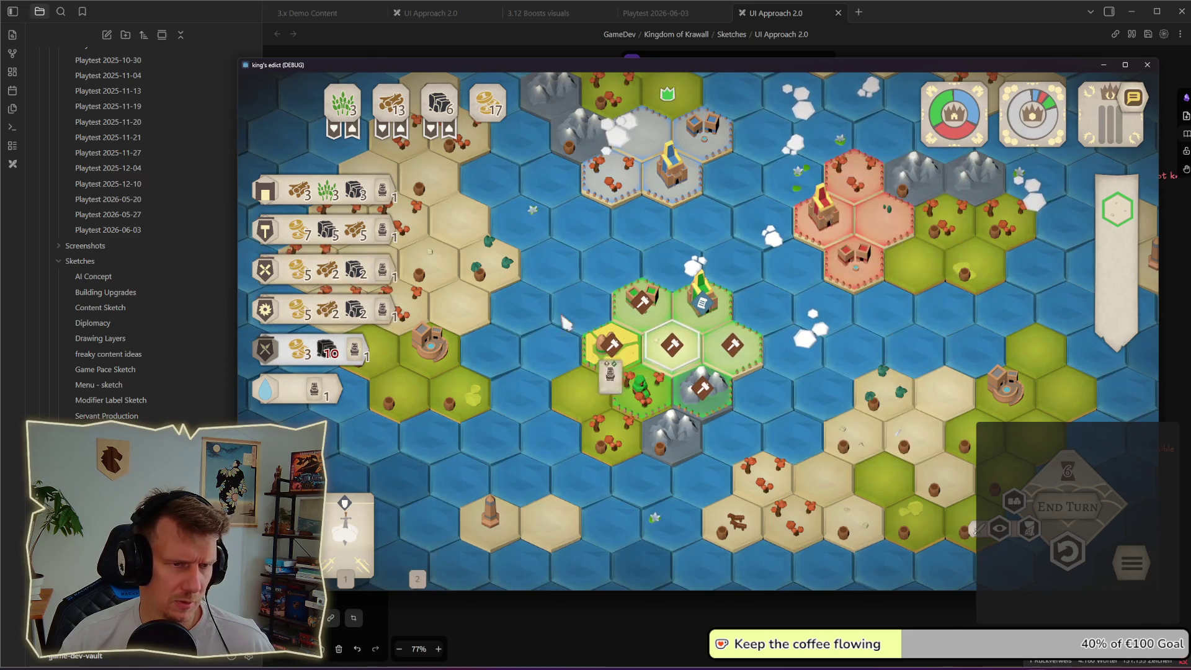
pyautogui.click(596, 328)
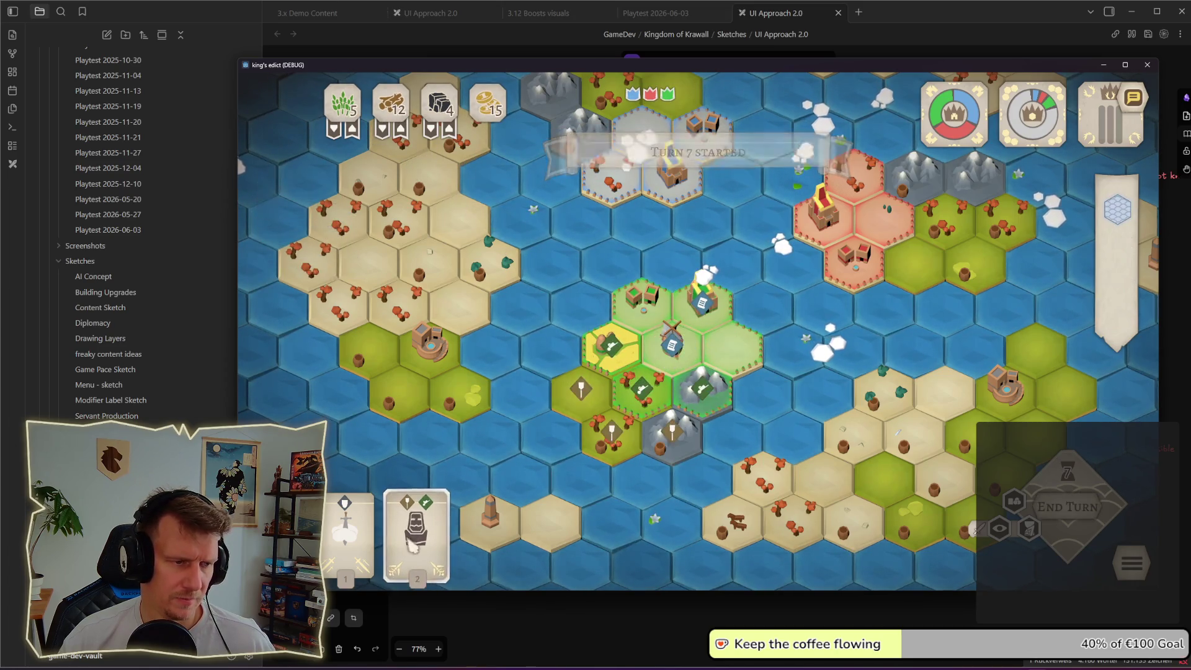
pyautogui.click(671, 356)
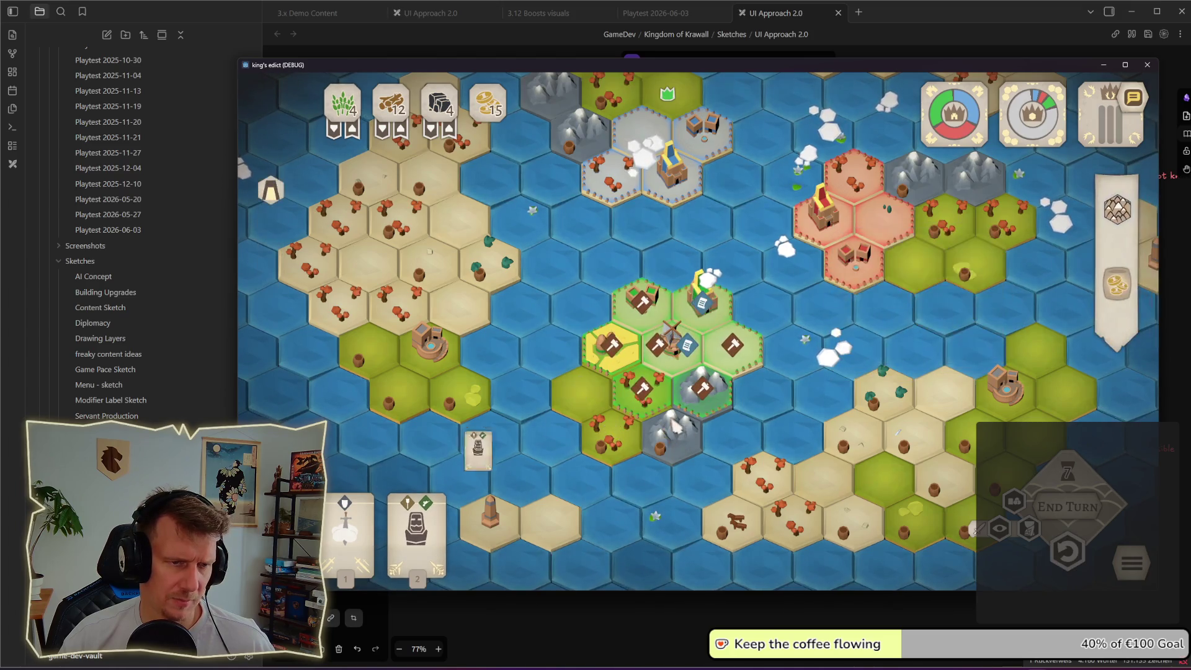
# - Play card 2 onto a hammer hex, send the worker and statue to the central hex
pyautogui.click(417, 509)
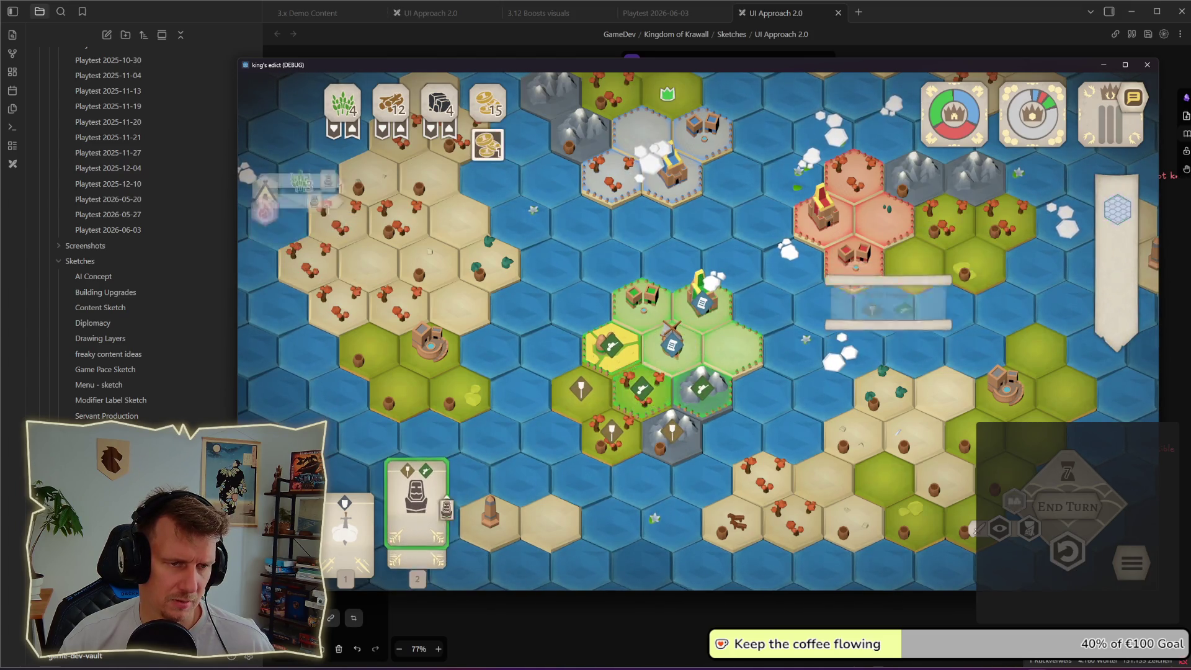
pyautogui.press('Escape')
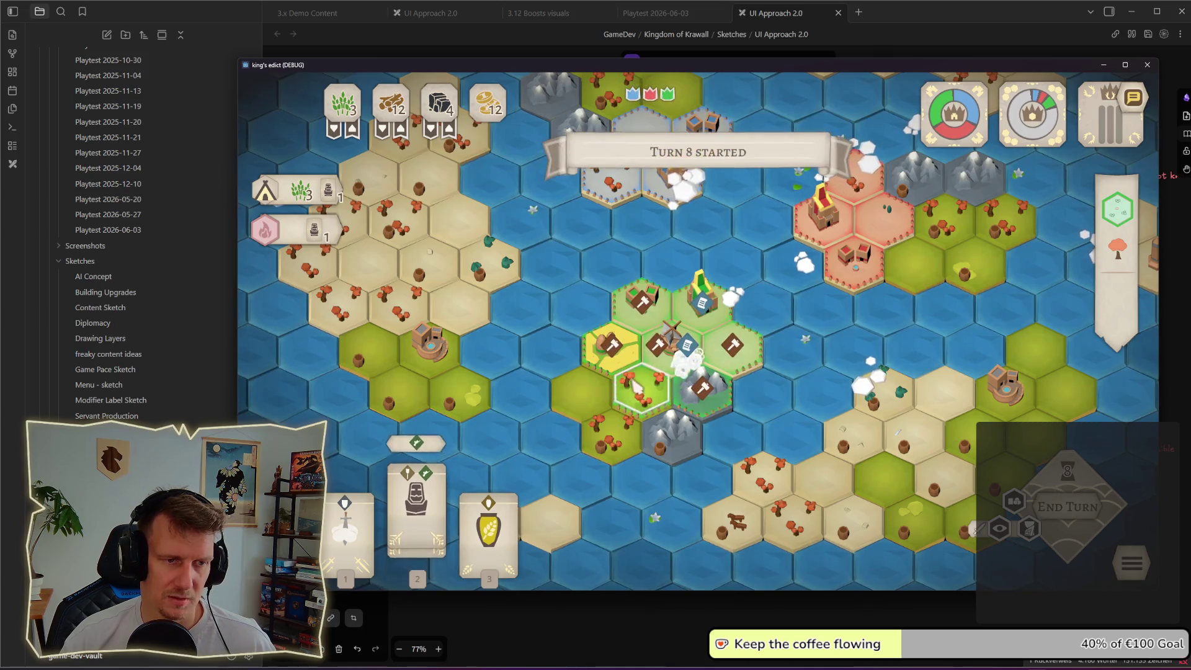
pyautogui.moveTo(422, 456); pyautogui.dragTo(643, 391)
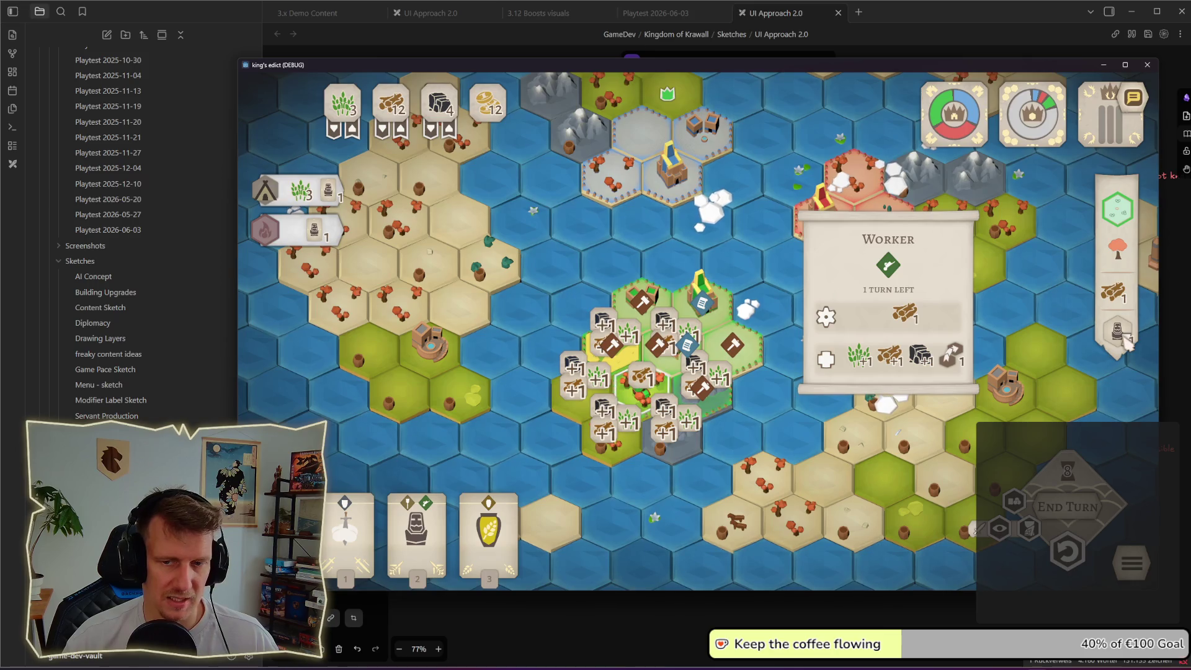
pyautogui.moveTo(1126, 345); pyautogui.dragTo(668, 361)
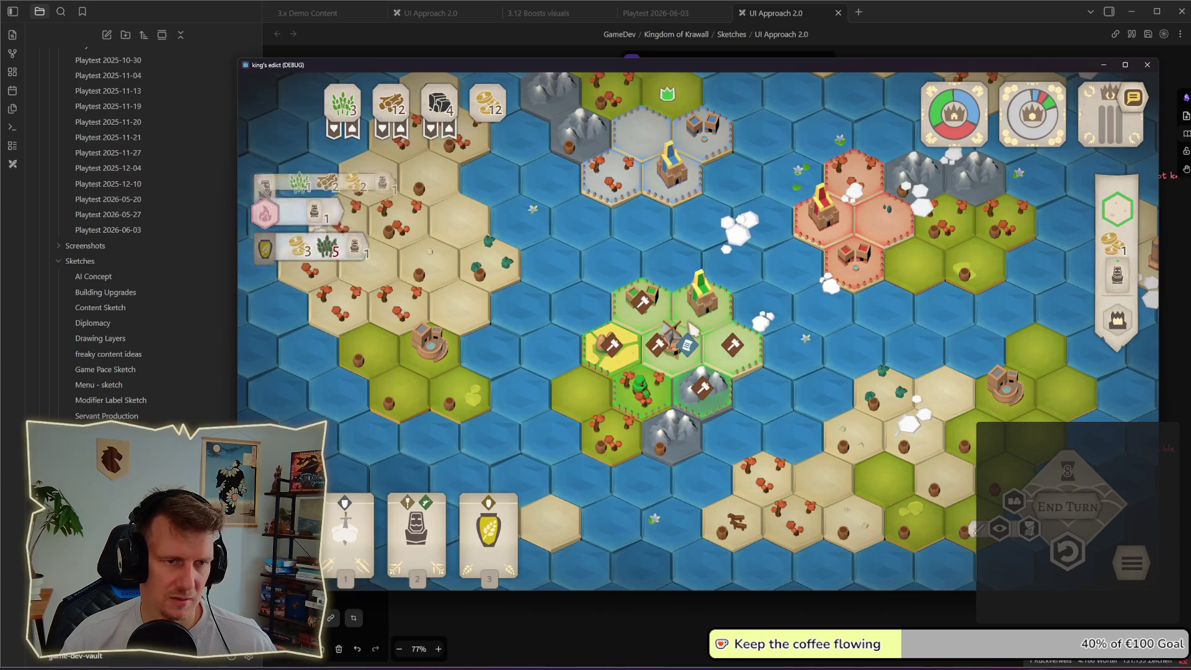
pyautogui.click(703, 304)
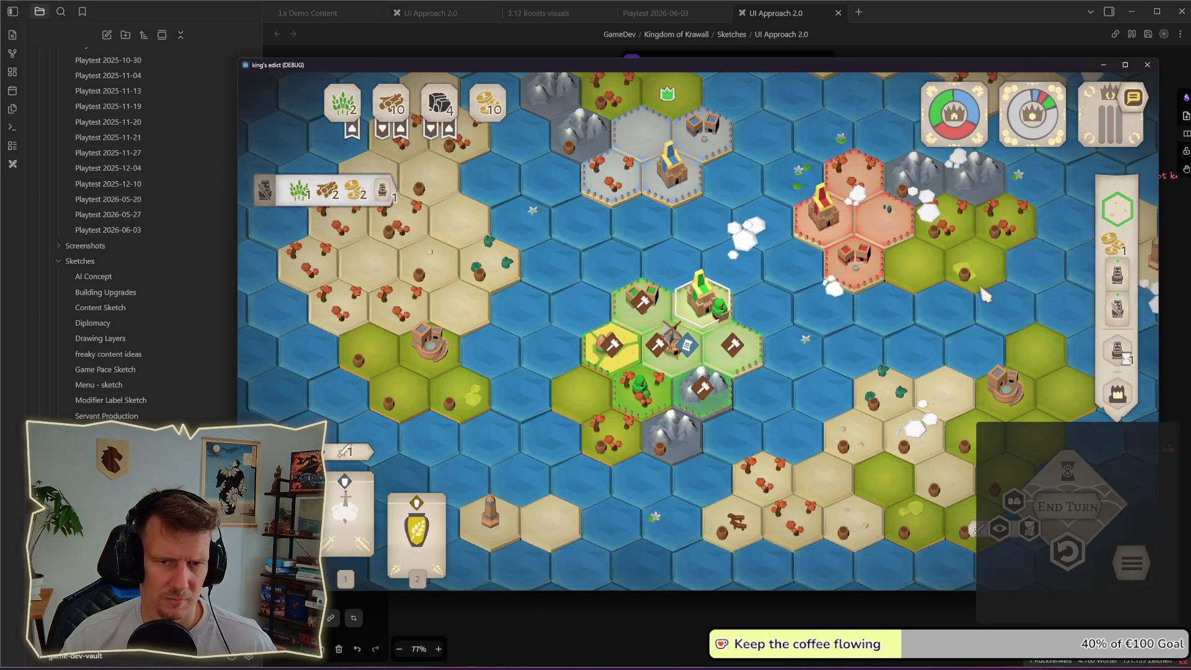
pyautogui.moveTo(267, 188)
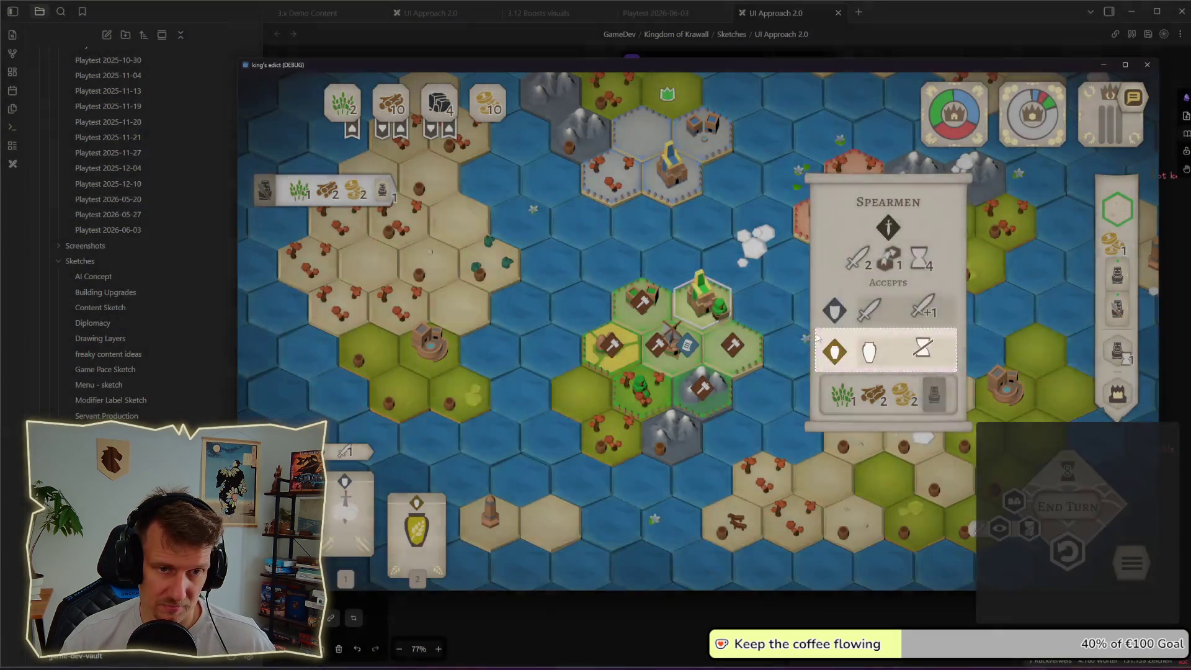
# - Paste the Spearmen accepts row under the upper card and delete the stray small icon
pyautogui.hotkey('alt', 'Tab')
pyautogui.hotkey('ctrl', 'v')
pyautogui.moveTo(482, 395); pyautogui.dragTo(469, 352)
pyautogui.press('Delete')
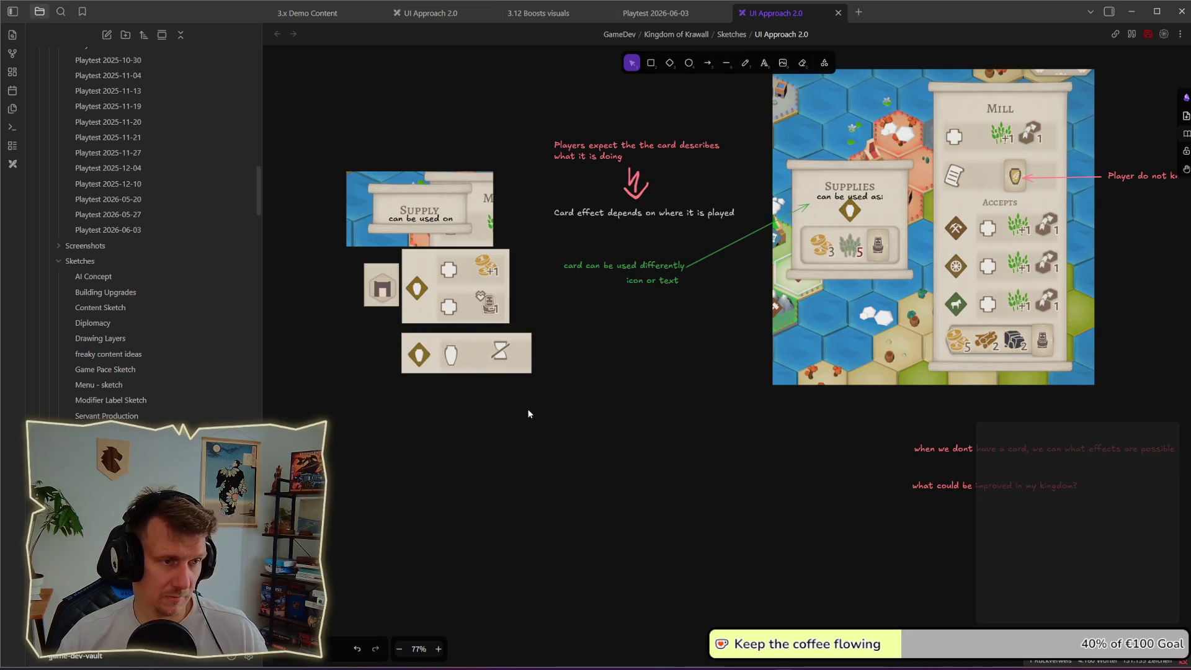
# - End the turn and snip the Spearmen production icon from the side panel
pyautogui.hotkey('alt', 'Tab')
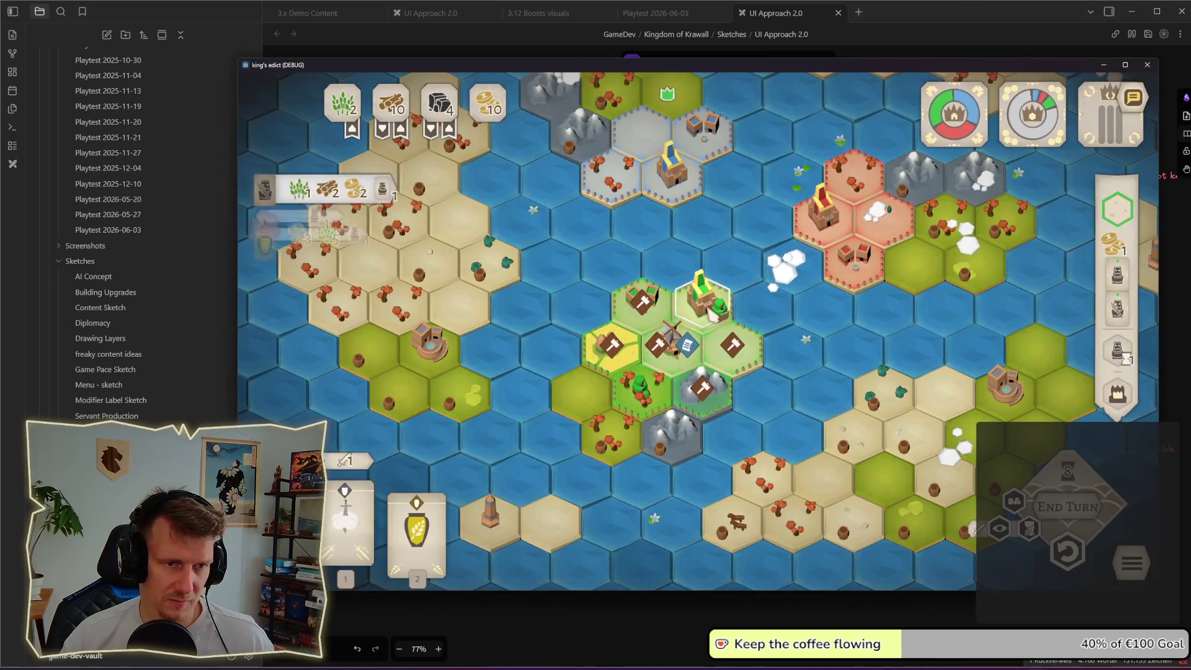
pyautogui.click(1117, 391)
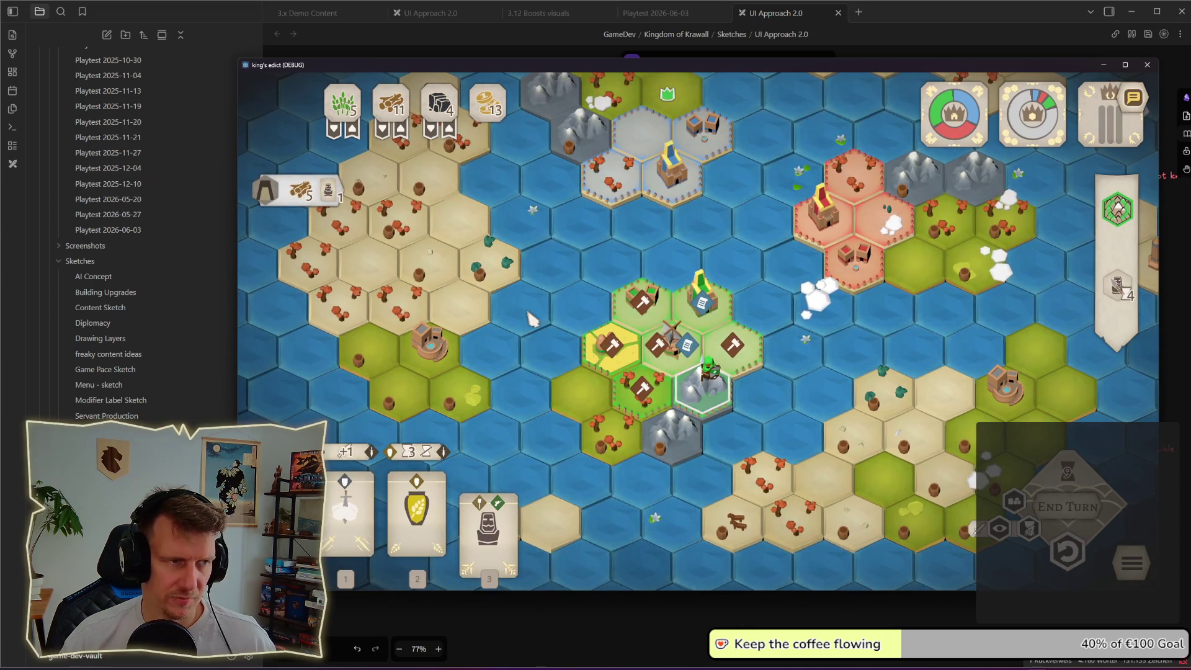
pyautogui.moveTo(1123, 291)
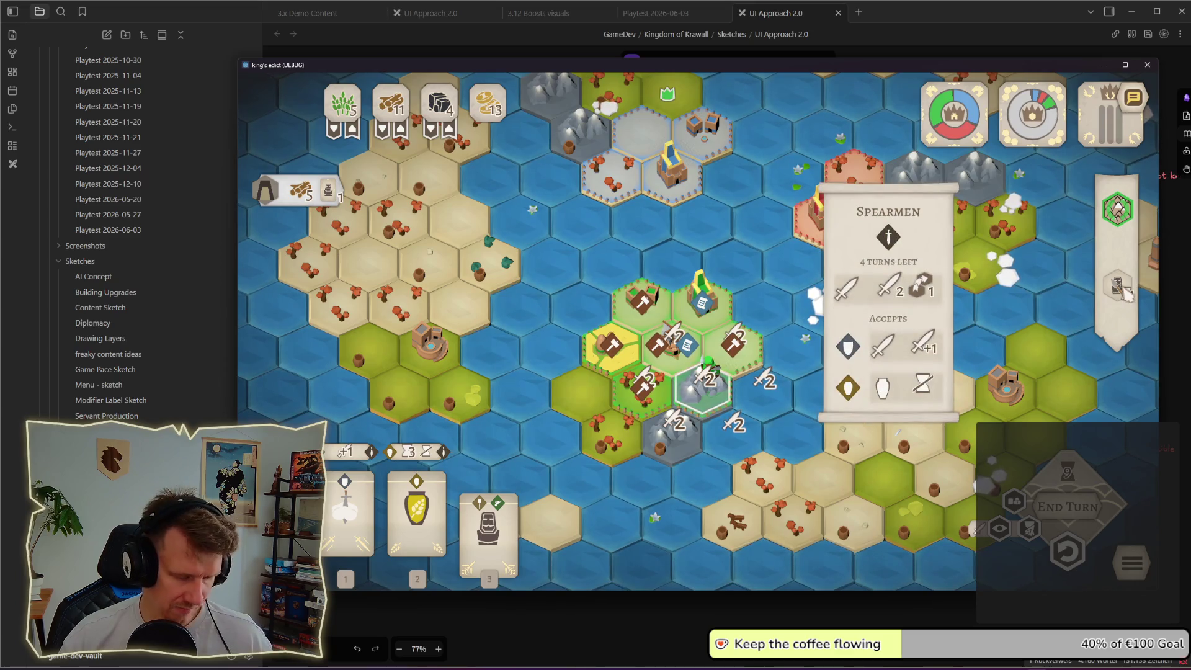
pyautogui.press('super+shift+s')
pyautogui.moveTo(1094, 256); pyautogui.dragTo(1145, 317)
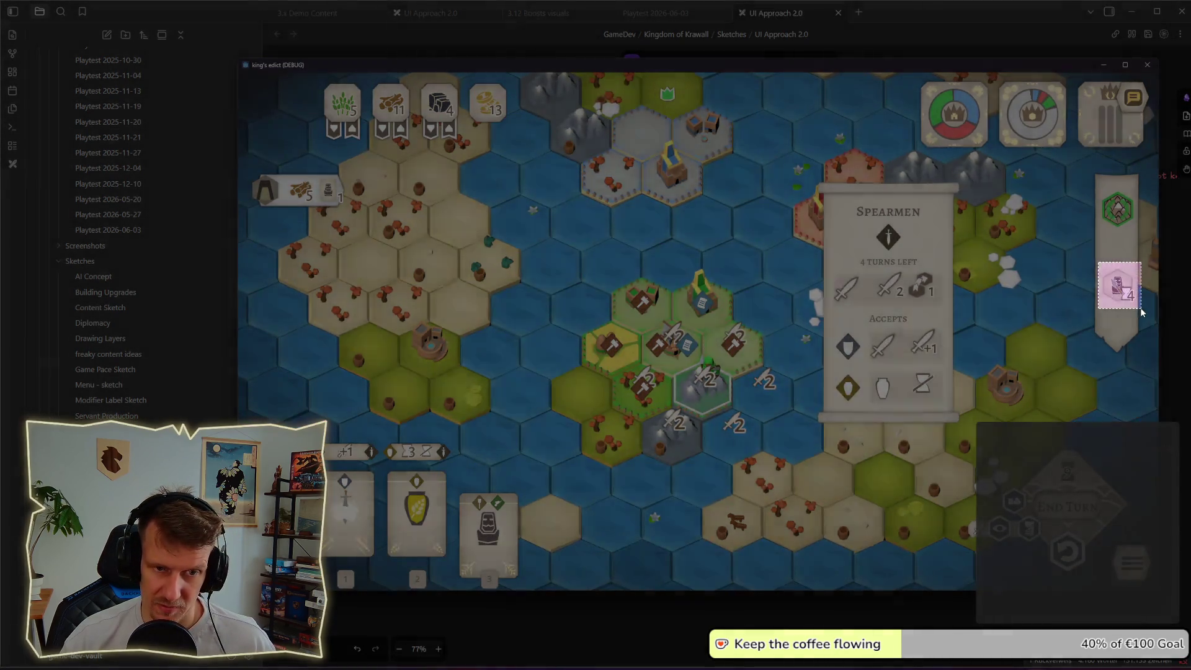
# - Position the Spearmen icon left of the new card row
pyautogui.hotkey('alt', 'Tab')
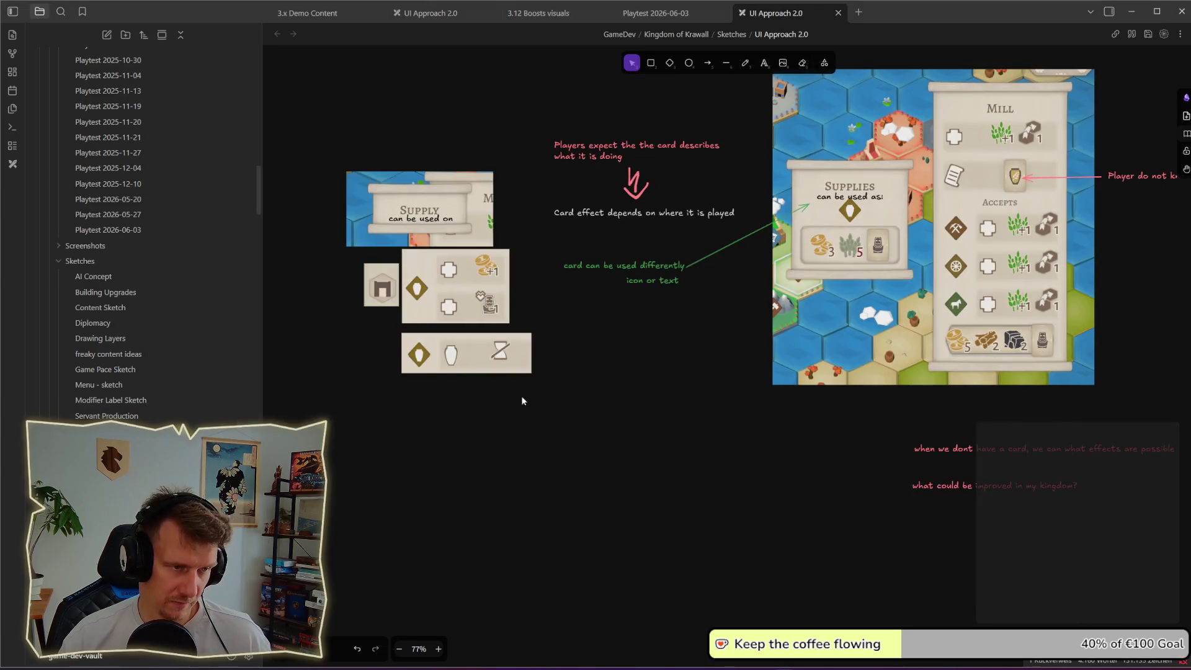
pyautogui.moveTo(510, 401); pyautogui.dragTo(391, 361)
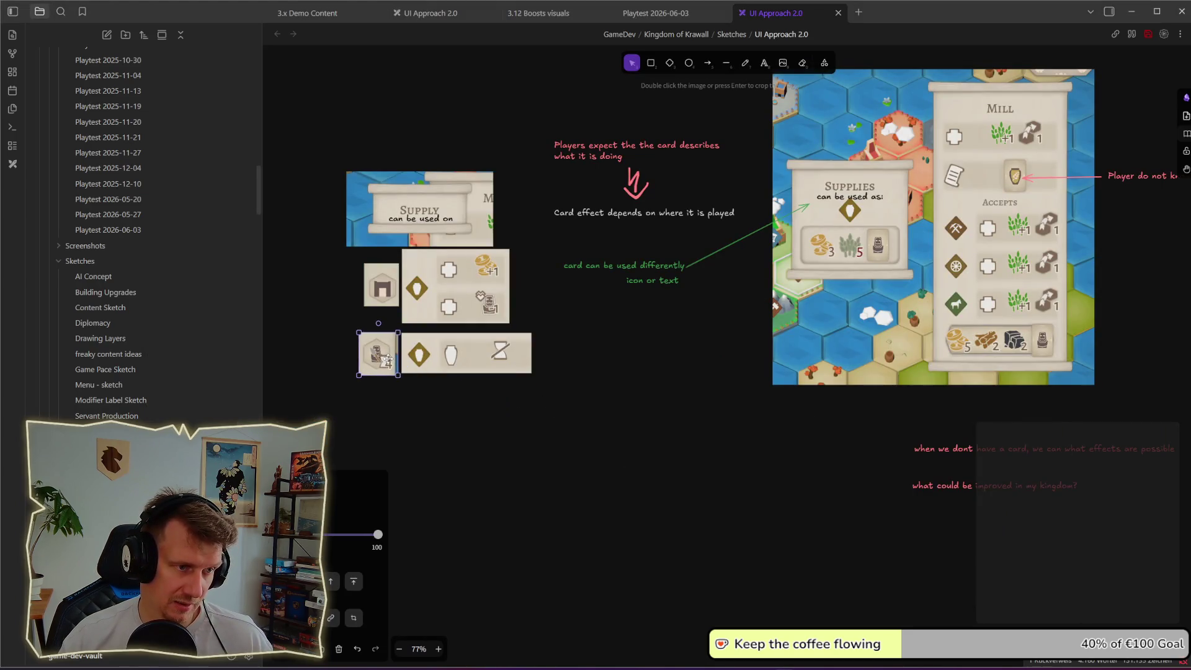
pyautogui.moveTo(434, 399); pyautogui.dragTo(631, 402)
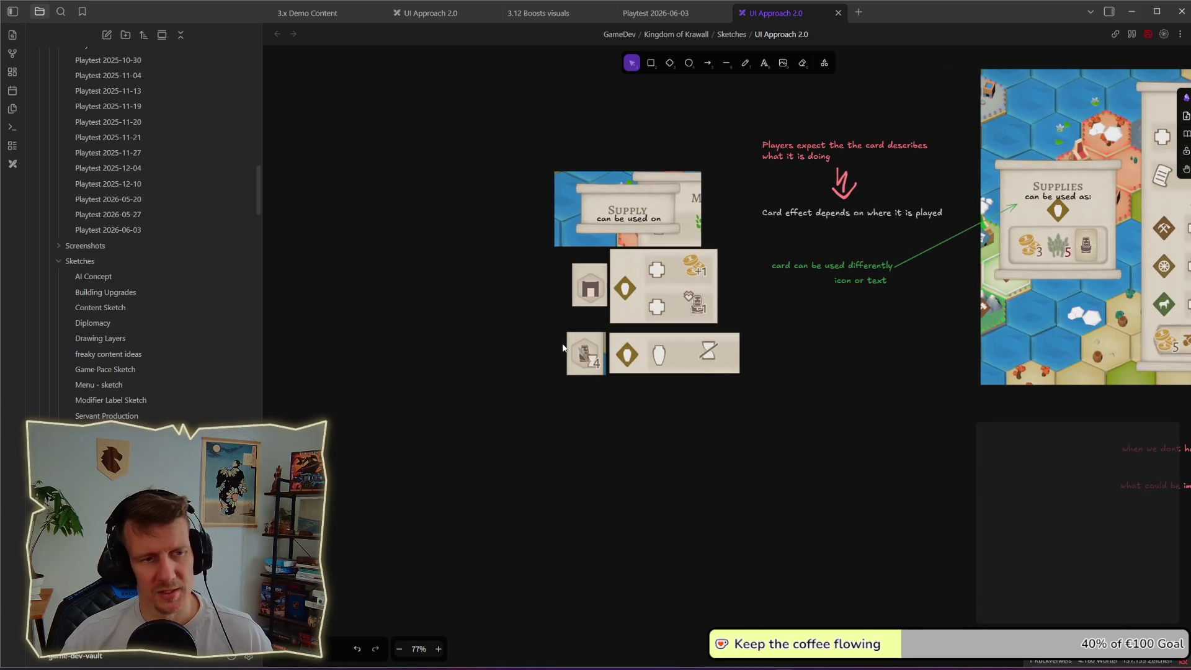
pyautogui.moveTo(587, 354); pyautogui.dragTo(481, 356)
pyautogui.hotkey('ctrl', 'z')
pyautogui.click(563, 419)
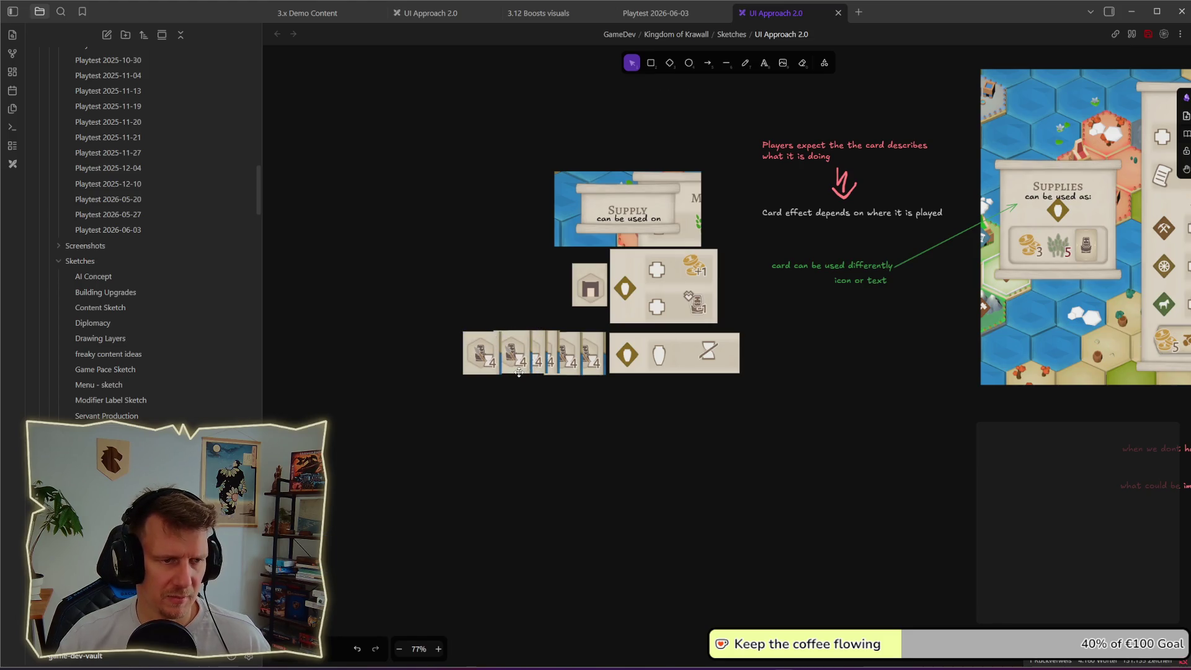
pyautogui.moveTo(445, 305); pyautogui.dragTo(595, 418)
pyautogui.click(588, 366)
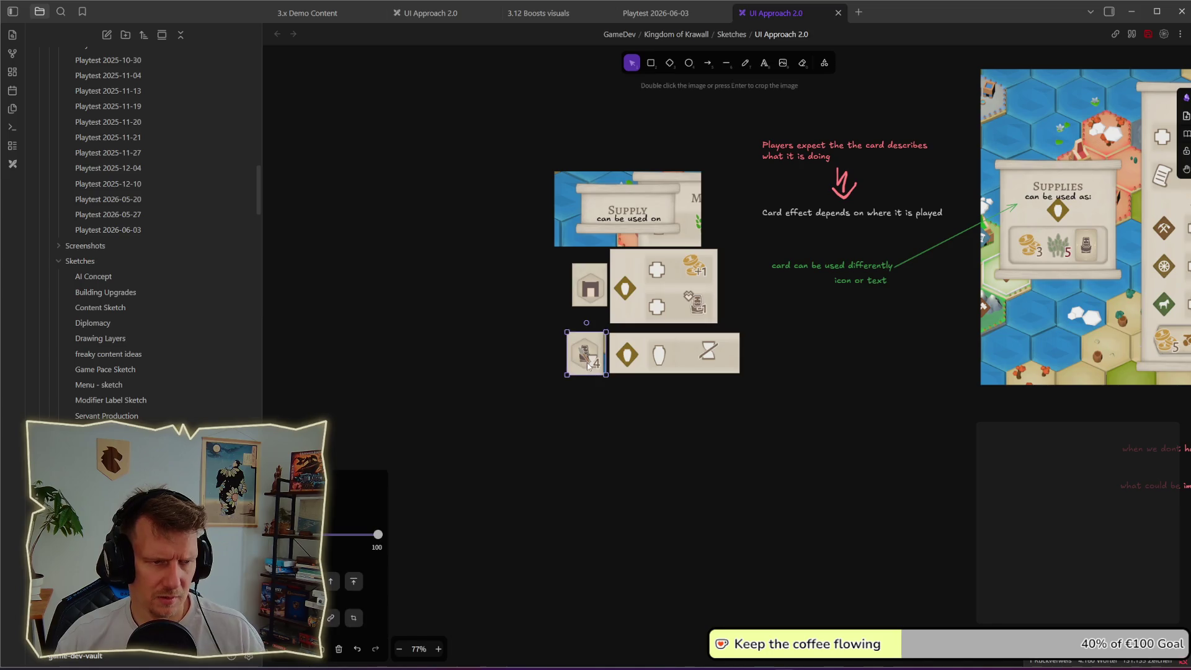
pyautogui.click(605, 362)
pyautogui.moveTo(589, 360); pyautogui.dragTo(476, 365)
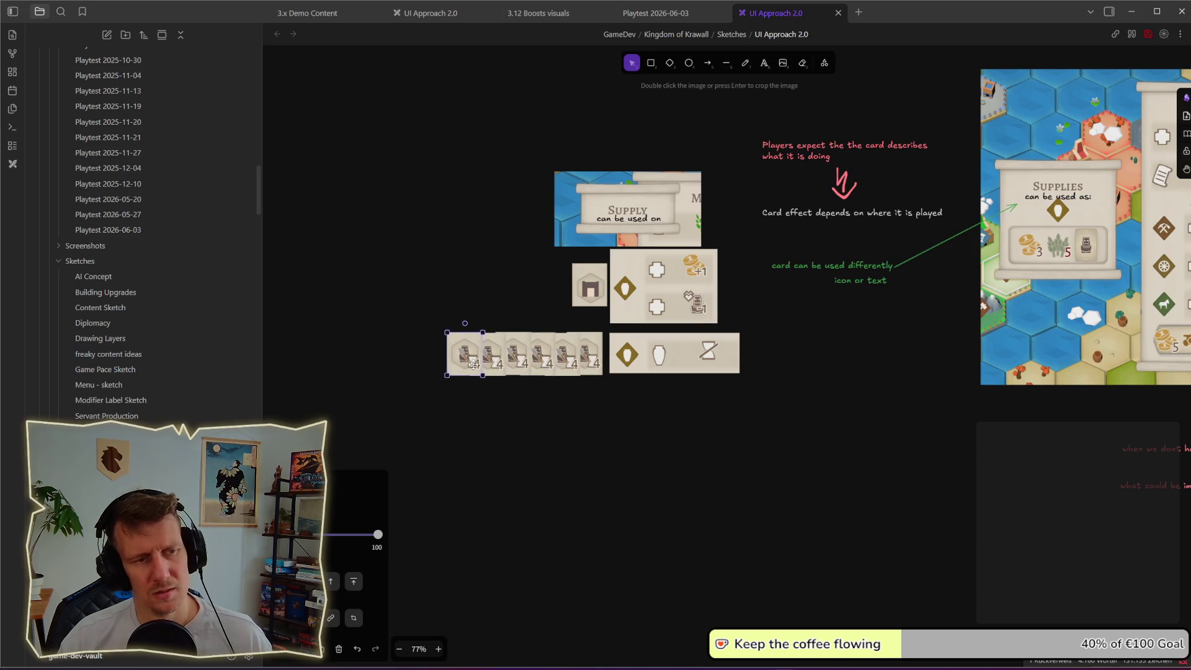
pyautogui.click(502, 399)
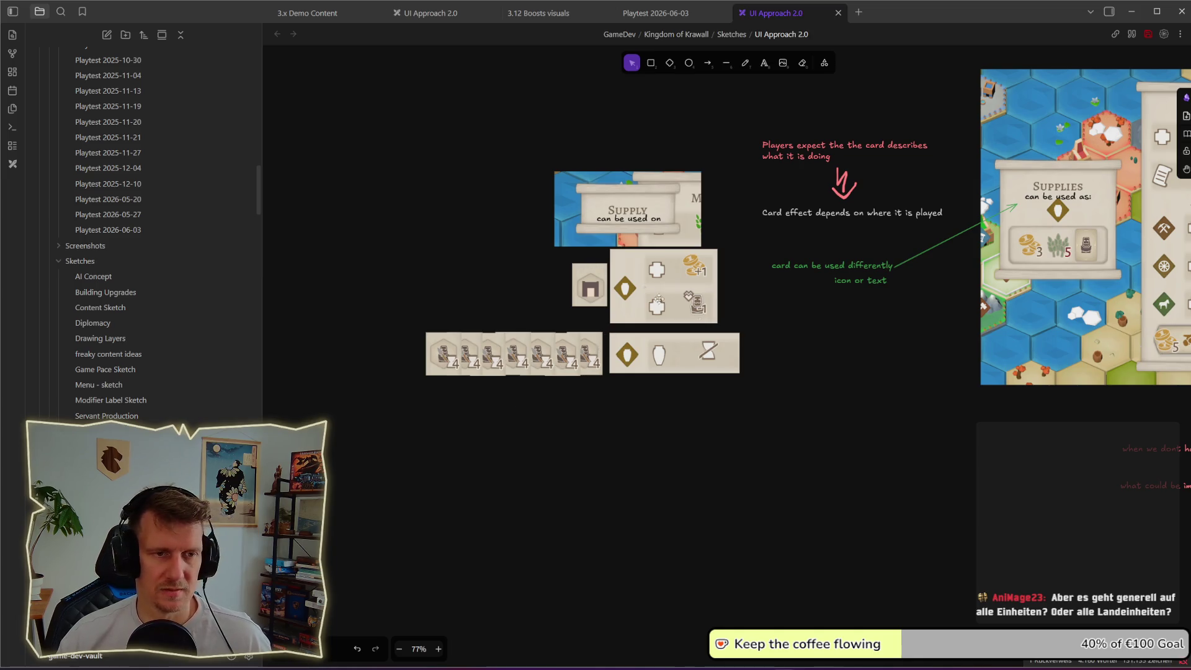
# - Shift the icon card row and middle card group left to align under the Supply card
pyautogui.moveTo(639, 374); pyautogui.dragTo(799, 392)
pyautogui.moveTo(643, 353); pyautogui.dragTo(606, 353)
pyautogui.moveTo(765, 339); pyautogui.dragTo(523, 242)
pyautogui.moveTo(657, 287); pyautogui.dragTo(641, 287)
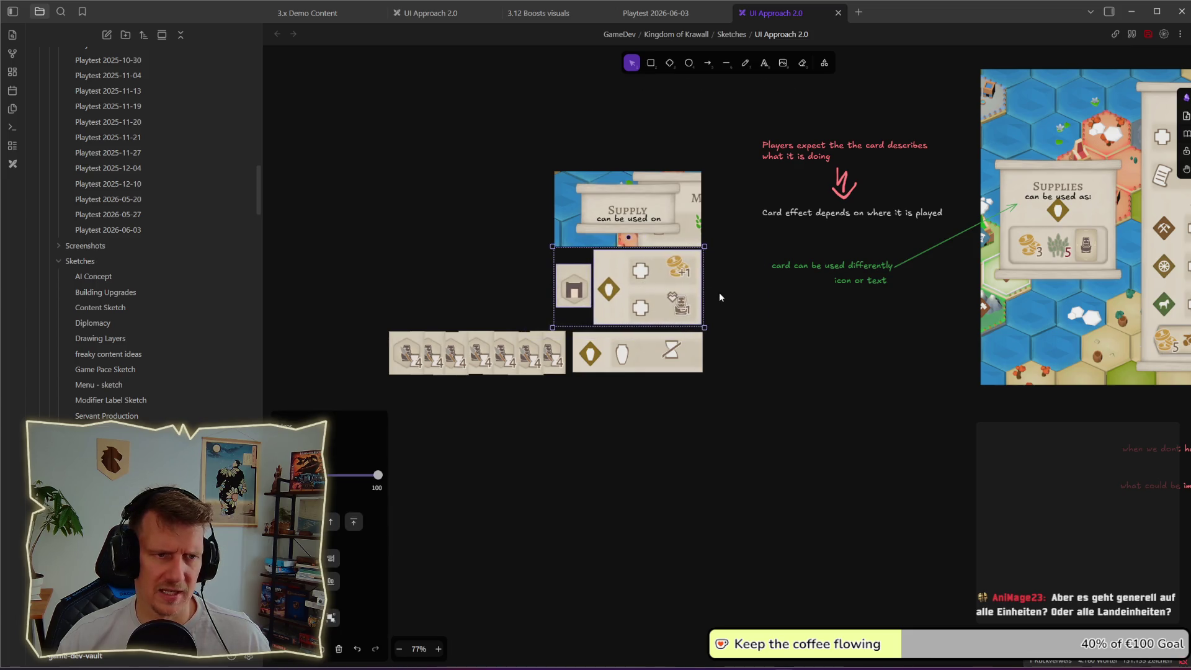
pyautogui.click(720, 297)
pyautogui.moveTo(506, 140)
pyautogui.mouseDown()
pyautogui.moveTo(721, 251)
pyautogui.moveTo(684, 236)
pyautogui.mouseUp()
pyautogui.click(740, 297)
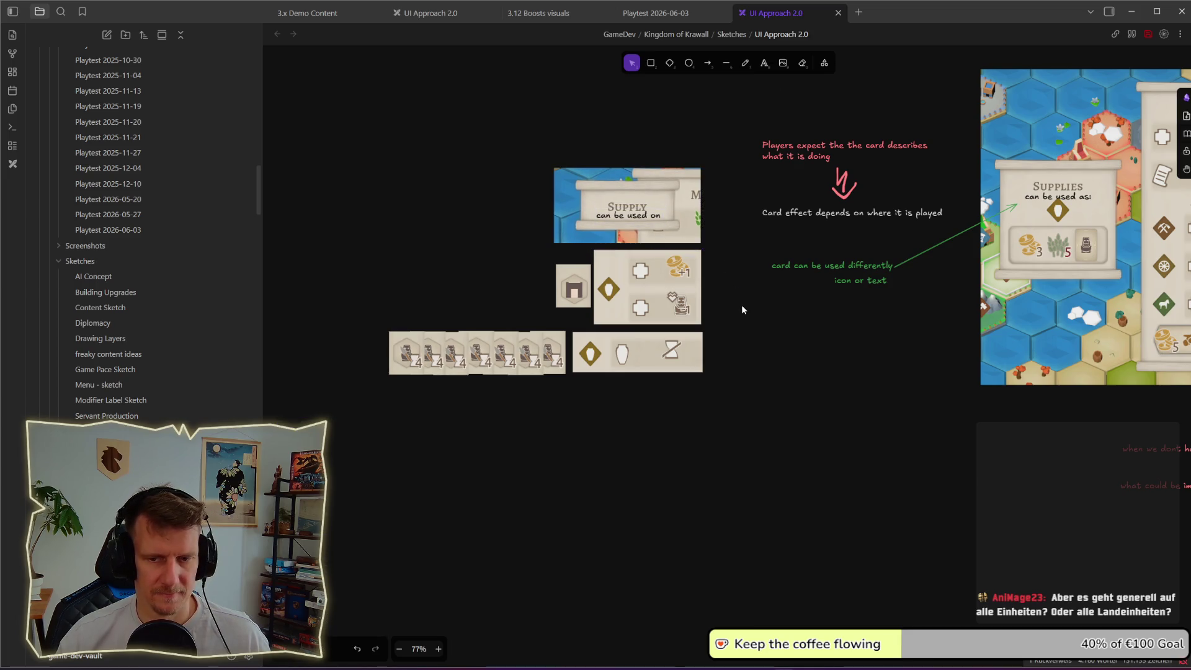
pyautogui.hscroll(-1, 714, 373)
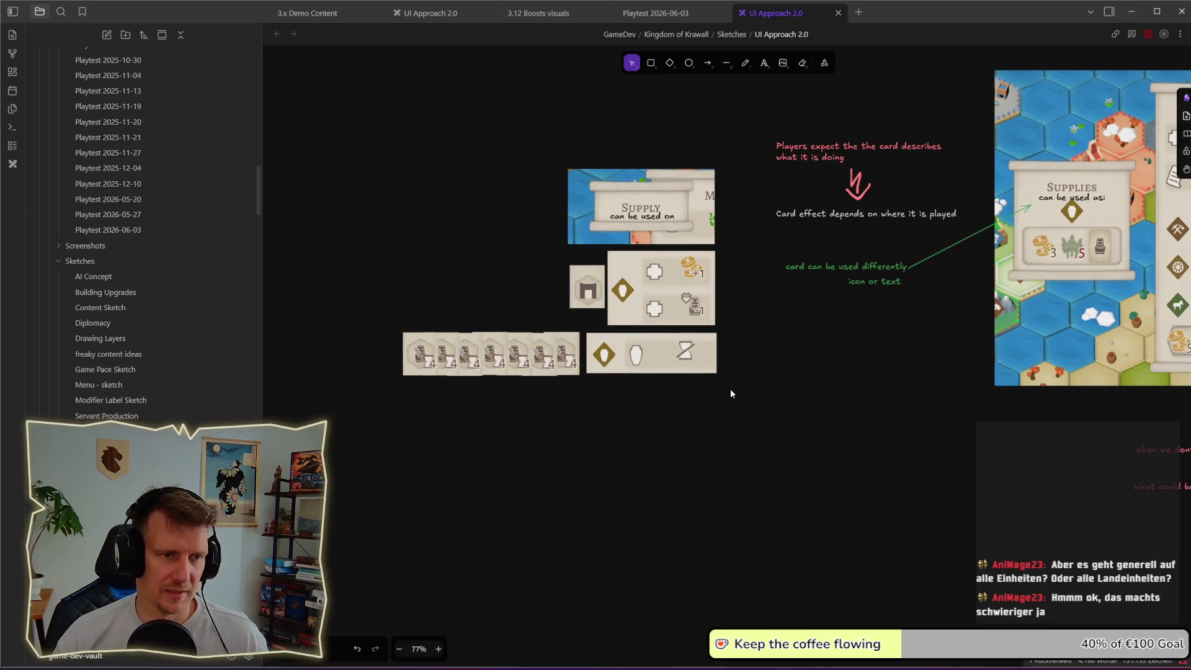
pyautogui.hotkey('alt', 'Tab')
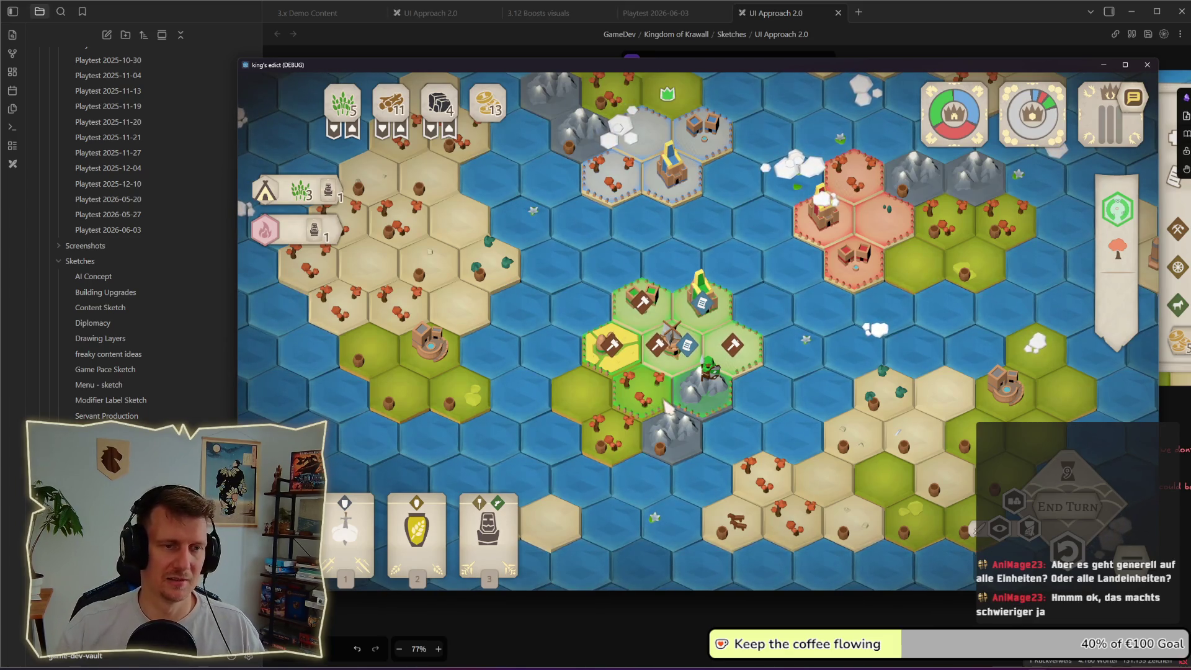
# - Back in the sketch, select the row of icon cards and then clear the selection
pyautogui.hotkey('alt', 'Tab')
pyautogui.moveTo(747, 393)
pyautogui.mouseDown()
pyautogui.moveTo(663, 378)
pyautogui.moveTo(544, 330)
pyautogui.mouseUp()
pyautogui.click(668, 424)
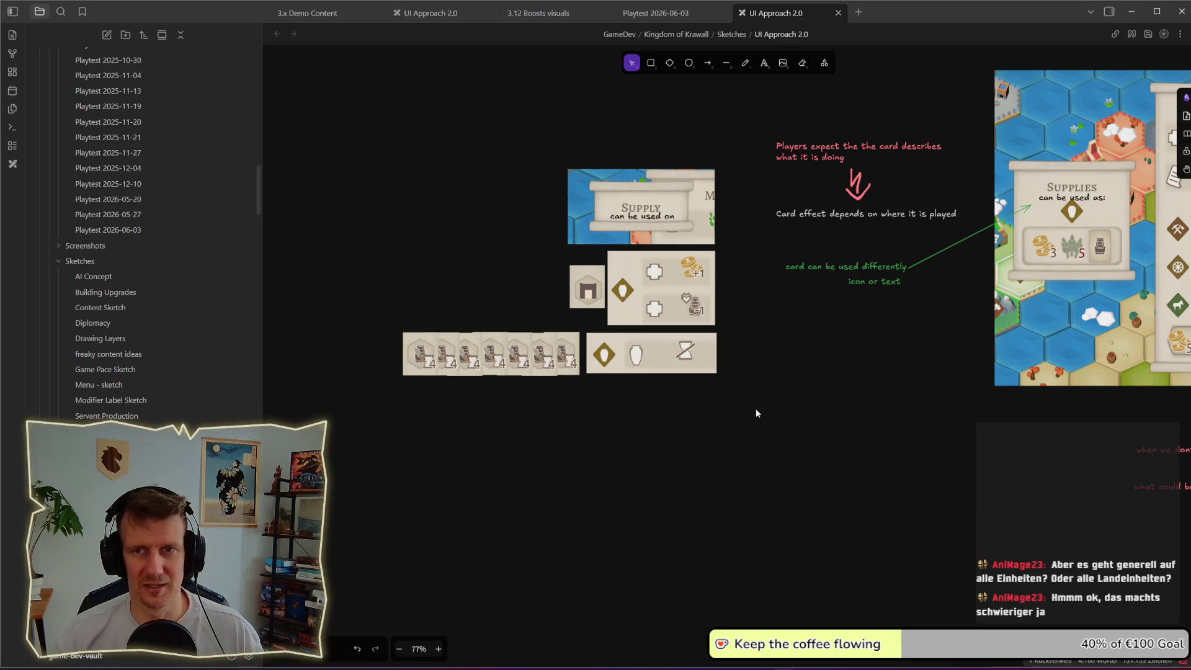
# - Pan the canvas until the Mill screenshot and its annotation notes are fully visible
pyautogui.scroll(1, 743, 339)
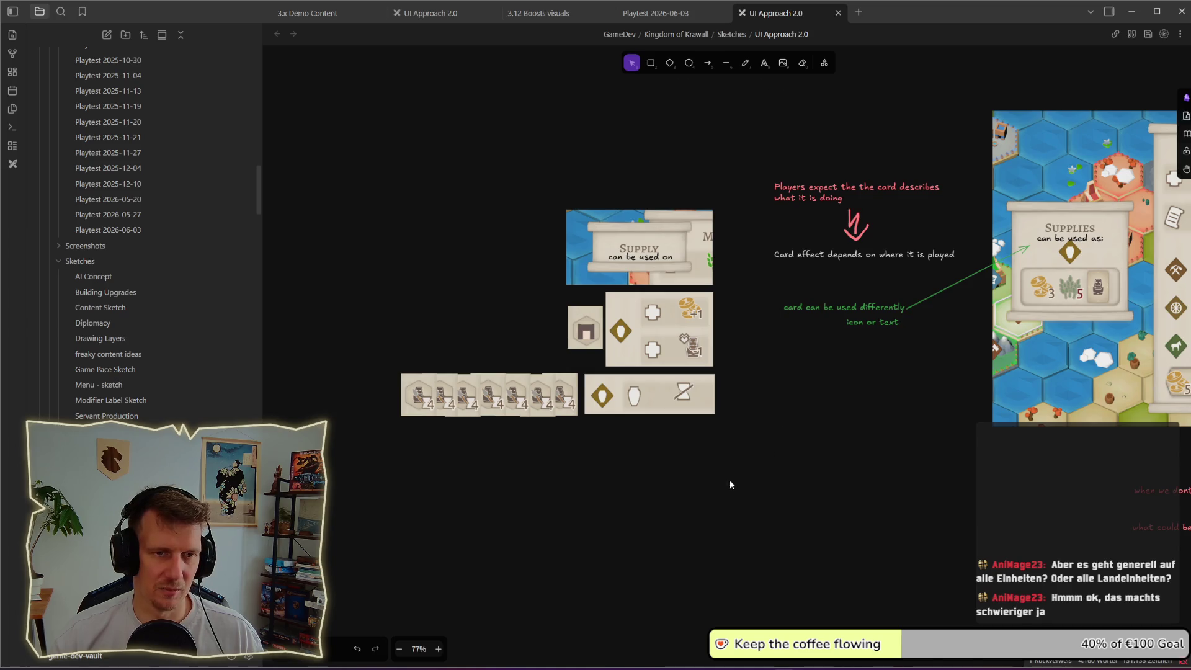
pyautogui.hscroll(2, 730, 474)
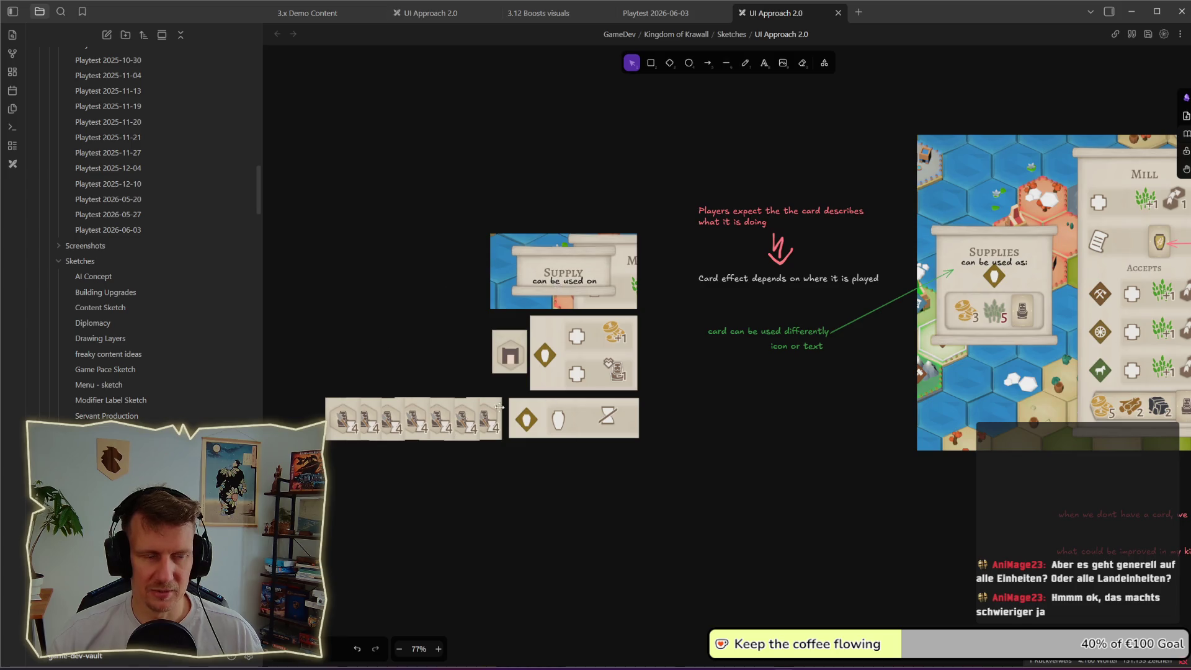
pyautogui.hscroll(4, 574, 443)
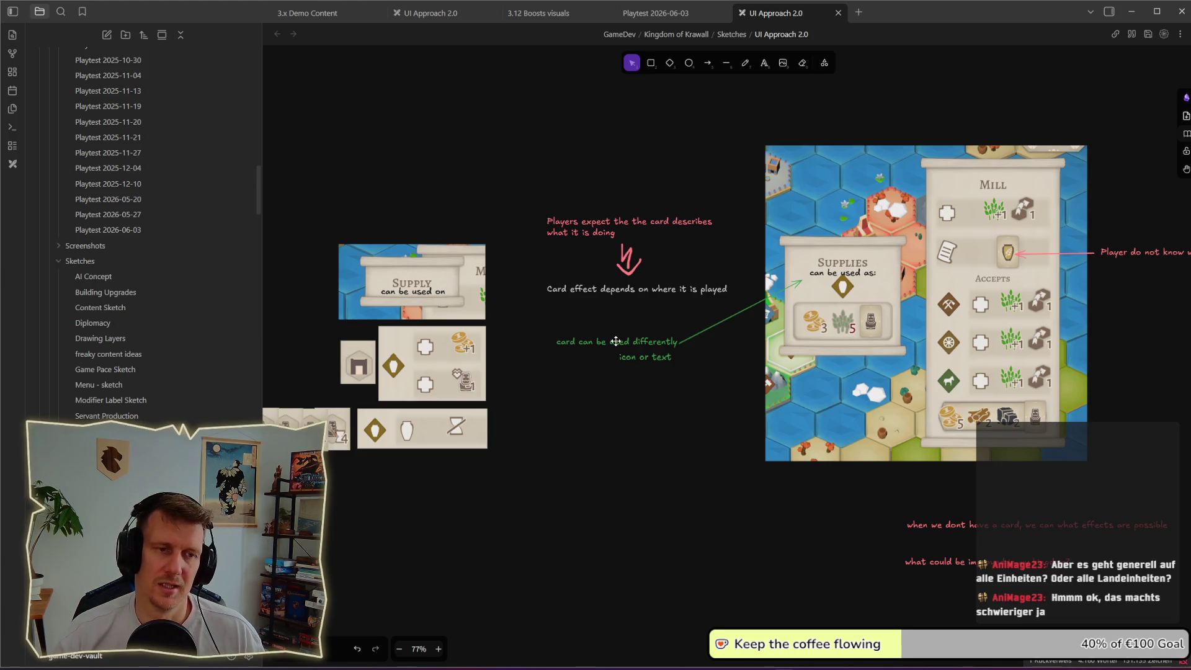
# - Duplicate the green note just below it and retype the copy as 'what is in the game'
pyautogui.keyDown('alt'); pyautogui.moveTo(616, 341); pyautogui.dragTo(611, 400); pyautogui.keyUp('alt')
pyautogui.doubleClick(611, 399)
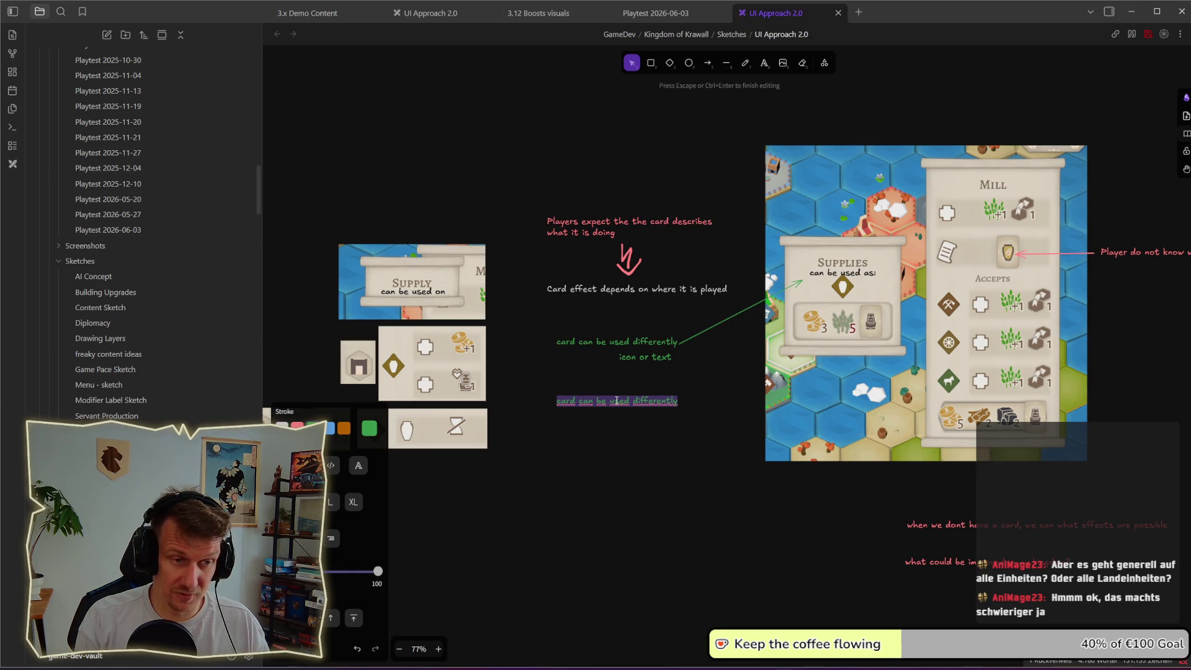
pyautogui.write('what')
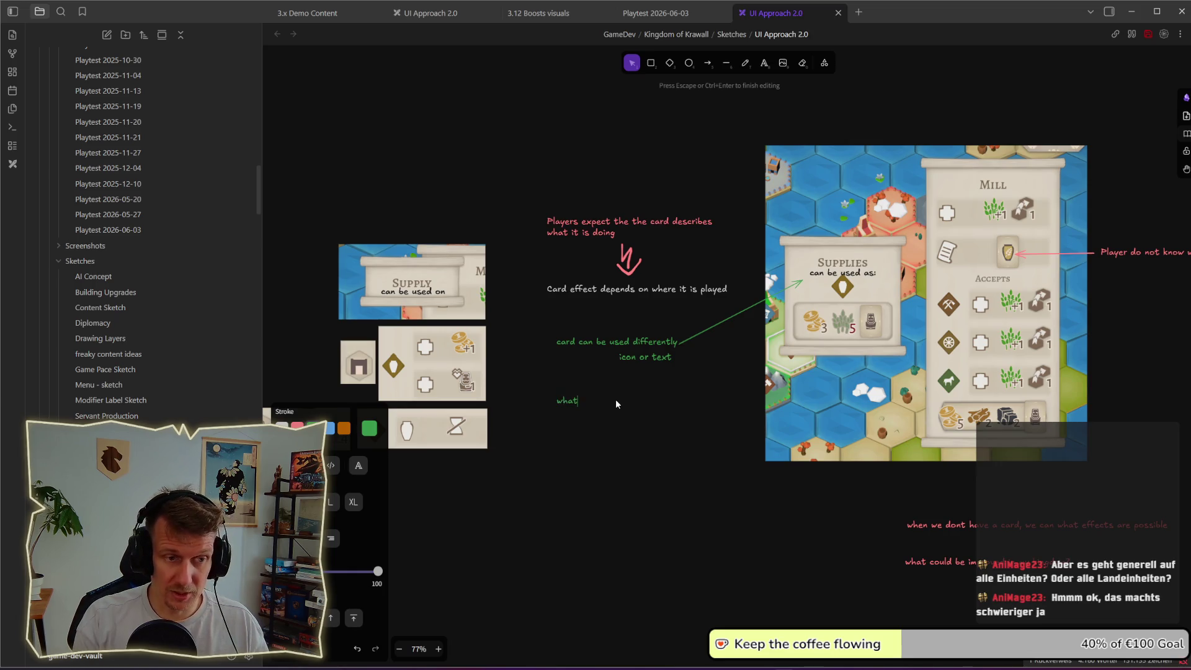
pyautogui.write(' is in the game')
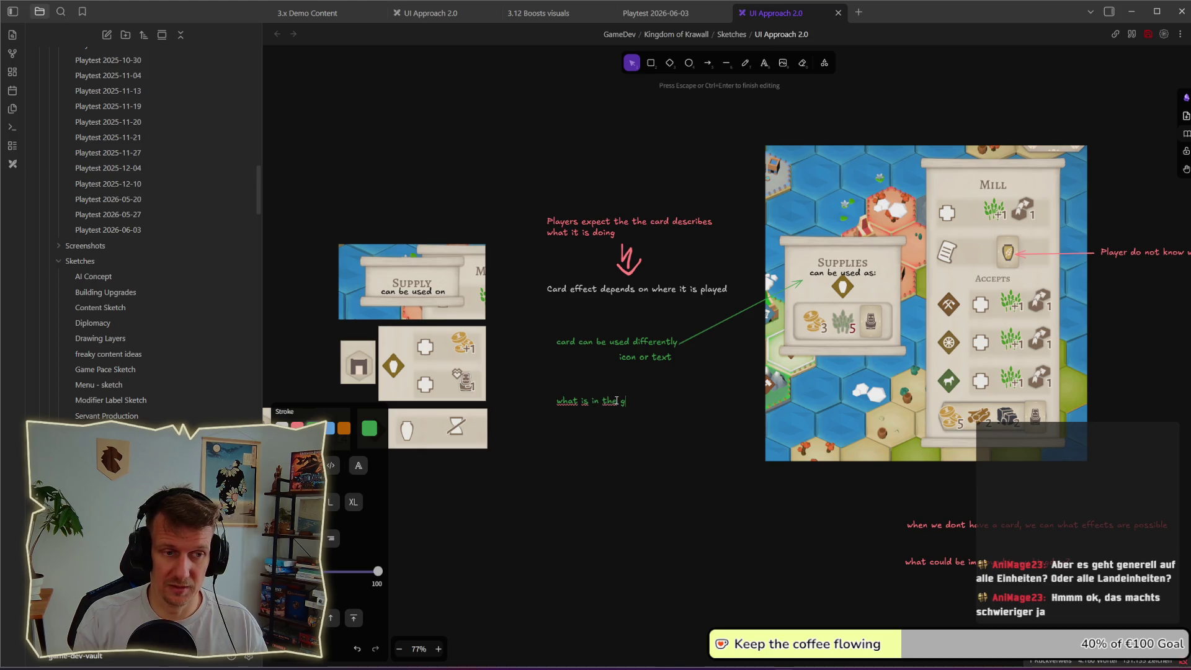
pyautogui.click(620, 426)
pyautogui.moveTo(620, 408); pyautogui.dragTo(633, 411)
pyautogui.click(589, 443)
# - Move the copied note left under the green note and reword it to 'possible future buildings'
pyautogui.hscroll(-3, 664, 428)
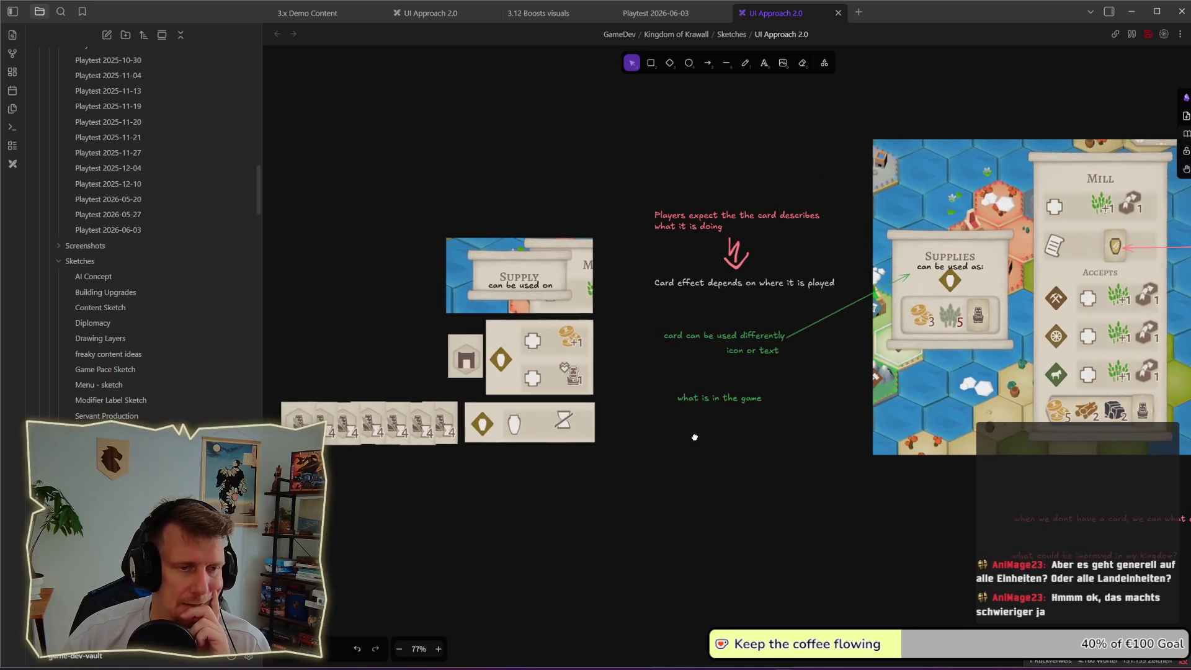
pyautogui.click(743, 404)
pyautogui.moveTo(741, 400); pyautogui.dragTo(729, 400)
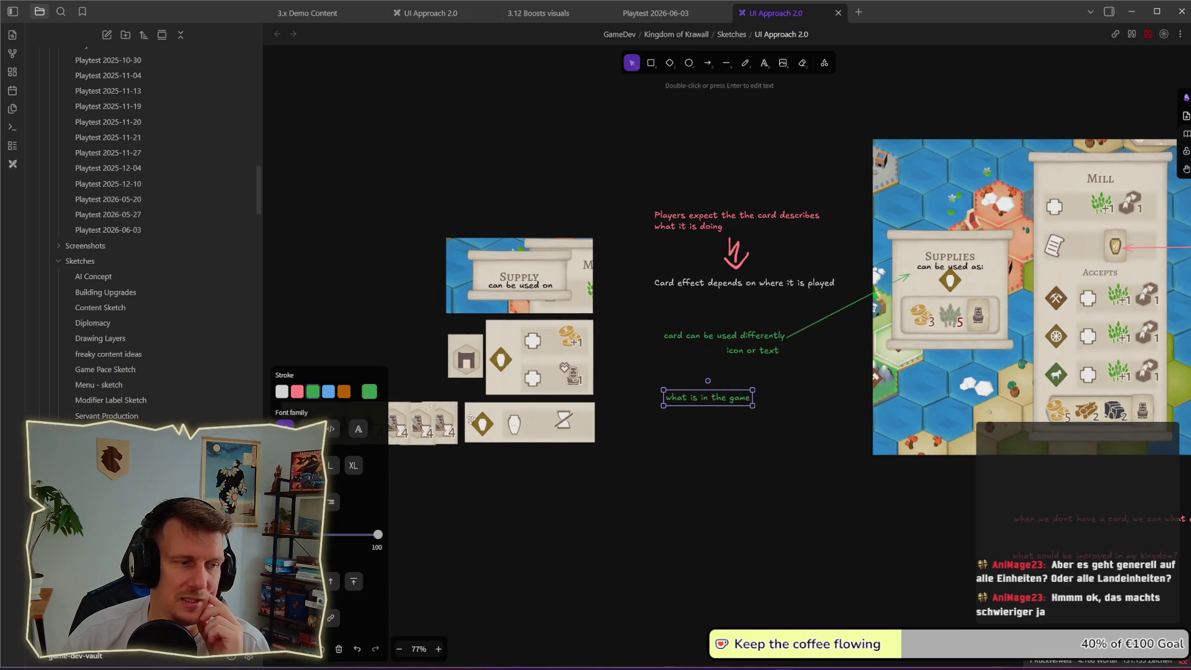
pyautogui.doubleClick(695, 399)
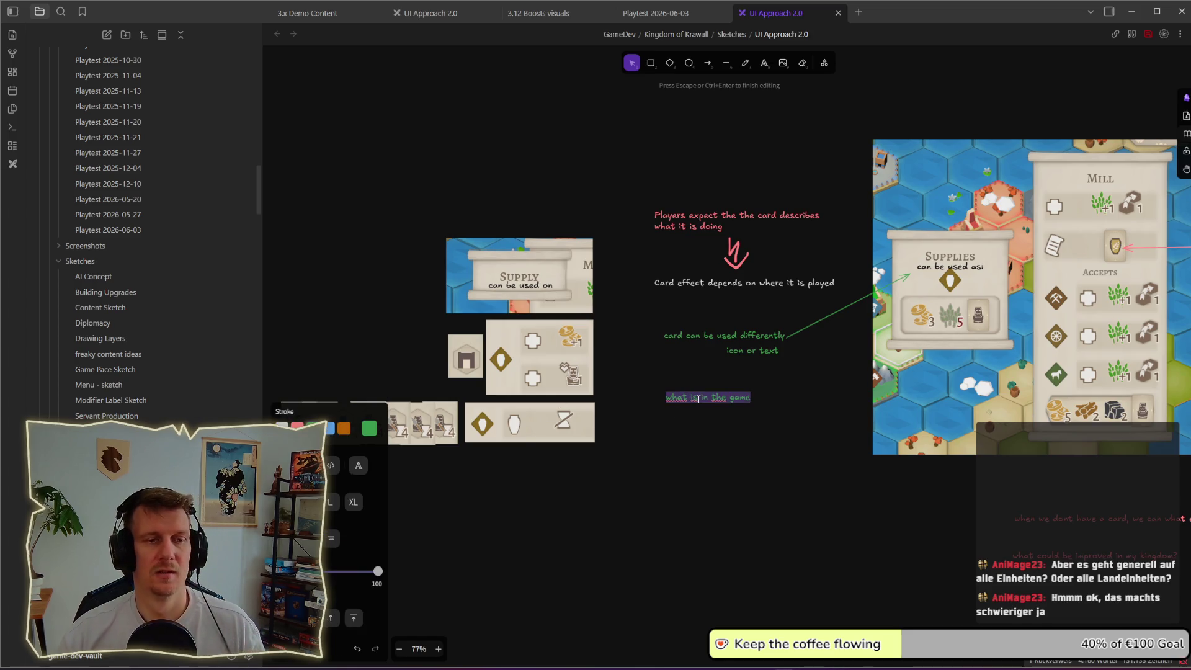
pyautogui.write('possible furture buildings')
pyautogui.click(729, 467)
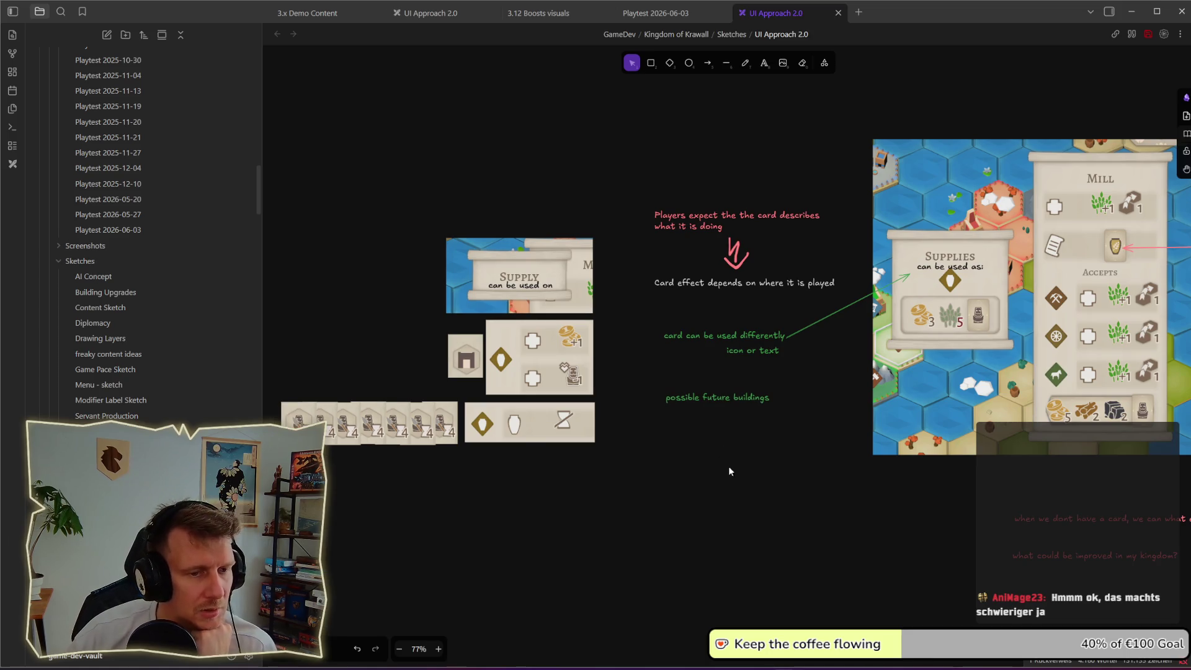
# - Nudge the 'possible future buildings' note up and right into place beside the card row
pyautogui.click(721, 396)
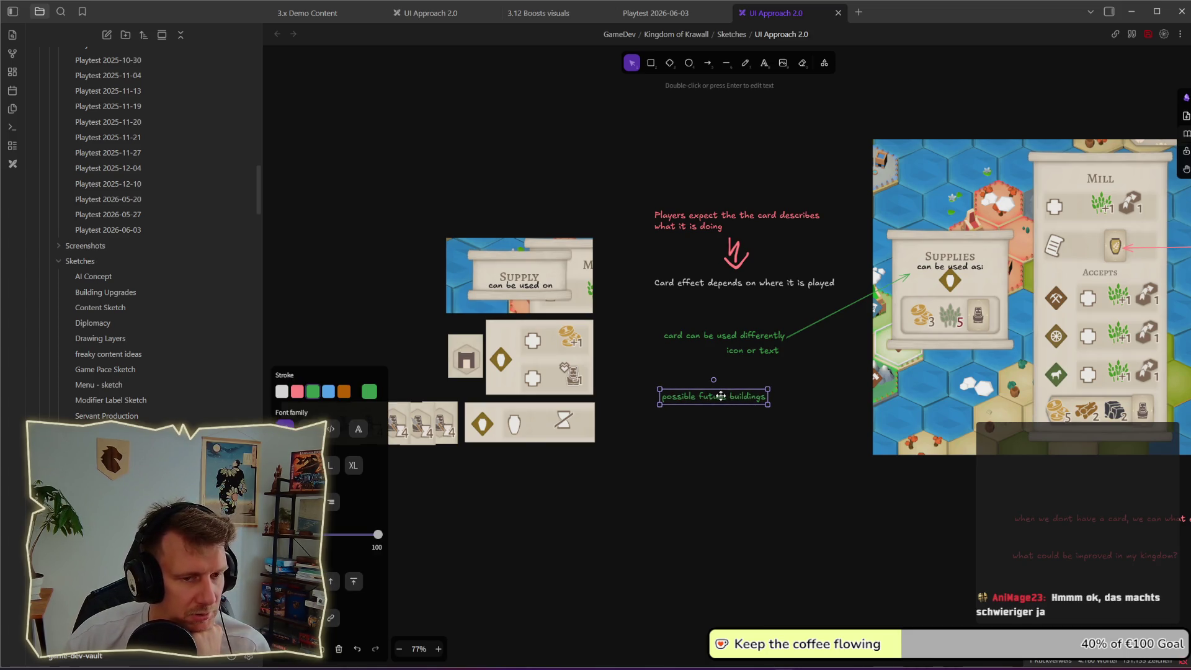
pyautogui.click(717, 445)
pyautogui.moveTo(700, 476); pyautogui.dragTo(752, 455)
pyautogui.moveTo(672, 446)
pyautogui.mouseDown()
pyautogui.moveTo(462, 427)
pyautogui.moveTo(333, 378)
pyautogui.mouseUp()
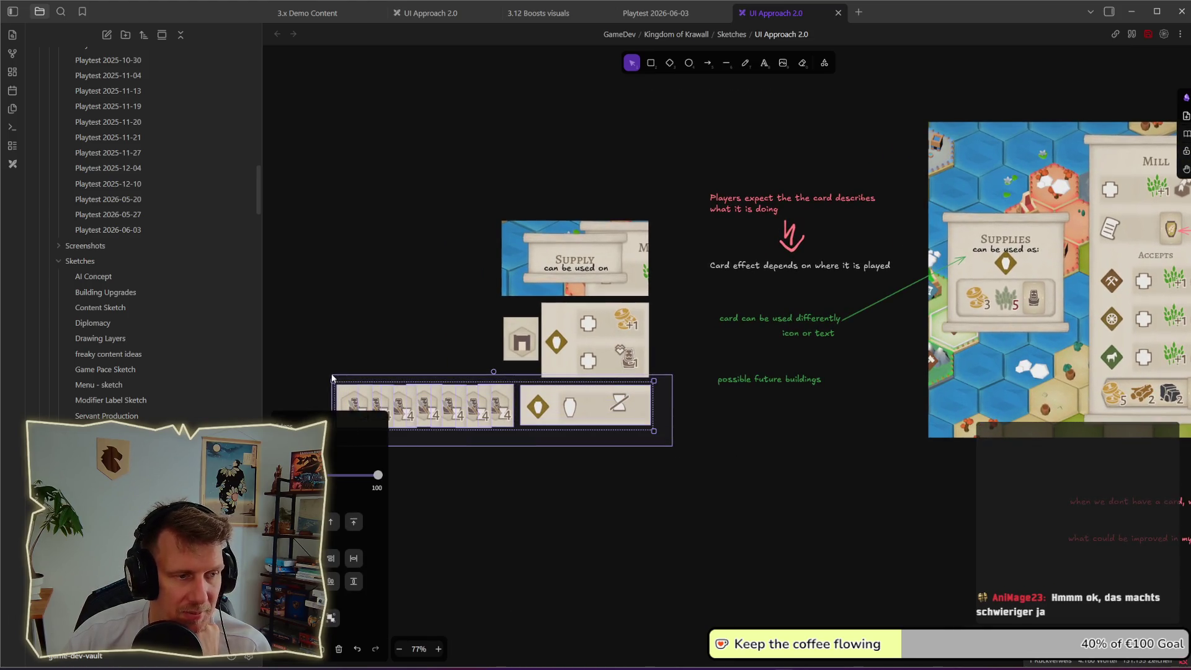
pyautogui.click(736, 461)
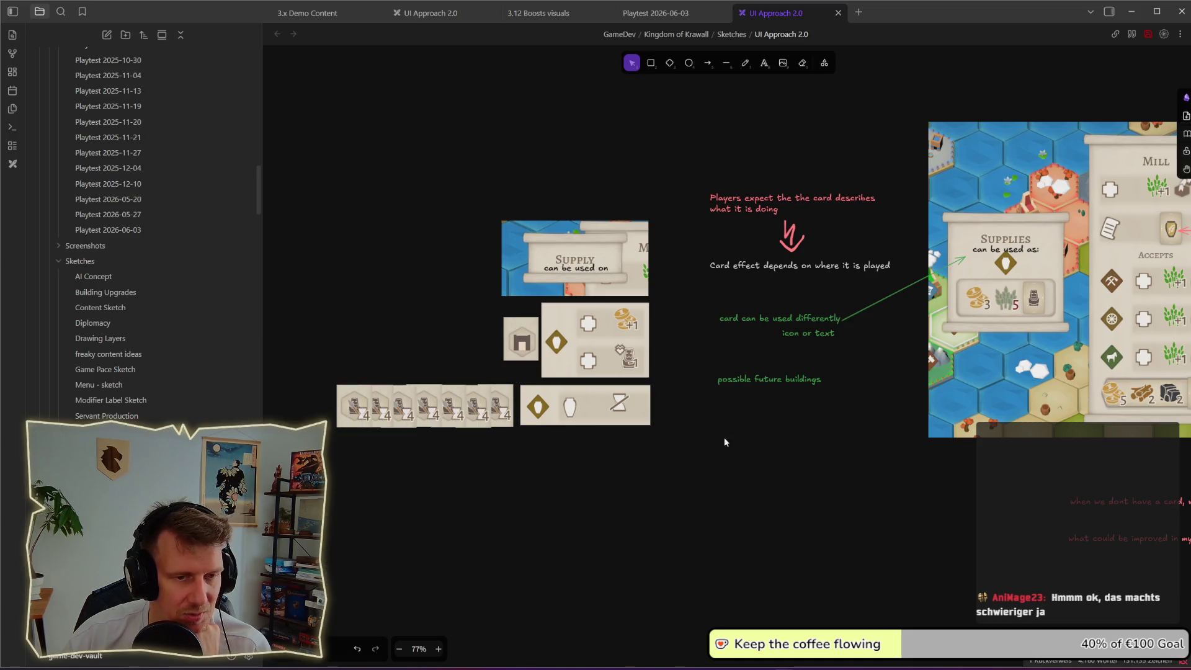
pyautogui.moveTo(778, 385); pyautogui.dragTo(792, 381)
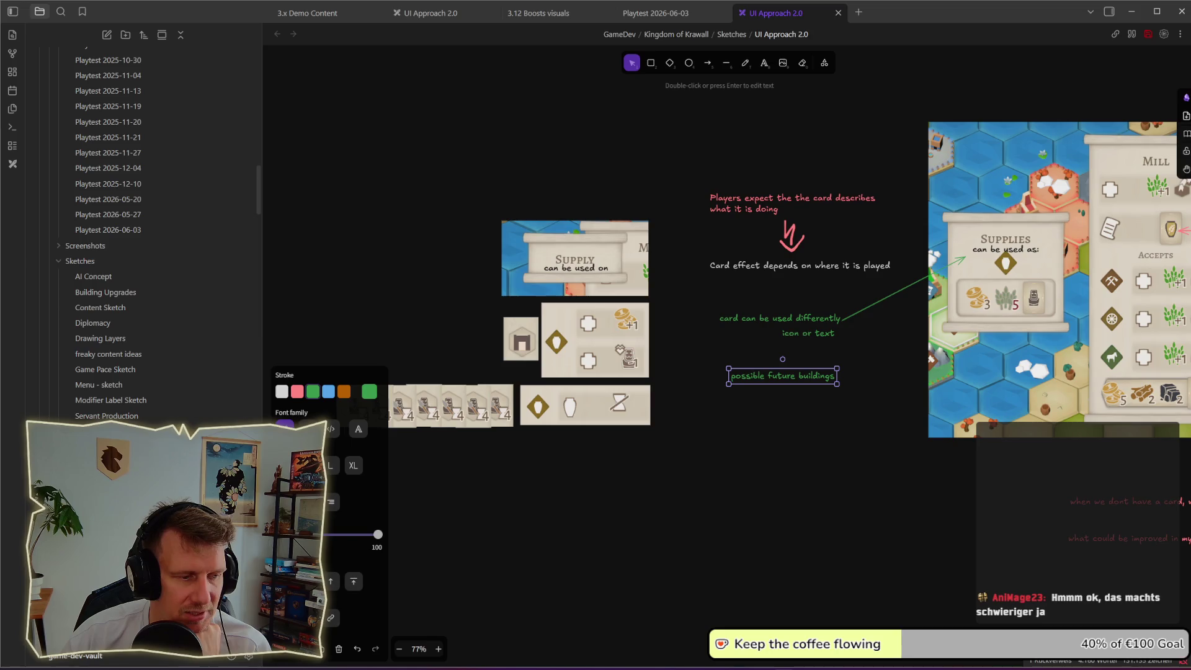
pyautogui.click(780, 437)
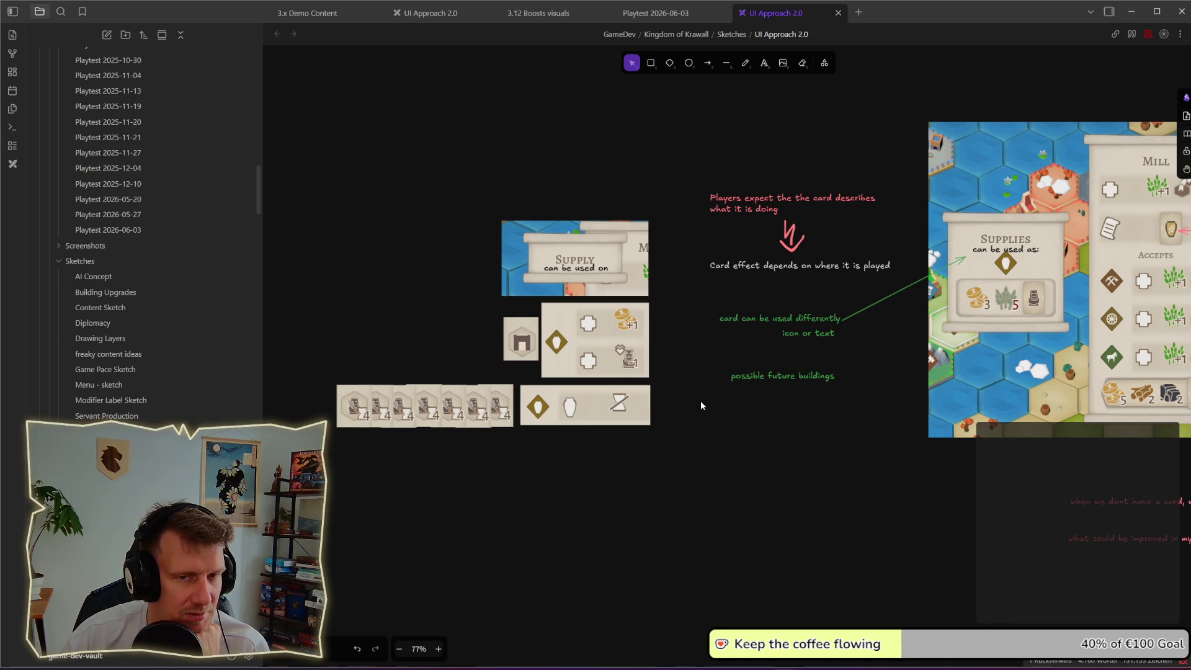
pyautogui.hscroll(3, 687, 415)
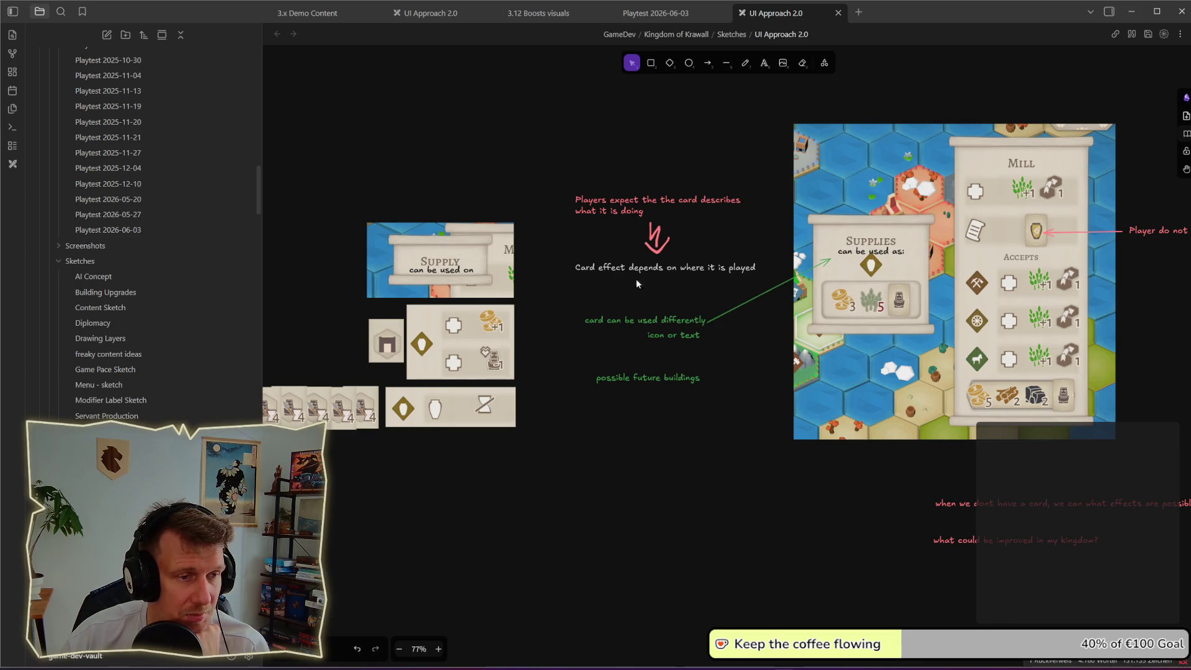
pyautogui.hscroll(-2, 534, 279)
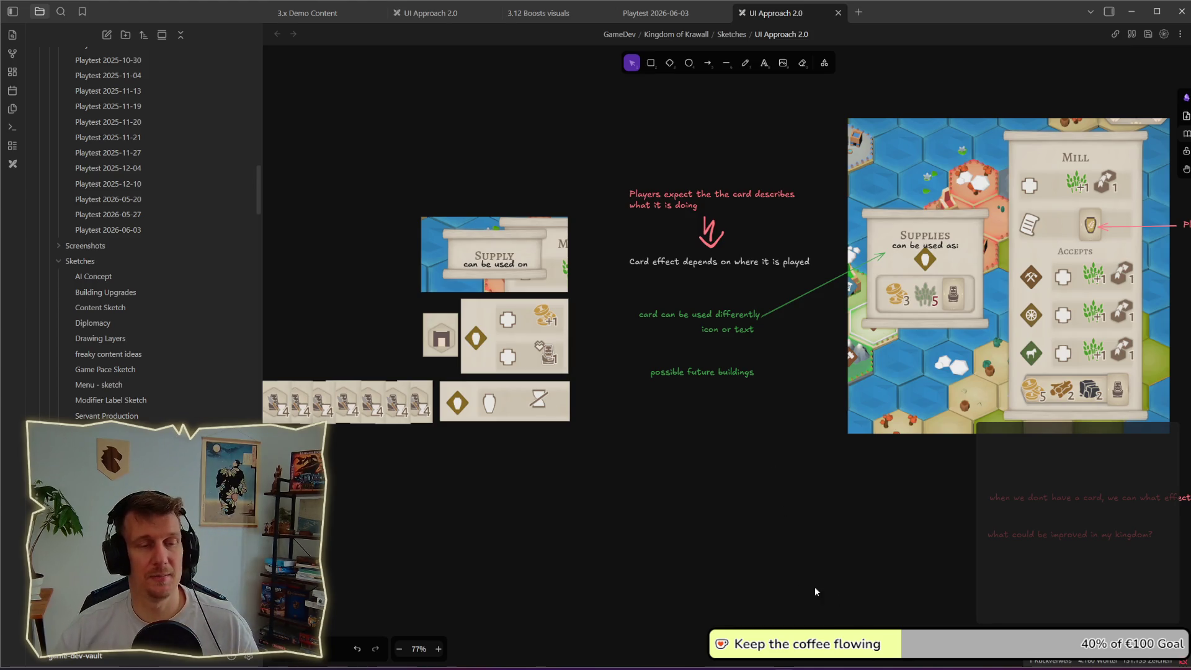
pyautogui.hotkey('alt', 'Tab')
# - Select the Supplies card from the hand to preview its tile yields
pyautogui.moveTo(421, 510)
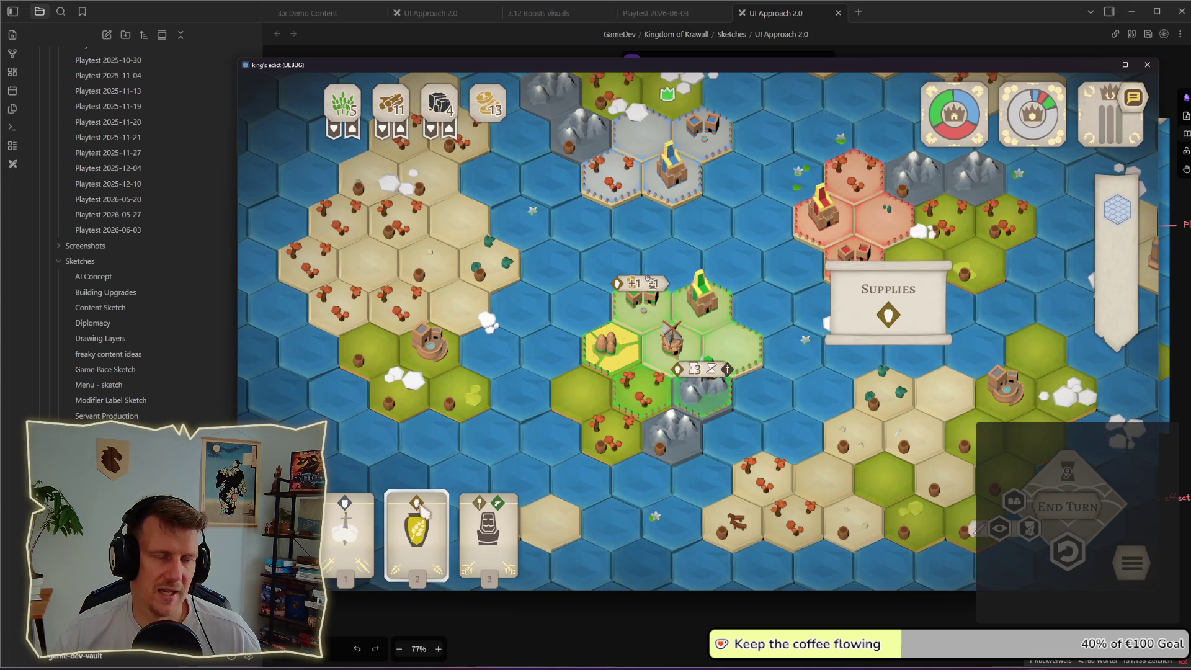
pyautogui.click(424, 510)
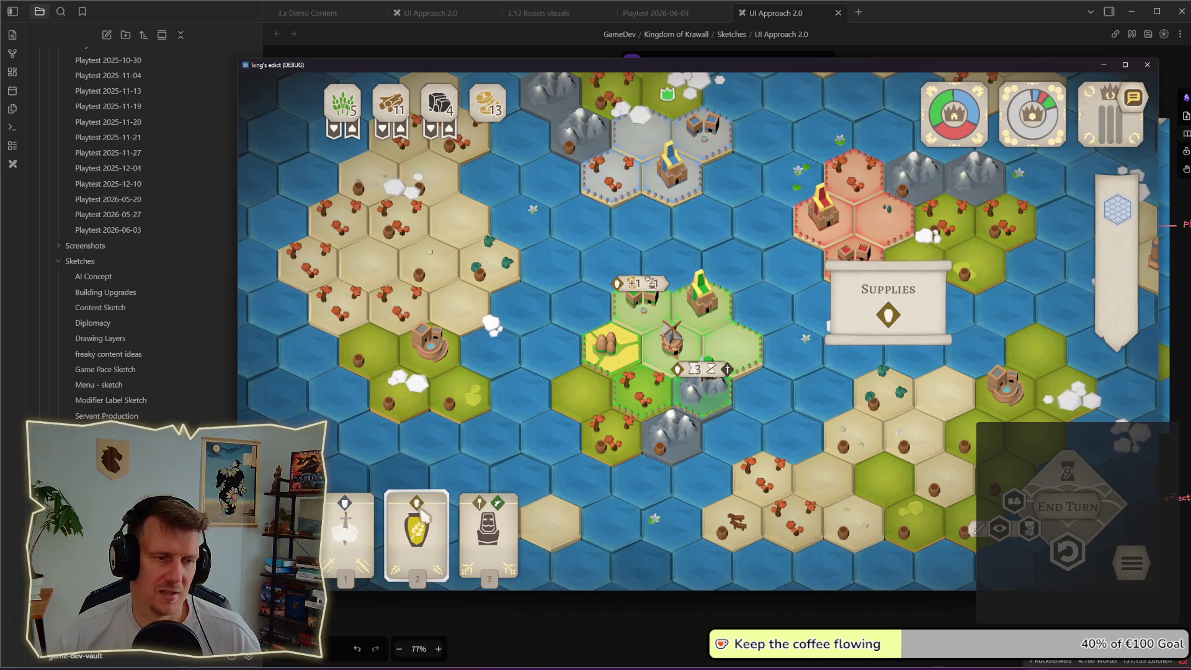
pyautogui.click(422, 509)
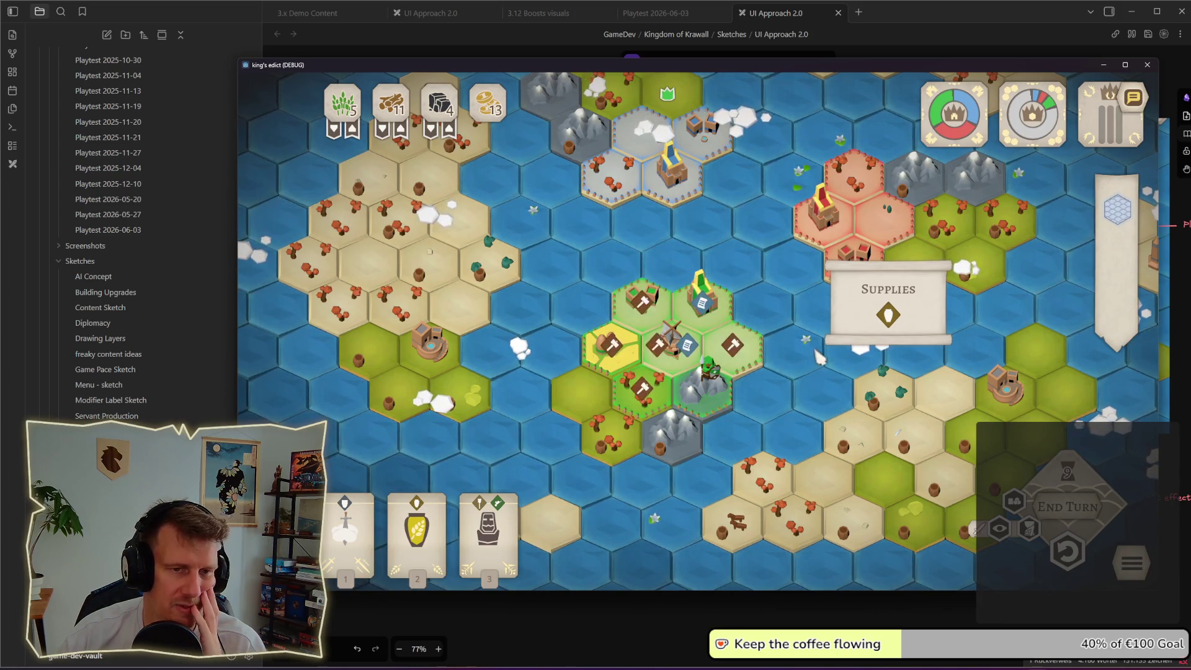
pyautogui.moveTo(894, 320)
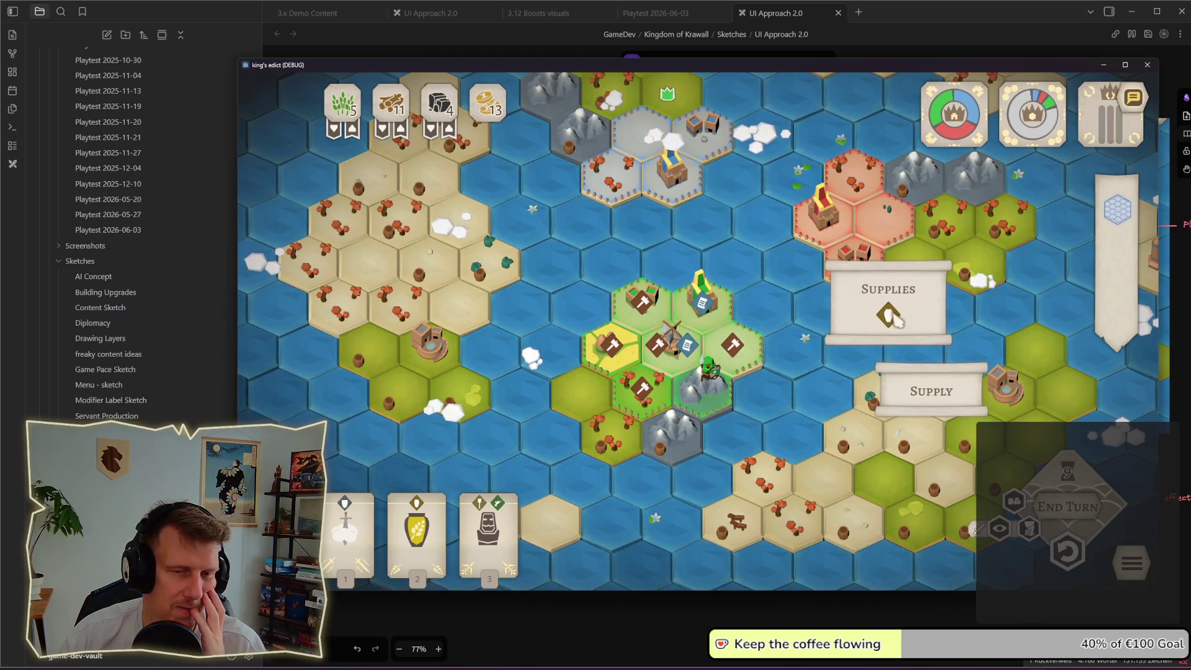
pyautogui.click(424, 508)
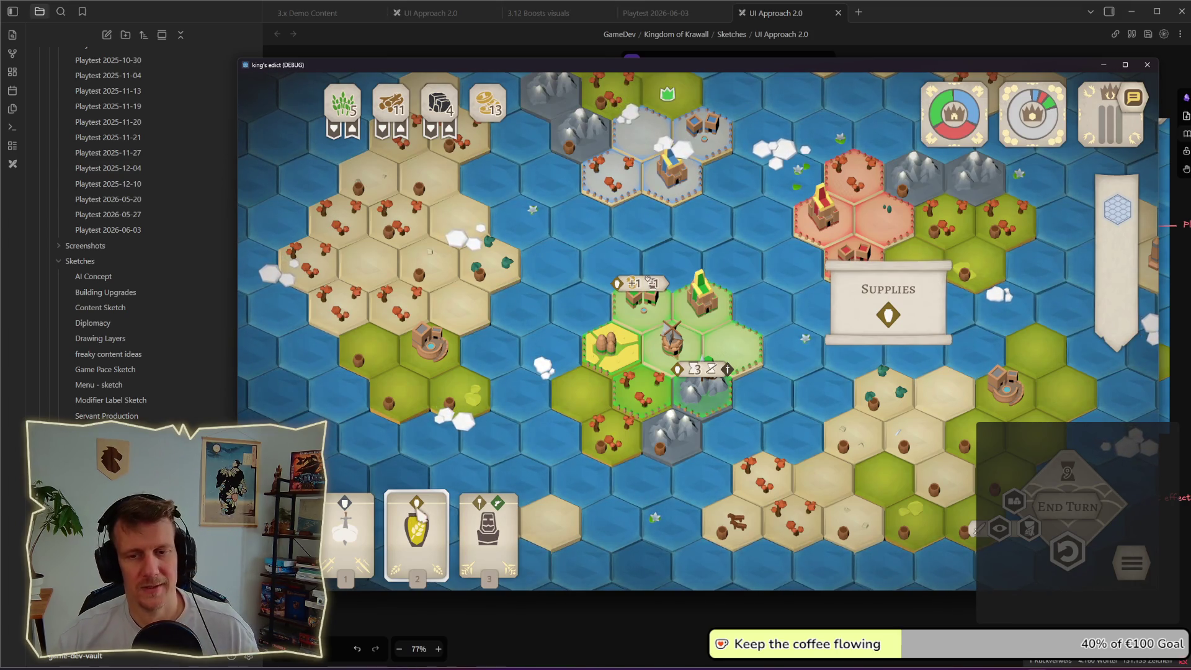
# - Play the Supplies card onto the chosen hex tile of the kingdom
pyautogui.hotkey('alt', 'Tab')
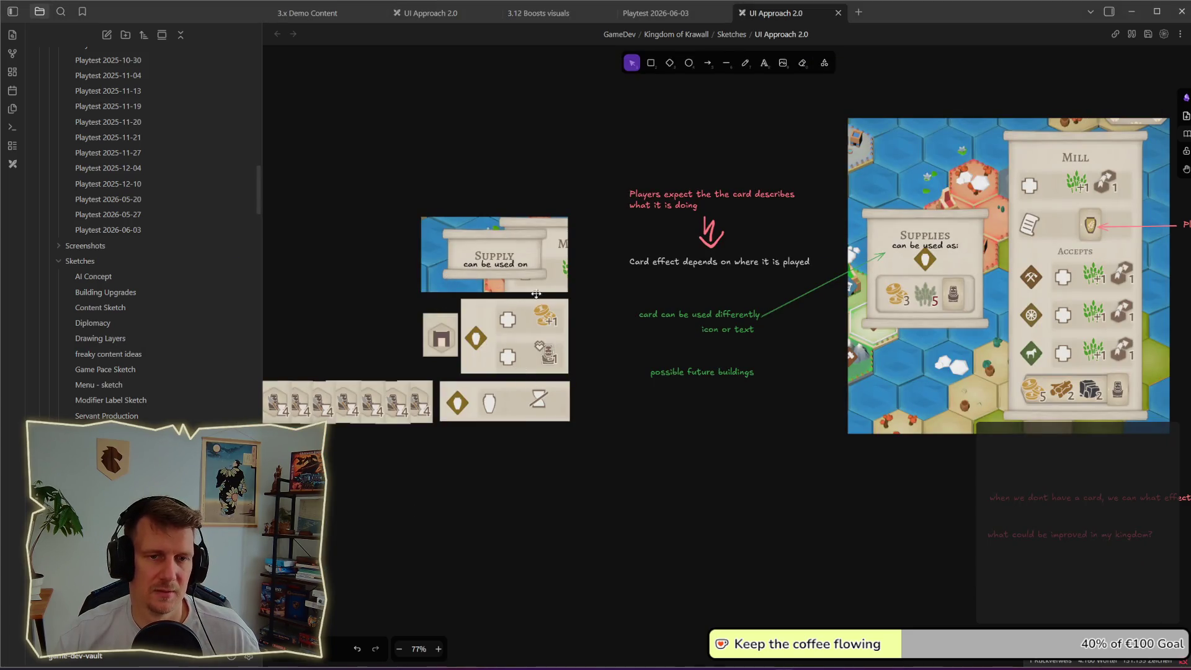
pyautogui.hotkey('alt', 'Tab')
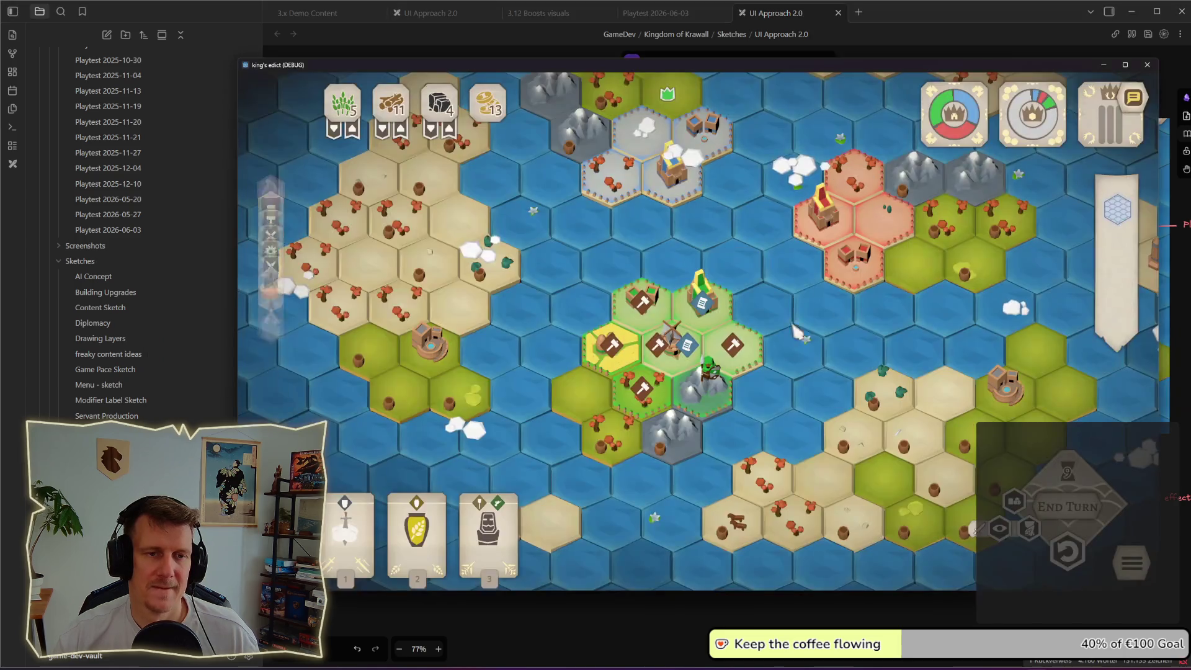
pyautogui.moveTo(428, 496)
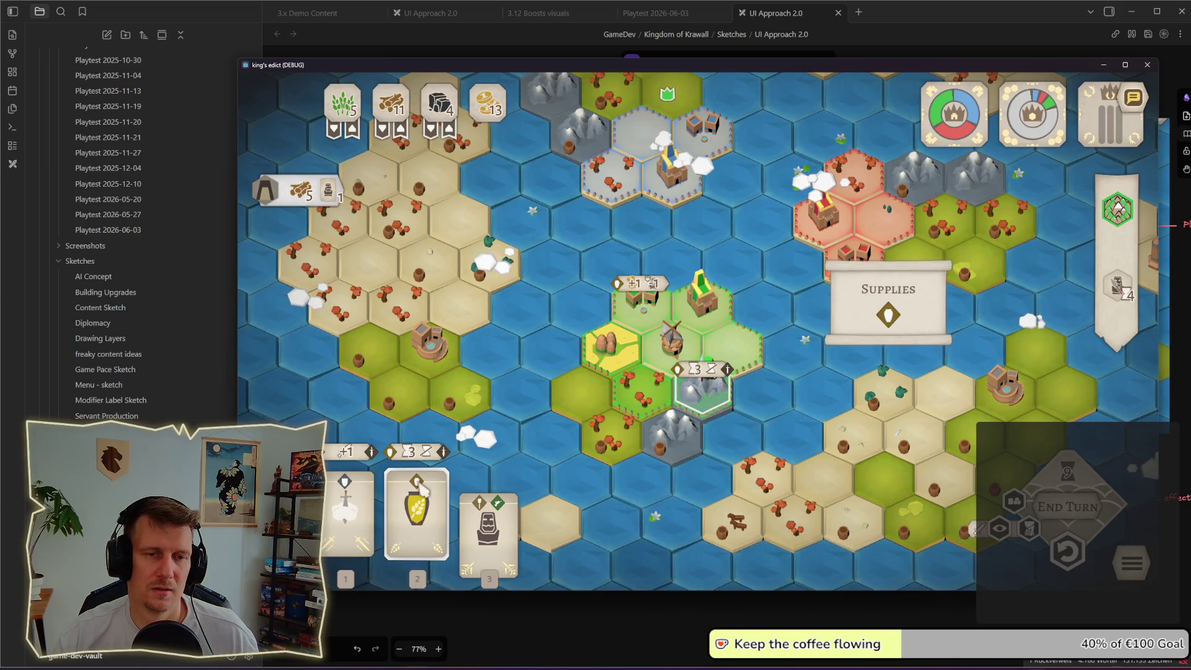
pyautogui.moveTo(900, 315)
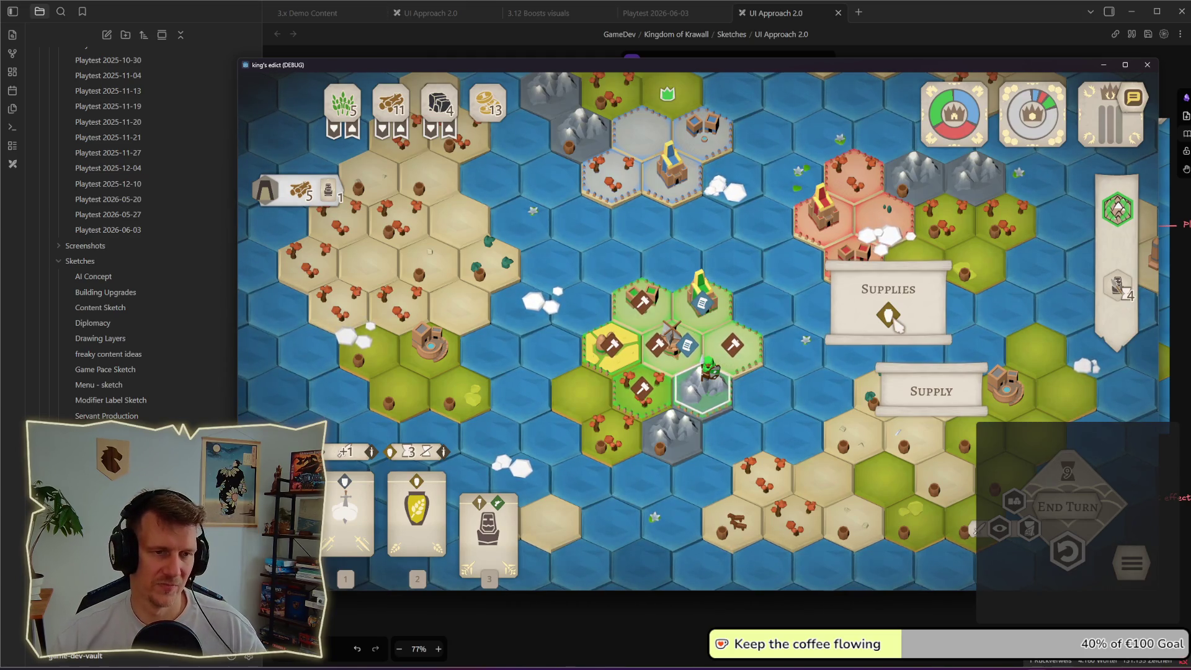
pyautogui.click(892, 317)
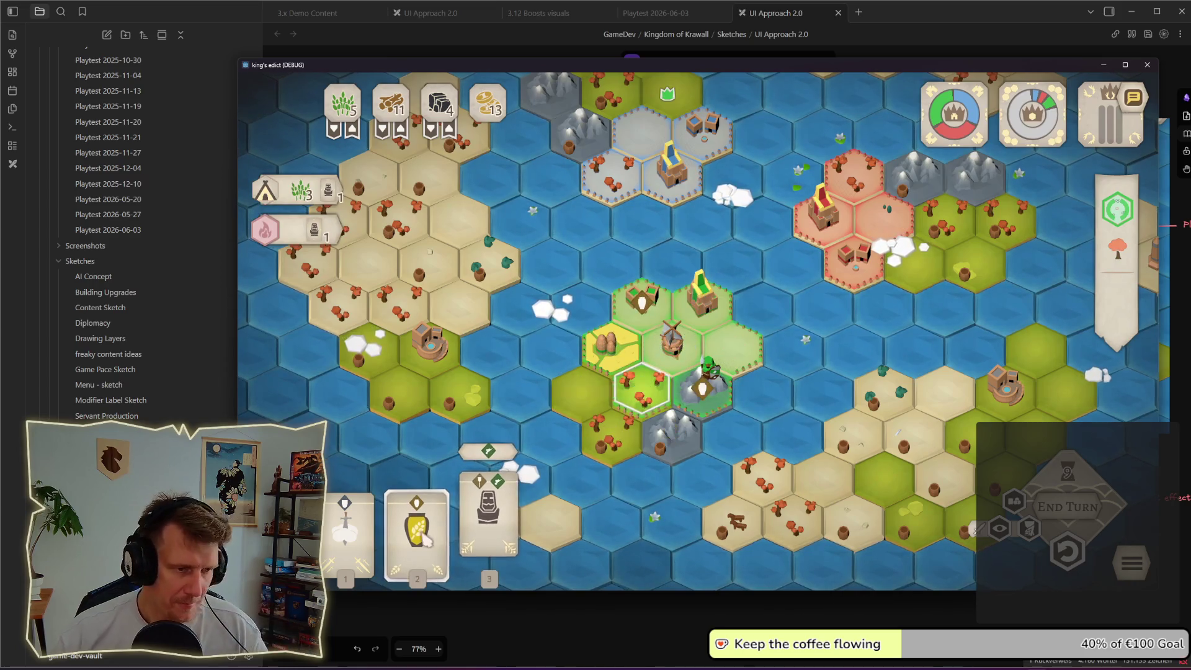
pyautogui.moveTo(425, 534)
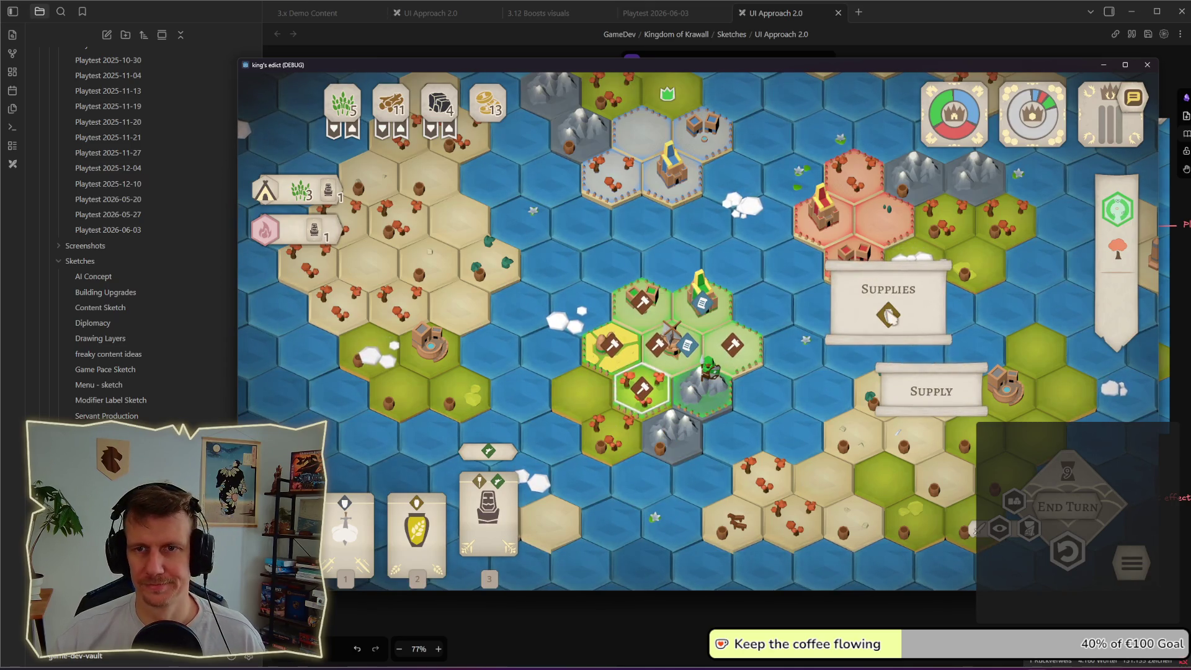
pyautogui.hotkey('alt', 'Tab')
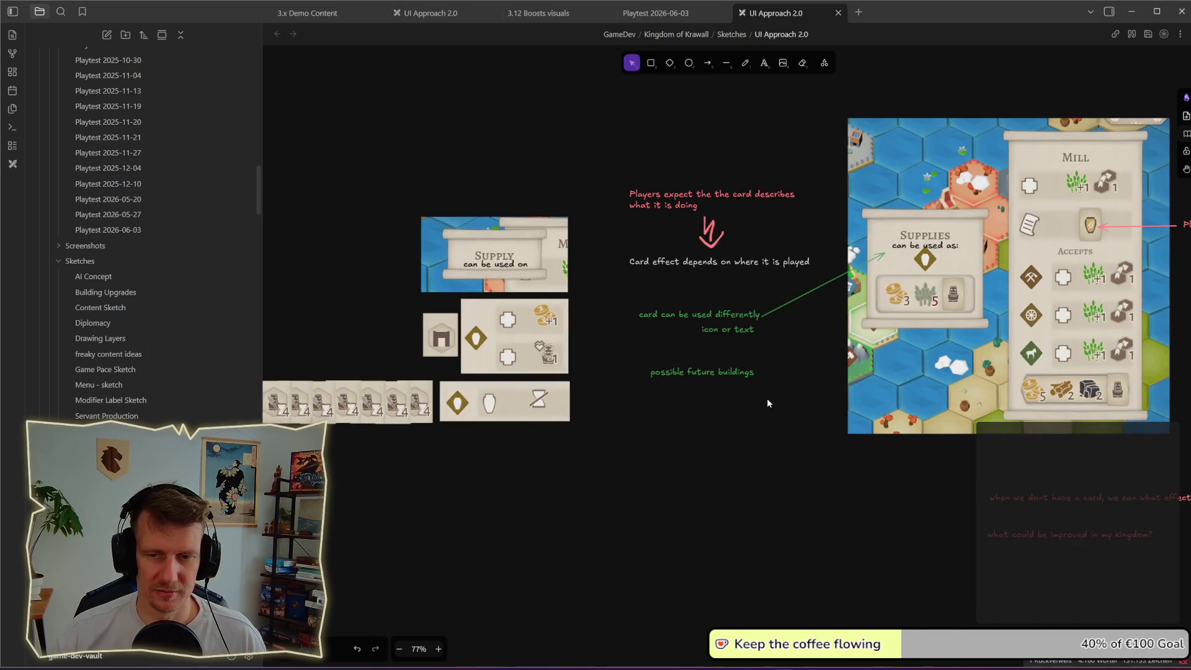
pyautogui.hscroll(-2, 768, 404)
pyautogui.moveTo(841, 392)
pyautogui.mouseDown()
pyautogui.moveTo(672, 354)
pyautogui.moveTo(690, 343)
pyautogui.mouseUp()
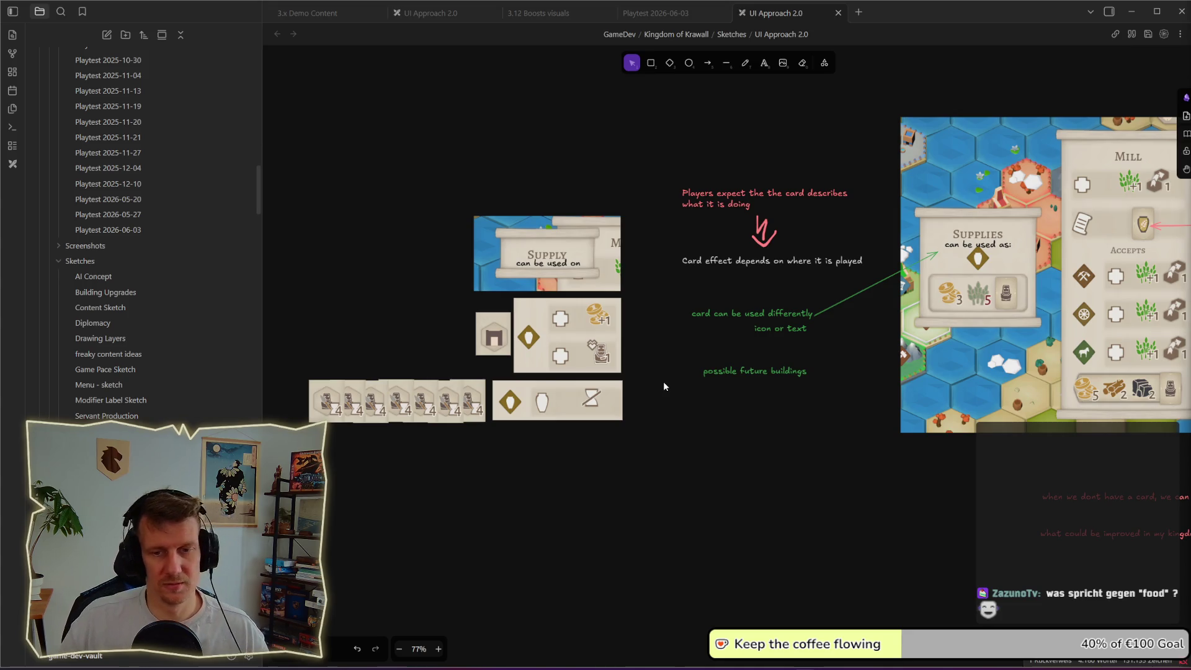
pyautogui.hotkey('alt', 'Tab')
# - Preview each card in the hand against the hex map
pyautogui.moveTo(339, 107)
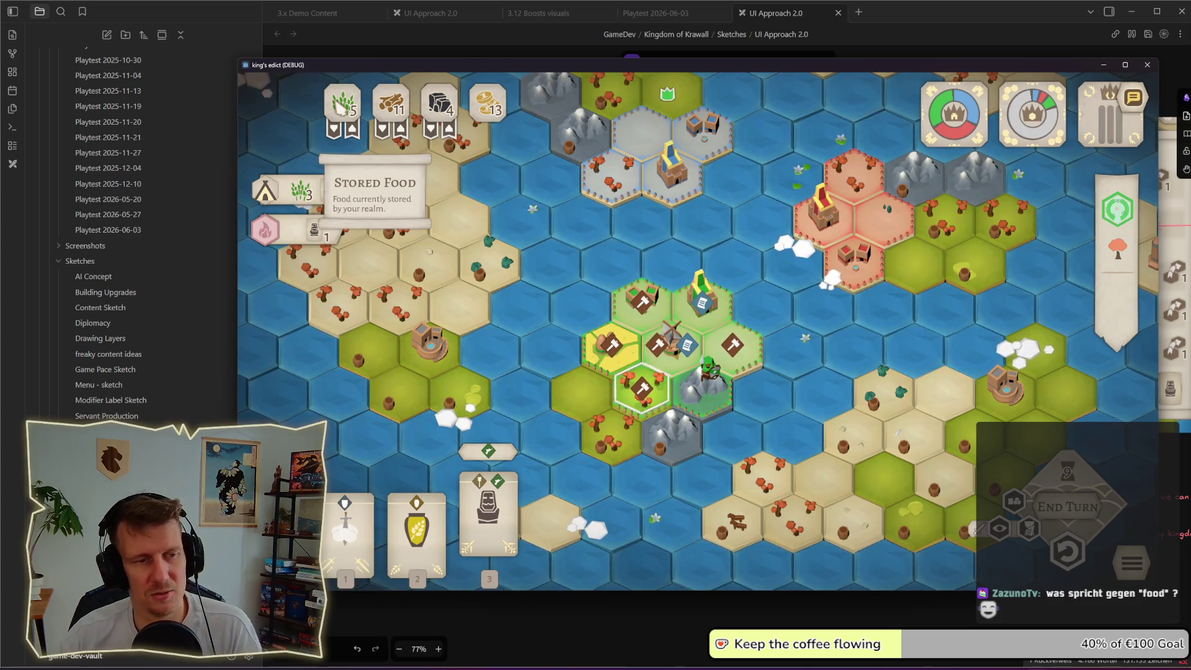
pyautogui.moveTo(471, 504)
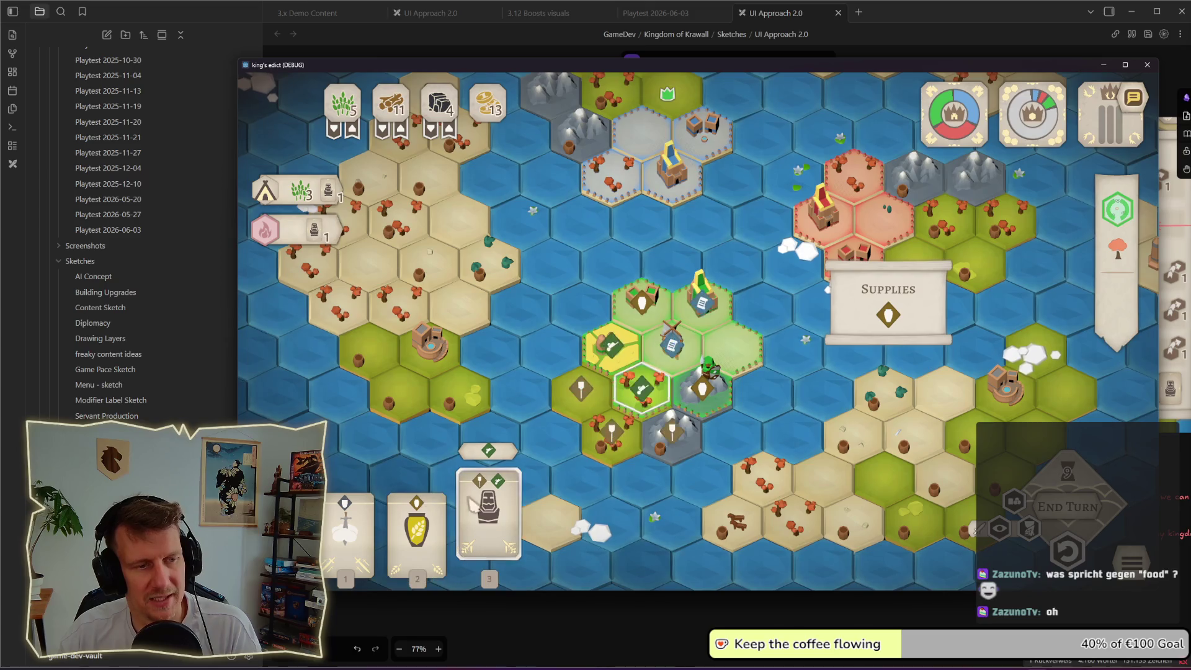
pyautogui.moveTo(348, 516)
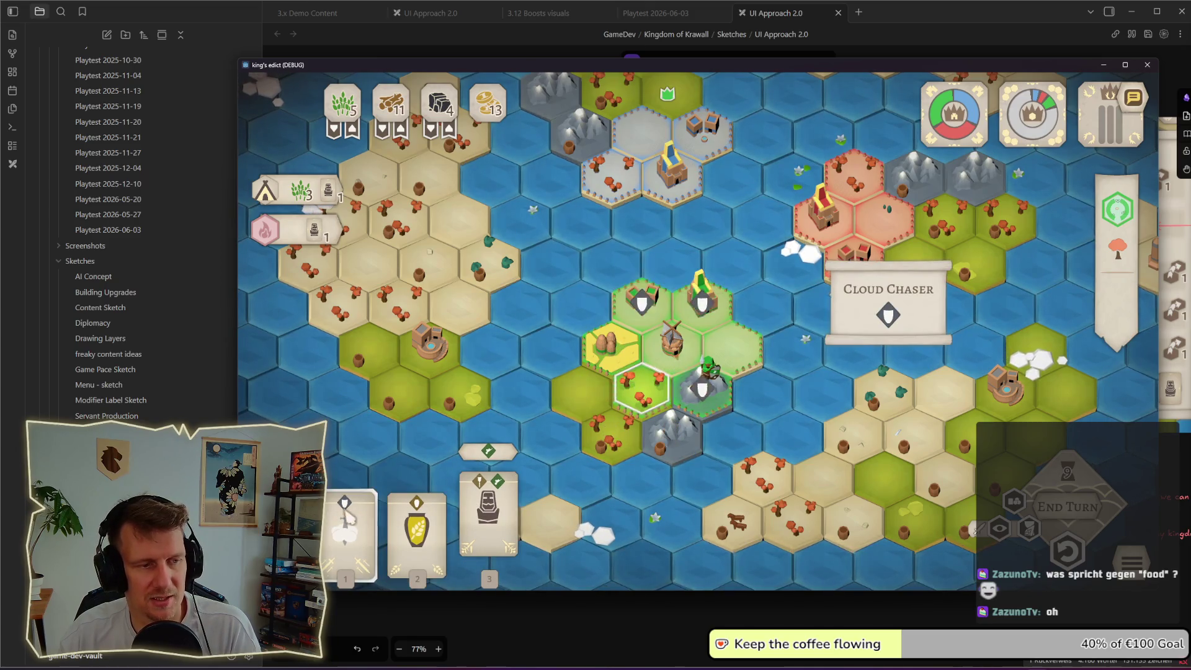
pyautogui.moveTo(890, 318)
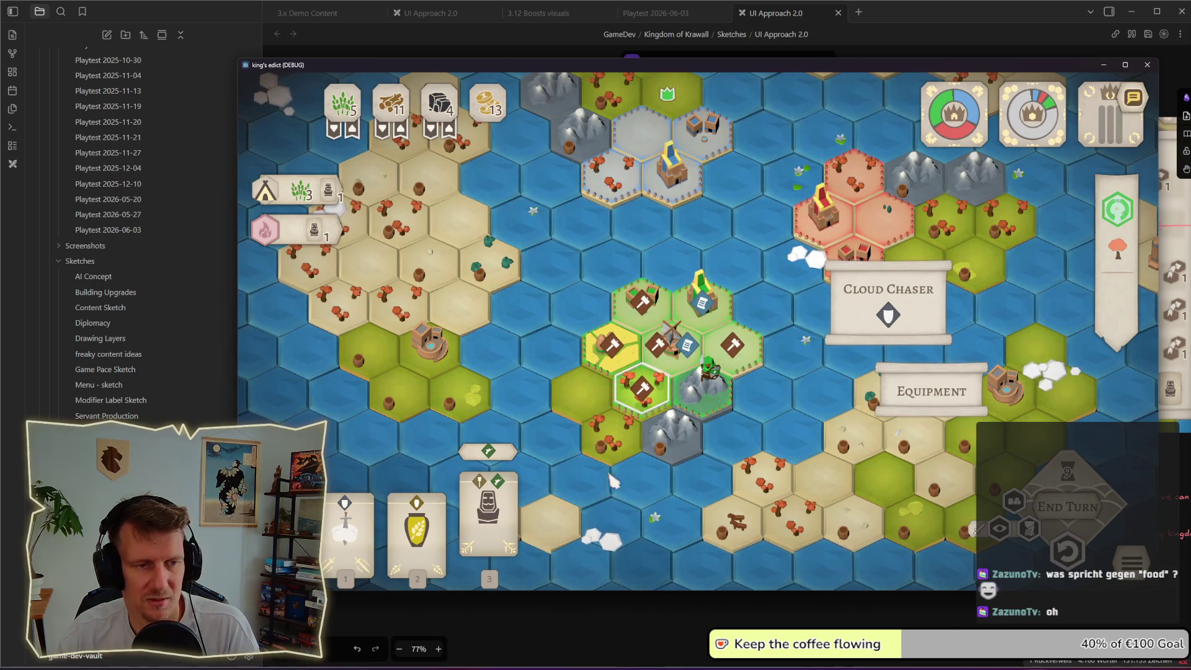
pyautogui.moveTo(421, 512)
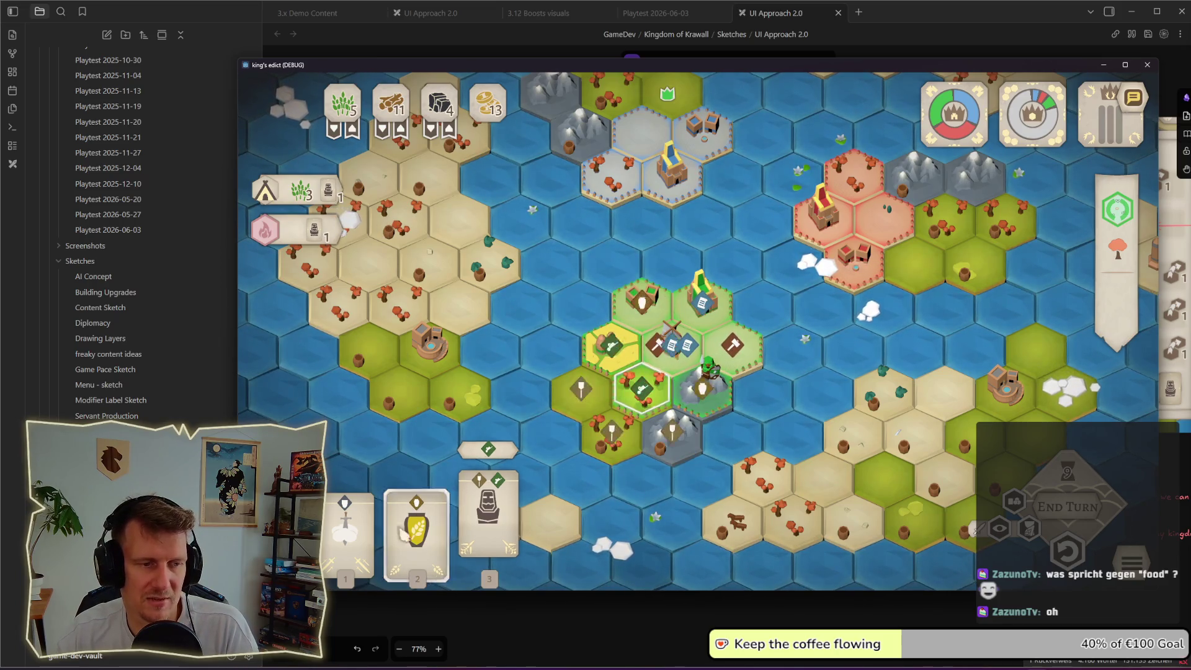
pyautogui.moveTo(506, 492)
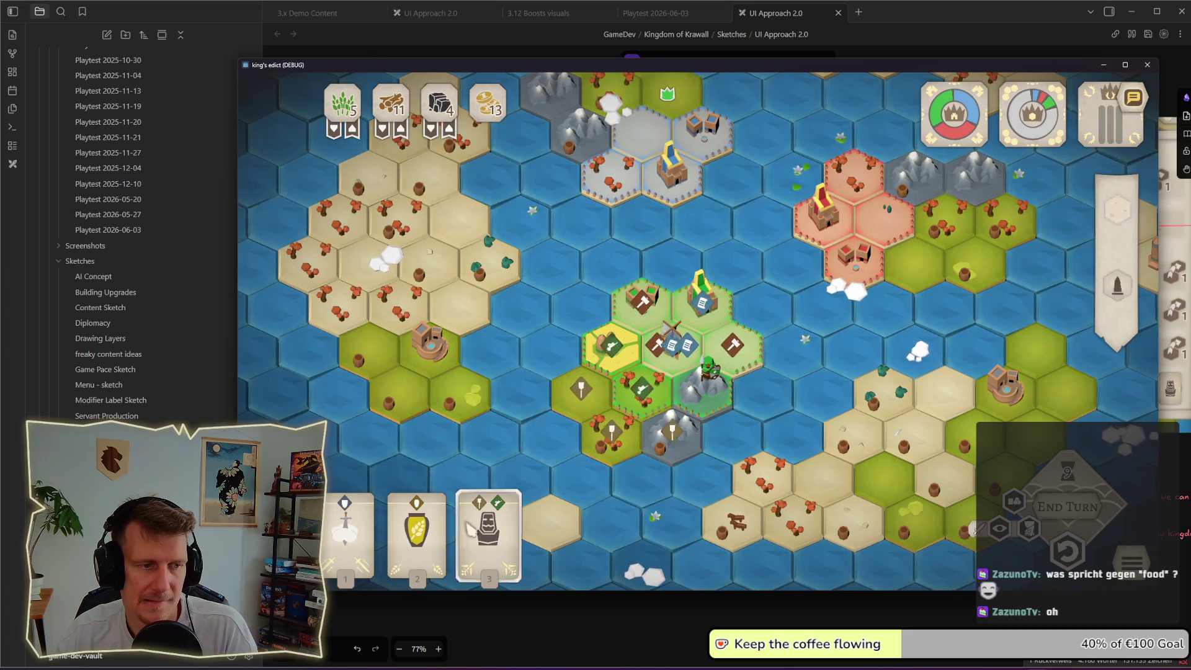
pyautogui.moveTo(428, 534)
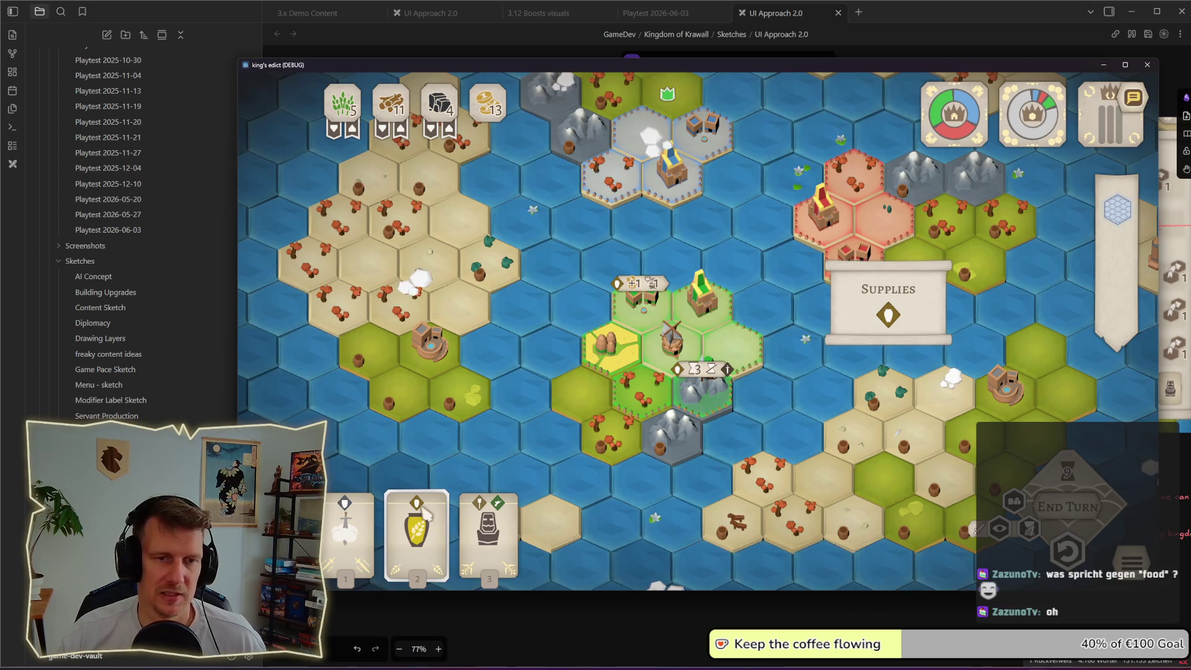
# - Close the card preview to show supply details and return to the UI Approach 2.0 sketch
pyautogui.click(426, 513)
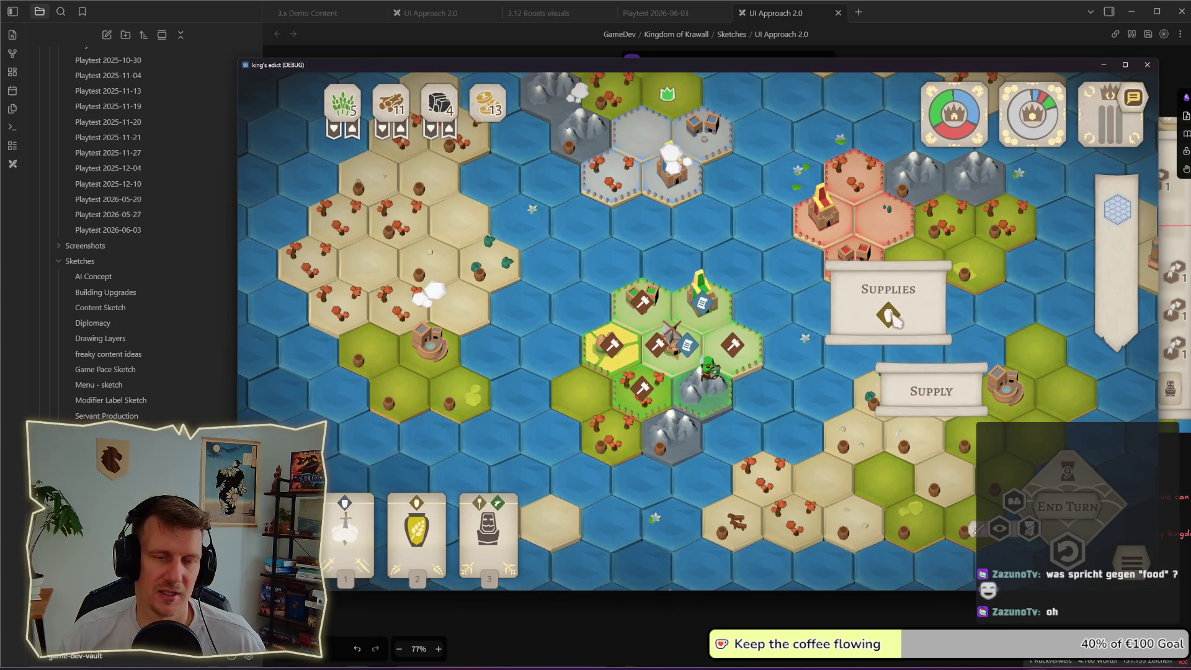
pyautogui.hotkey('alt', 'Tab')
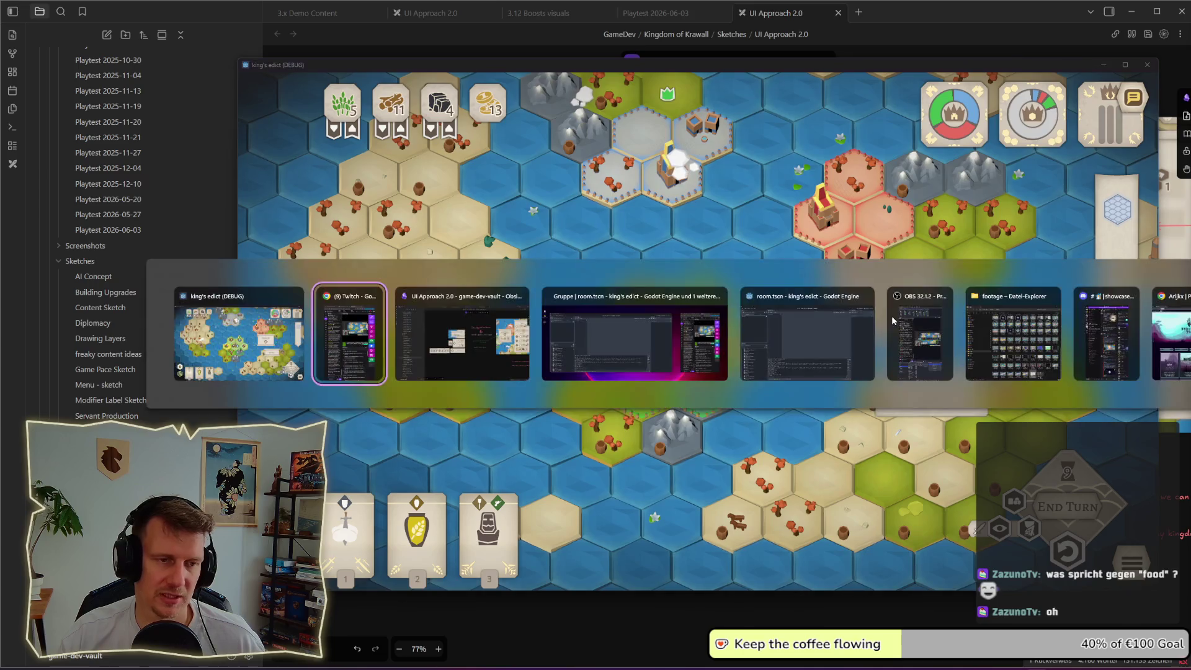
pyautogui.press('Tab')
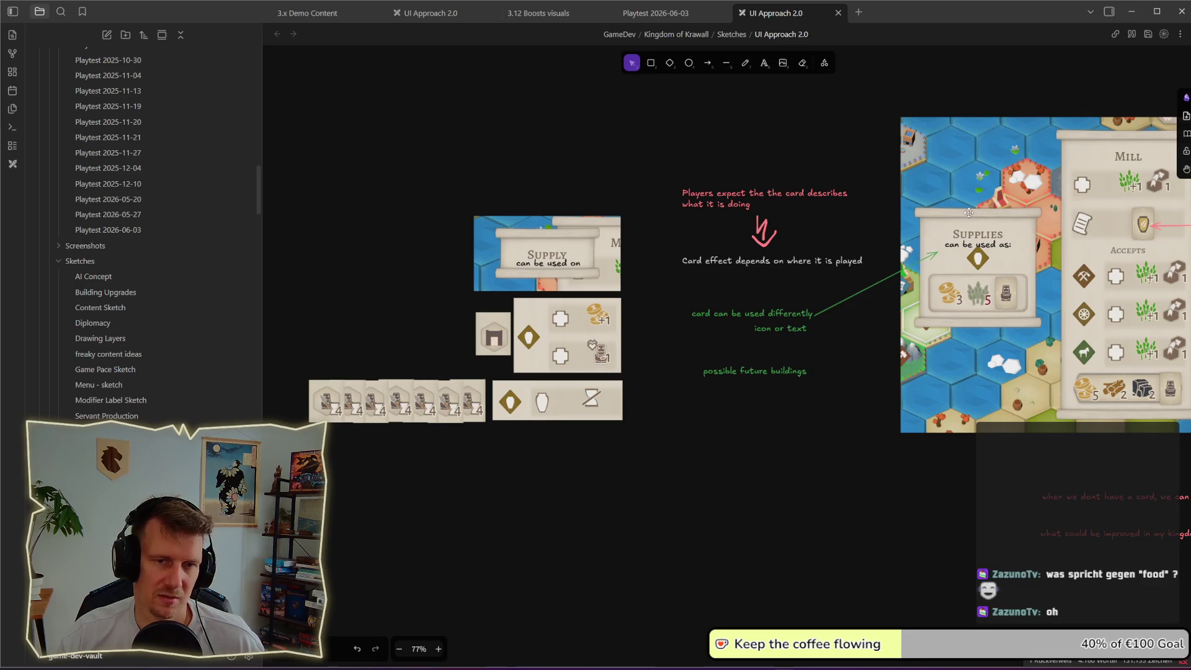
pyautogui.click(571, 264)
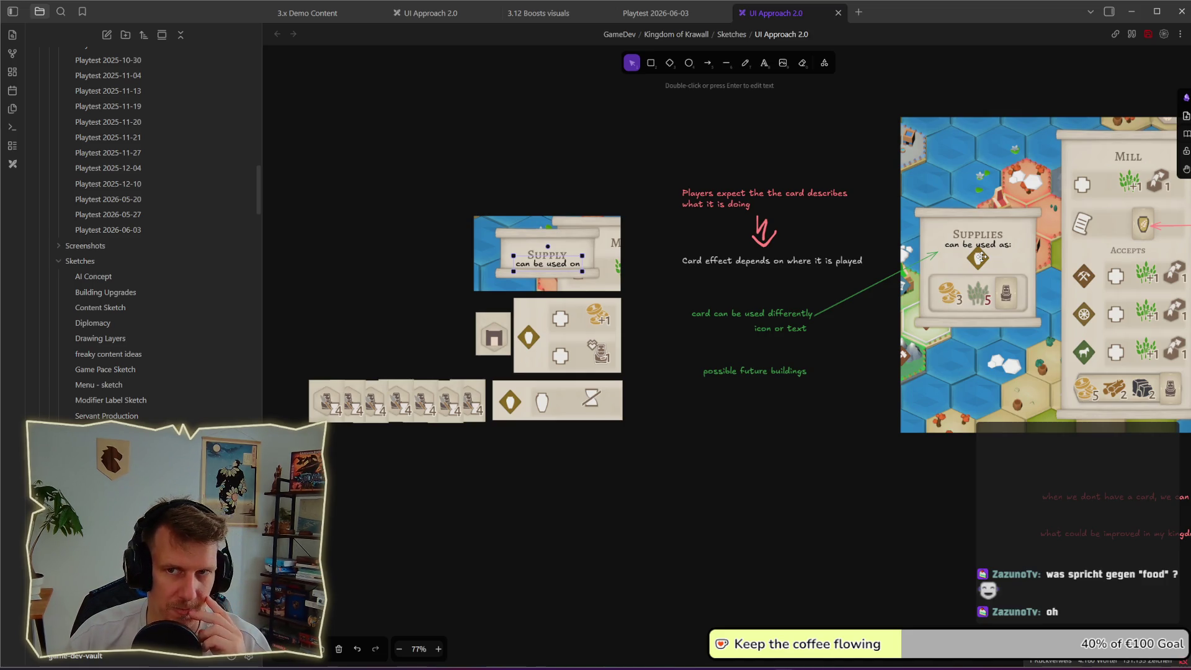
pyautogui.click(457, 259)
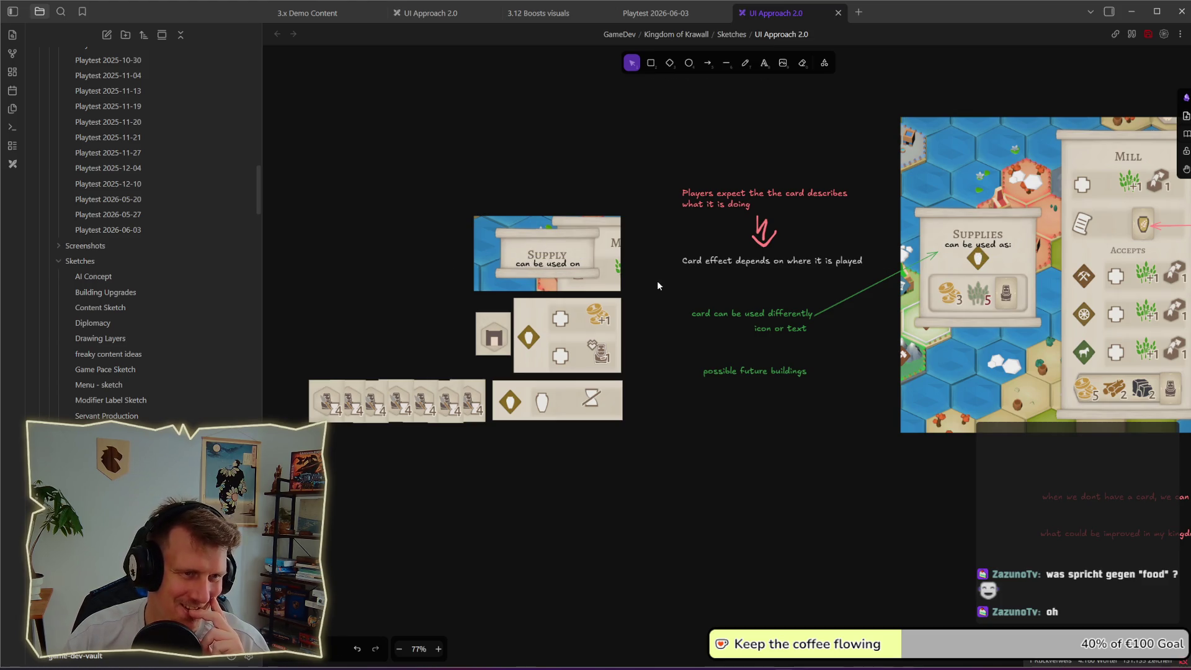
pyautogui.moveTo(313, 196); pyautogui.dragTo(638, 375)
pyautogui.click(638, 375)
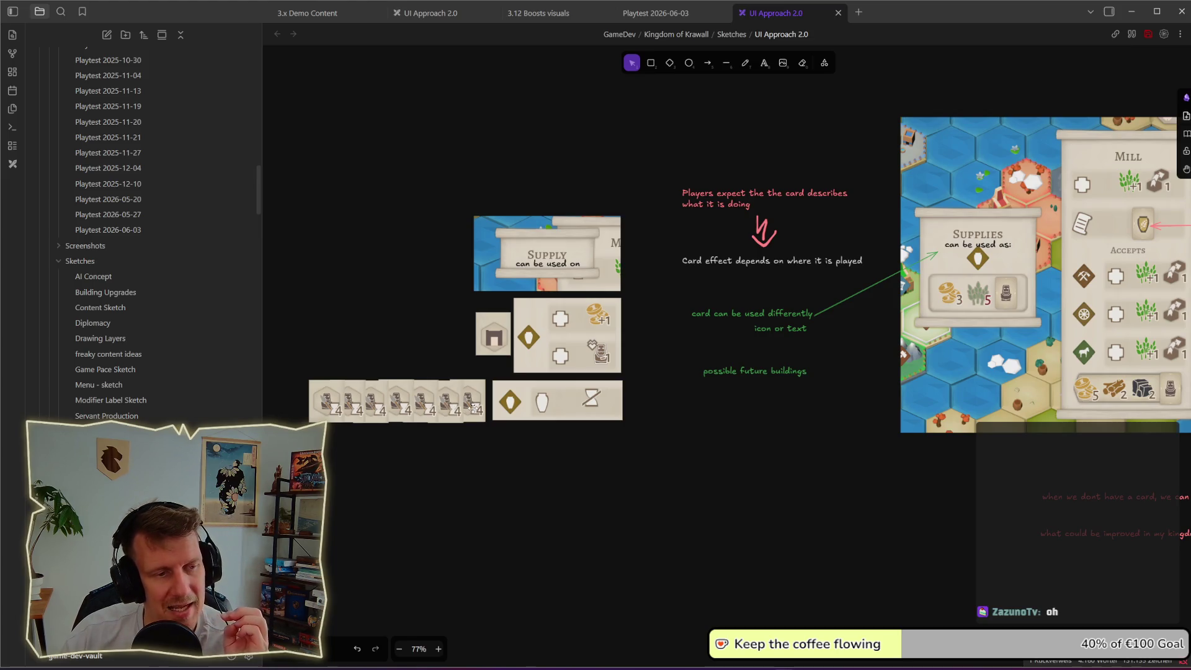
pyautogui.moveTo(624, 439)
pyautogui.mouseDown()
pyautogui.moveTo(404, 369)
pyautogui.moveTo(287, 301)
pyautogui.moveTo(271, 205)
pyautogui.moveTo(289, 206)
pyautogui.moveTo(566, 433)
pyautogui.moveTo(647, 444)
pyautogui.mouseUp()
pyautogui.click(324, 200)
pyautogui.click(646, 445)
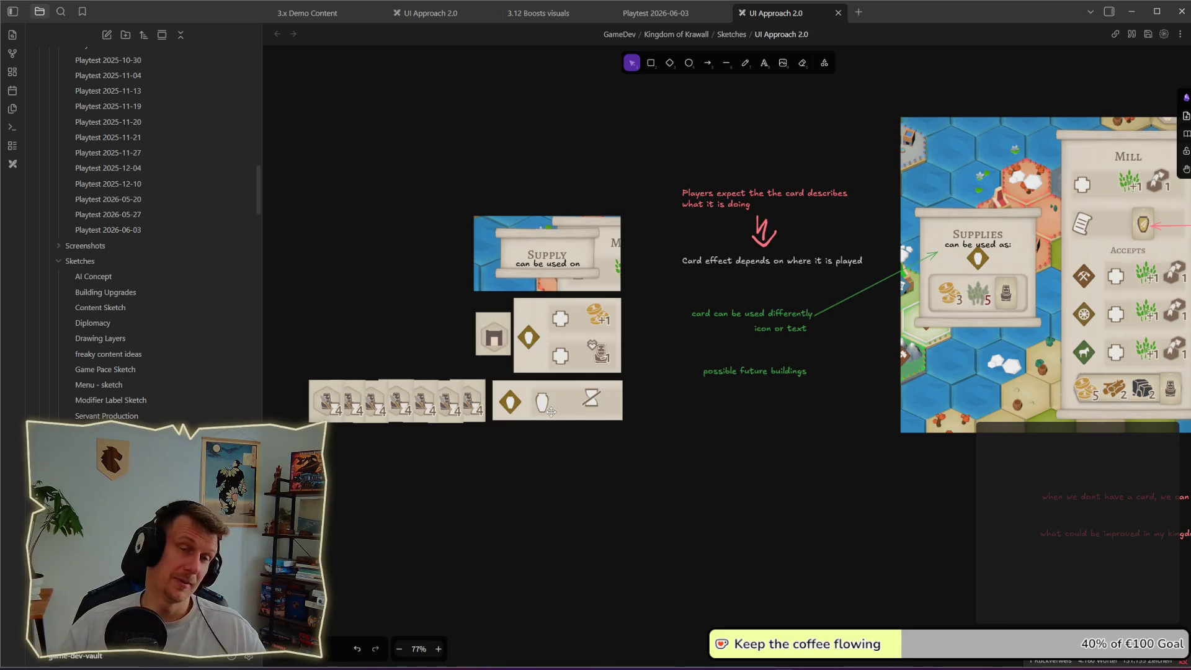
pyautogui.scroll(3, 754, 107)
pyautogui.click(764, 63)
pyautogui.click(385, 145)
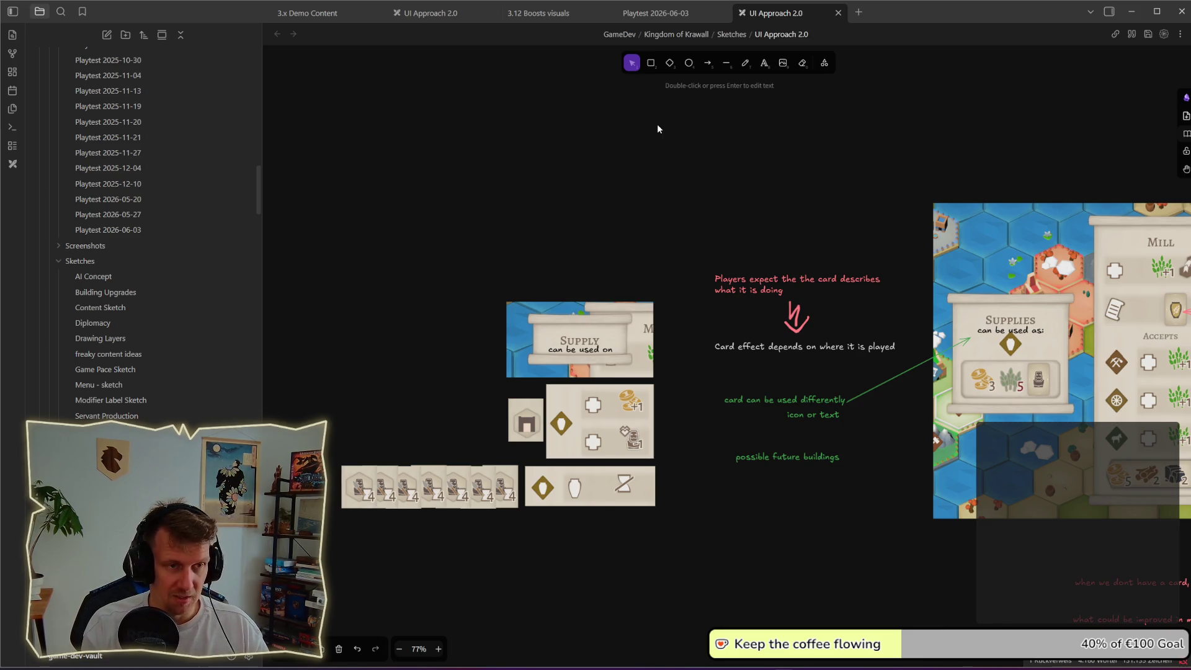
pyautogui.scroll(2, 509, 184)
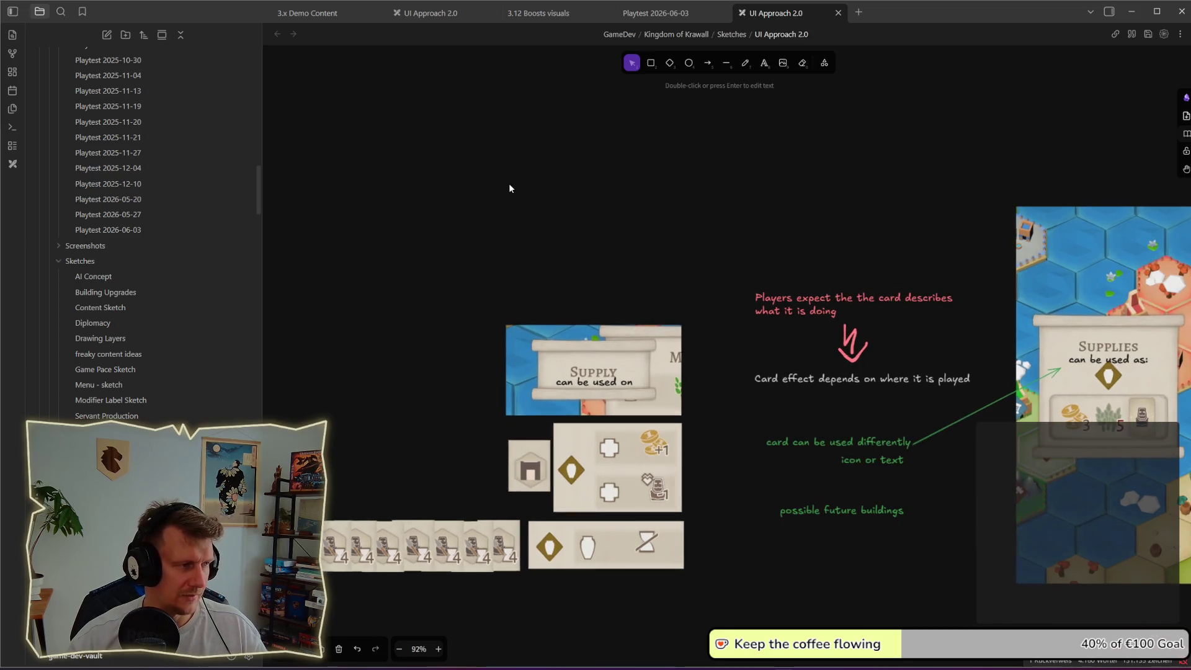
# - Add a green 'Goblin Engineer' text label in the empty space above the cards
pyautogui.scroll(1, 525, 227)
pyautogui.moveTo(525, 227); pyautogui.dragTo(547, 236)
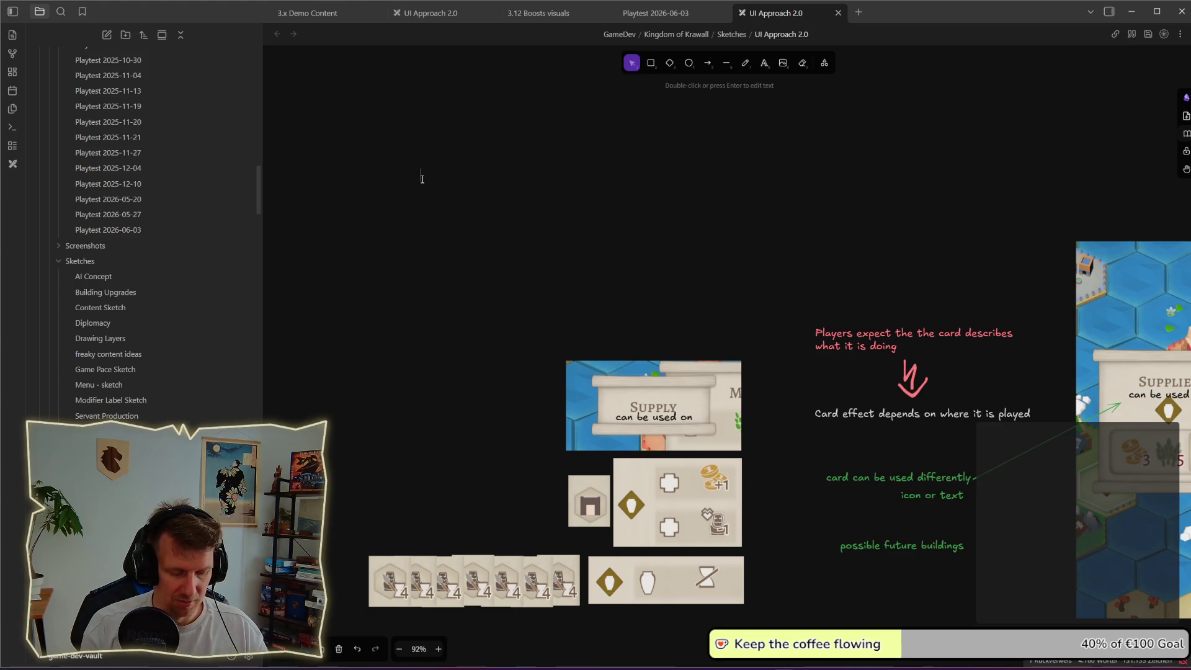
pyautogui.doubleClick(423, 179)
pyautogui.write('Gobline')
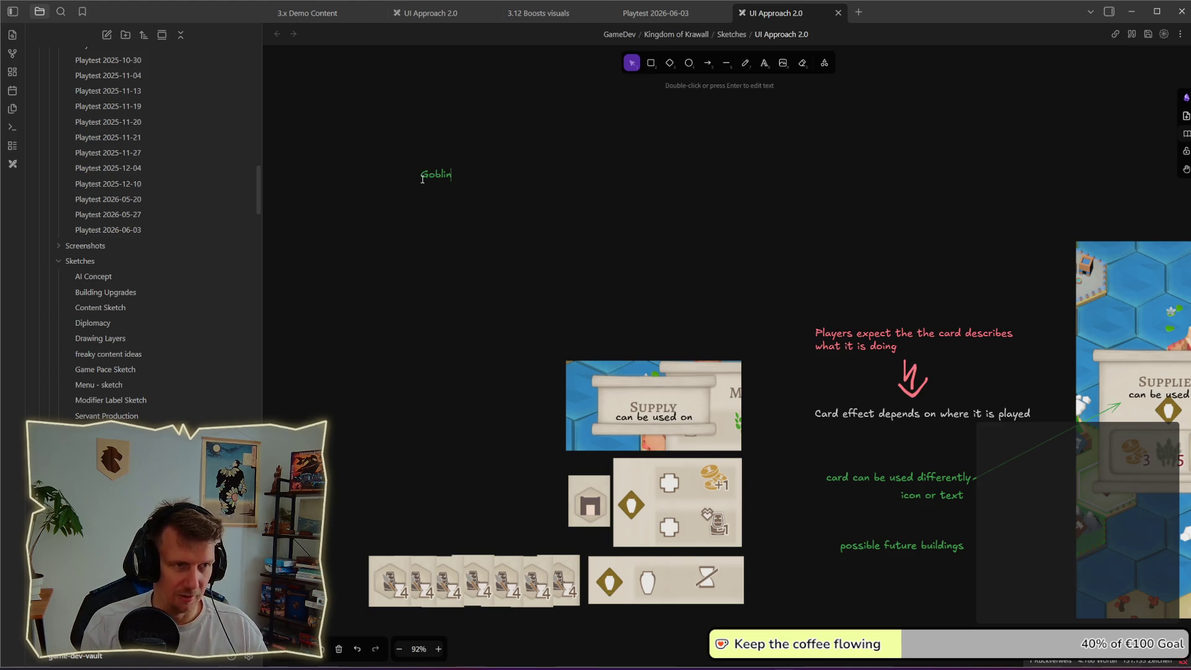
pyautogui.press('BackSpace')
pyautogui.write('Engenie')
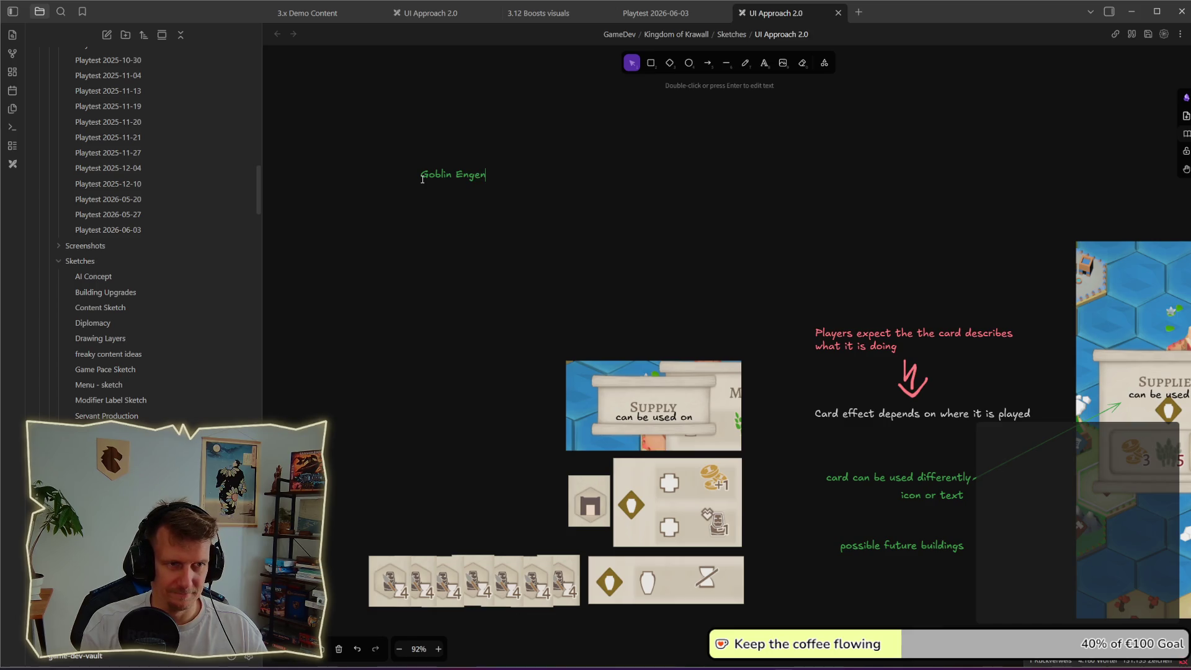
pyautogui.press('BackSpace')
pyautogui.press('BackSpace')
pyautogui.press('BackSpace')
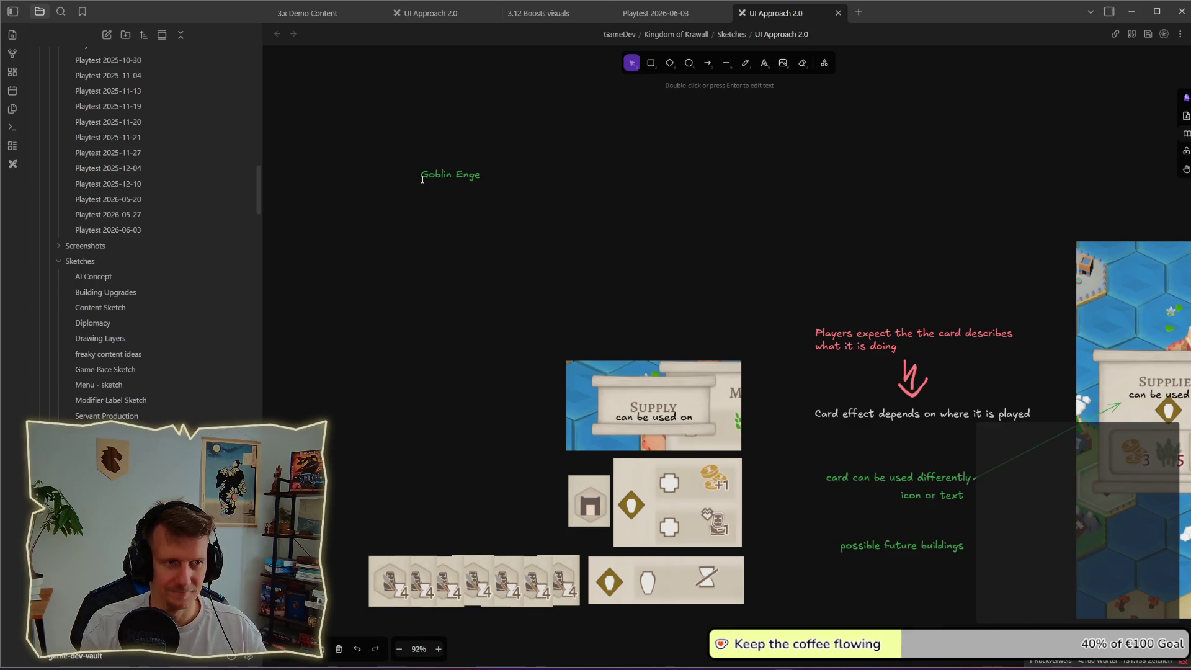
pyautogui.press('BackSpace')
pyautogui.write('ineer')
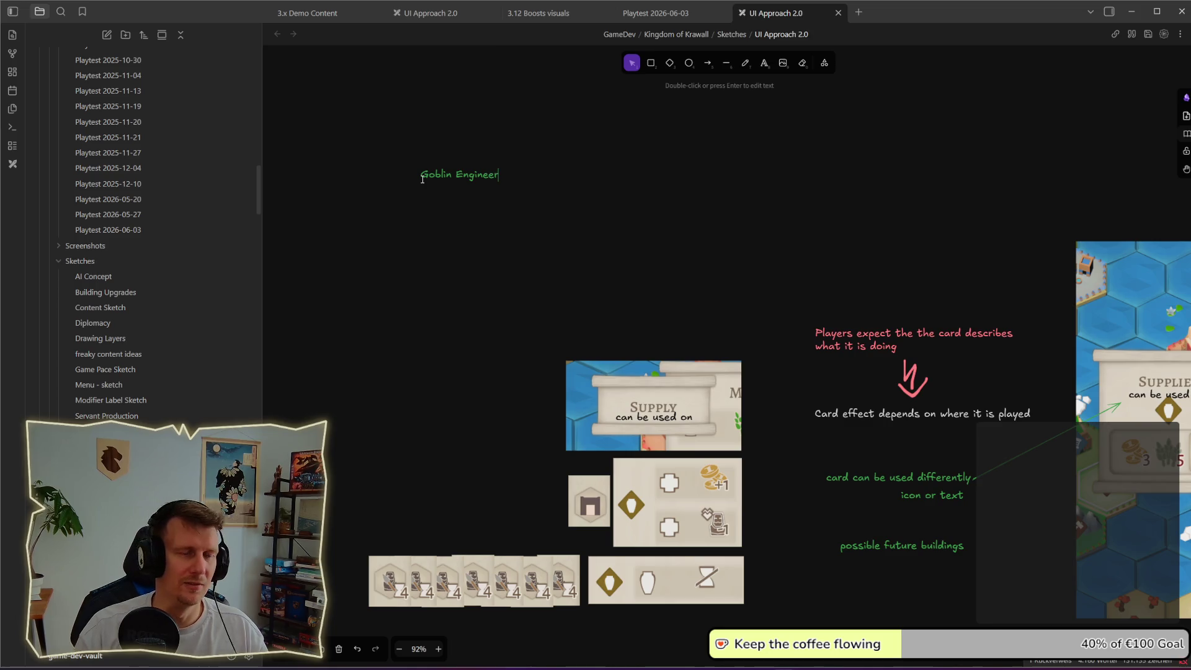
pyautogui.press('Escape')
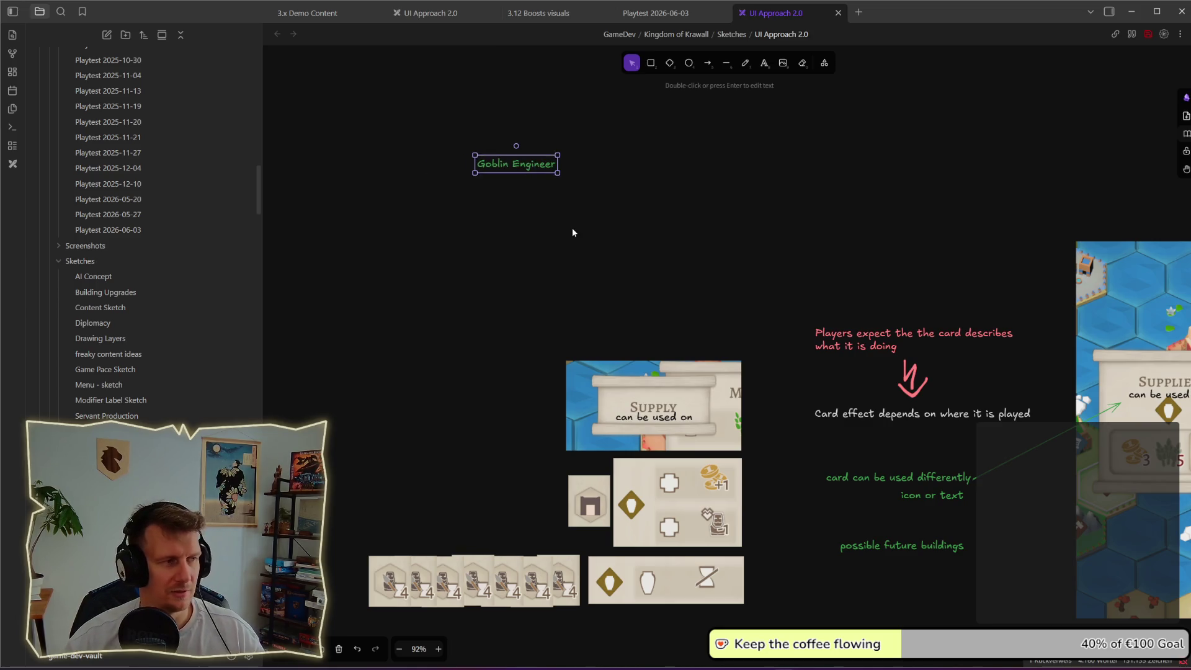
# - Nudge the Goblin Engineer label up-left and place a duplicate of it just below
pyautogui.scroll(3, 576, 221)
pyautogui.scroll(3, 628, 224)
pyautogui.scroll(-5, 578, 233)
pyautogui.moveTo(578, 234)
pyautogui.mouseDown()
pyautogui.moveTo(551, 258)
pyautogui.moveTo(505, 267)
pyautogui.mouseUp()
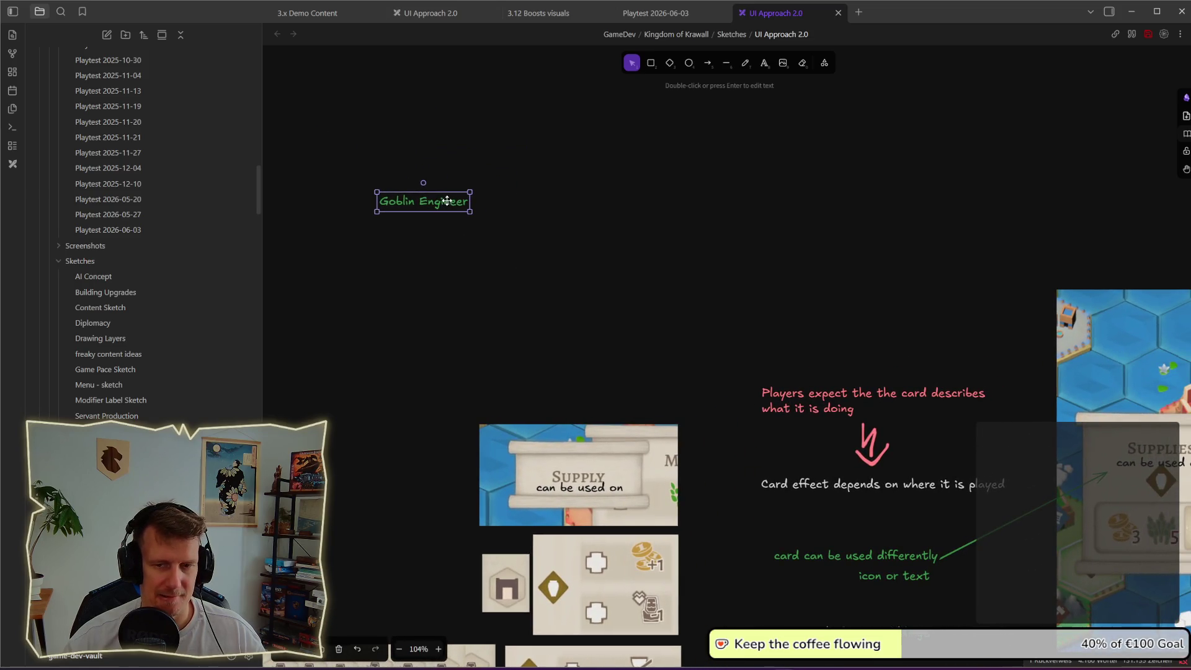
pyautogui.moveTo(434, 198); pyautogui.dragTo(424, 188)
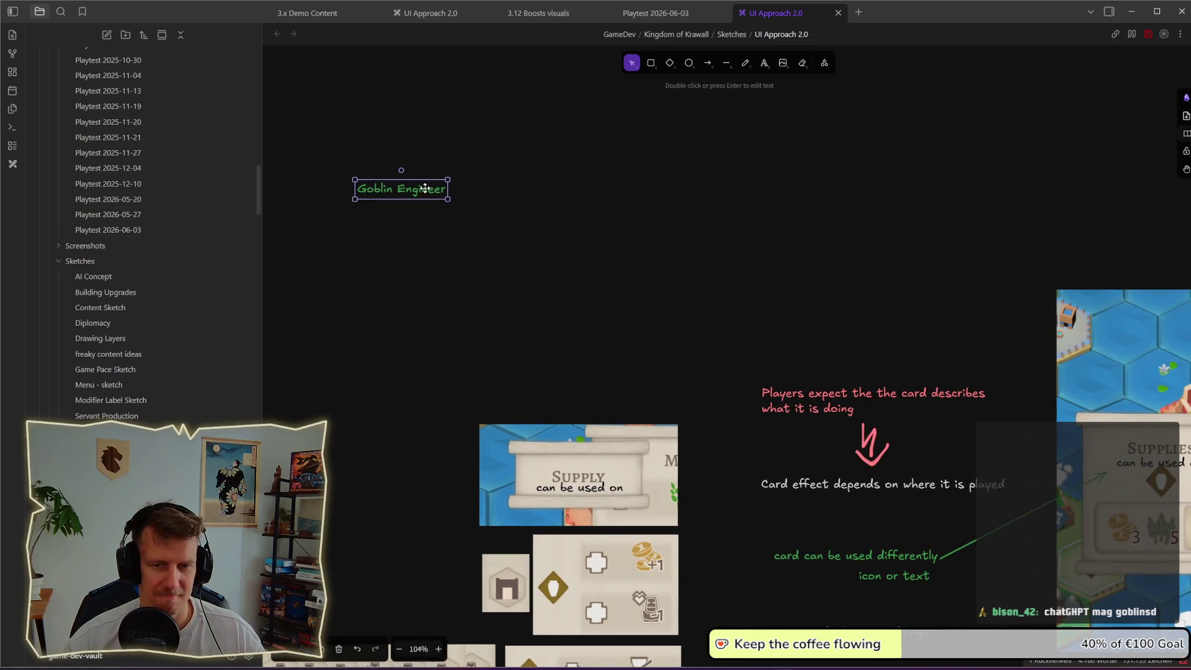
pyautogui.click(520, 247)
pyautogui.moveTo(436, 200); pyautogui.dragTo(484, 228)
pyautogui.press('Return')
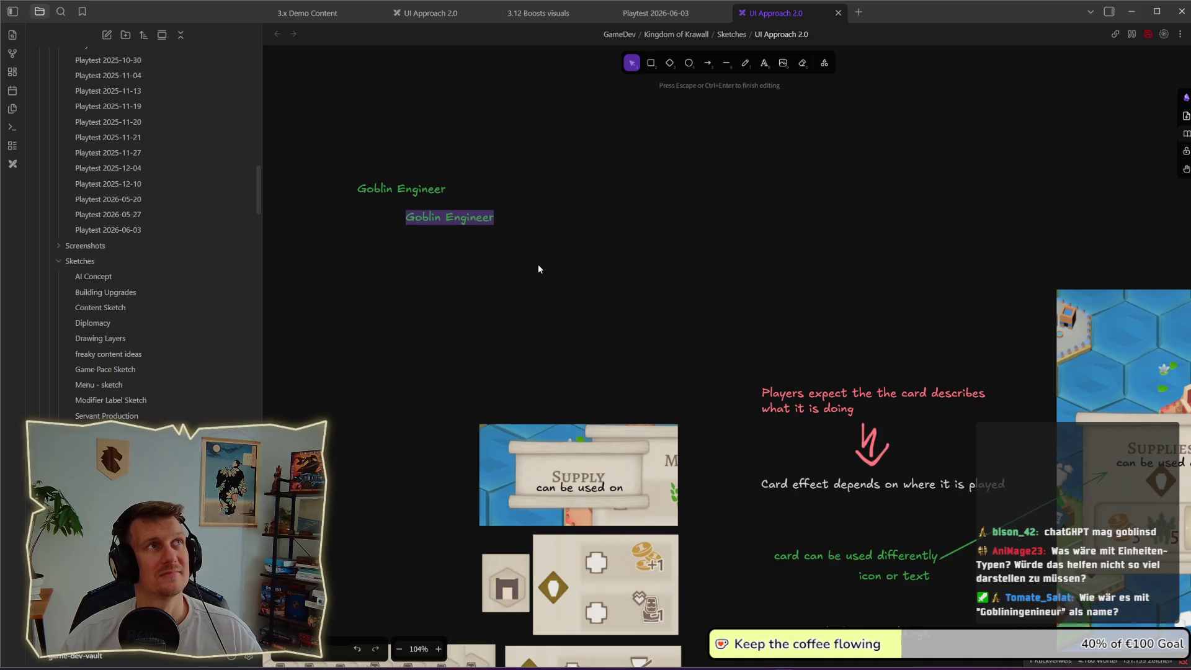
pyautogui.press('Escape')
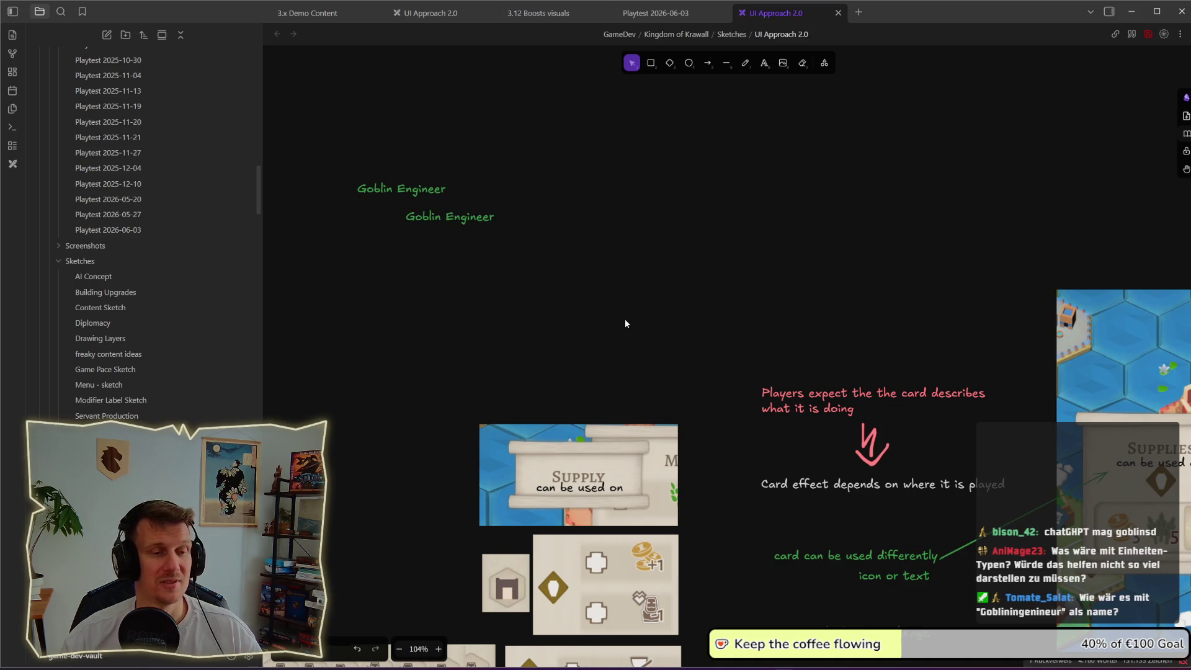
pyautogui.scroll(-2, 612, 360)
pyautogui.scroll(-3, 612, 363)
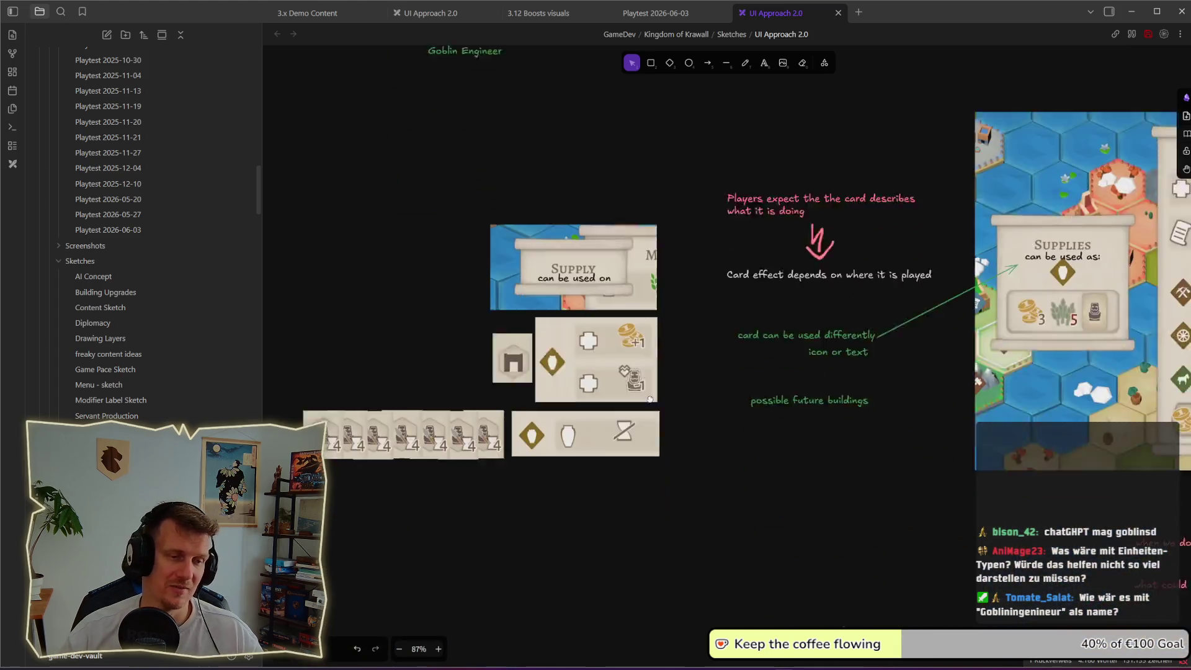
# - Snip the Knight icon from the Stable details into the sketch and delete the hex-card row
pyautogui.scroll(-3, 649, 399)
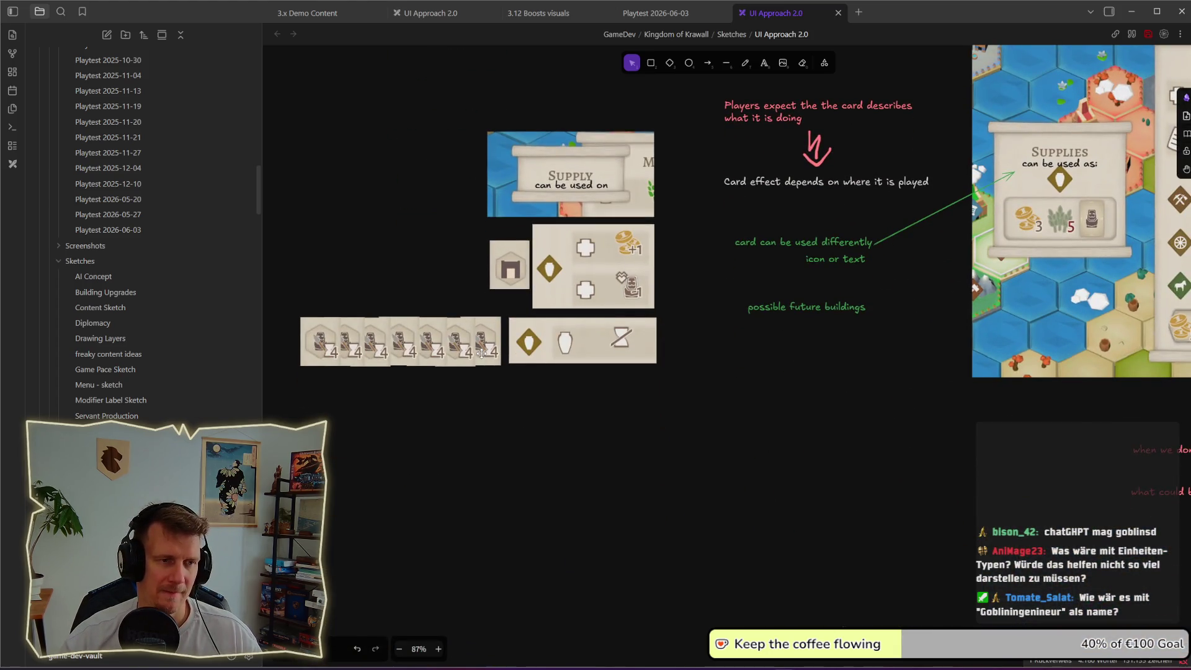
pyautogui.hotkey('alt', 'Tab')
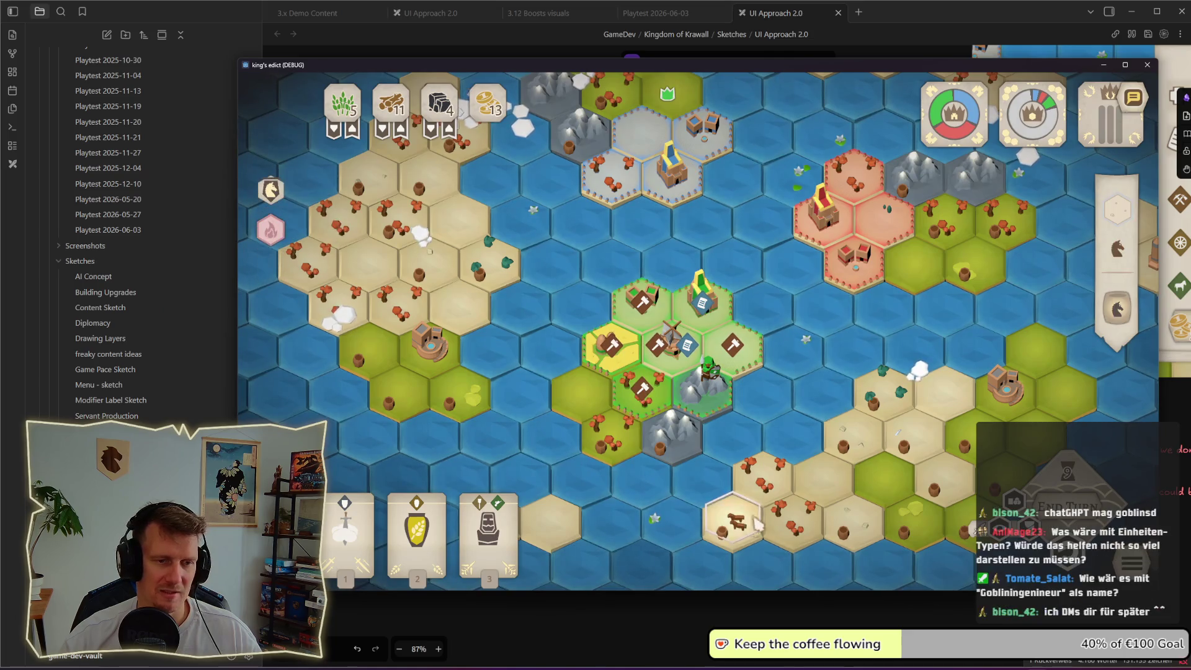
pyautogui.click(735, 520)
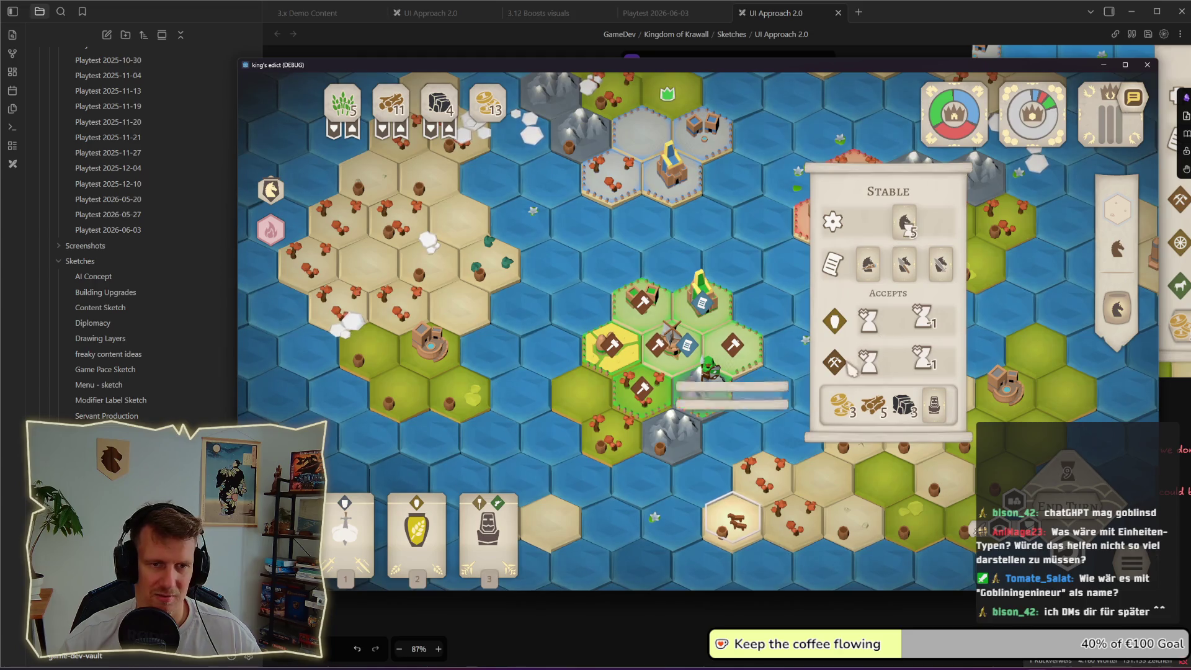
pyautogui.moveTo(940, 270)
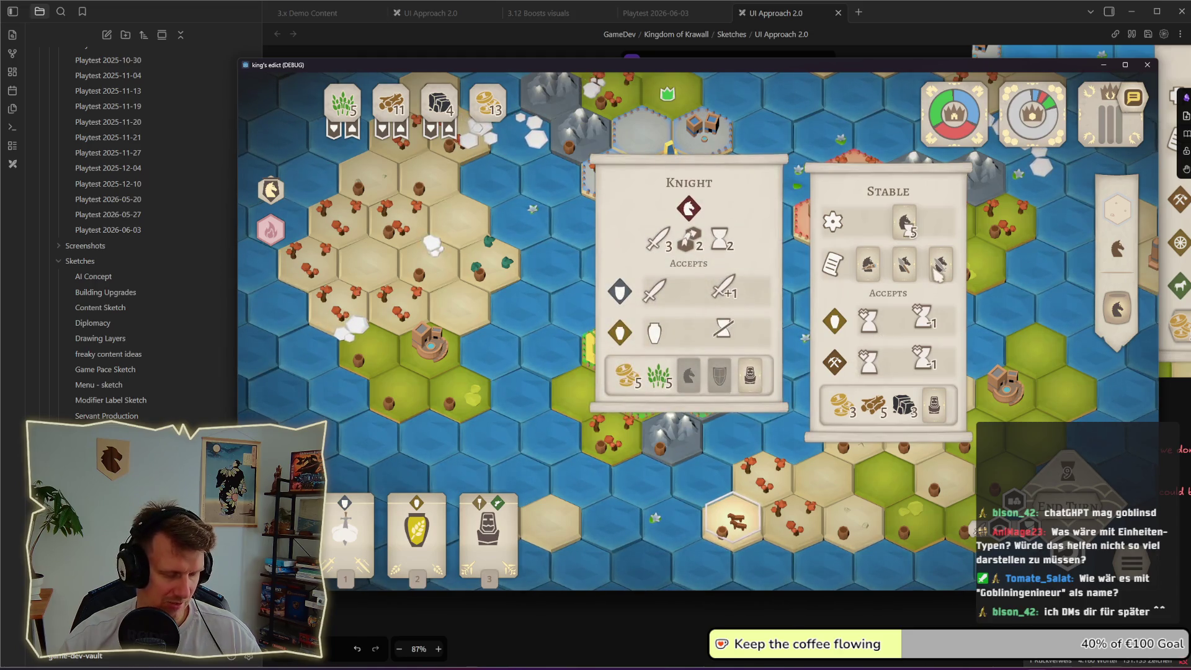
pyautogui.press('super+shift+s')
pyautogui.moveTo(670, 193); pyautogui.dragTo(706, 224)
pyautogui.hotkey('alt', 'Tab')
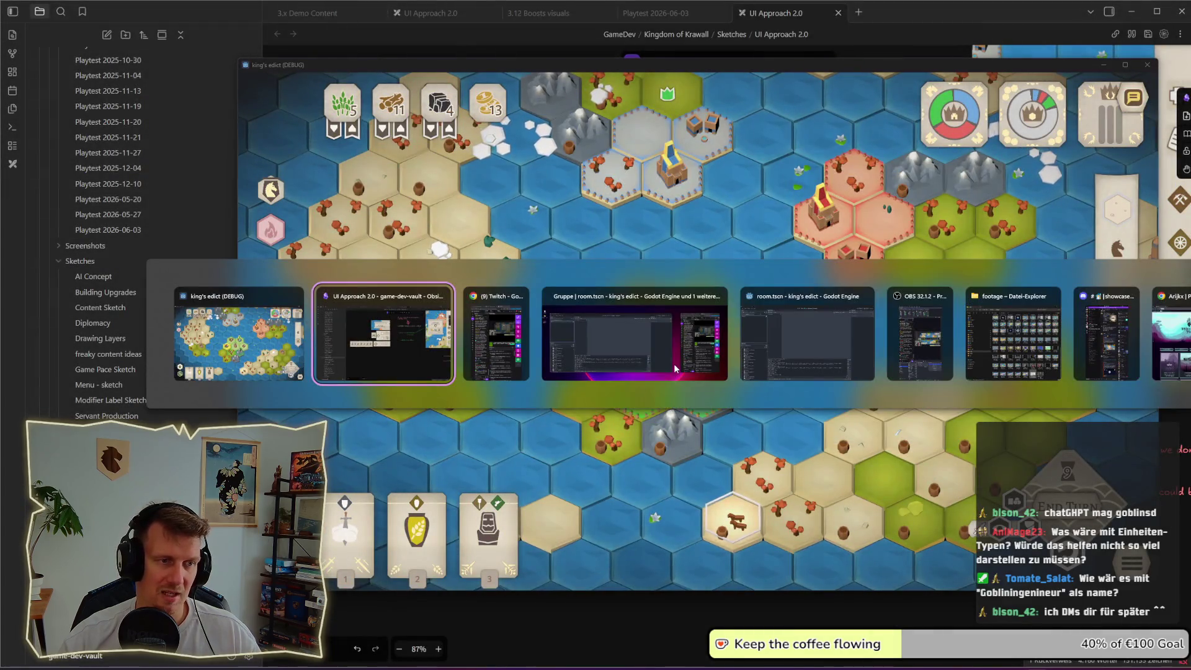
pyautogui.hotkey('ctrl', 'v')
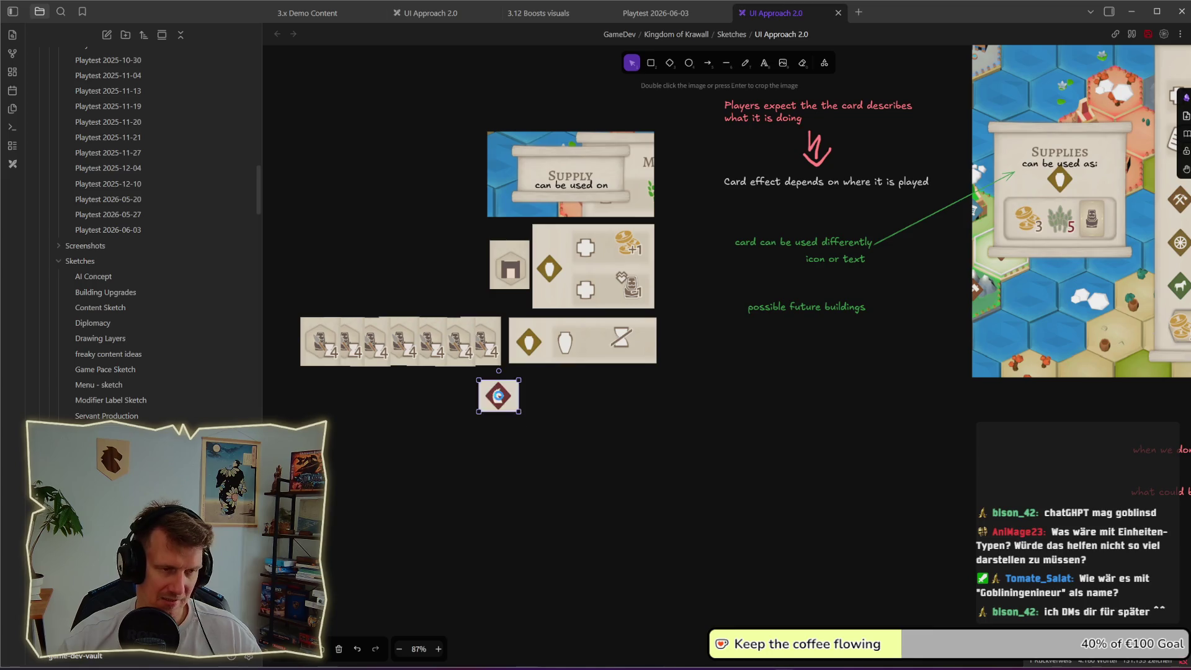
pyautogui.moveTo(285, 293)
pyautogui.mouseDown()
pyautogui.moveTo(505, 401)
pyautogui.moveTo(490, 348)
pyautogui.mouseUp()
pyautogui.press('Delete')
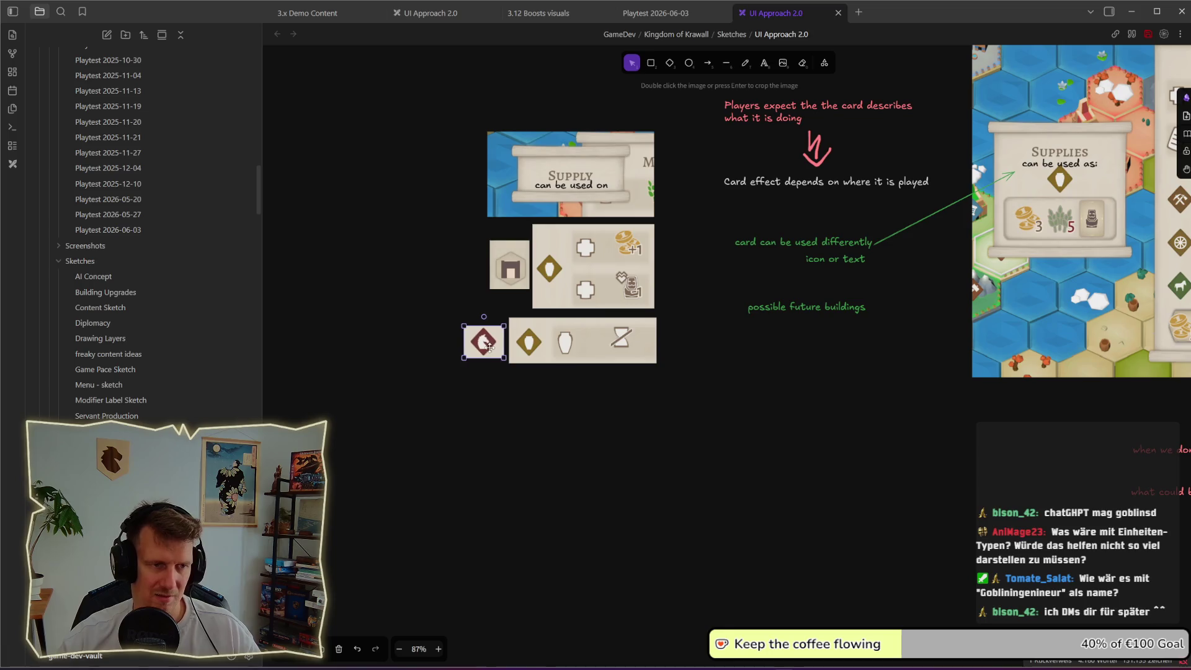
# - Snip the Spearmen icon from the game and place it against the Knight icon
pyautogui.hotkey('alt', 'Tab')
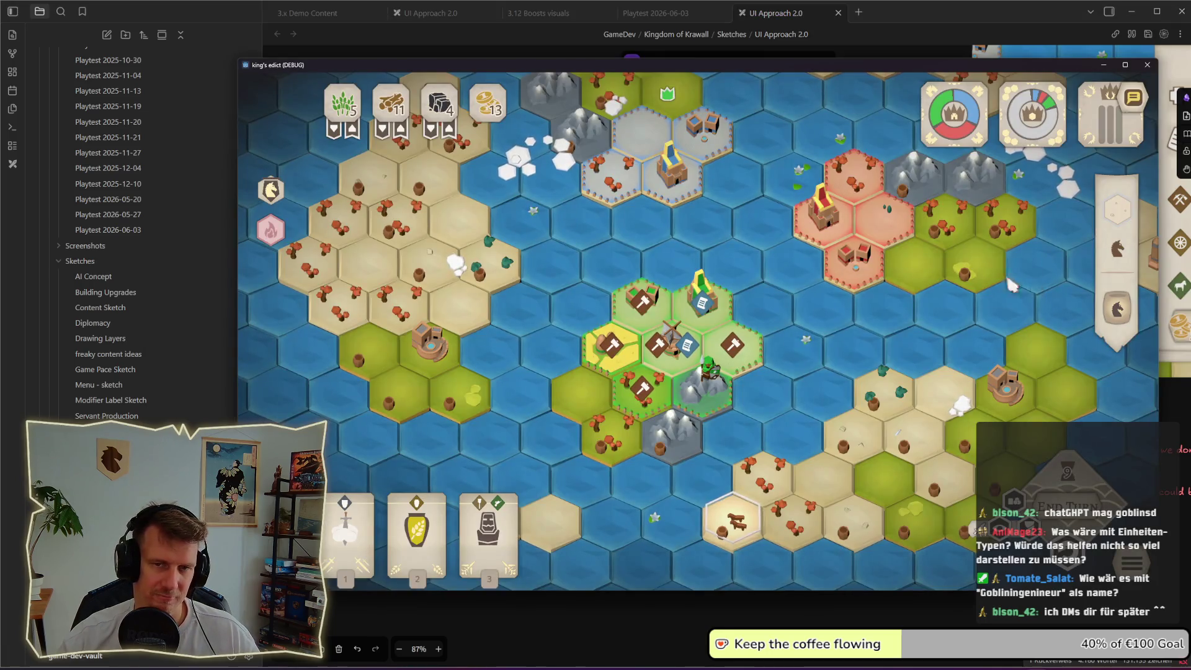
pyautogui.click(676, 384)
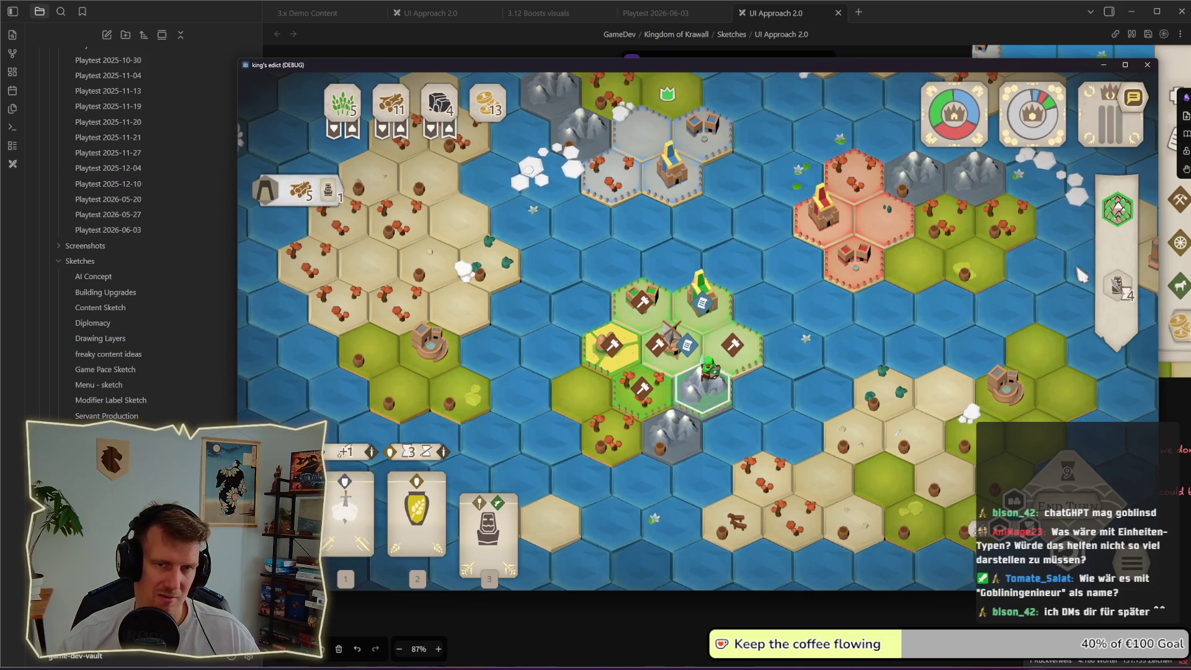
pyautogui.moveTo(1116, 286)
pyautogui.press('super+shift+s')
pyautogui.moveTo(863, 218); pyautogui.dragTo(916, 264)
pyautogui.hotkey('alt', 'Tab')
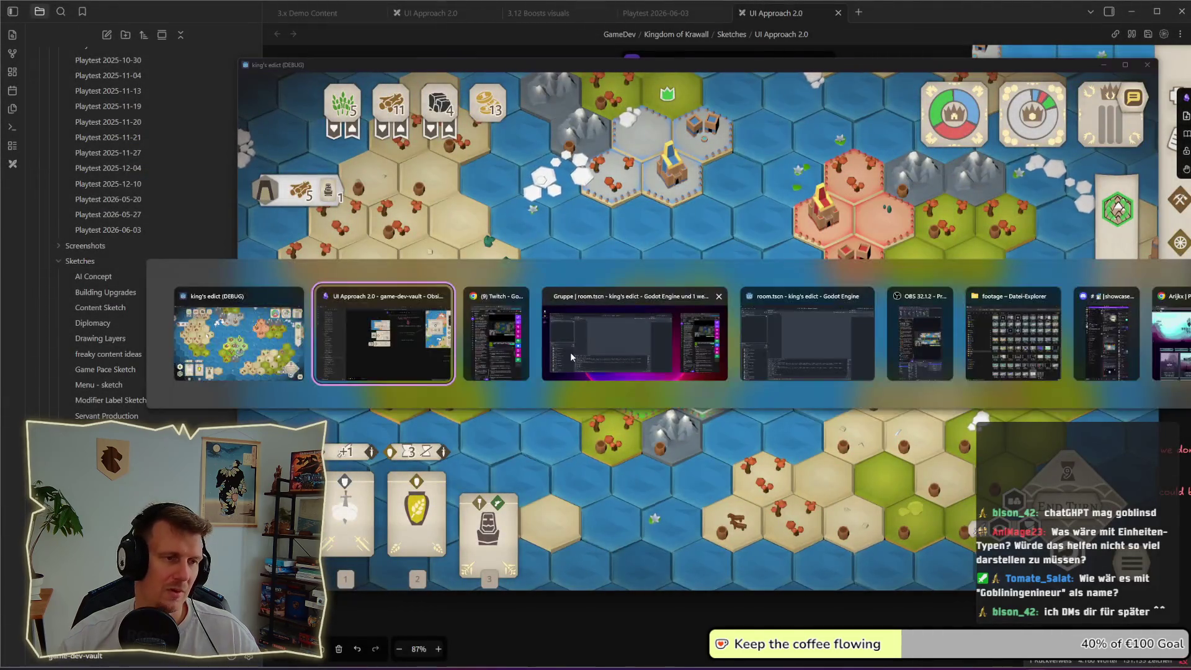
pyautogui.hotkey('ctrl', 'v')
pyautogui.moveTo(447, 376); pyautogui.dragTo(470, 349)
pyautogui.click(508, 400)
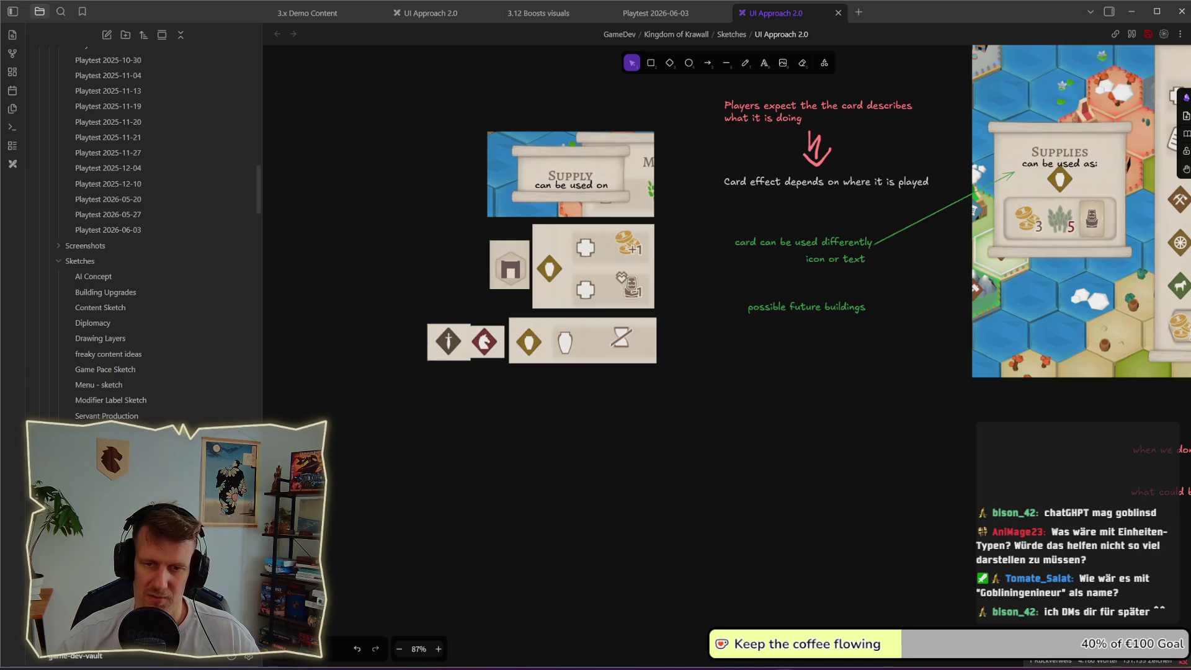
pyautogui.hotkey('alt', 'Tab')
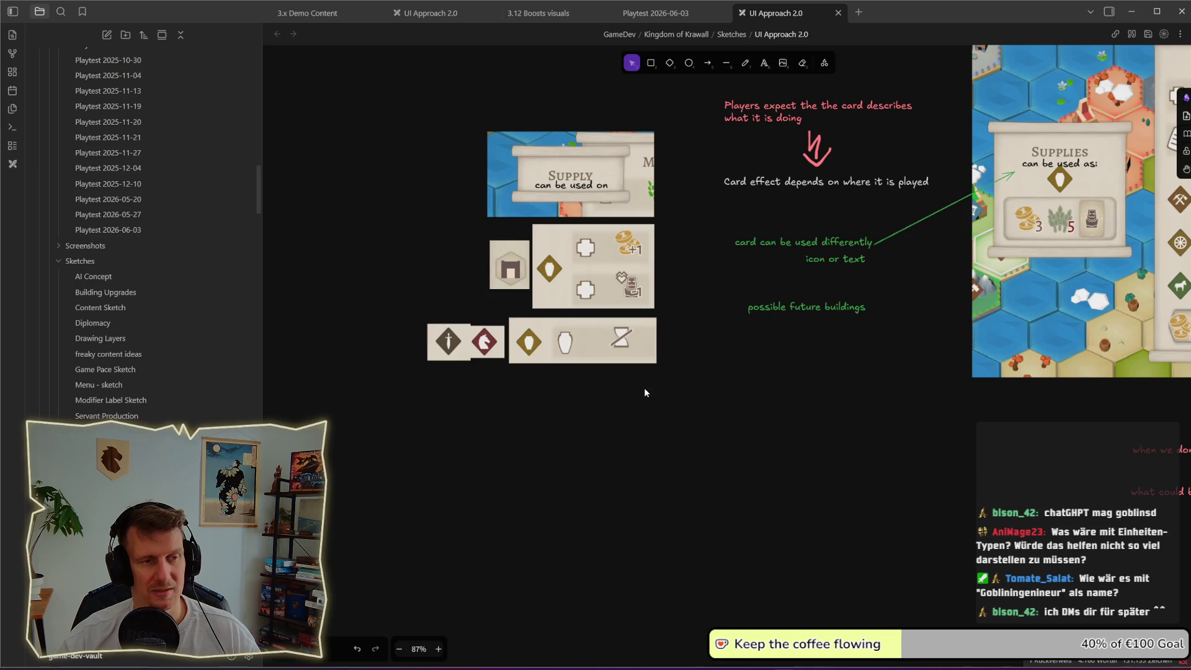
# - Retype the copied Goblin Engineer label as 'Goblins Workshop'
pyautogui.hotkey('alt', 'Tab')
pyautogui.hotkey('alt', 'shift', 'Tab')
pyautogui.scroll(4, 557, 252)
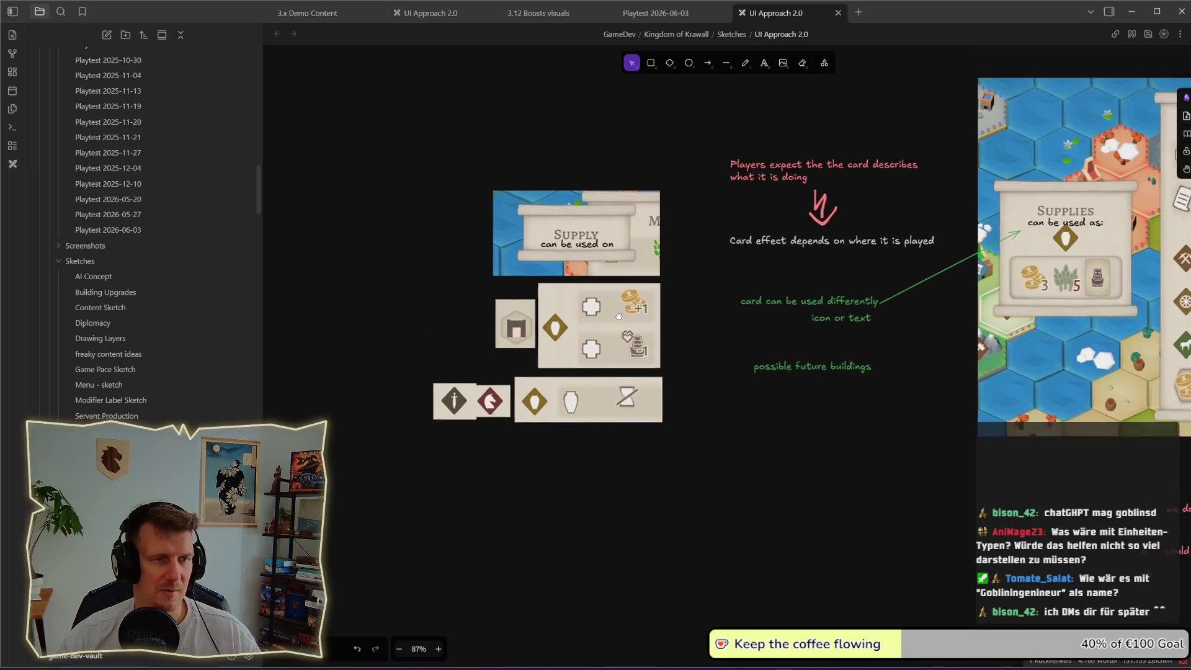
pyautogui.doubleClick(504, 192)
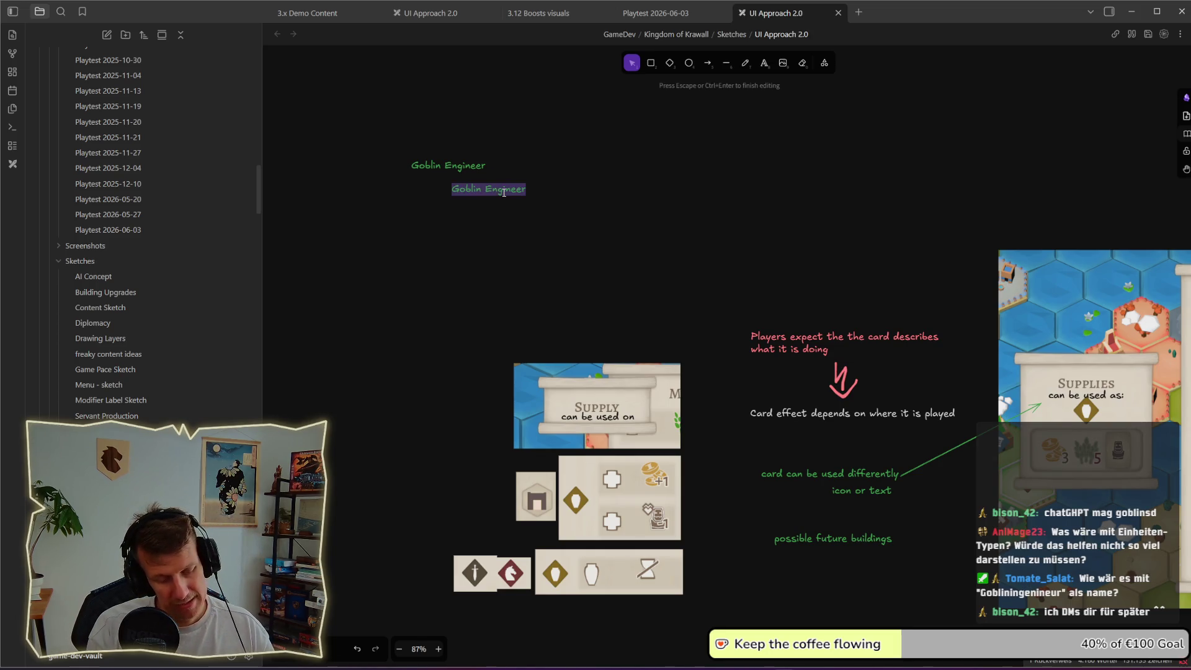
pyautogui.write('Ing')
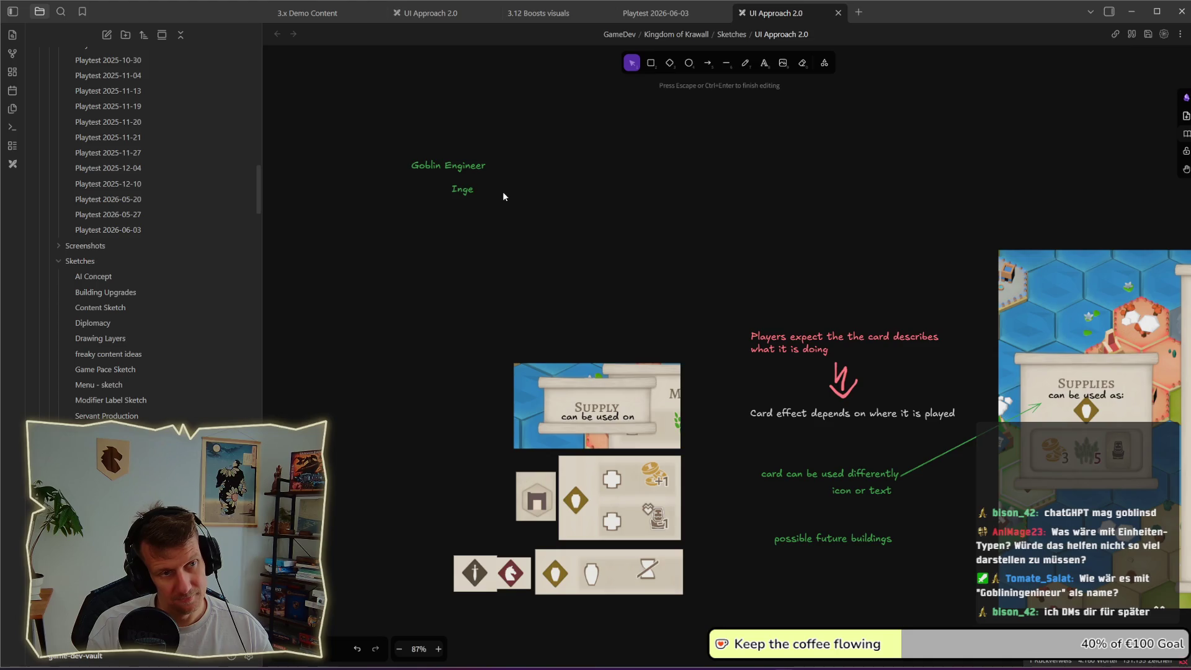
pyautogui.hotkey('ctrl', 'BackSpace')
pyautogui.write('Goblins')
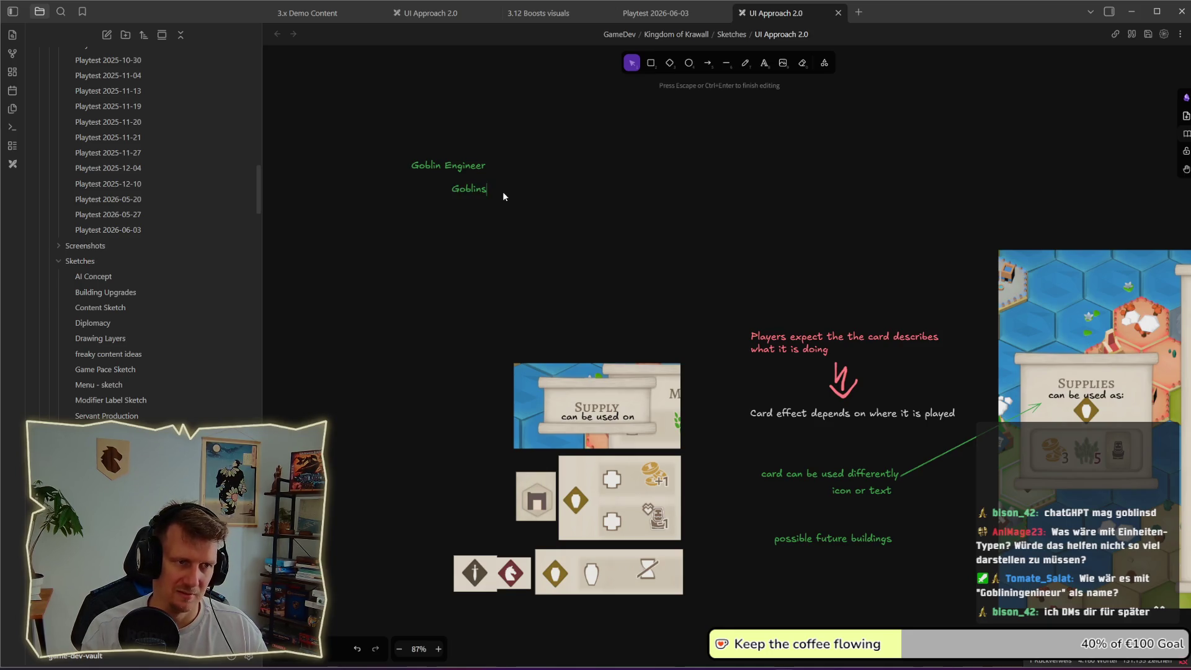
pyautogui.write(' Work')
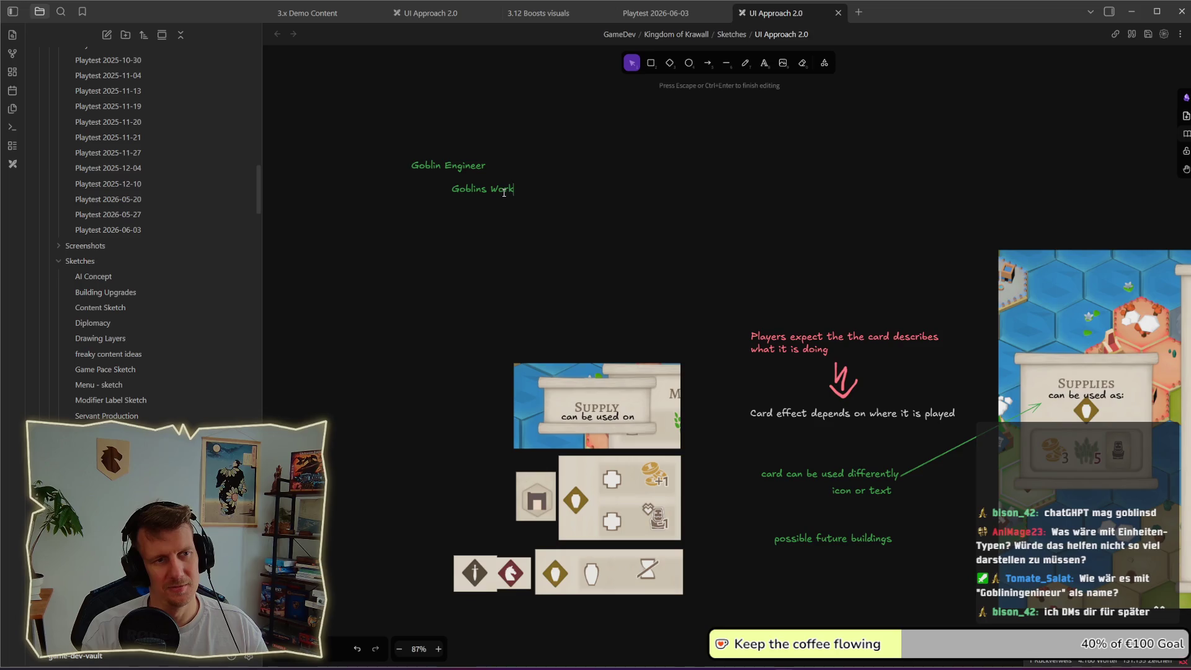
pyautogui.write('shop')
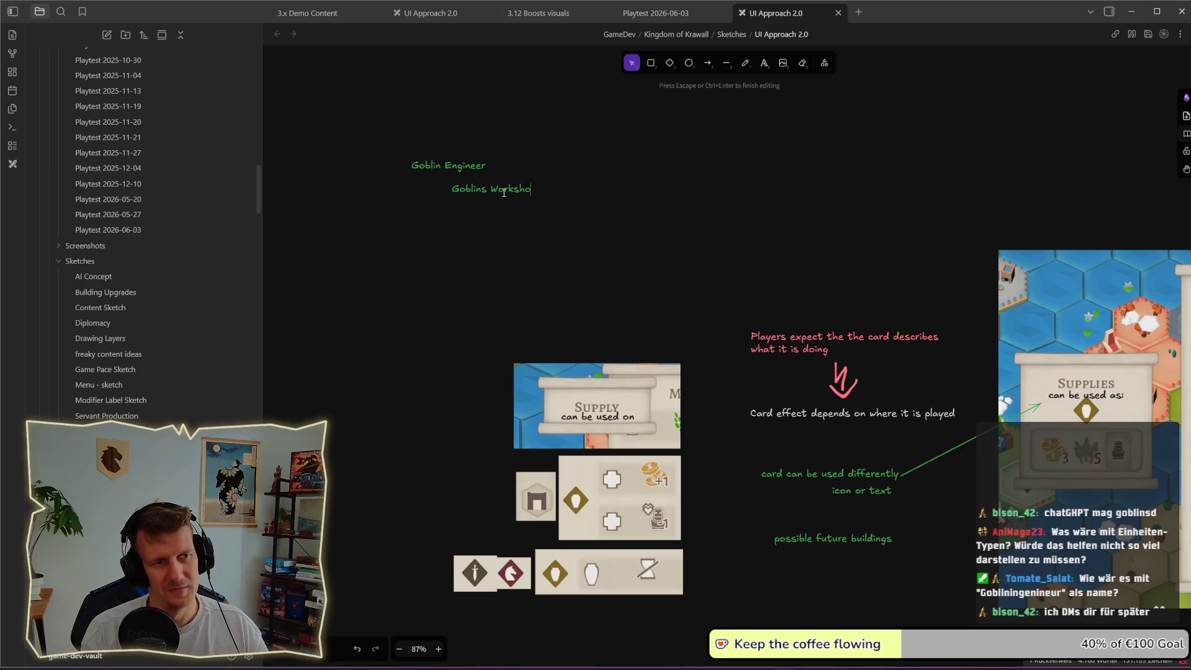
pyautogui.press('Escape')
# - Duplicate it below as 'Siege Cannon', shifted slightly right
pyautogui.hotkey('ctrl', 'd')
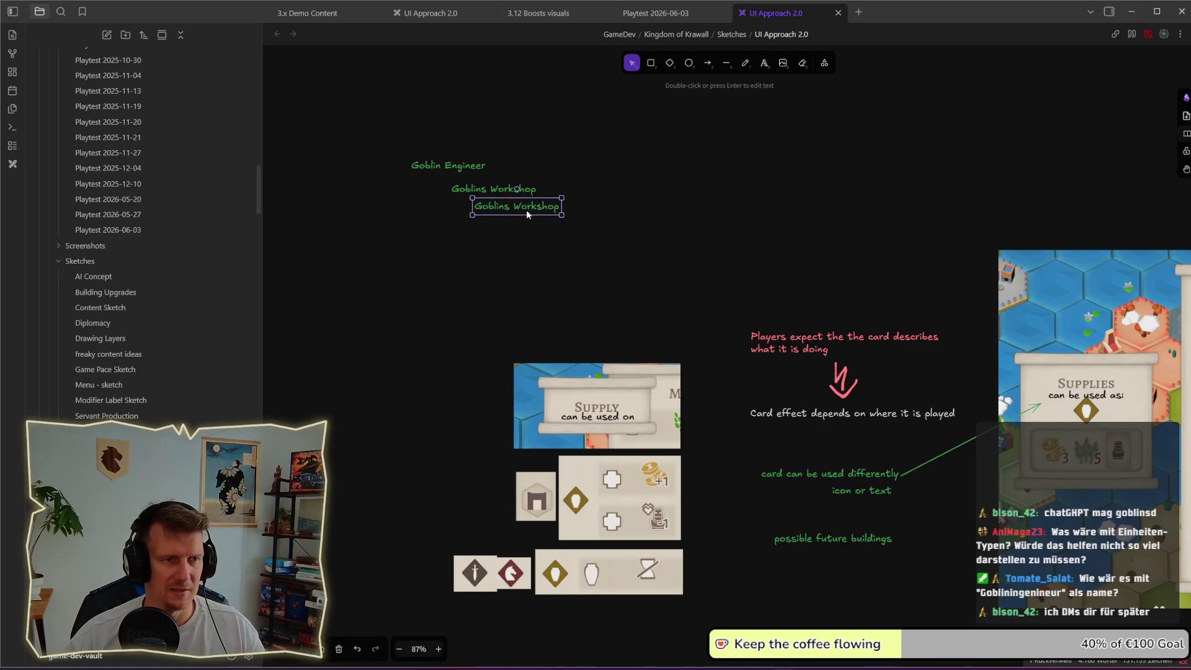
pyautogui.press('Return')
pyautogui.write('Siege Cannon')
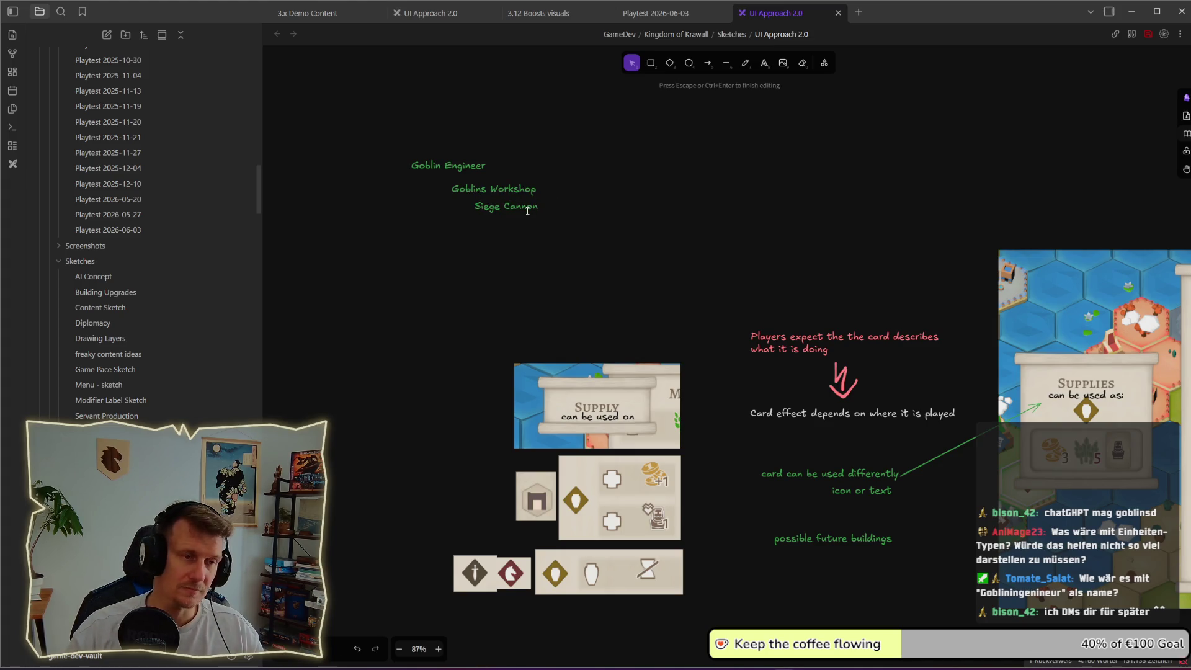
pyautogui.press('Escape')
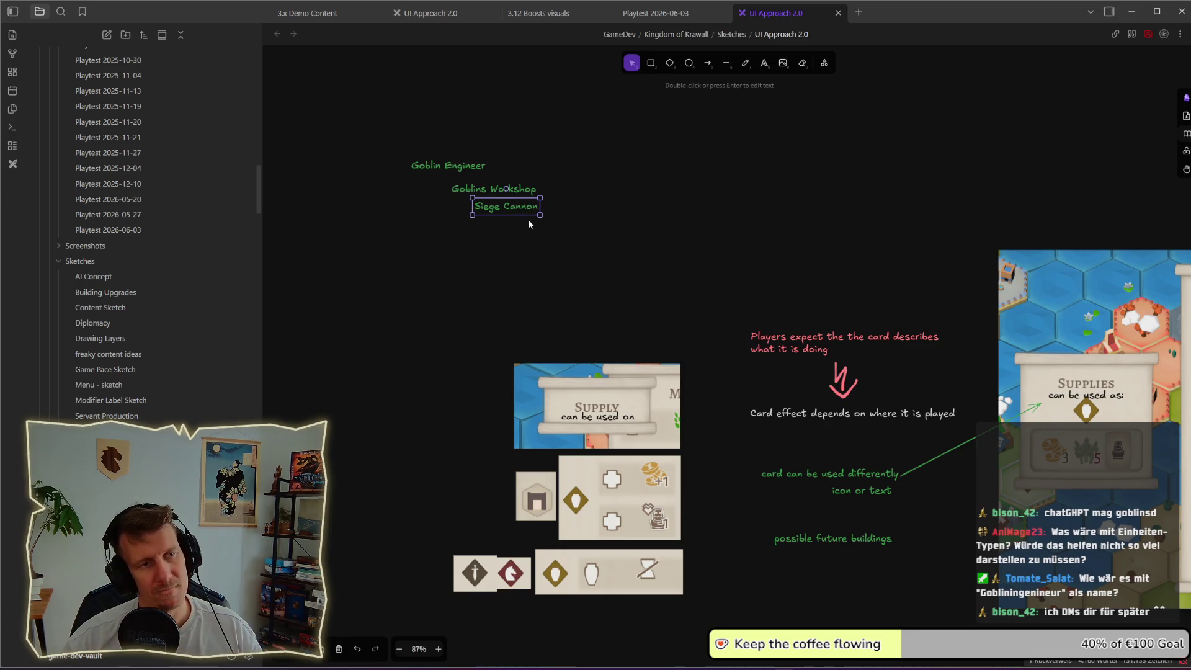
pyautogui.moveTo(523, 210); pyautogui.dragTo(527, 229)
pyautogui.click(542, 237)
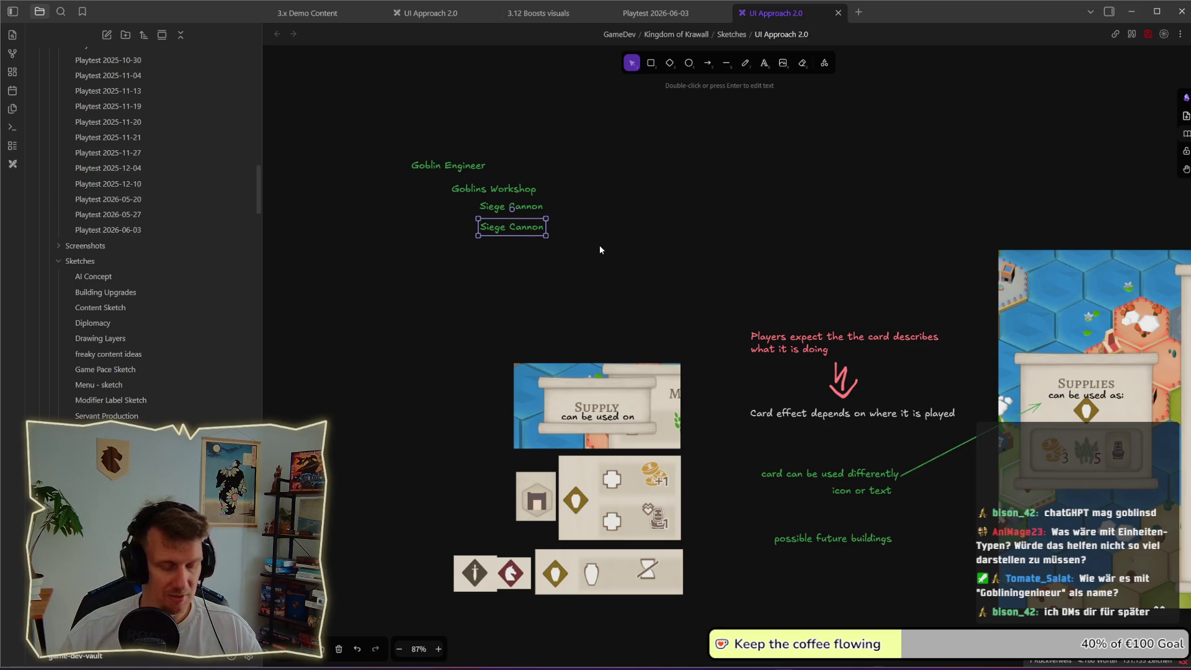
# - Turn the lower Siege Cannon copy into a 'Falk Zeplin' label, fixing its spelling
pyautogui.press('a')
pyautogui.press('v')
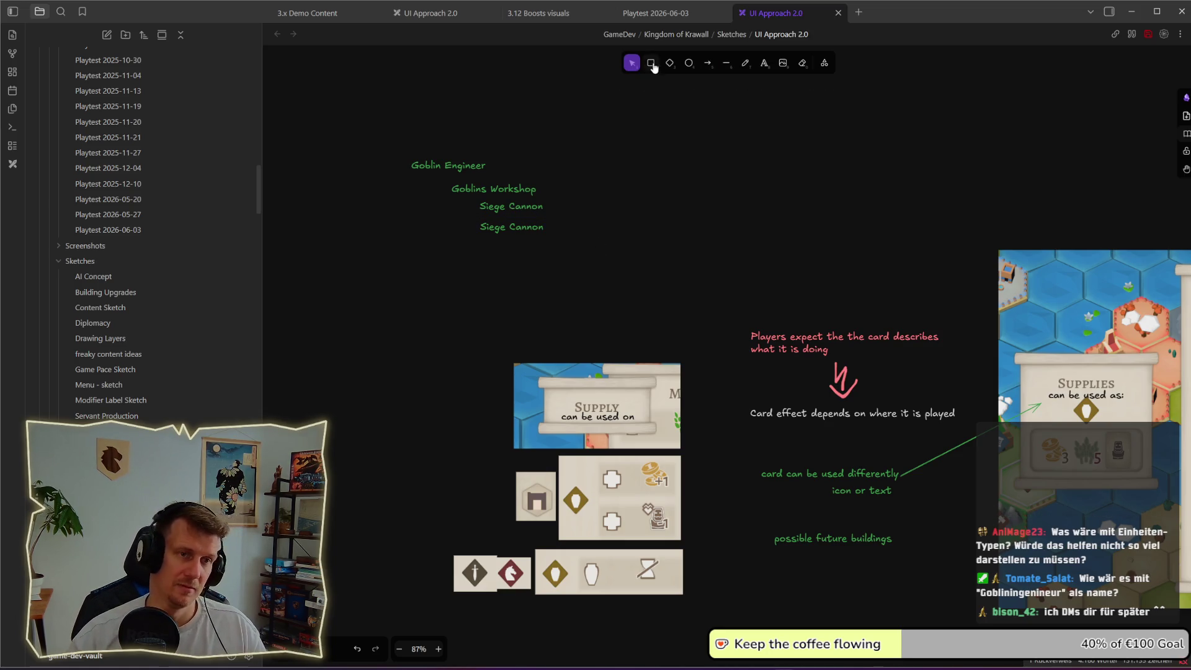
pyautogui.doubleClick(510, 225)
pyautogui.write('Fa')
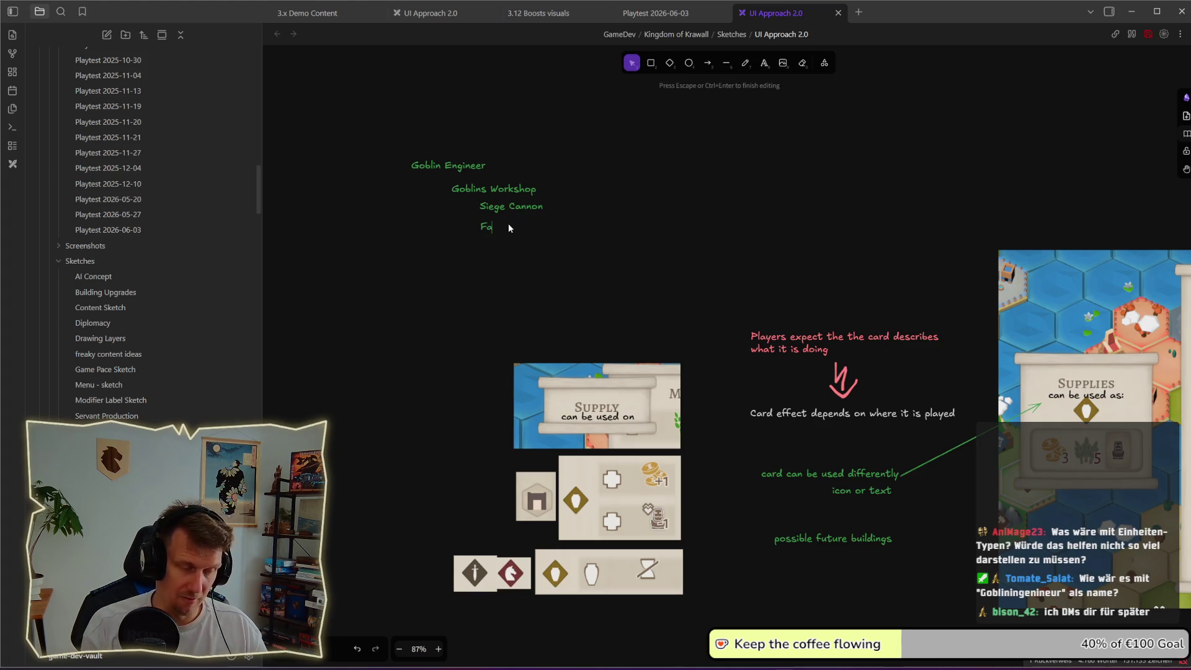
pyautogui.write('lgZeppel')
pyautogui.press('BackSpace')
pyautogui.press('BackSpace')
pyautogui.press('BackSpace')
pyautogui.write('lin')
pyautogui.click(501, 227)
pyautogui.press('Escape')
pyautogui.doubleClick(498, 227)
pyautogui.click(500, 228)
pyautogui.press('BackSpace')
pyautogui.write('k')
pyautogui.click(537, 247)
# - Remove the space so the last label reads 'FalkZeplin'
pyautogui.click(500, 228)
pyautogui.doubleClick(500, 227)
pyautogui.click(503, 227)
pyautogui.press('BackSpace')
pyautogui.press('Escape')
pyautogui.click(555, 265)
pyautogui.click(527, 211)
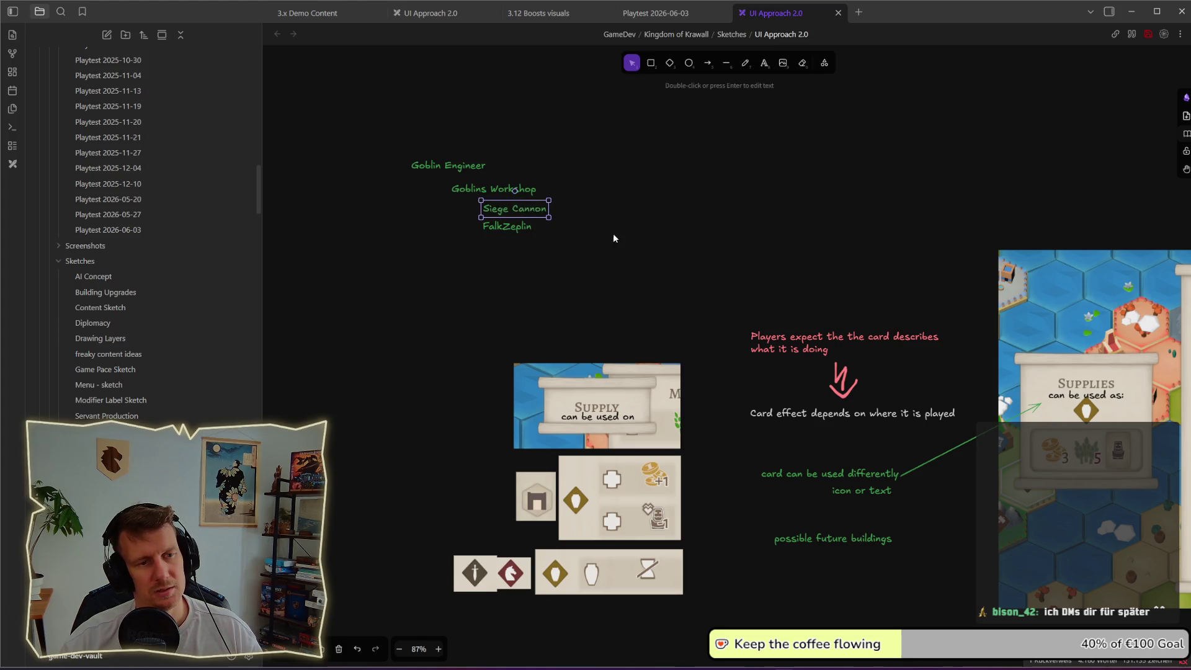
pyautogui.click(571, 217)
pyautogui.hotkey('alt', 'Tab')
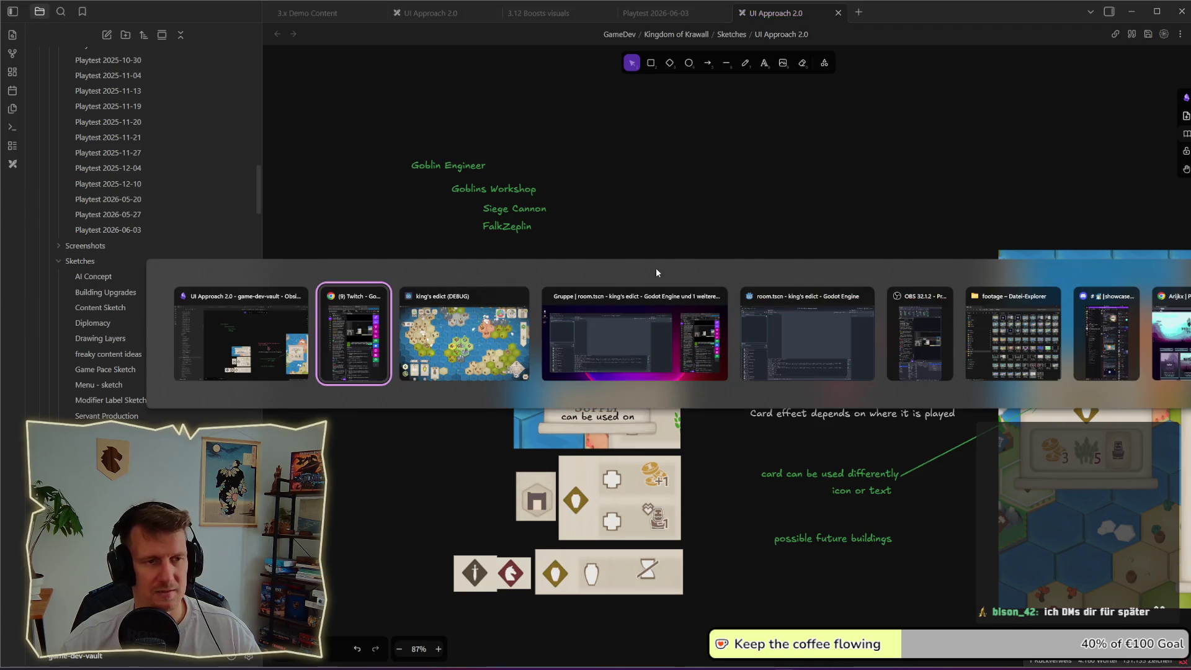